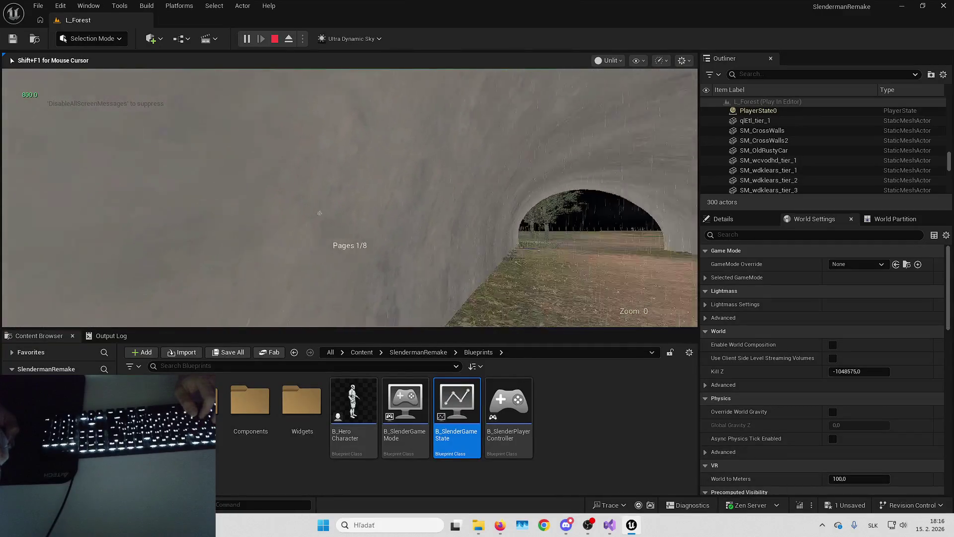
- Stop the playtest and browse up to the top level of all content
key("Escape")
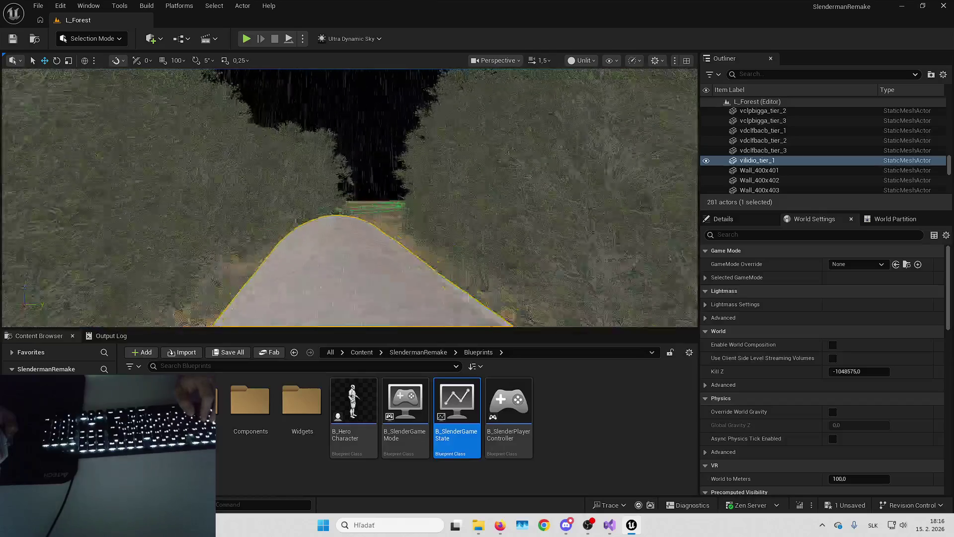
left_click(419, 352)
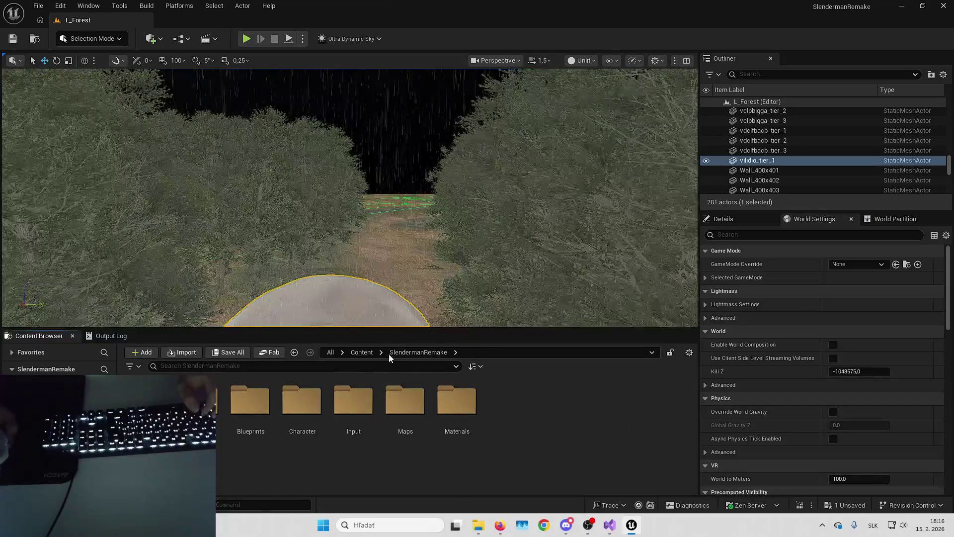
left_click(361, 351)
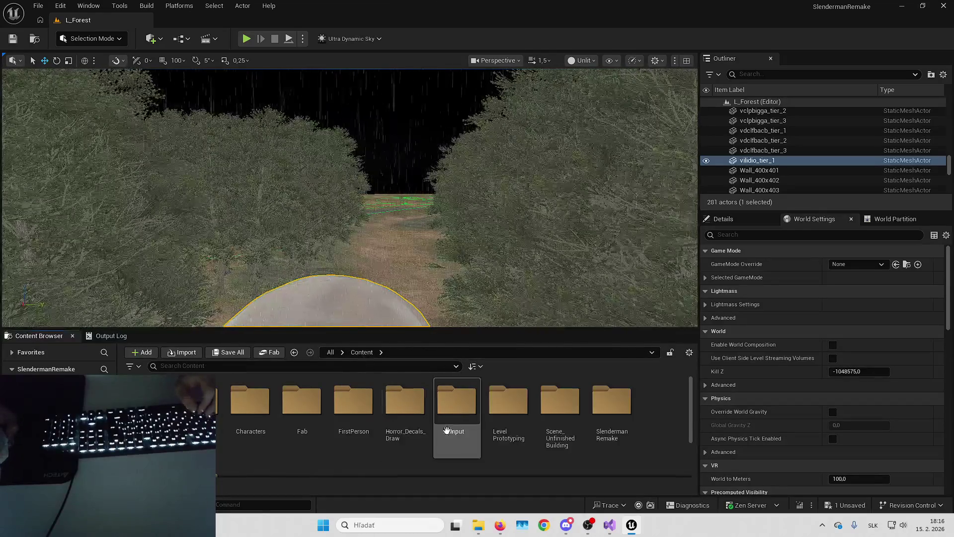
double_click(582, 423)
left_click(361, 351)
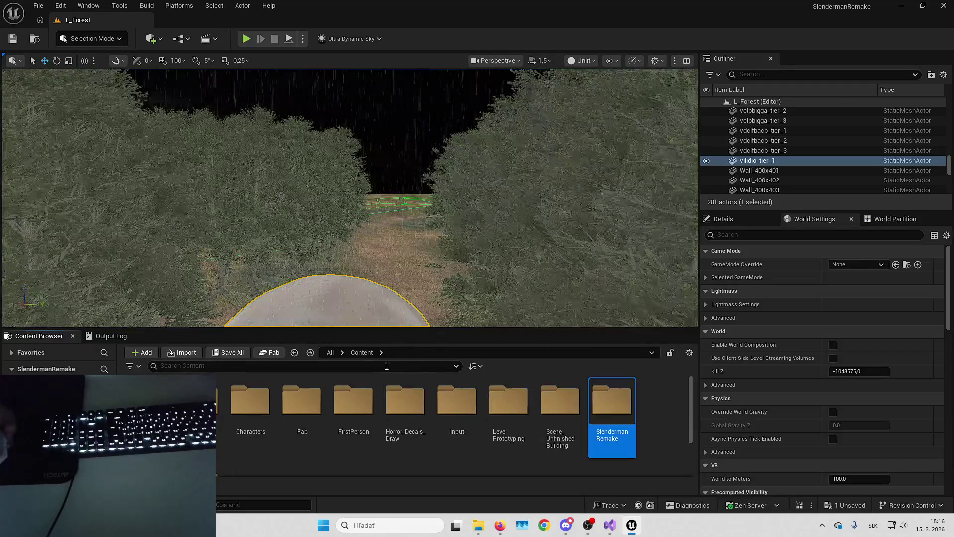
left_click(331, 352)
- Open W_IM_PickUp from Plugins > InteractionFramework > Widgets > InteractionMessages > Simple
double_click(303, 401)
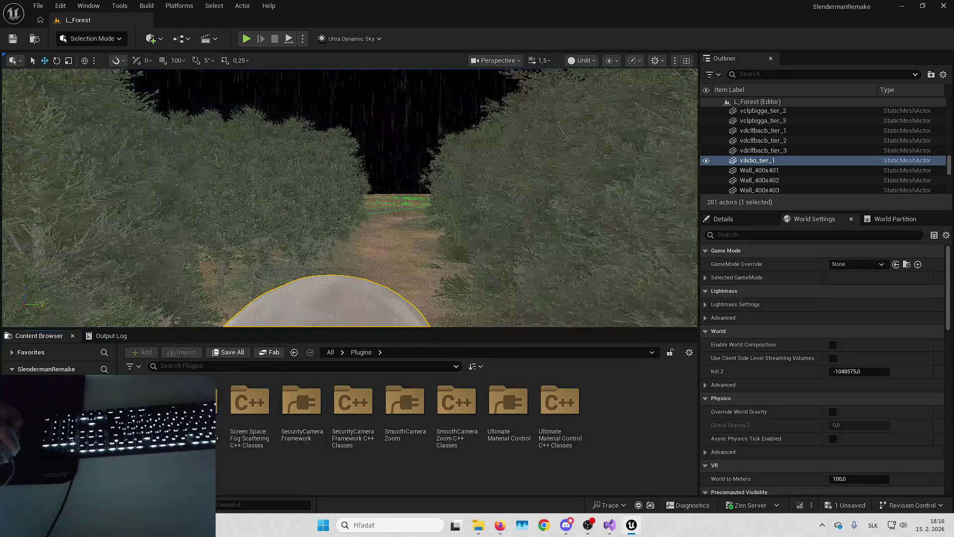
double_click(354, 401)
double_click(560, 397)
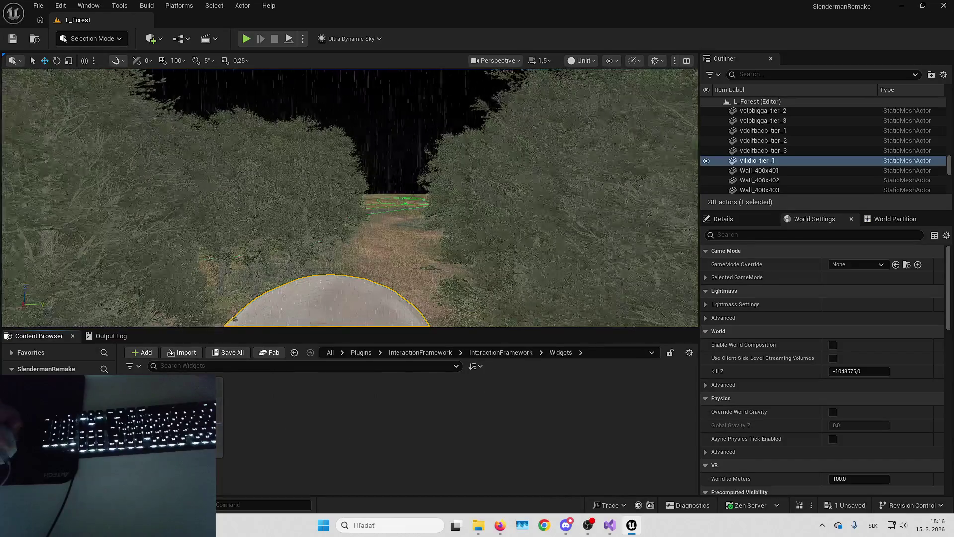
double_click(251, 418)
double_click(211, 412)
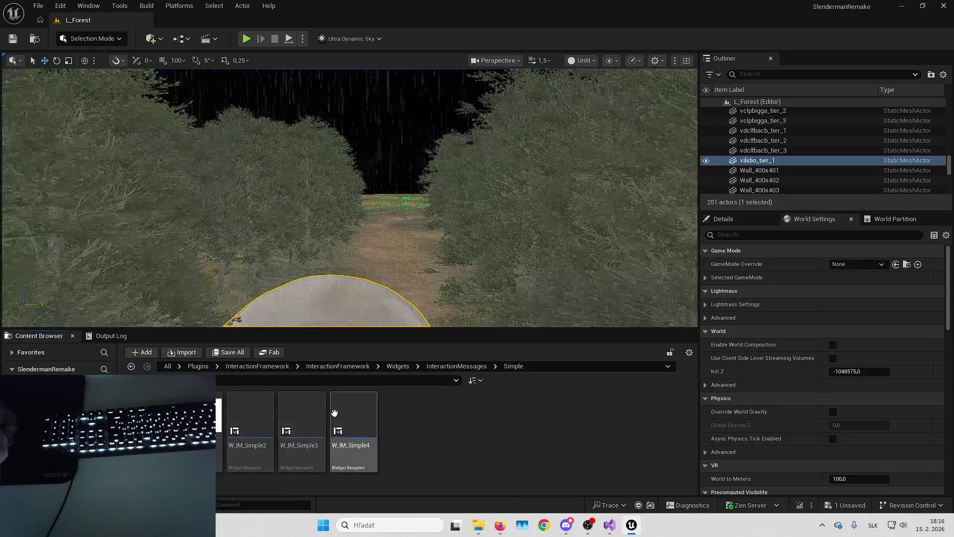
double_click(199, 418)
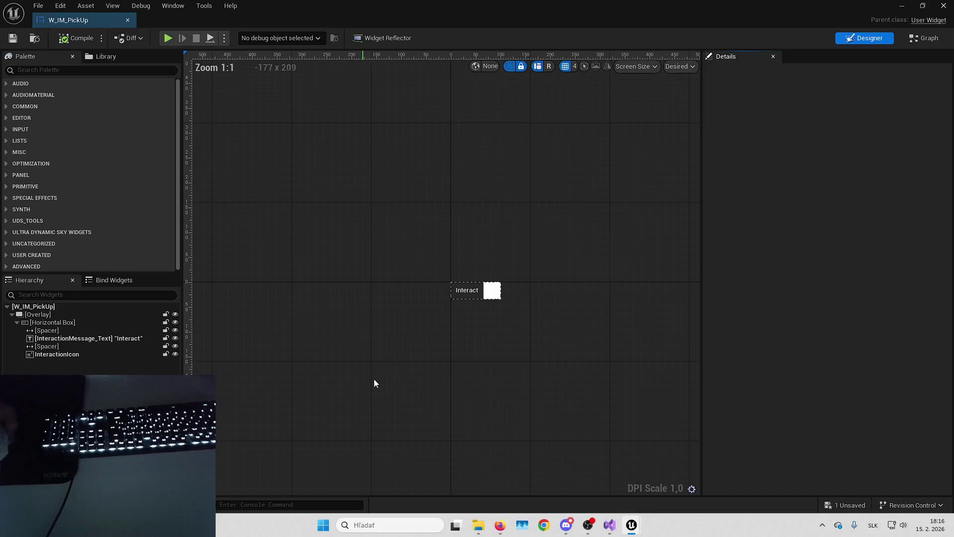
- Set InteractionMessage_Text's font size to 14, save the widget, and return to L_Forest
left_click(75, 338)
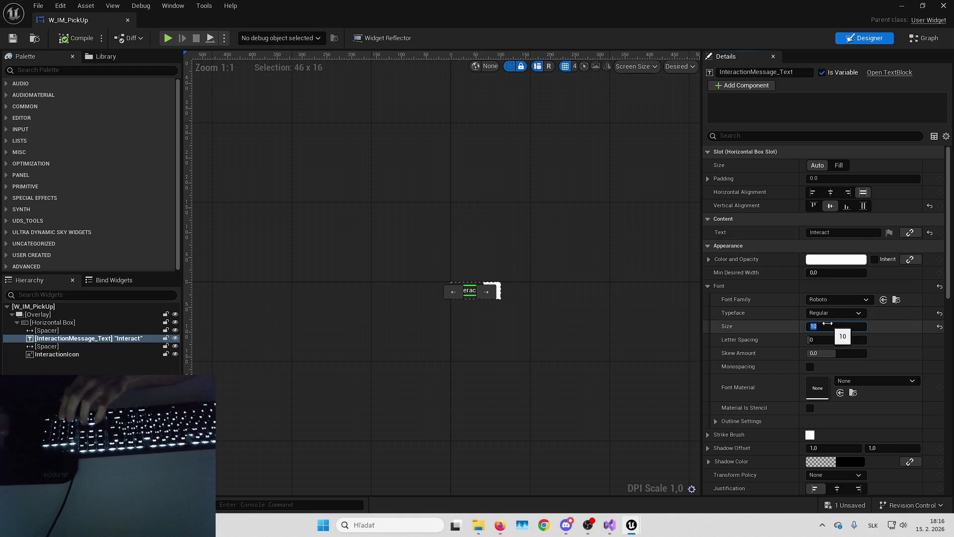
type("14")
key("Return")
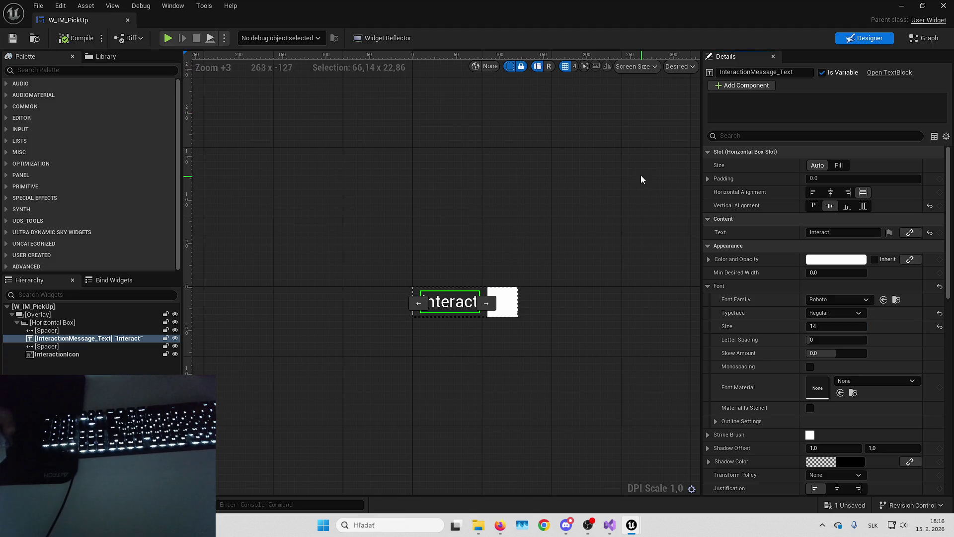
left_click(848, 505)
key("Return")
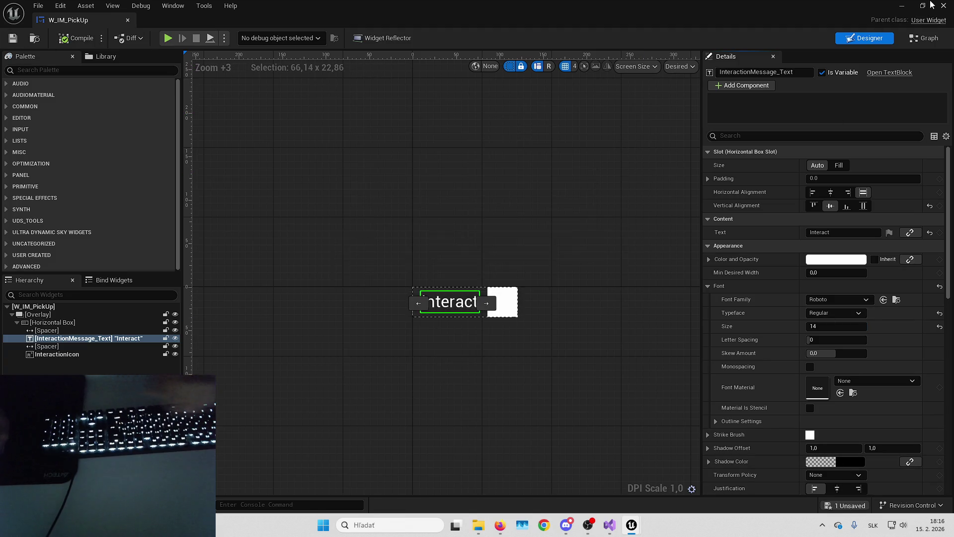
key("s")
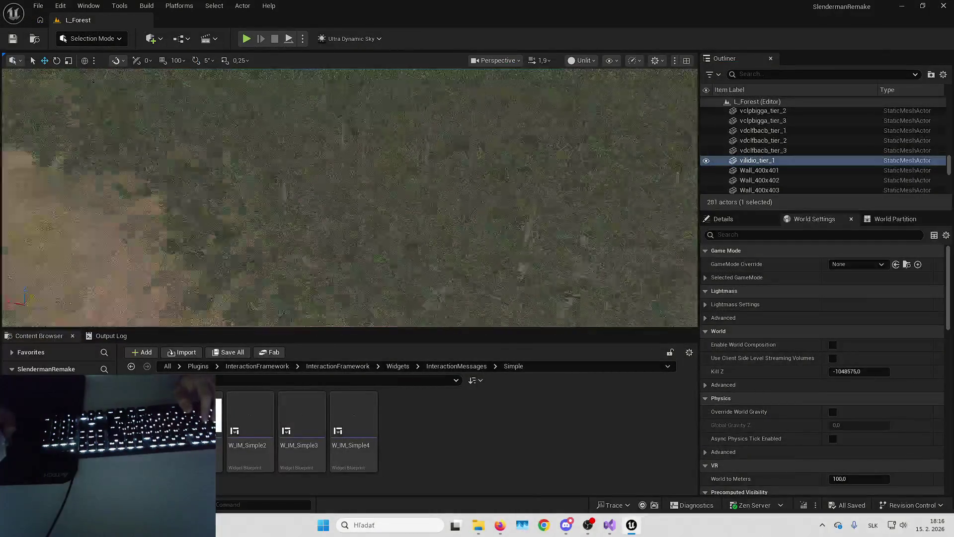
key("w")
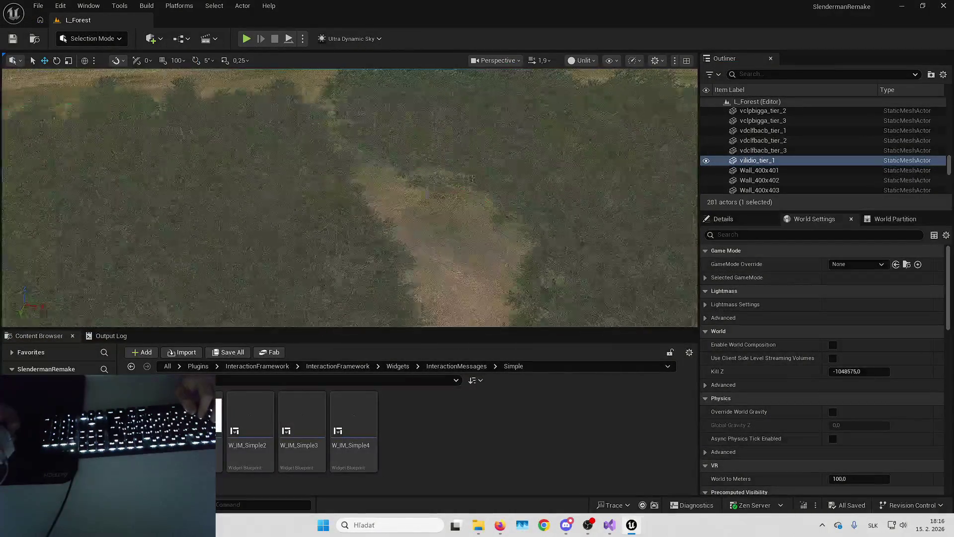
key("w")
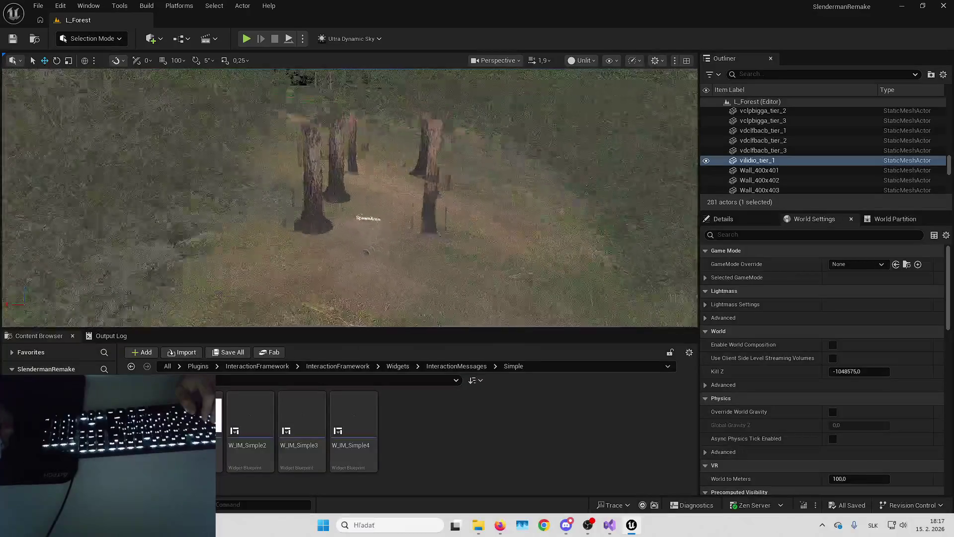
key("alt+p")
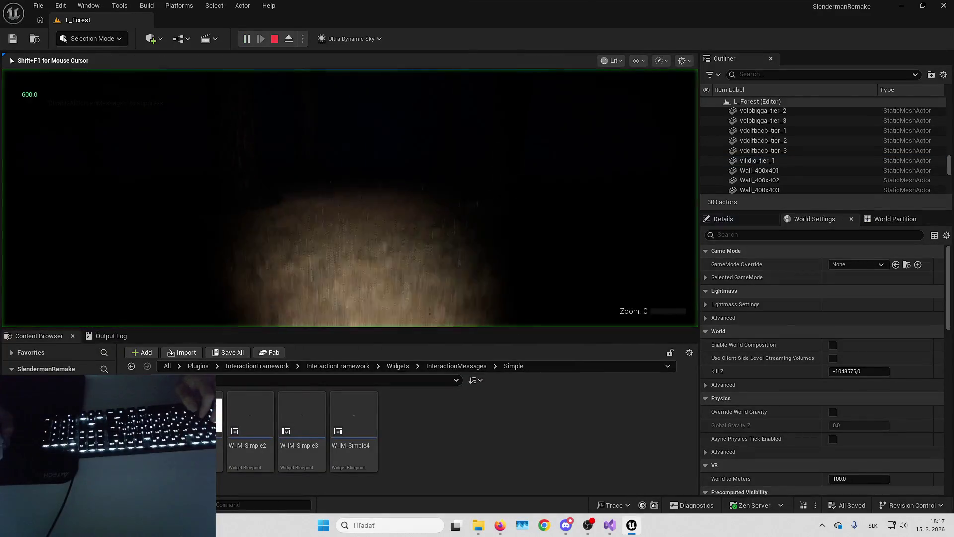
key("w")
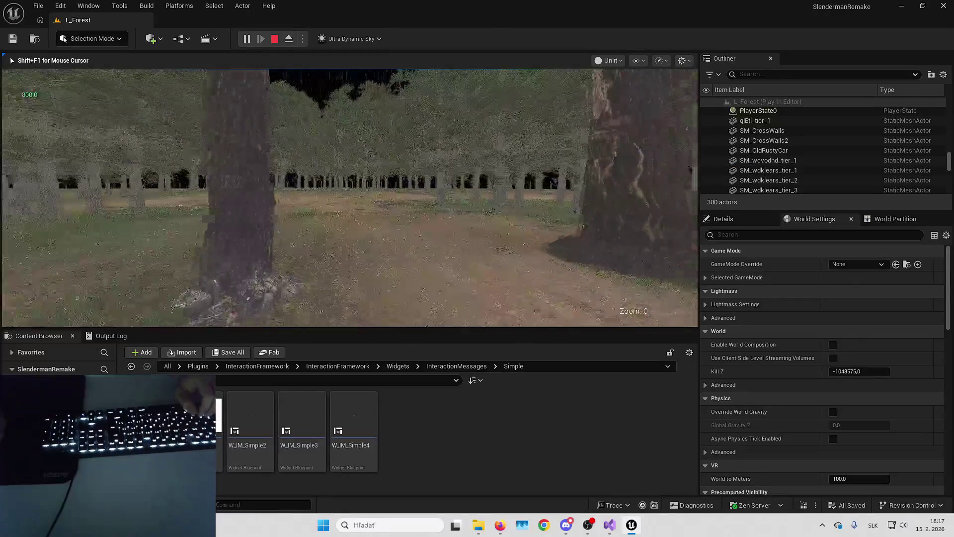
key("w")
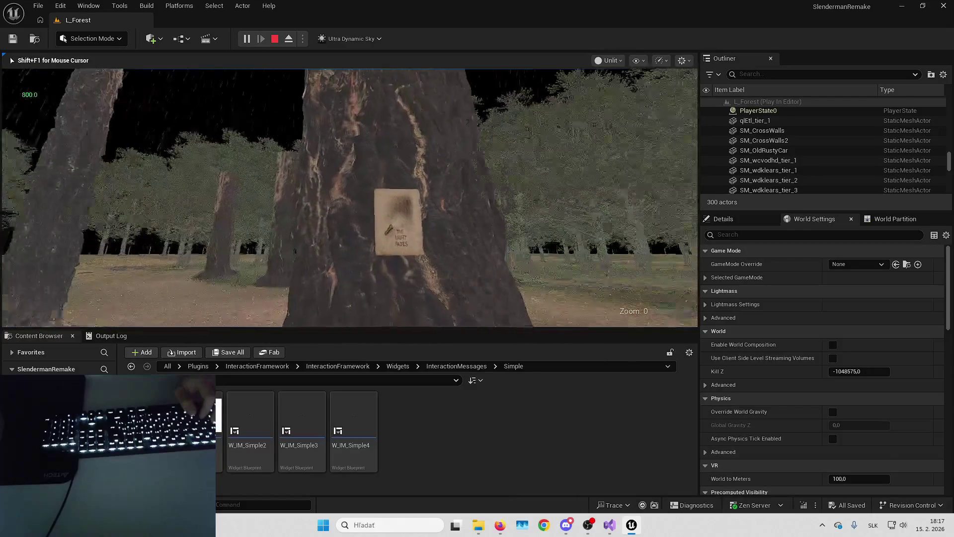
key("Escape")
left_click(397, 198)
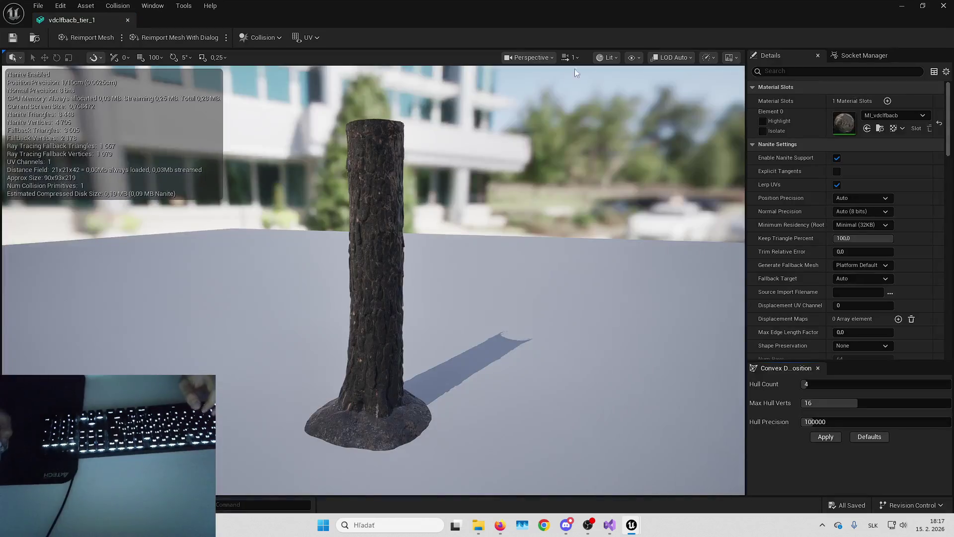
- Show vdclfbacb_tier_1's simple collision, check the trunk hull, then save and close
left_click(634, 58)
left_click(661, 249)
mouse_move(566, 241)
left_mouse_down()
mouse_move(501, 248)
mouse_move(465, 318)
left_mouse_up()
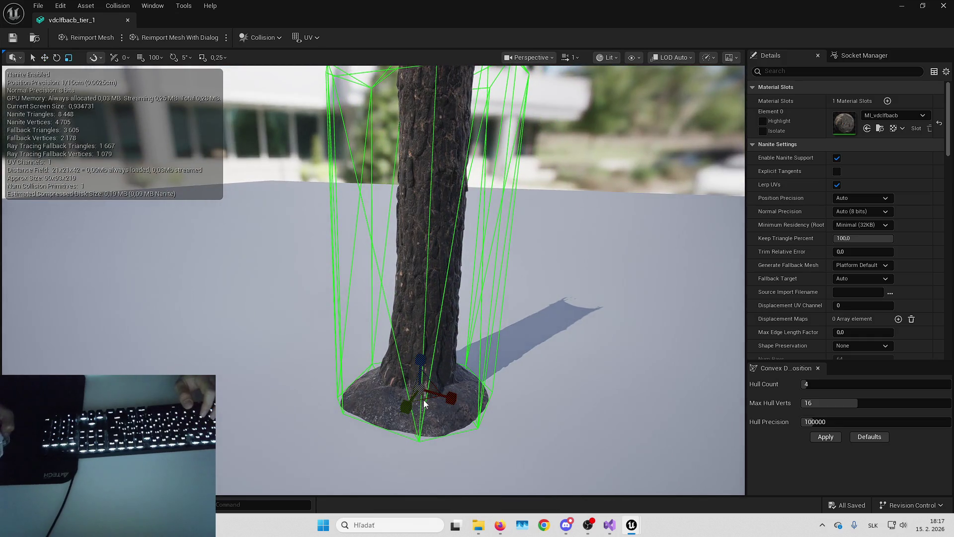
scroll(424, 404, "down", 4)
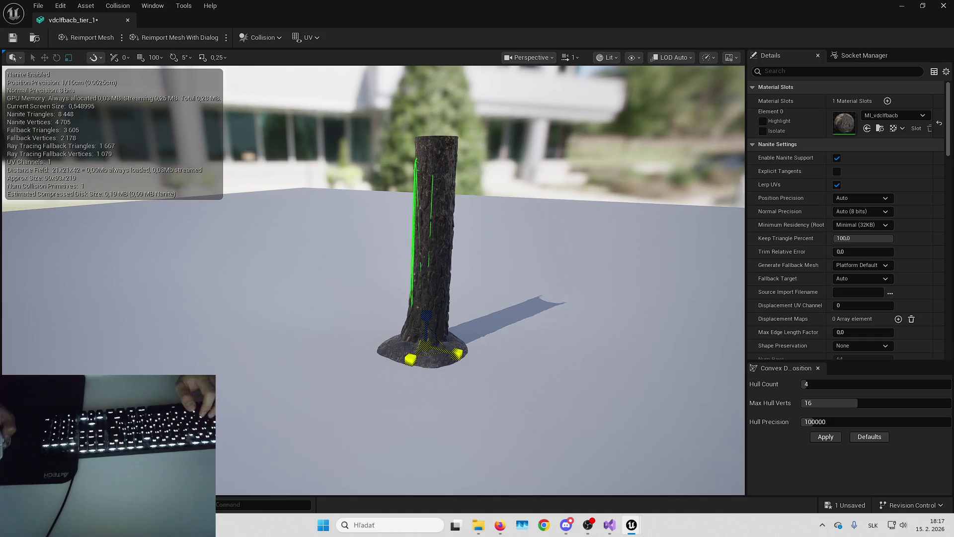
mouse_move(485, 331)
left_mouse_down()
mouse_move(502, 328)
mouse_move(450, 348)
mouse_move(452, 359)
mouse_move(495, 328)
left_mouse_up()
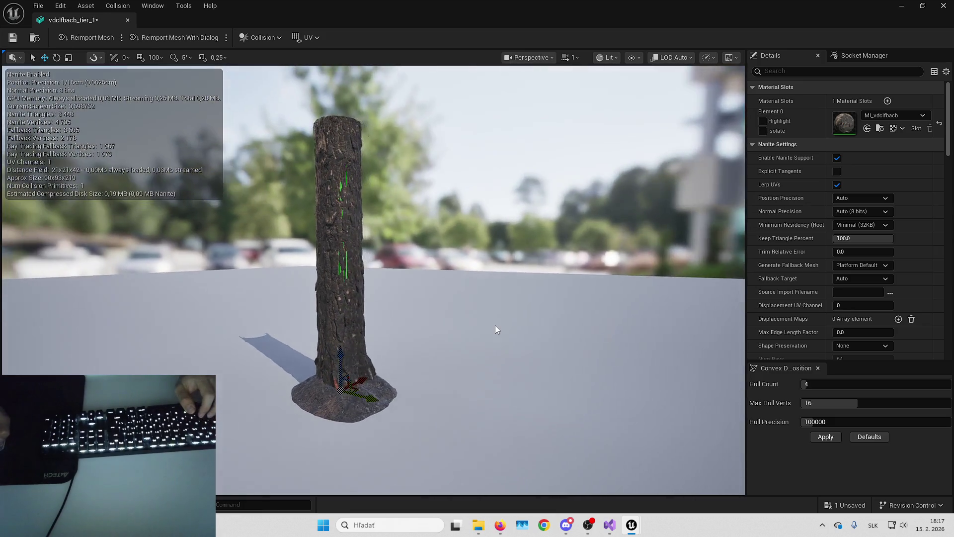
key("ctrl+s")
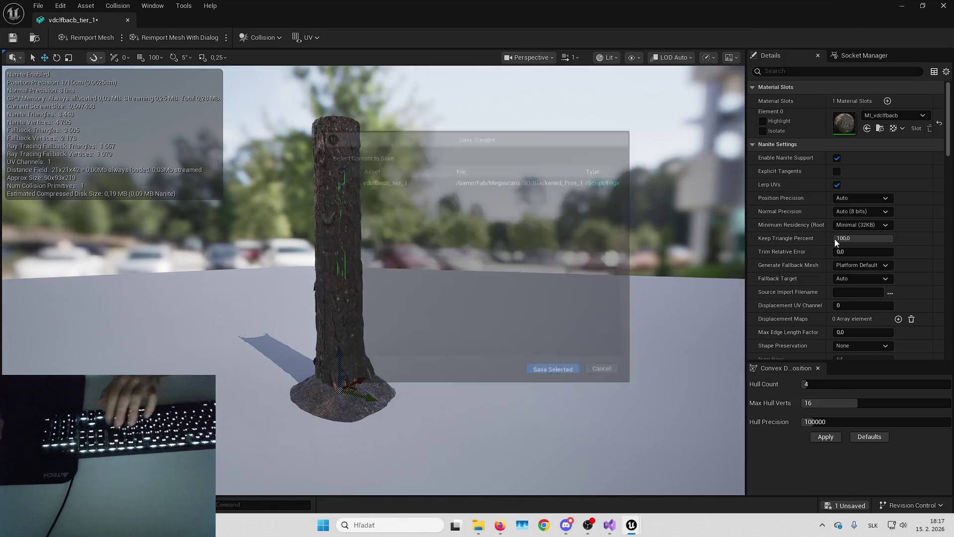
left_click(943, 6)
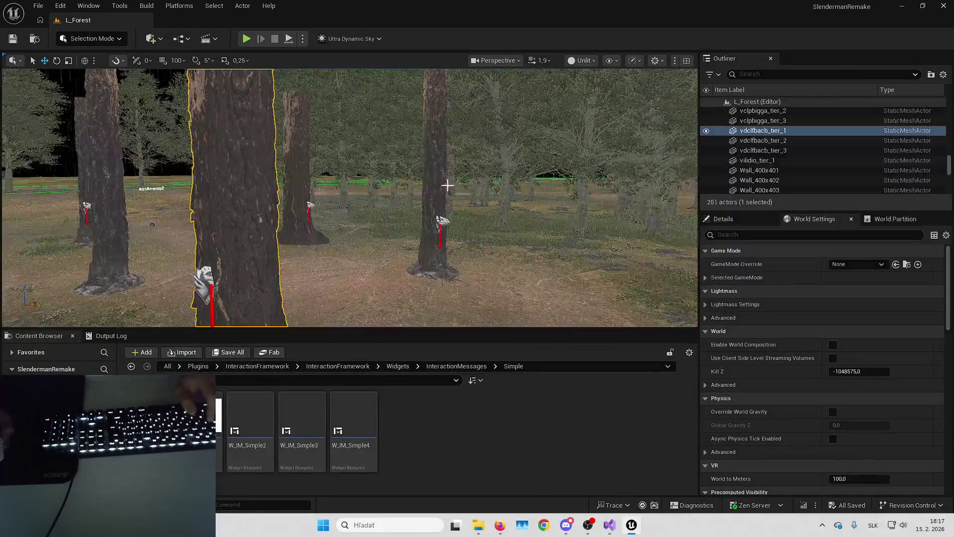
- Open vclpbigga_tier_1, inspect its trunk collision hulls, then save and close the editor
double_click(420, 217)
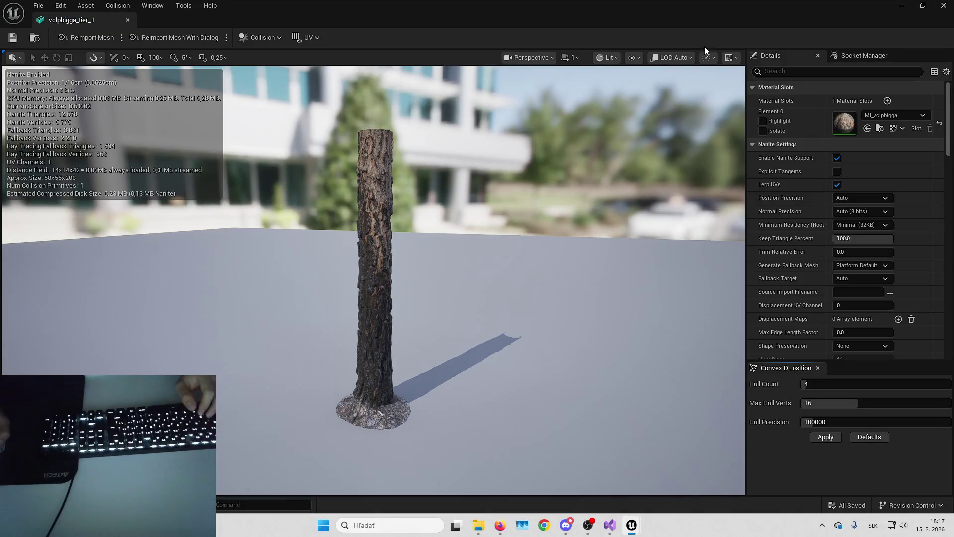
left_click(708, 57)
left_click(656, 246)
scroll(656, 249, "up", 5)
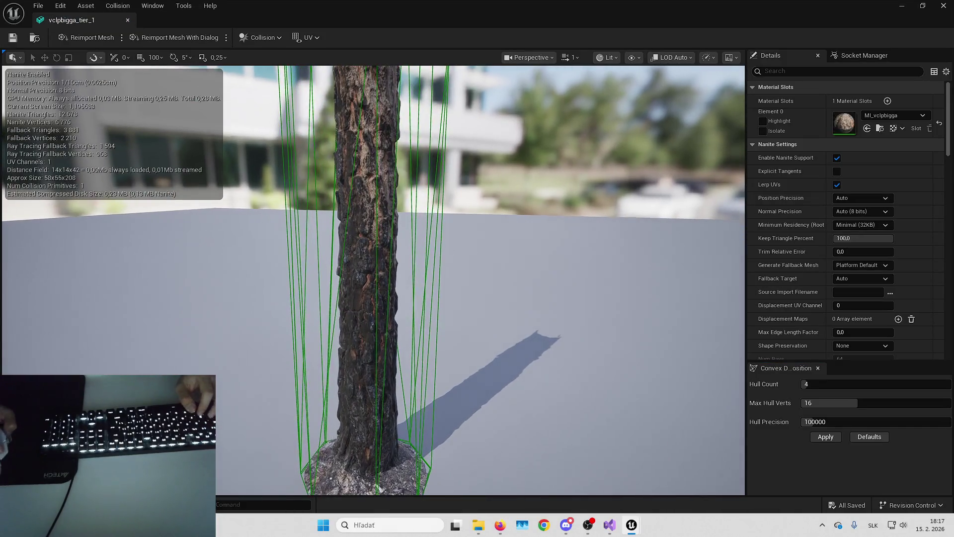
scroll(434, 252, "down", 5)
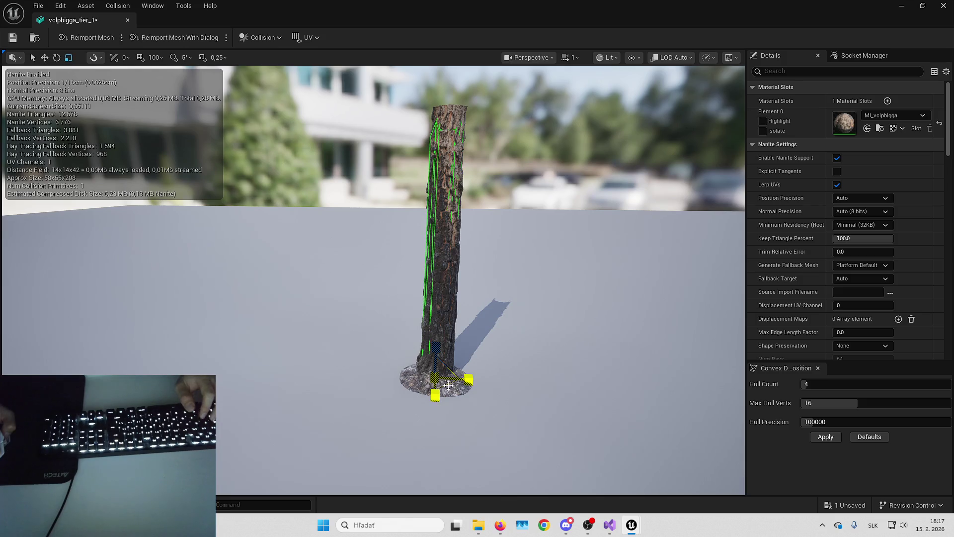
left_click_drag(434, 251, 388, 249)
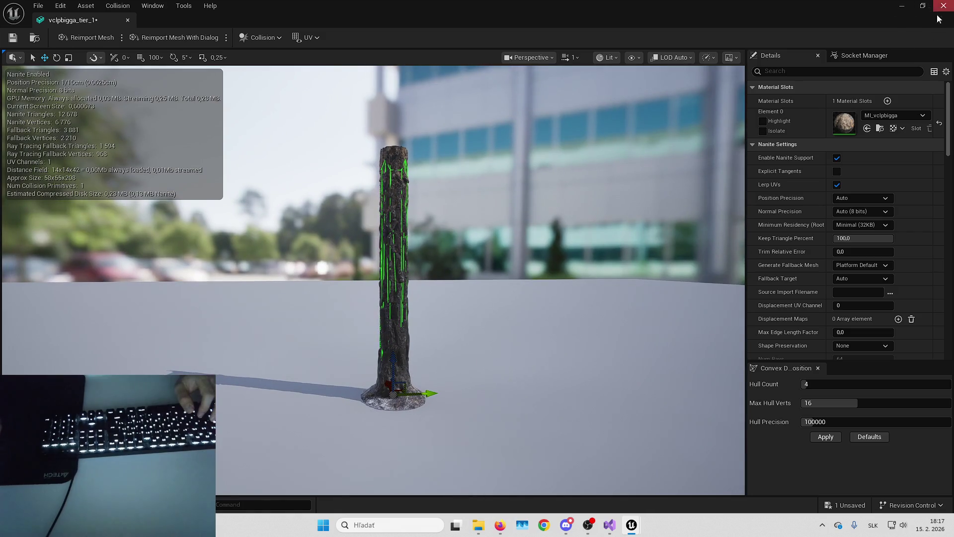
key("ctrl+s")
key("alt+F4")
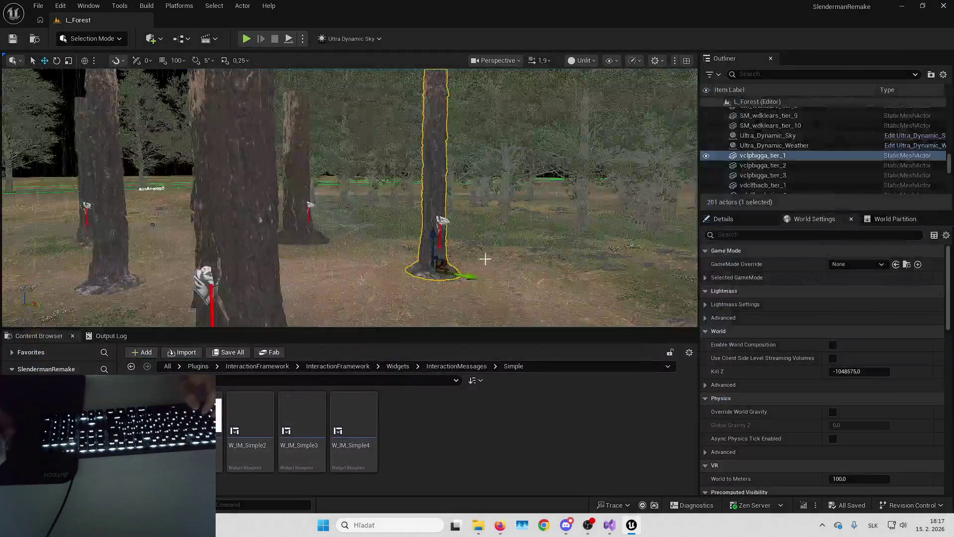
- Playtest the level, walk up to the brick wall, then stop and open its mesh
mouse_move(348, 199)
left_mouse_down()
mouse_move(348, 159)
mouse_move(338, 169)
mouse_move(348, 169)
mouse_move(348, 139)
mouse_move(484, 259)
left_mouse_up()
key("alt+p")
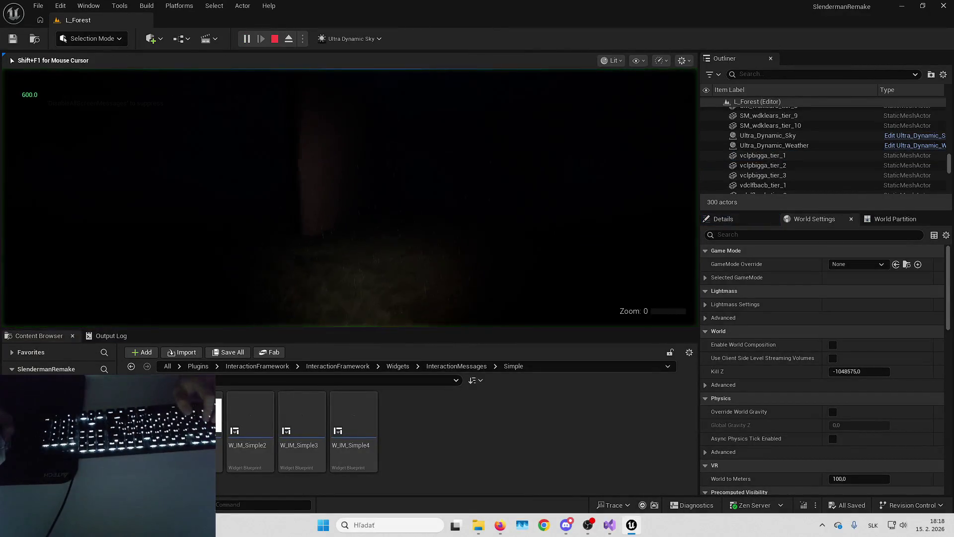
key("w")
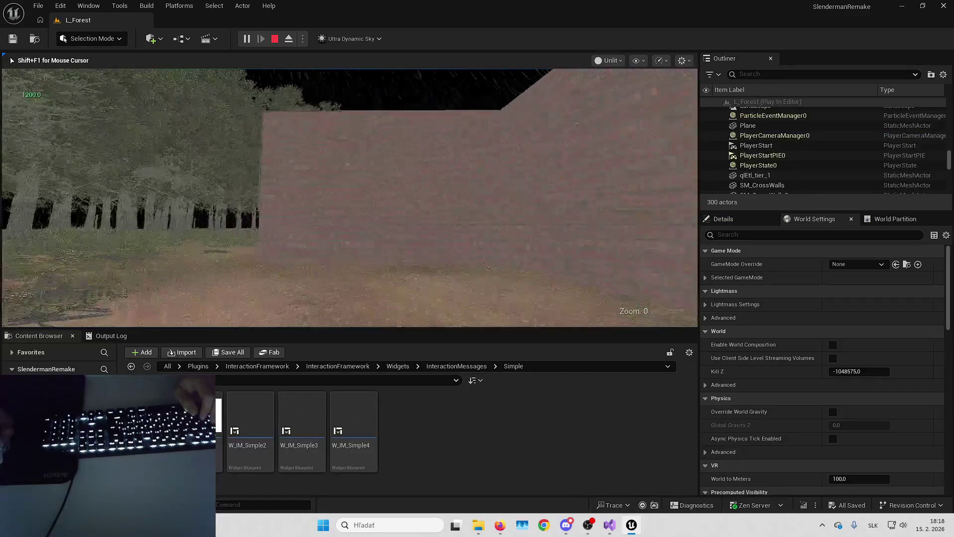
key("w")
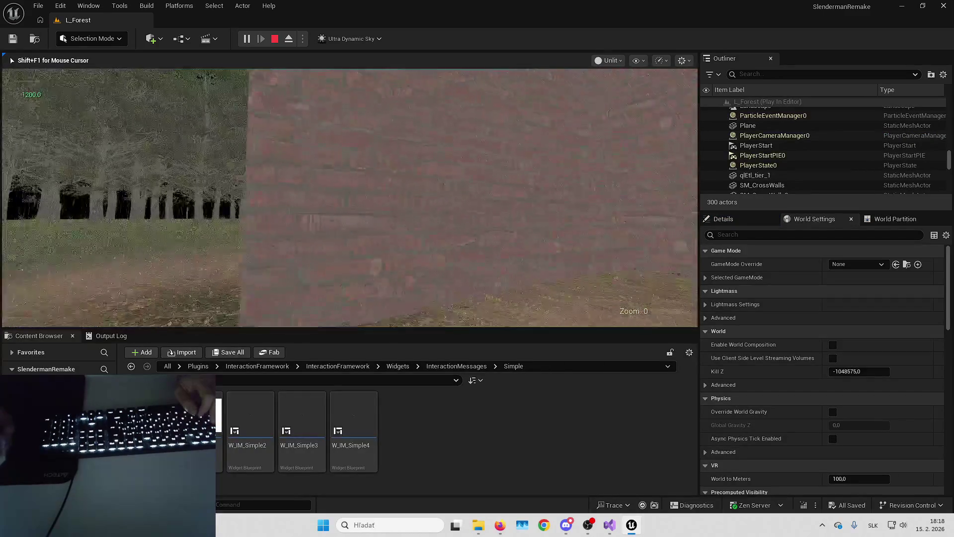
key("w")
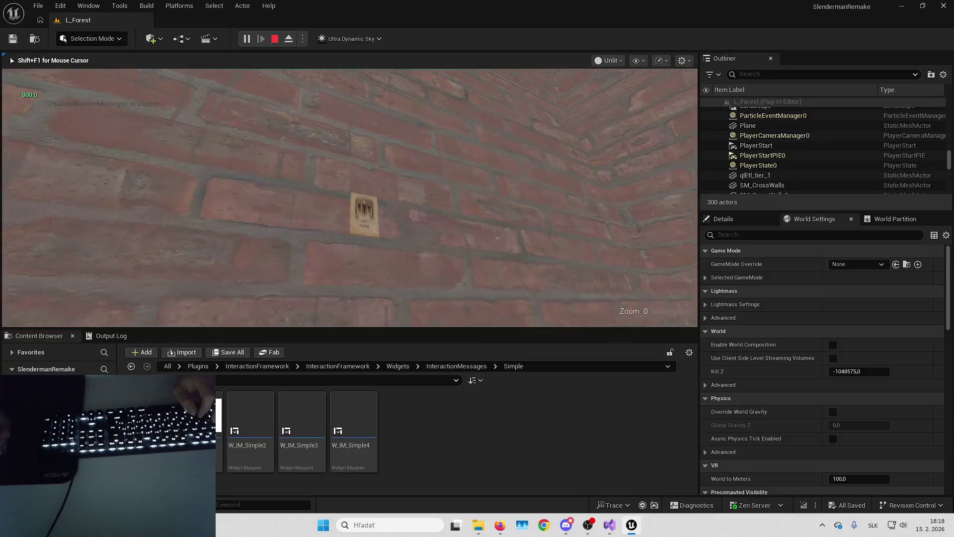
key("Escape")
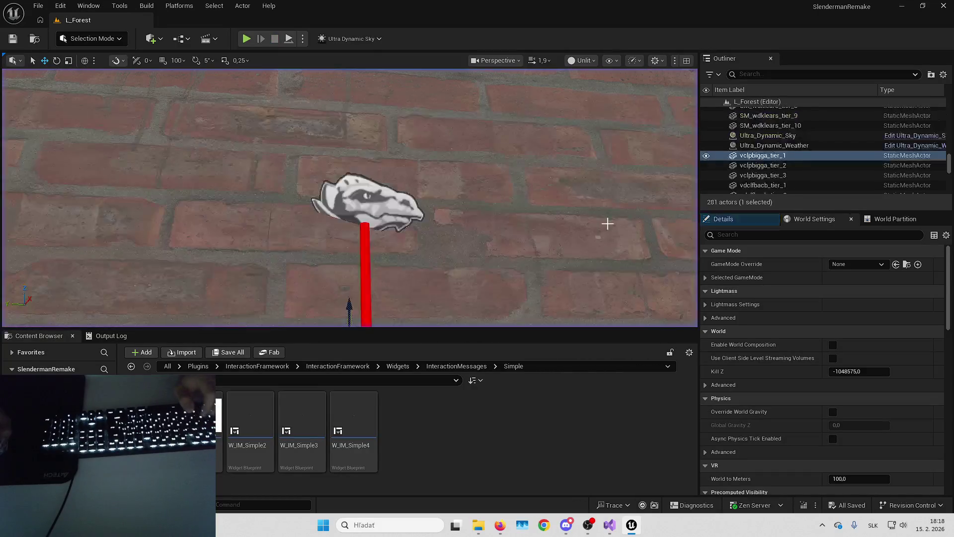
key("ctrl+e")
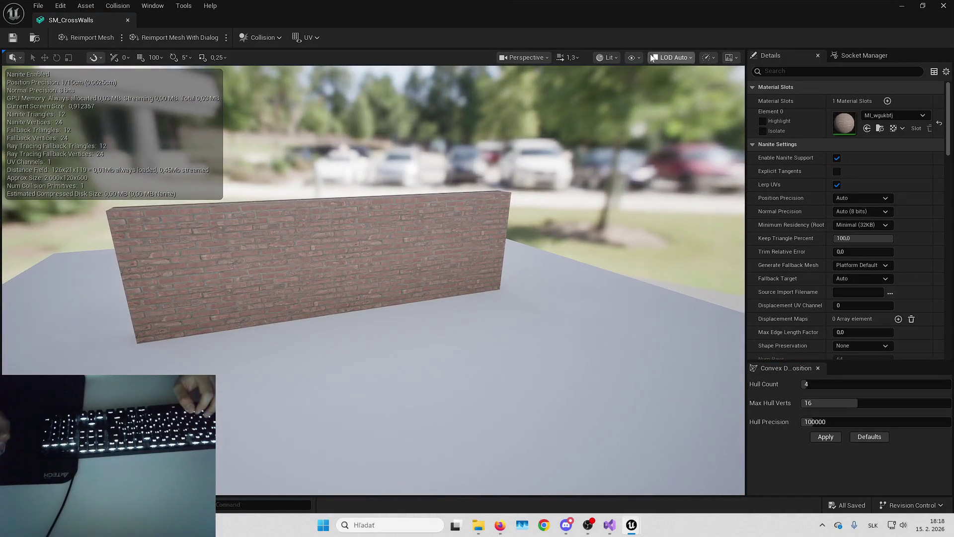
- Show SM_CrossWalls' simple collision and scale the hull to cover the whole wall
left_click(635, 57)
left_click(651, 248)
left_click_drag(651, 244, 518, 221)
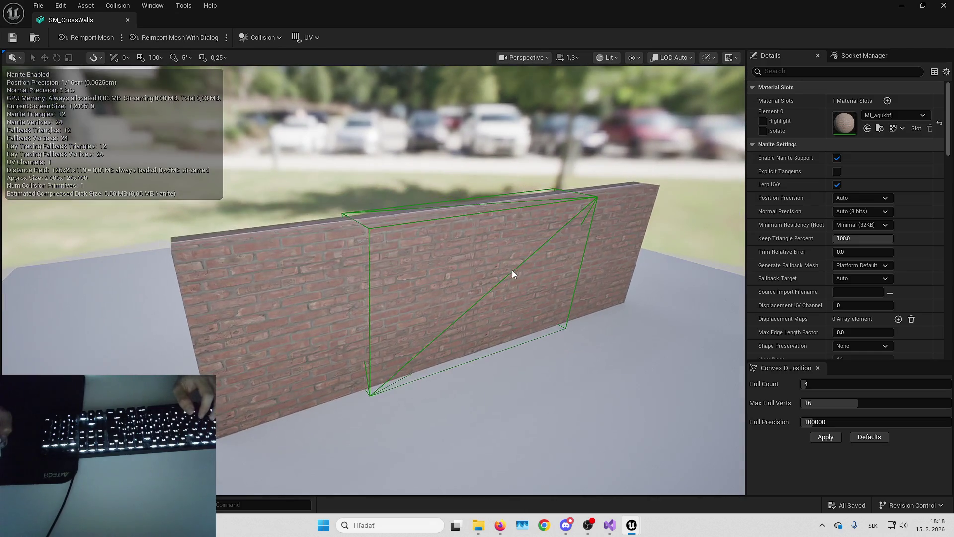
left_click(512, 269)
left_click_drag(512, 270, 388, 269)
mouse_move(470, 309)
left_mouse_down()
mouse_move(517, 308)
mouse_move(470, 309)
left_mouse_up()
key("r")
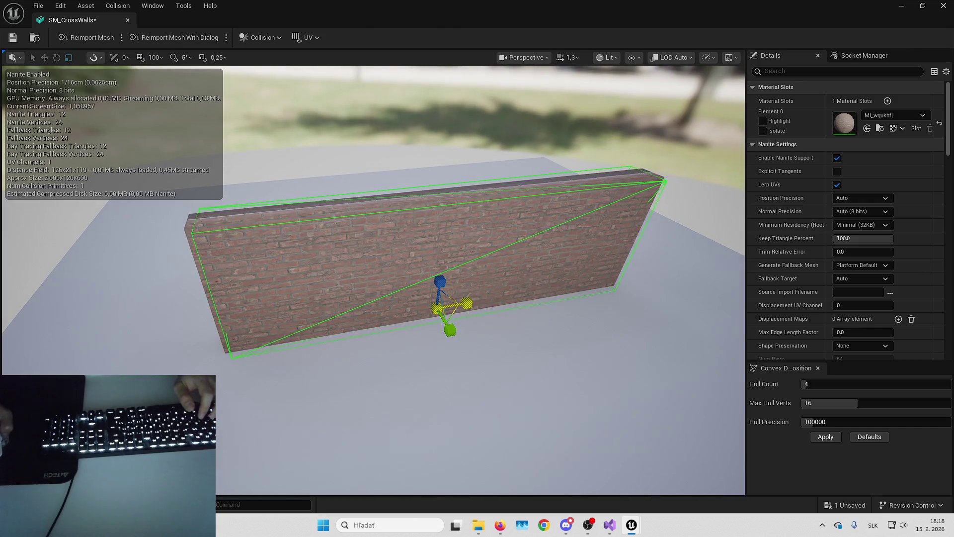
mouse_move(468, 302)
left_mouse_down()
mouse_move(538, 293)
mouse_move(489, 289)
left_mouse_up()
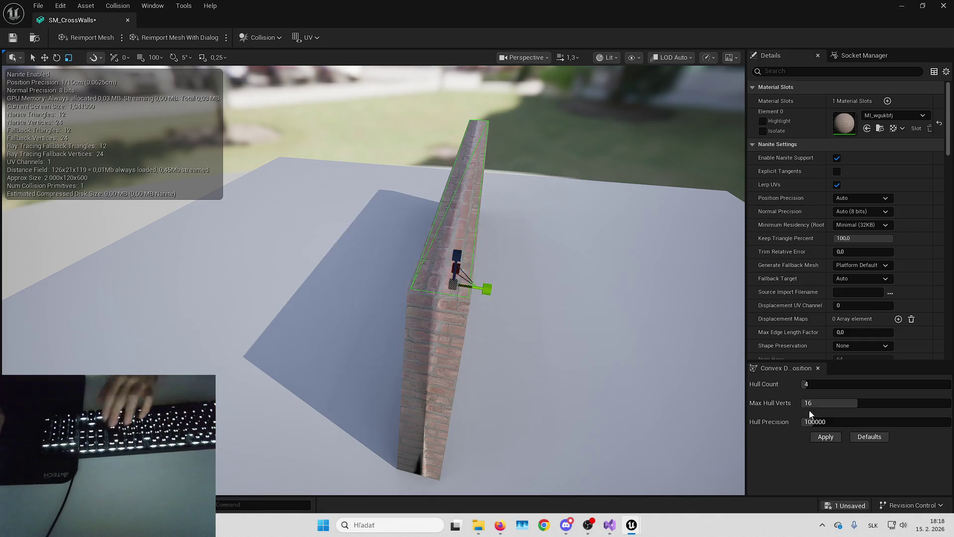
left_click(943, 6)
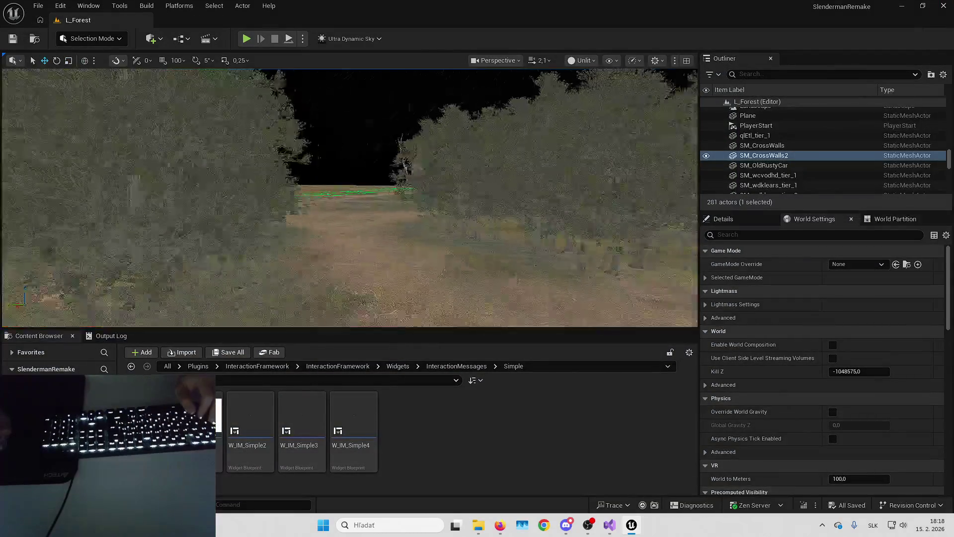
- Open the wfcoehy_tier_1 rock meshes and turn on the Simple Collision display
double_click(393, 242)
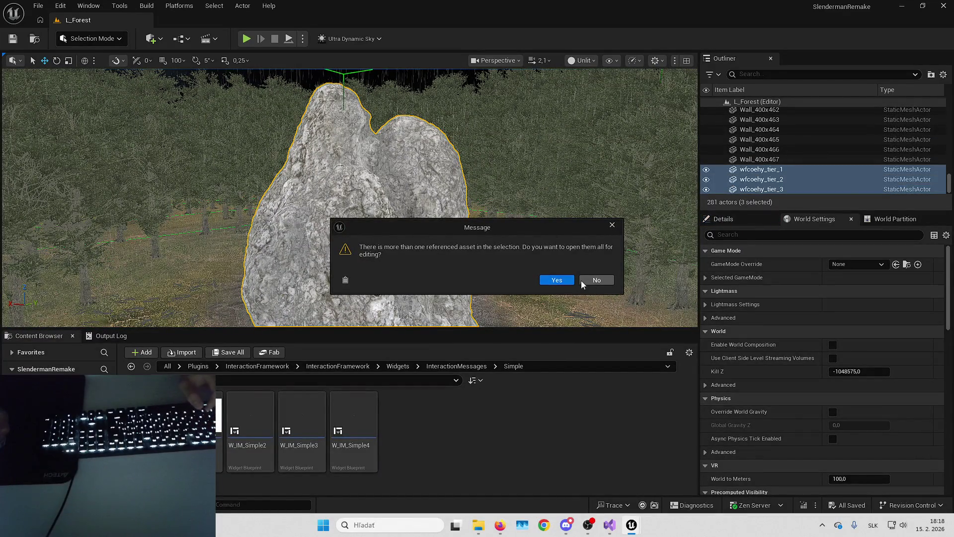
left_click(570, 279)
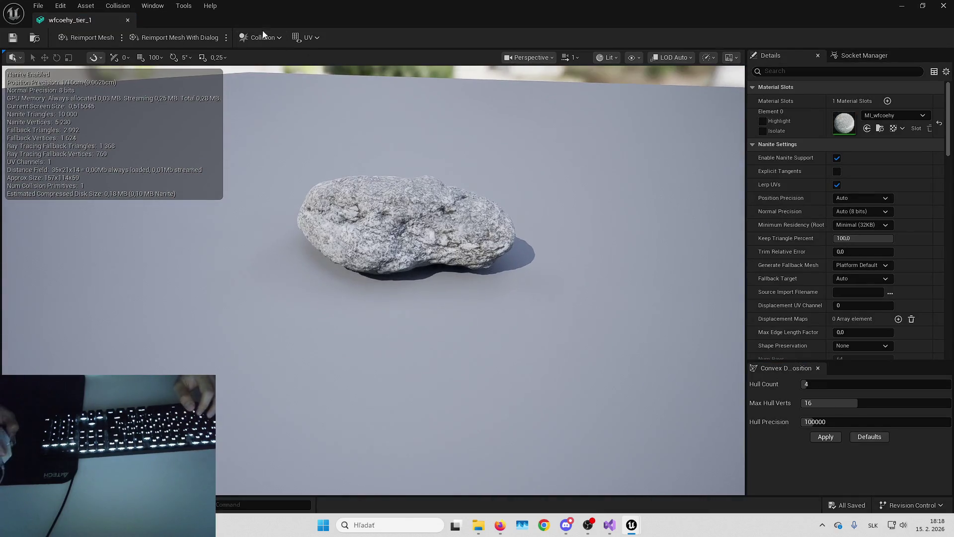
left_click(269, 38)
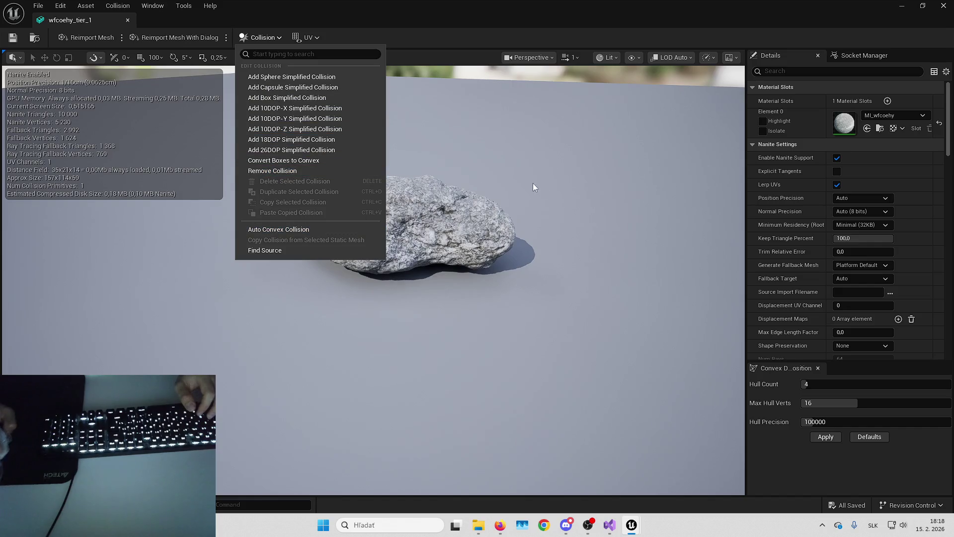
left_click(259, 38)
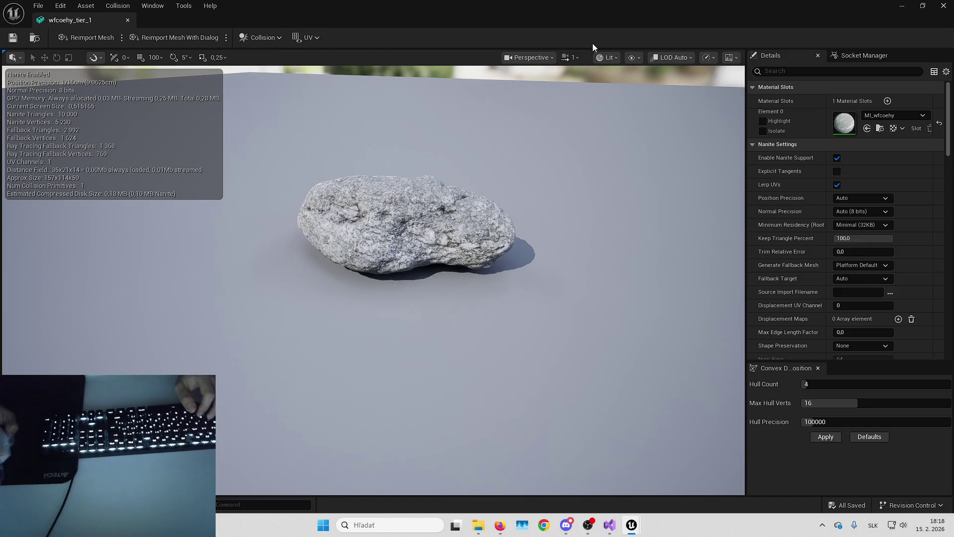
left_click(632, 58)
left_click(666, 251)
- Select the rock's collision hull, inspect it from several angles, and close the editor
mouse_move(521, 197)
left_mouse_down()
mouse_move(487, 188)
mouse_move(521, 197)
left_mouse_up()
left_click(455, 190)
mouse_move(455, 190)
left_mouse_down()
mouse_move(439, 203)
mouse_move(412, 199)
mouse_move(427, 237)
left_mouse_up()
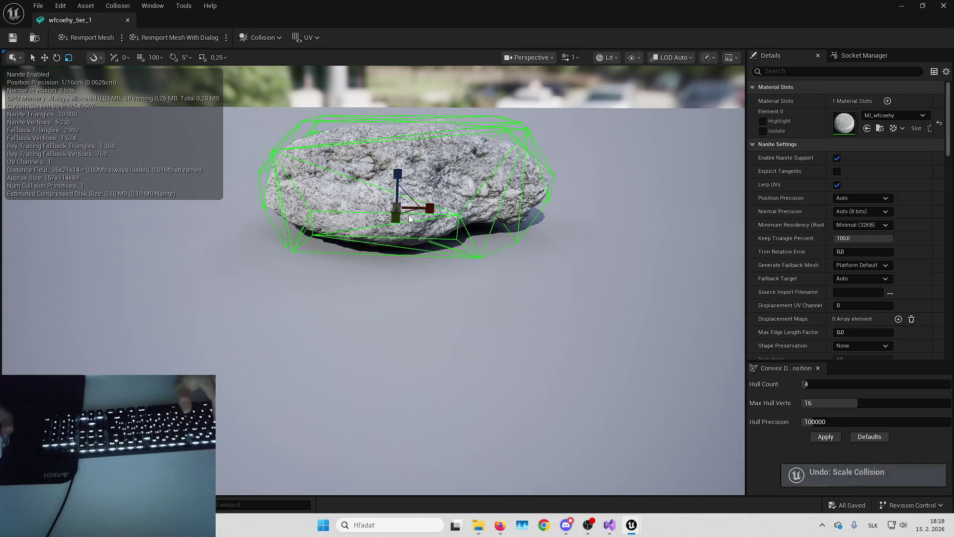
mouse_move(417, 169)
left_mouse_down()
mouse_move(417, 149)
mouse_move(427, 203)
left_mouse_up()
mouse_move(477, 255)
left_mouse_down()
mouse_move(467, 251)
mouse_move(507, 259)
mouse_move(522, 233)
mouse_move(528, 242)
left_mouse_up()
left_click_drag(430, 210, 430, 214)
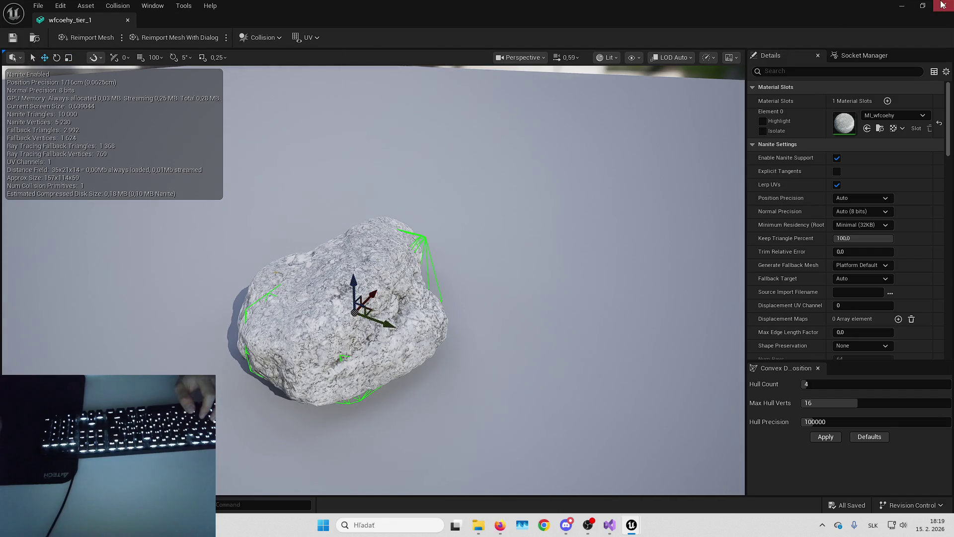
left_click(942, 5)
- Fly to the rusty barrel, select it, and open its mesh for editing
mouse_move(348, 198)
left_mouse_down()
mouse_move(418, 199)
mouse_move(353, 208)
left_mouse_up()
left_click(422, 199)
left_click_drag(423, 198, 316, 253)
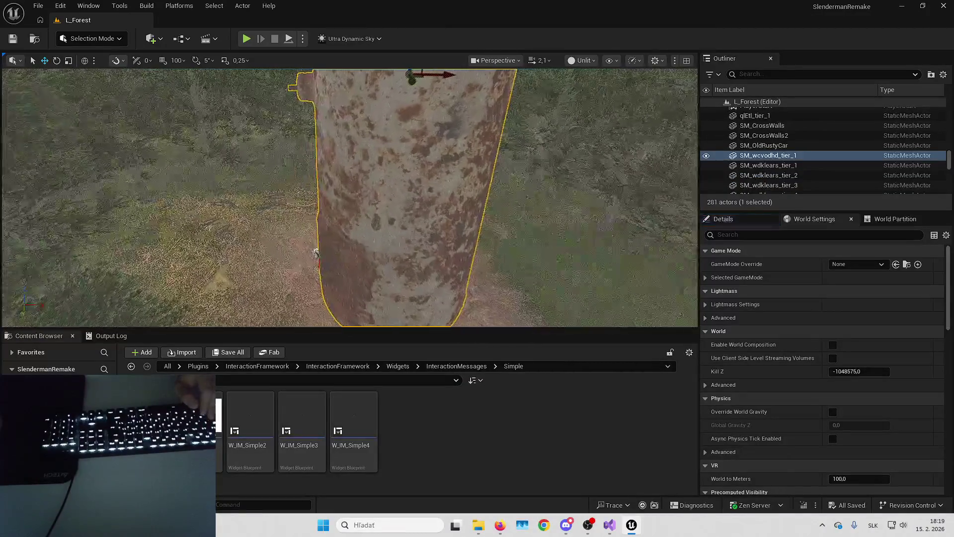
double_click(462, 223)
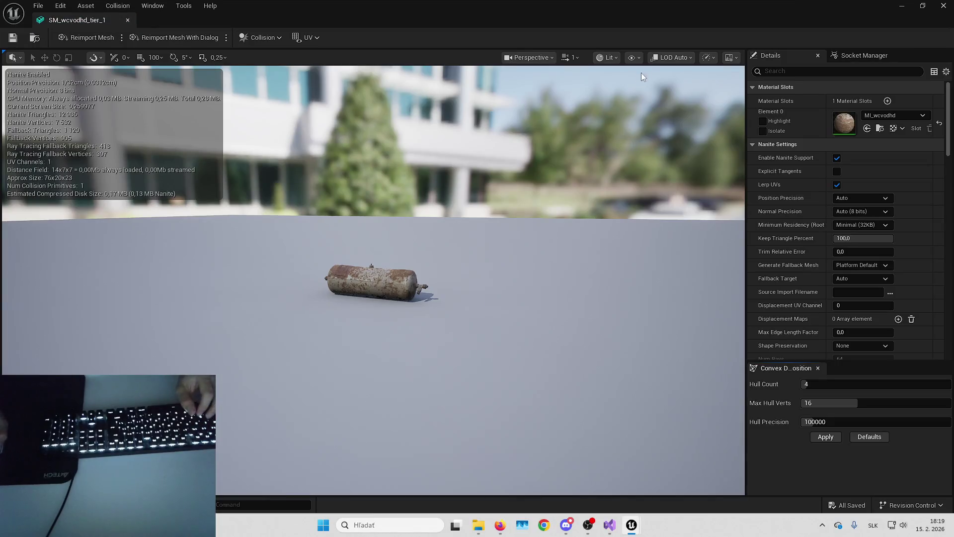
- Show the SM_wcvodhd_tier_1 barrel's simple collision, inspect its hull, and close the editor
left_click(640, 58)
left_click(671, 237)
left_click_drag(564, 249, 671, 244)
mouse_move(467, 224)
left_mouse_down()
mouse_move(416, 248)
mouse_move(358, 248)
mouse_move(394, 229)
left_mouse_up()
left_click(415, 247)
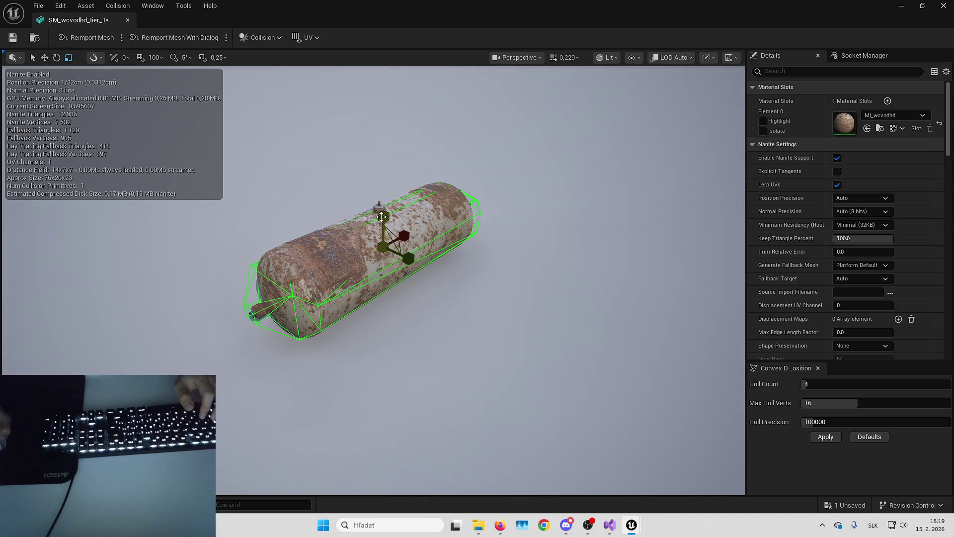
mouse_move(407, 260)
left_mouse_down()
mouse_move(492, 234)
mouse_move(510, 263)
mouse_move(557, 269)
mouse_move(503, 272)
mouse_move(531, 245)
left_mouse_up()
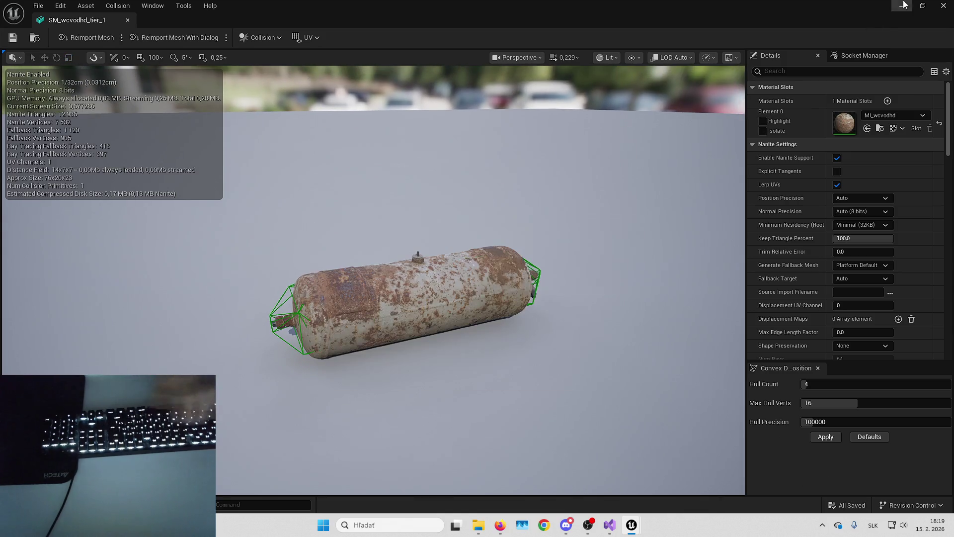
left_click(901, 5)
- Open the SM_wdklears_tier_1 tank, shrink its collision hull vertically, and save it
key("Escape")
mouse_move(364, 204)
left_mouse_down()
mouse_move(364, 95)
mouse_move(340, 214)
left_mouse_up()
key("ctrl+e")
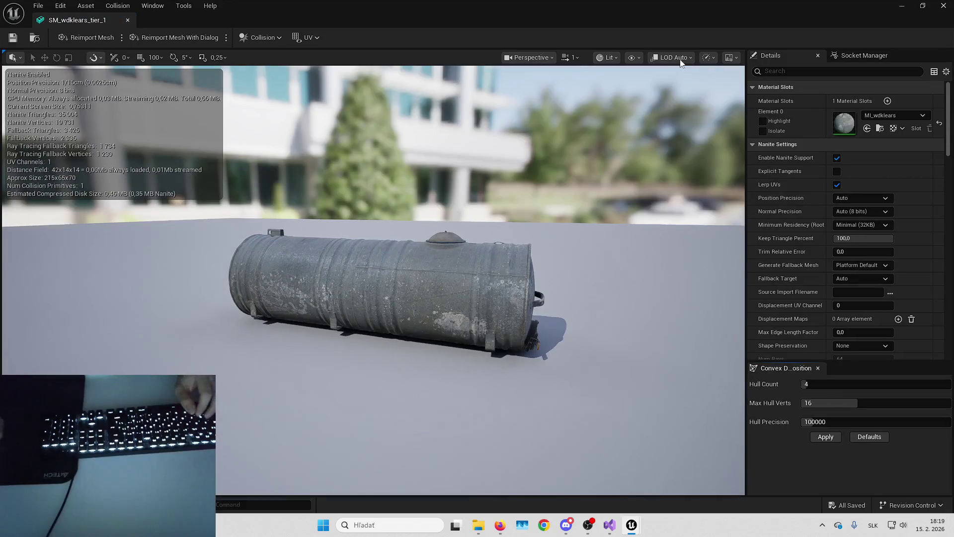
left_click(635, 58)
mouse_move(348, 238)
left_mouse_down()
mouse_move(381, 254)
mouse_move(467, 232)
left_mouse_up()
left_click(381, 254)
key("r")
mouse_move(372, 248)
left_mouse_down()
mouse_move(372, 271)
mouse_move(397, 261)
mouse_move(438, 275)
mouse_move(467, 263)
left_mouse_up()
key("ctrl+s")
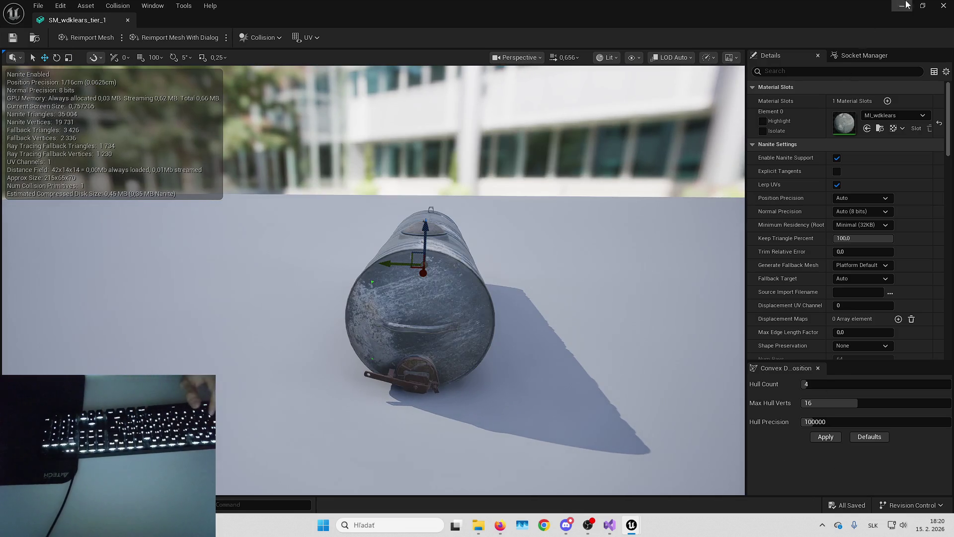
left_click(906, 5)
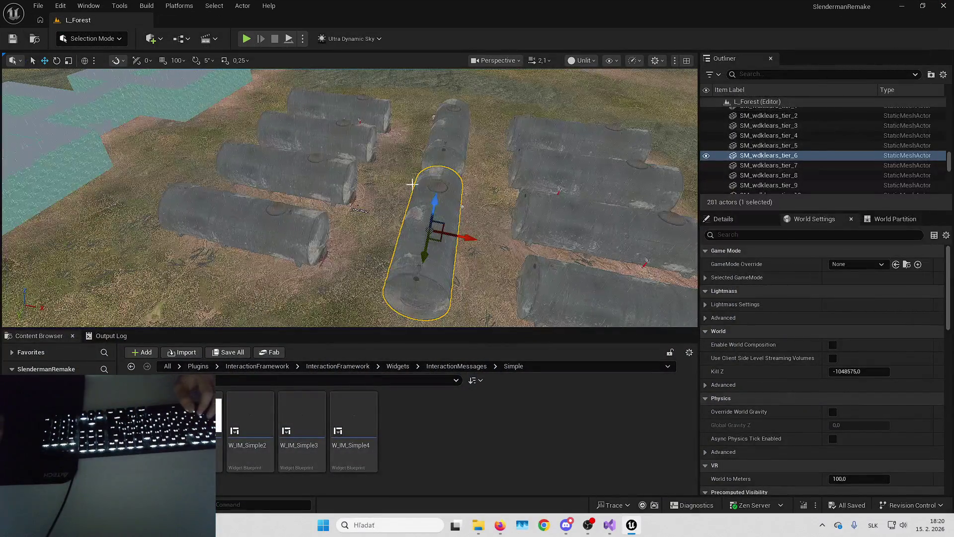
- Select maze wall Wall_400x412 and set grid snapping to 10 units
scroll(412, 184, "down", 2)
mouse_move(412, 184)
left_mouse_down()
mouse_move(427, 198)
mouse_move(415, 214)
mouse_move(456, 197)
left_mouse_up()
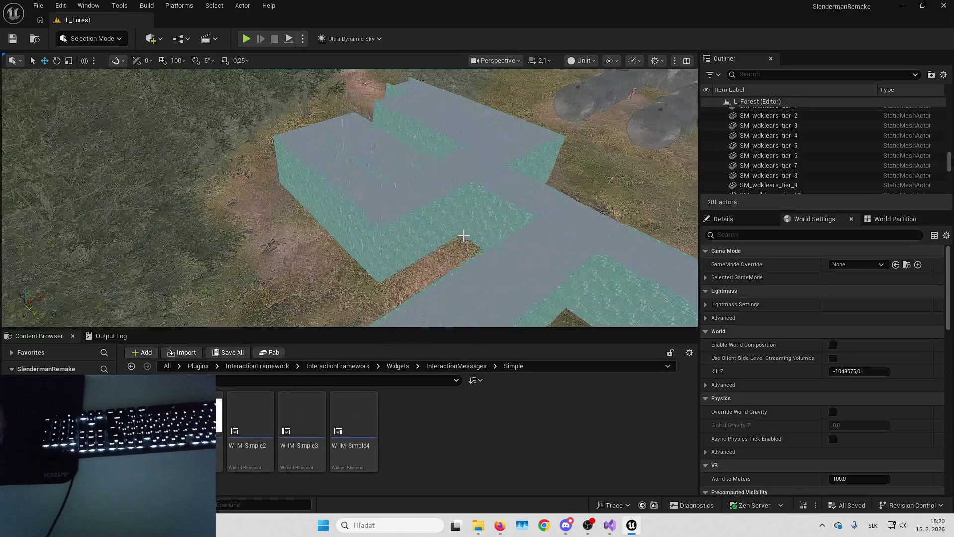
scroll(463, 235, "down", 1)
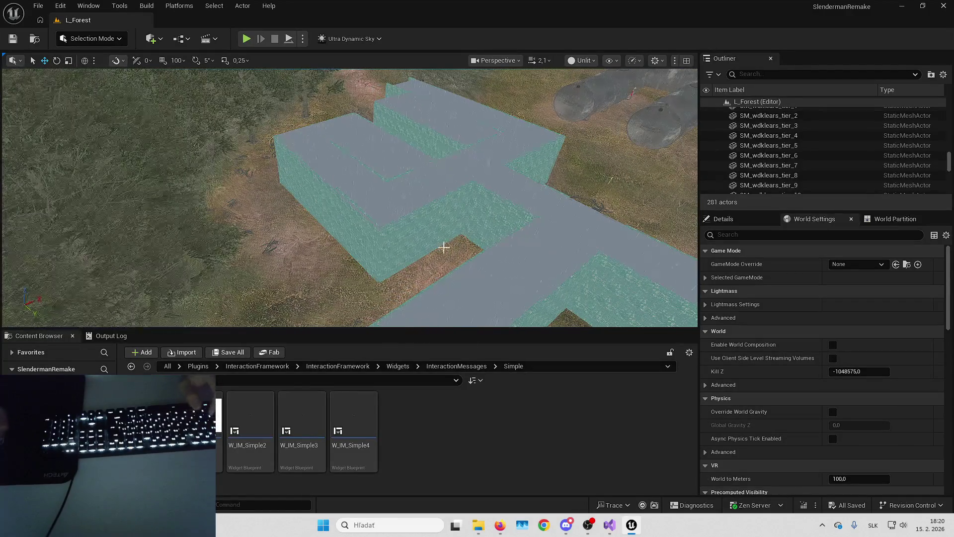
left_click_drag(443, 249, 443, 234)
left_click_drag(386, 218, 386, 215)
left_click(386, 215)
left_click(167, 61)
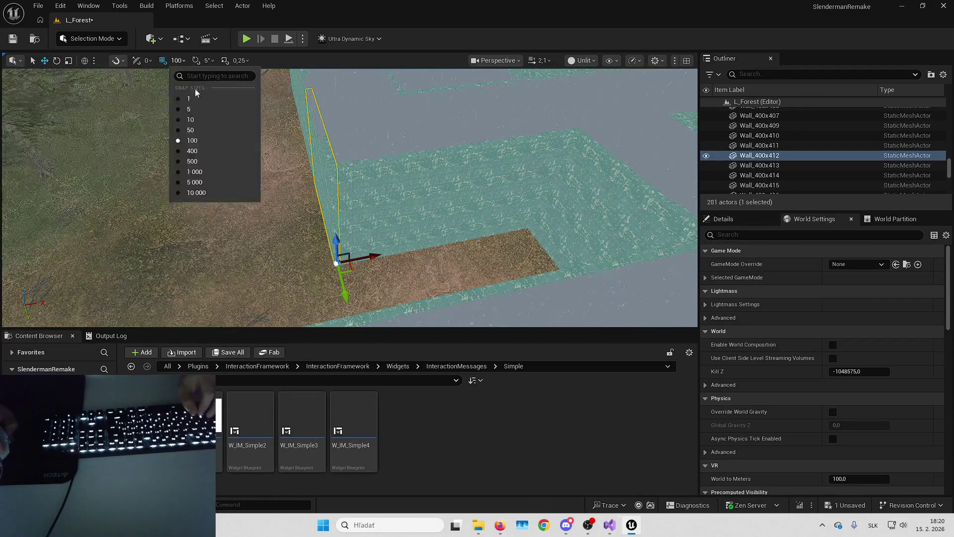
left_click(198, 121)
- Duplicate the wall into the open corridor gap, then check the Output Log
left_click_drag(371, 259, 378, 259)
scroll(379, 259, "up", 5)
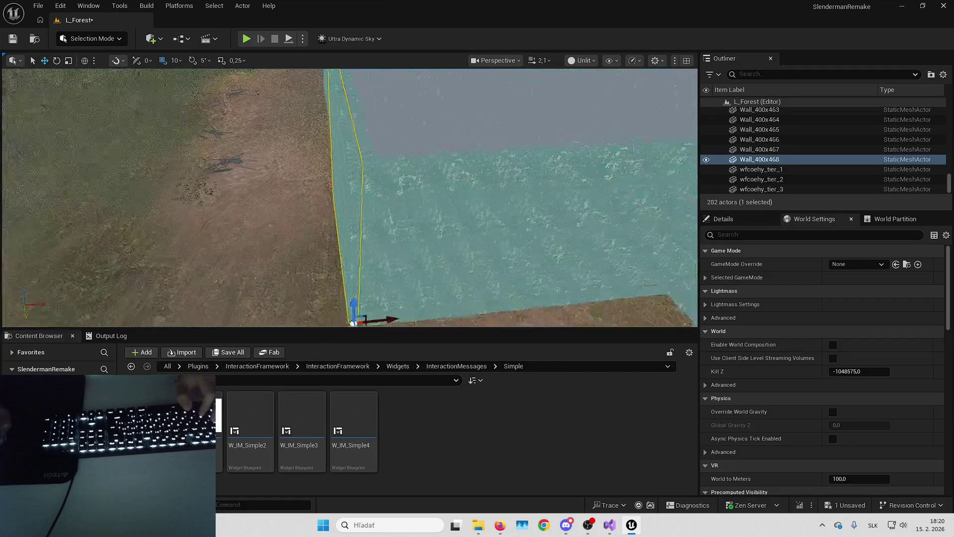
scroll(341, 209, "down", 8)
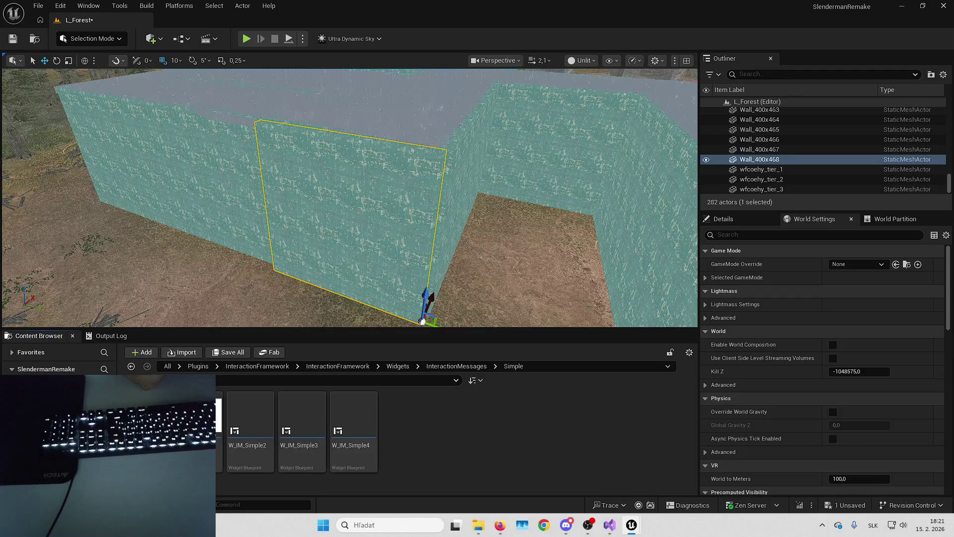
key("s")
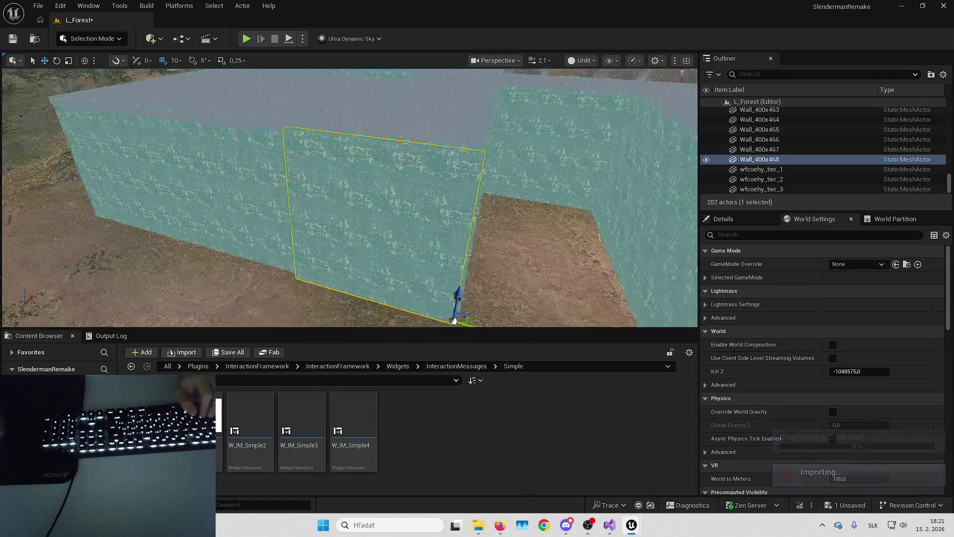
key("d")
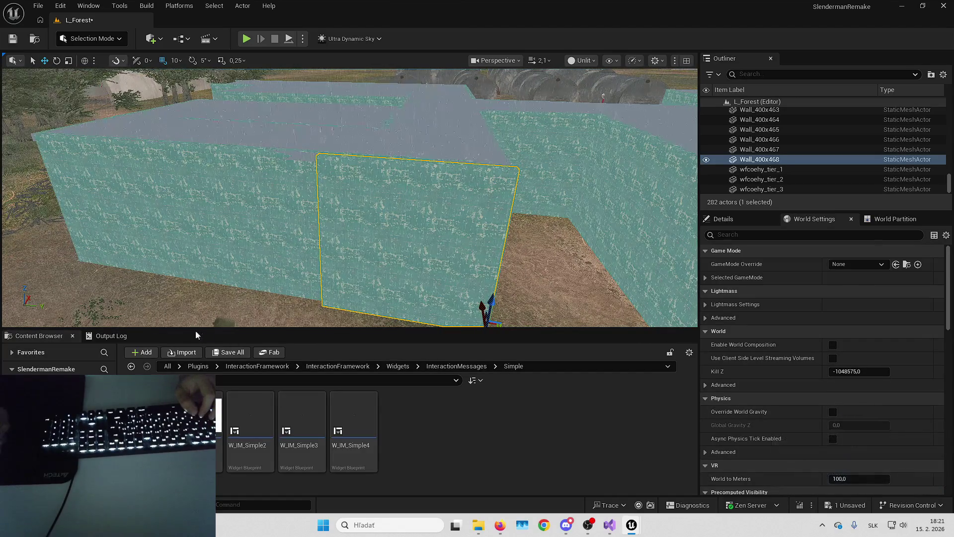
left_click(132, 338)
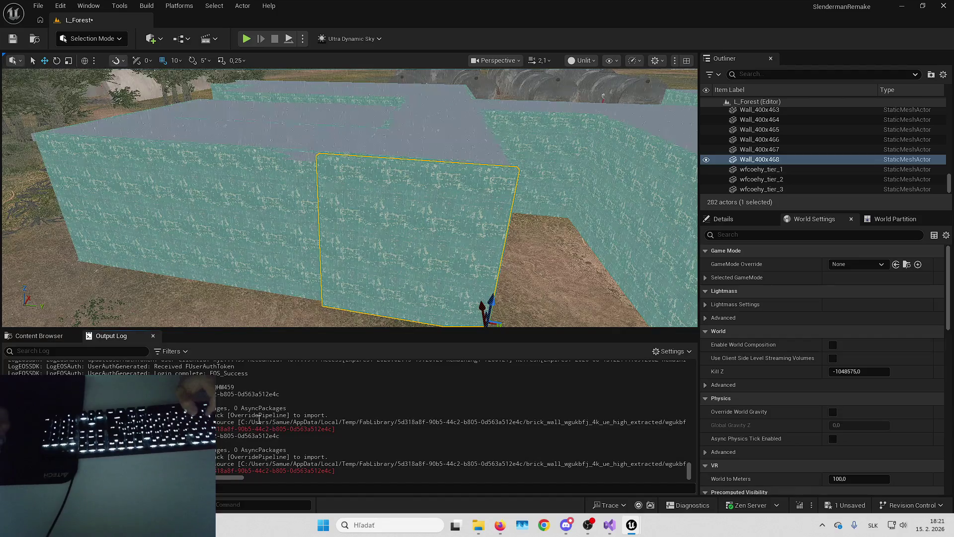
left_click(66, 337)
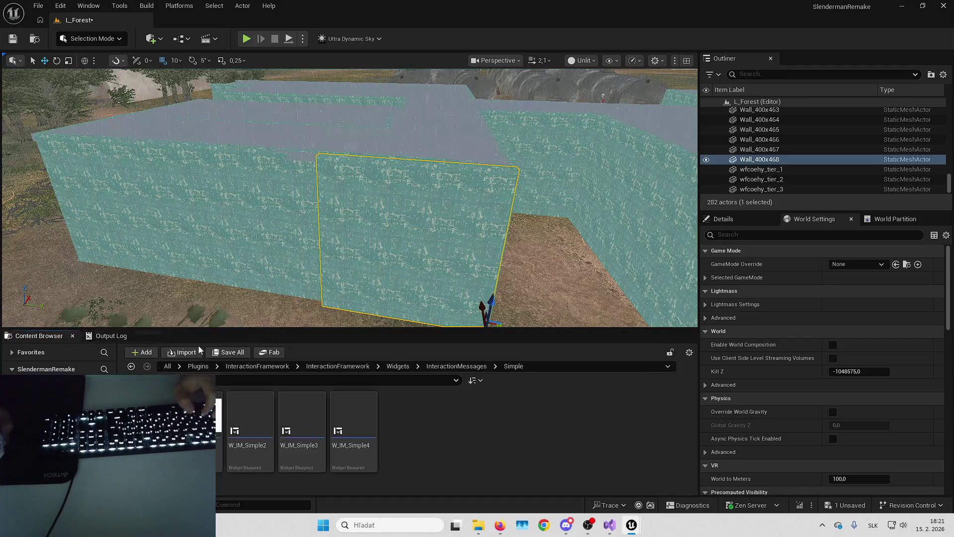
- Search for wgukbfj and apply the MI_wgukbfj1 brick material to Wall_400x468
left_click(202, 365)
type("wgukbfj")
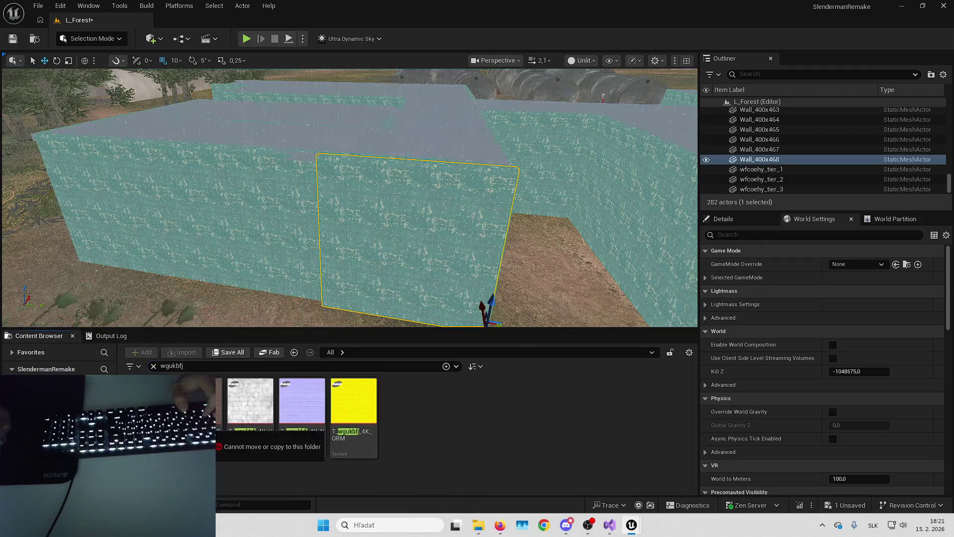
left_click(743, 224)
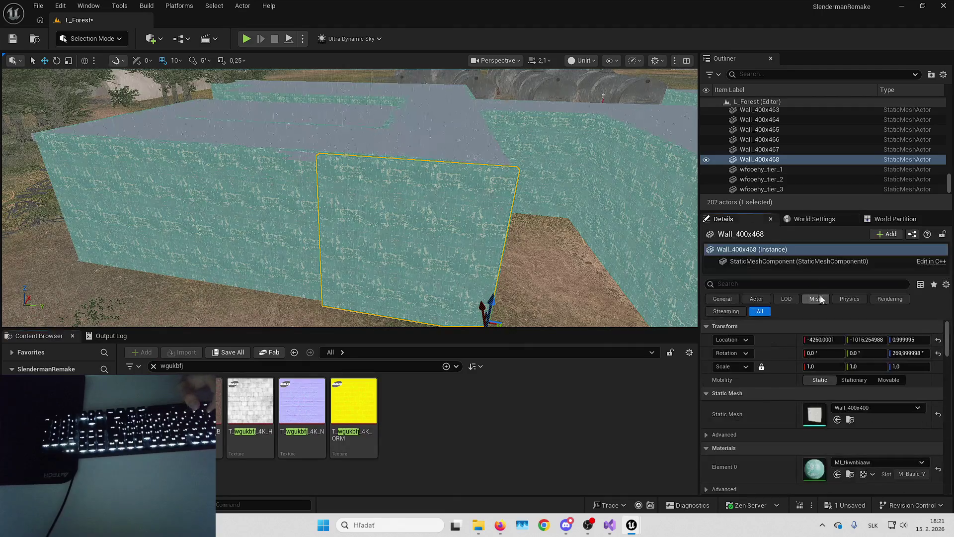
left_click(838, 473)
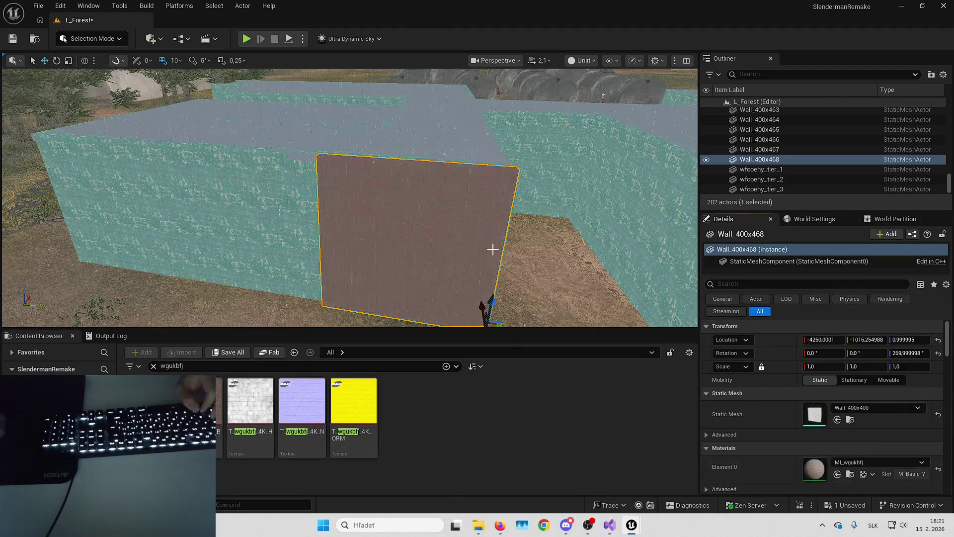
key("Escape")
- Select the brown end wall and open its brick material instance for a look
right_click(498, 253)
scroll(498, 254, "down", 5)
key("Escape")
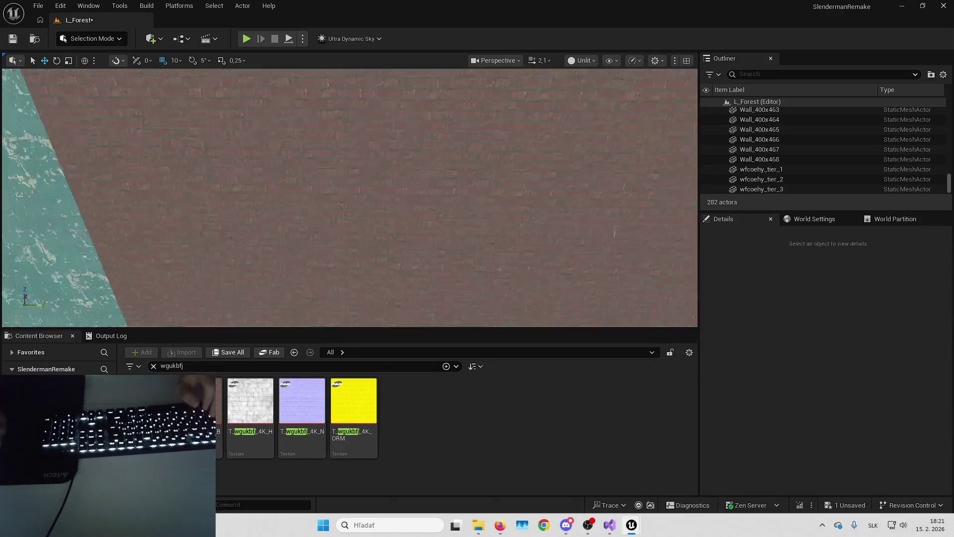
scroll(348, 198, "down", 5)
left_click(153, 365)
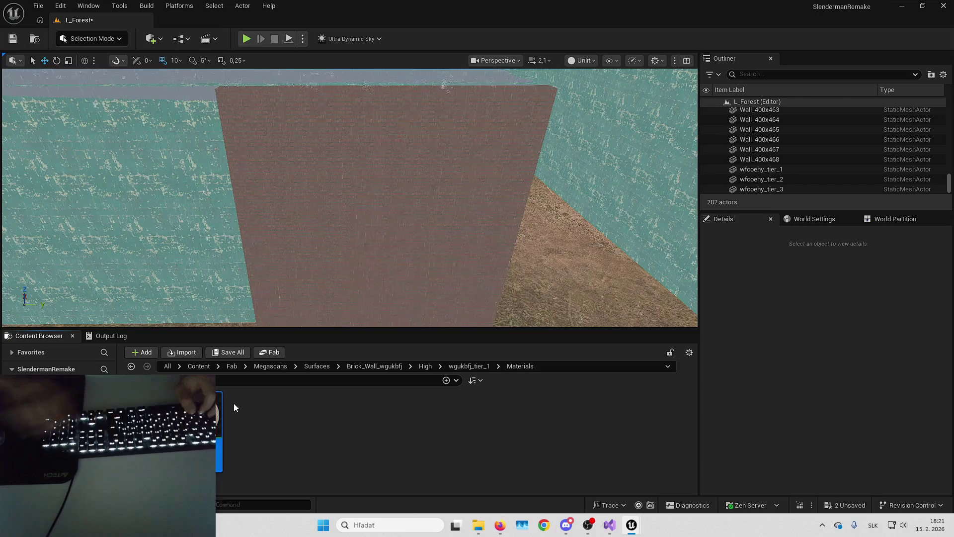
left_click(437, 241)
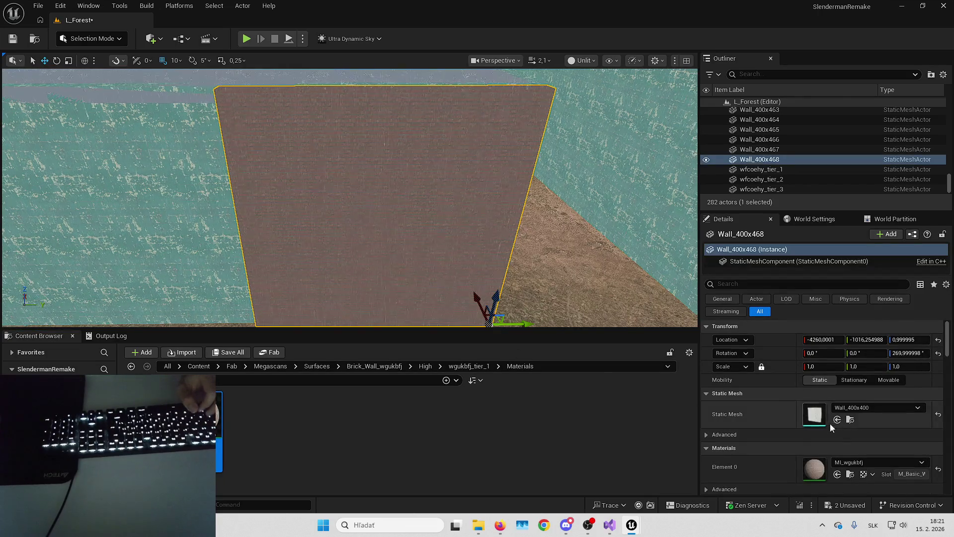
double_click(818, 472)
key("alt+Tab")
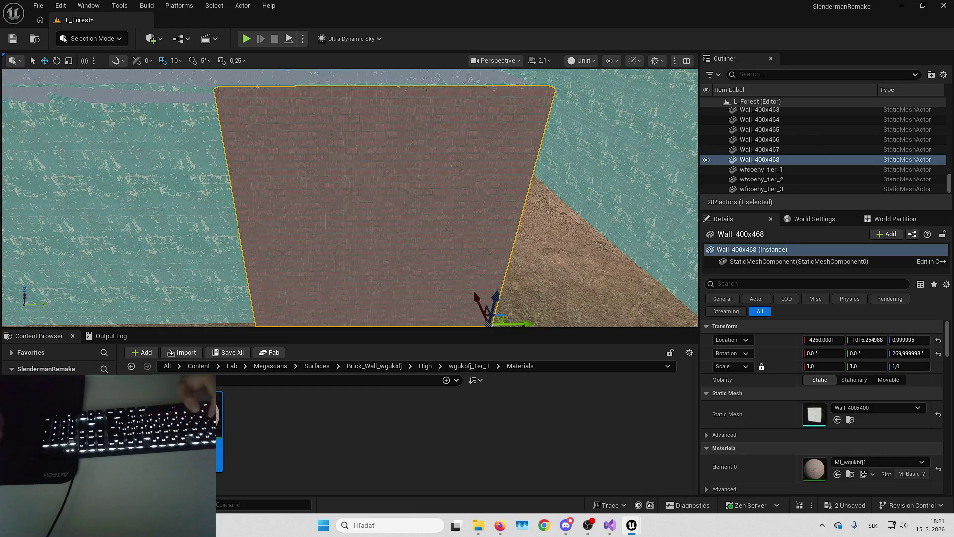
- Duplicate a corridor wall piece with Ctrl+D to extend the corridor
left_click_drag(348, 199, 540, 170)
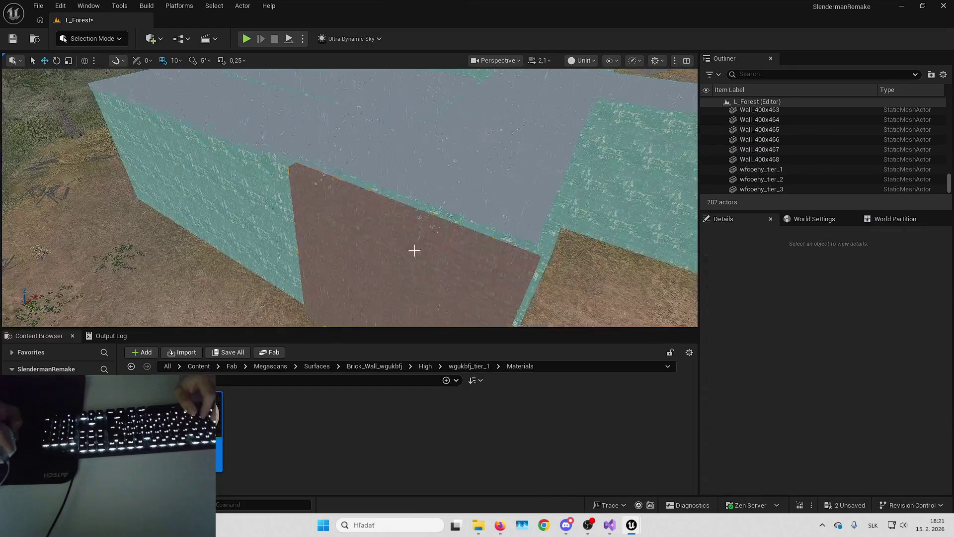
scroll(415, 249, "down", 2)
left_click_drag(348, 199, 382, 248)
mouse_move(410, 184)
left_mouse_down()
mouse_move(425, 167)
mouse_move(401, 185)
mouse_move(328, 185)
mouse_move(365, 187)
left_mouse_up()
left_click(410, 184)
key("ctrl+d")
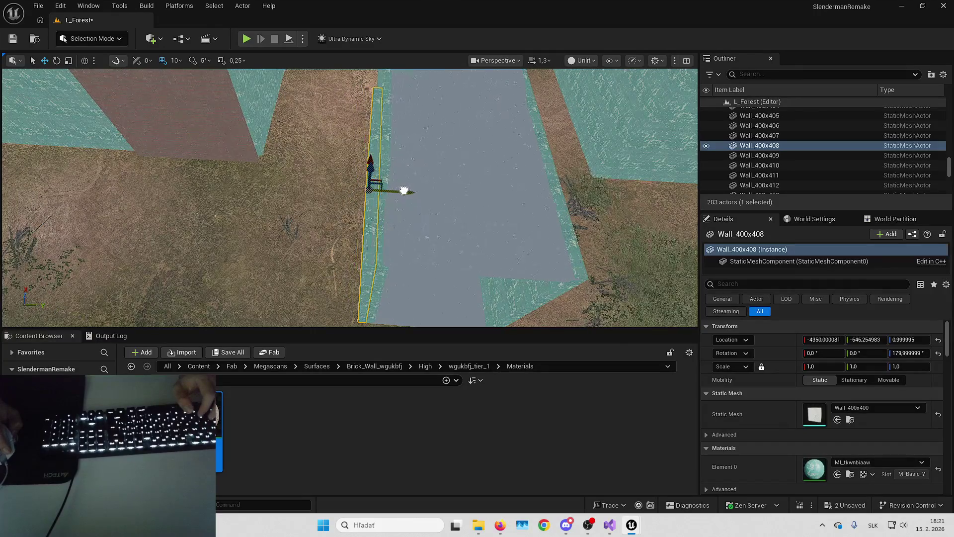
- Open Editor Preferences and filter the settings by 'grid'
left_click(60, 5)
left_click(108, 151)
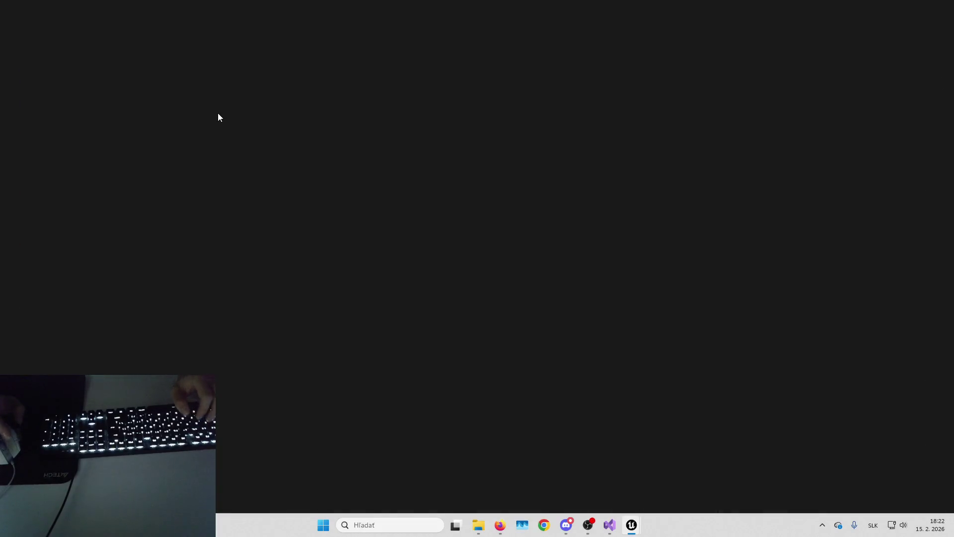
type("grid")
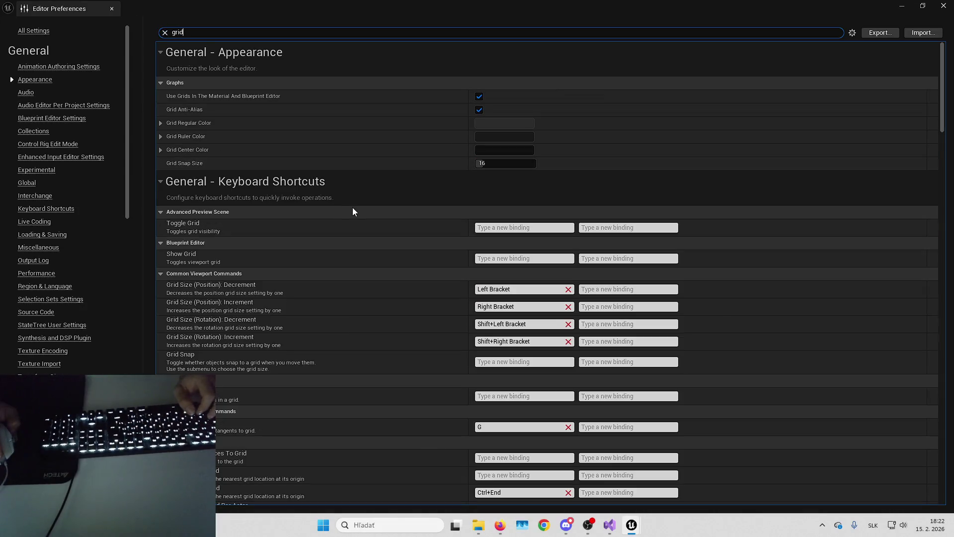
scroll(369, 222, "down", 15)
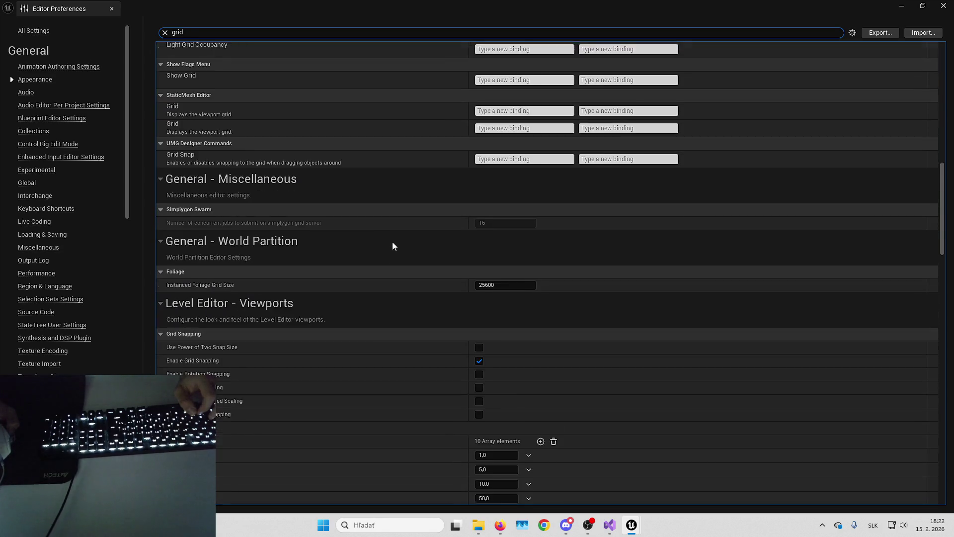
scroll(392, 245, "down", 5)
- Add a 20 Decimal Grid Size placed after 10, then save all content
left_click(541, 250)
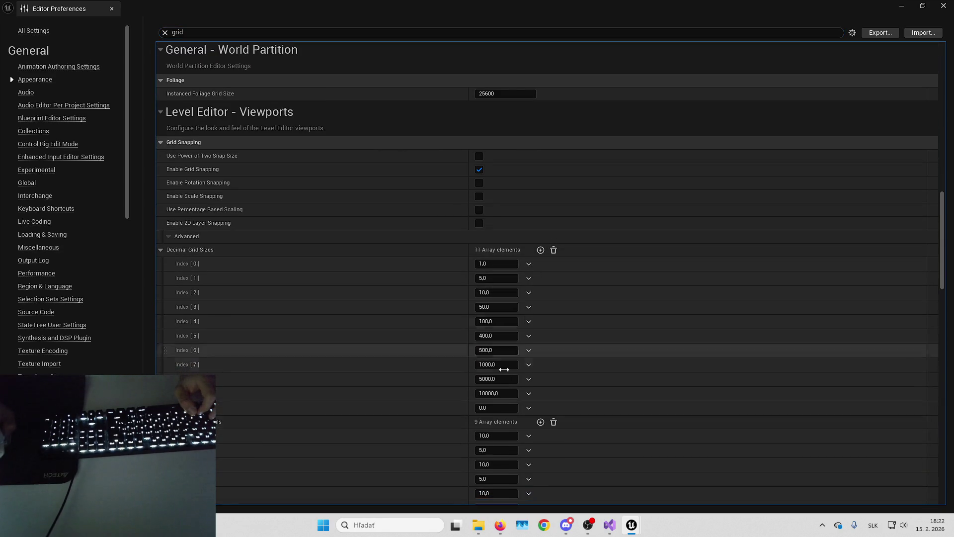
left_click(493, 410)
type("20")
key("Return")
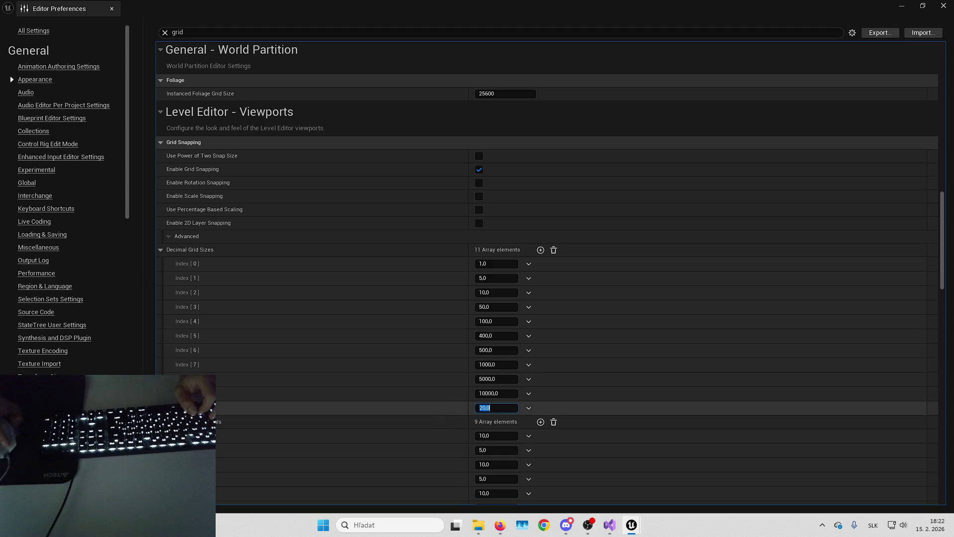
mouse_move(169, 407)
left_mouse_down()
mouse_move(174, 294)
mouse_move(175, 303)
left_mouse_up()
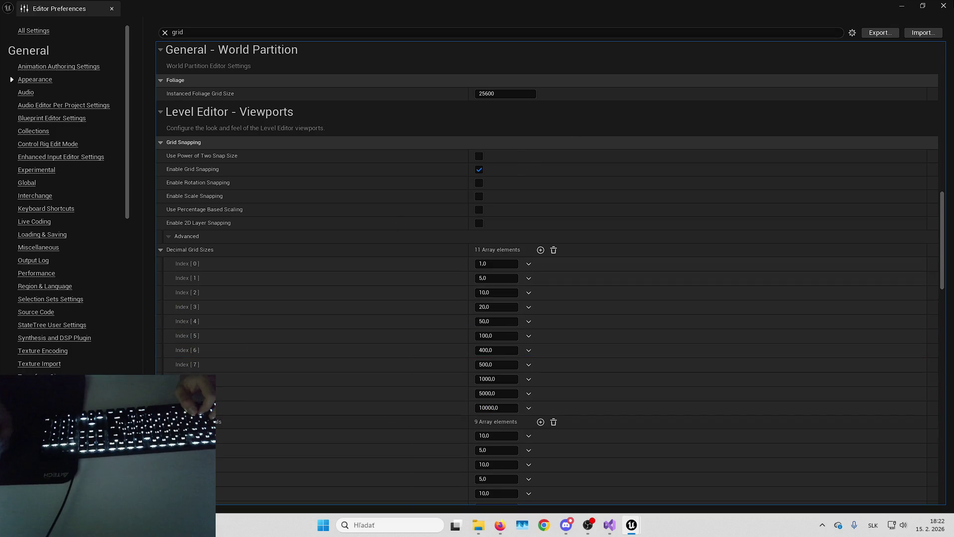
left_click(943, 6)
key("ctrl+shift+s")
key("Return")
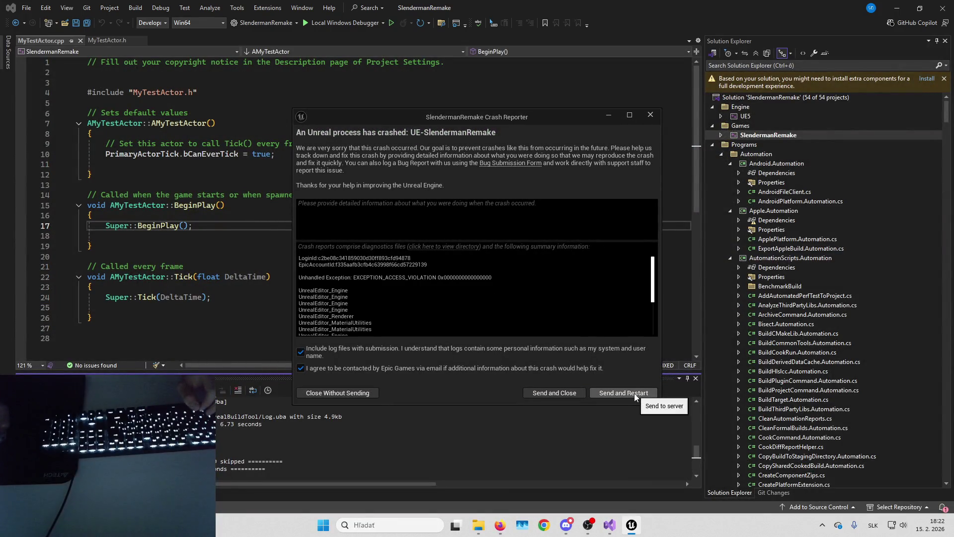
- Send the Unreal crash report and restart the SlendermanRemake editor
left_click(634, 393)
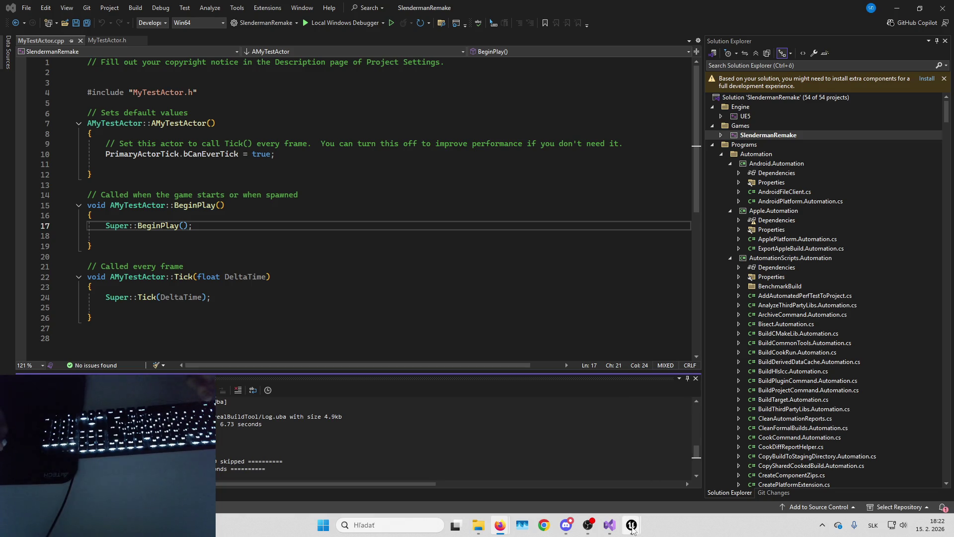
- Bring the Unreal Editor back, check the grid size settings in Editor Preferences, and close them
mouse_move(631, 524)
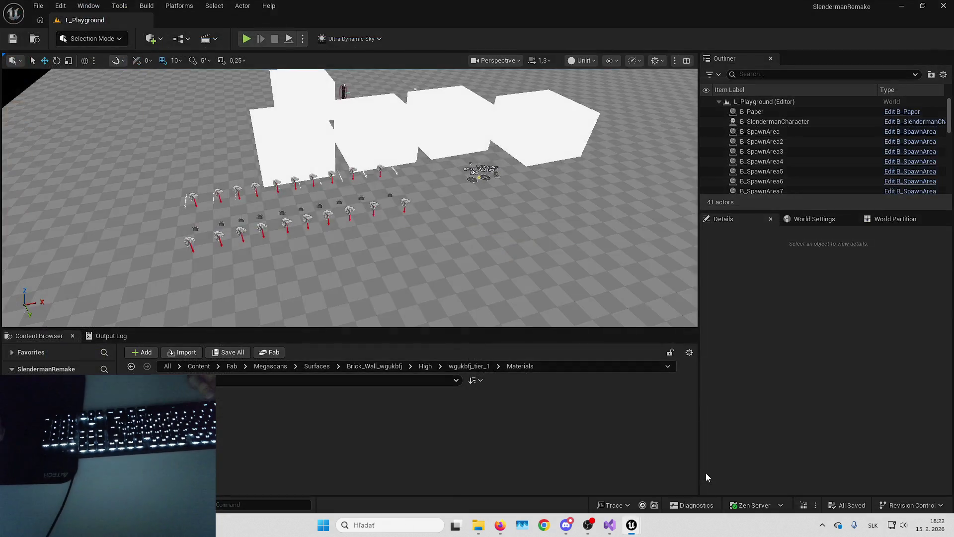
left_click(705, 474)
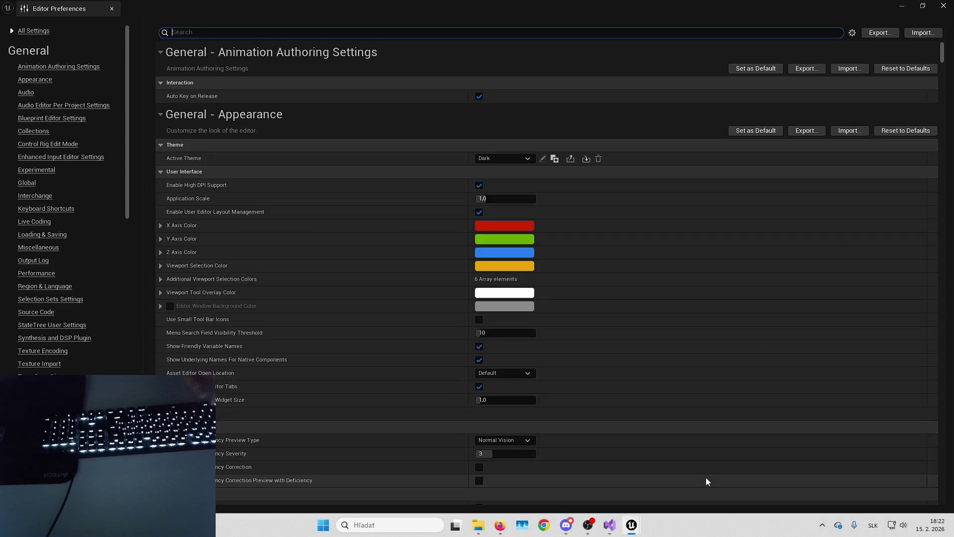
type("grid")
scroll(556, 293, "down", 20)
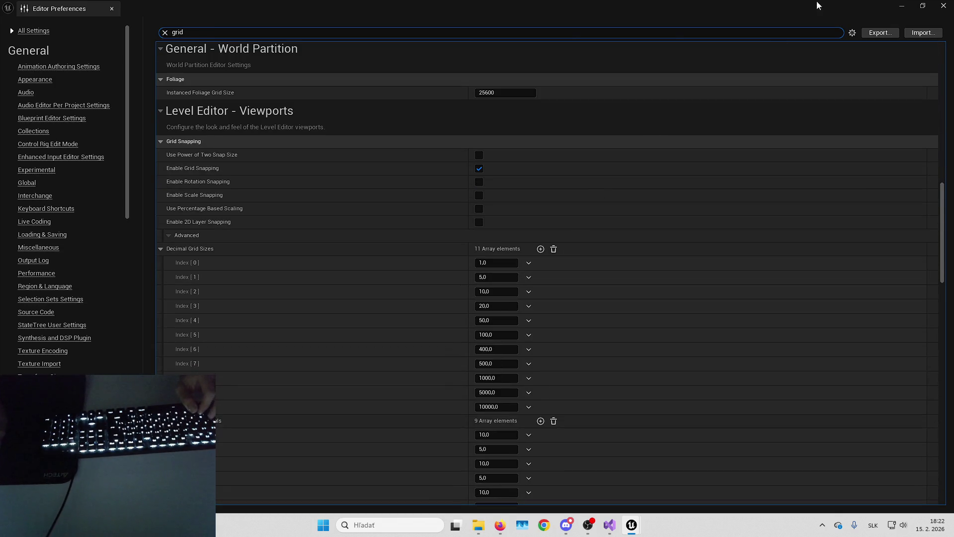
left_click(943, 5)
- Reopen L_Forest, set position snapping to 20 units, and return to the Materials folder
left_click(35, 5)
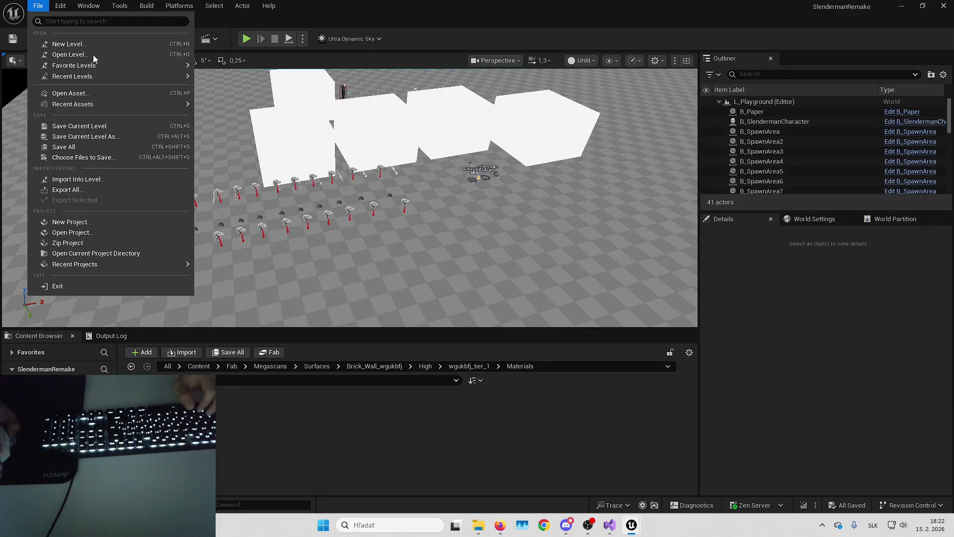
key("Escape")
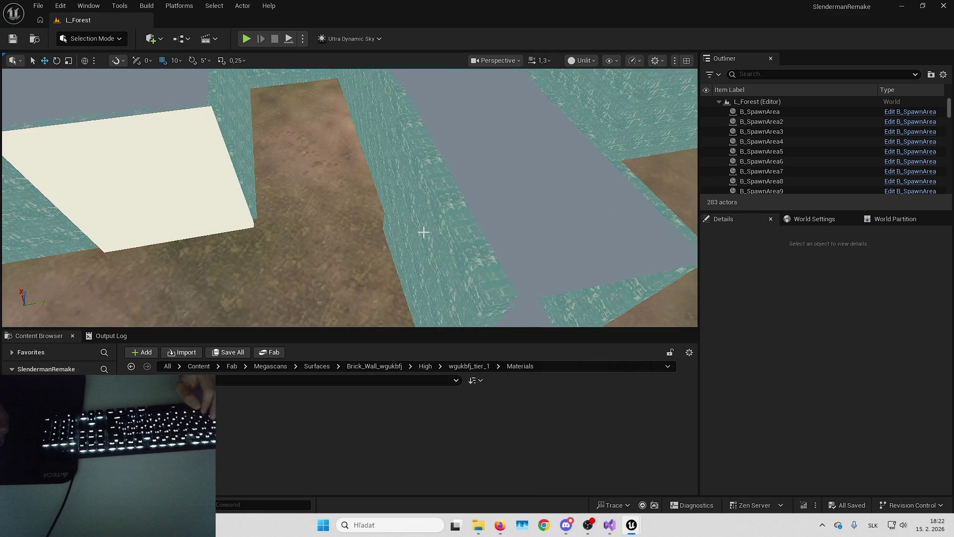
left_click(378, 224)
left_click(175, 60)
left_click(184, 131)
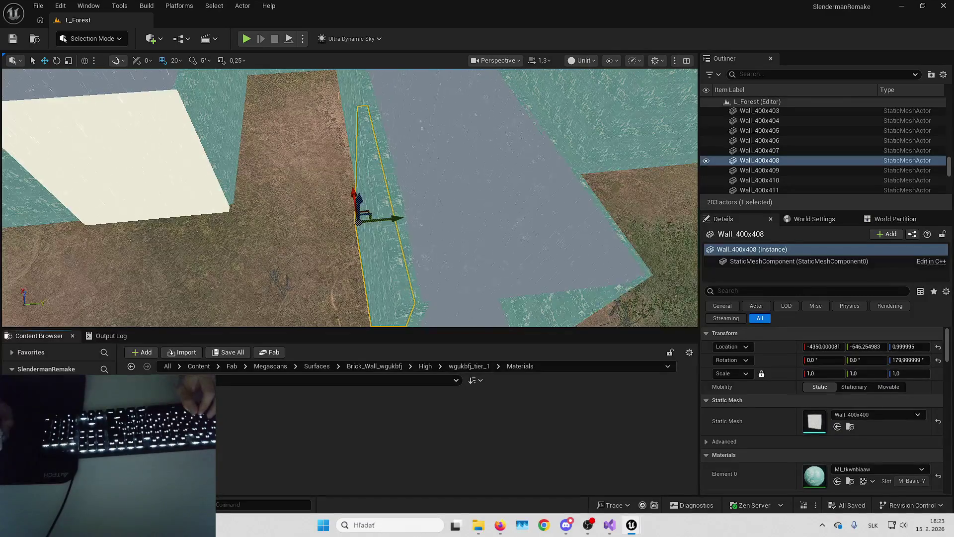
left_click(468, 366)
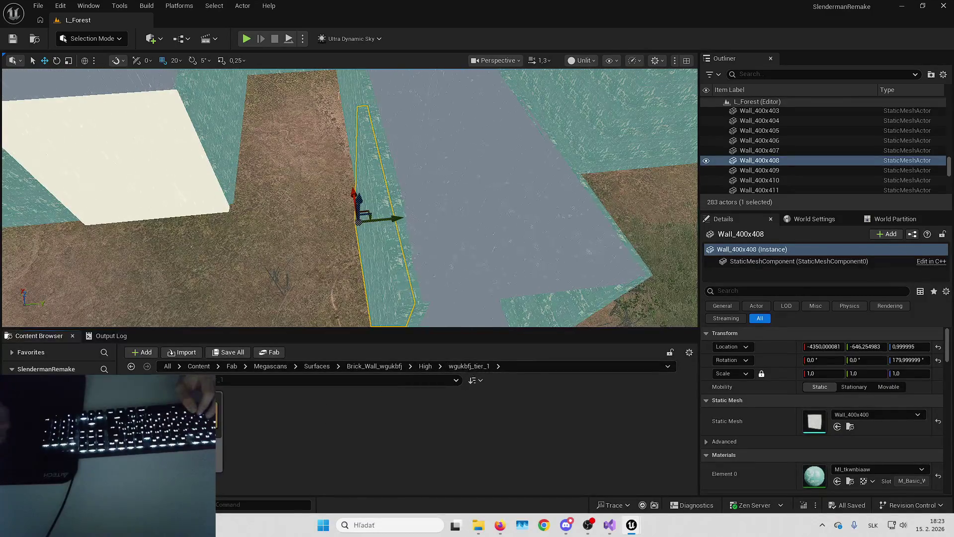
double_click(195, 423)
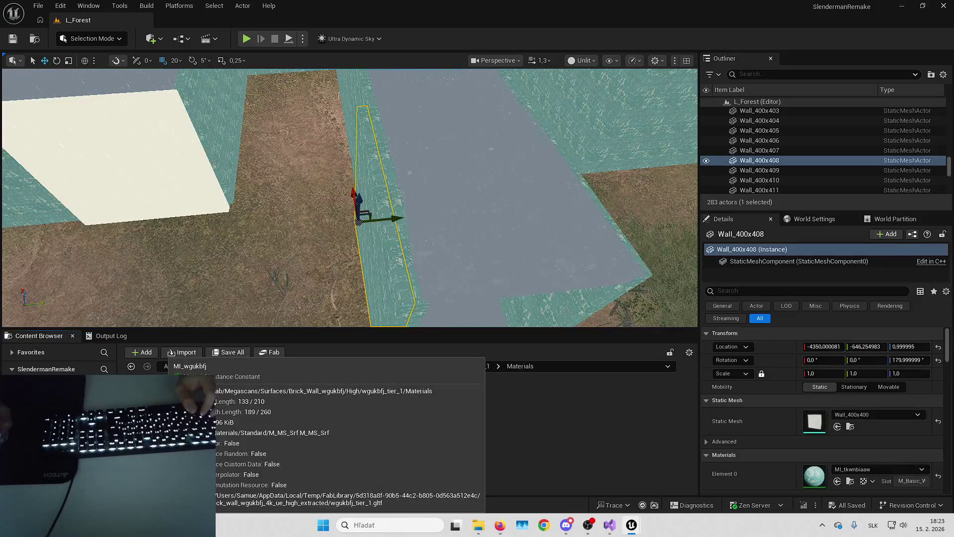
- Save MI_wgukbfj1 and apply it to walls Wall_400x408 and Wall_400x468
left_click(195, 422)
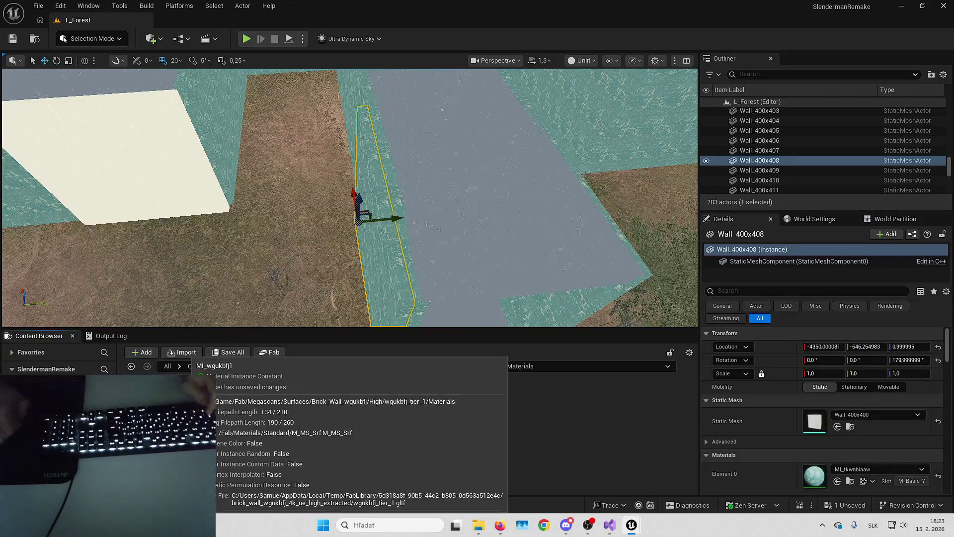
key("ctrl+shift+s")
key("Return")
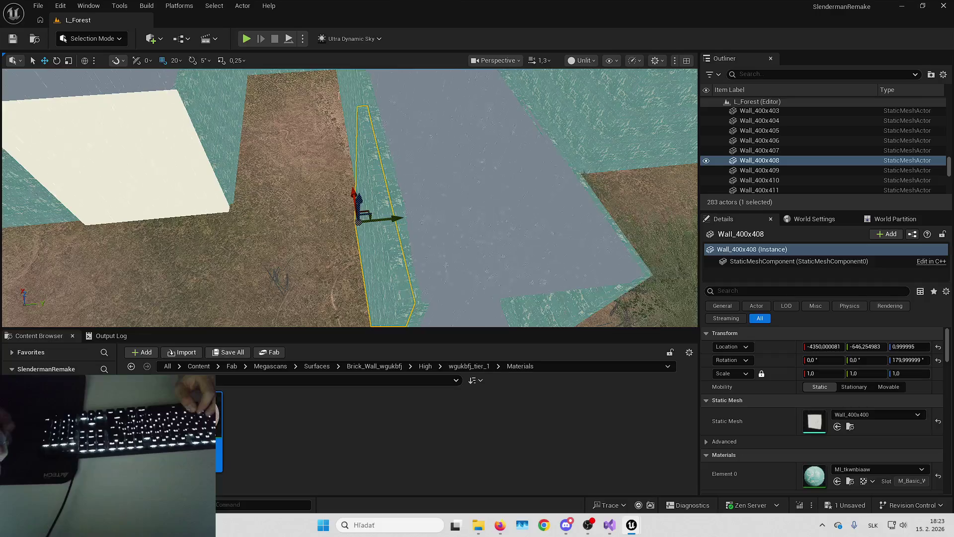
left_click(837, 481)
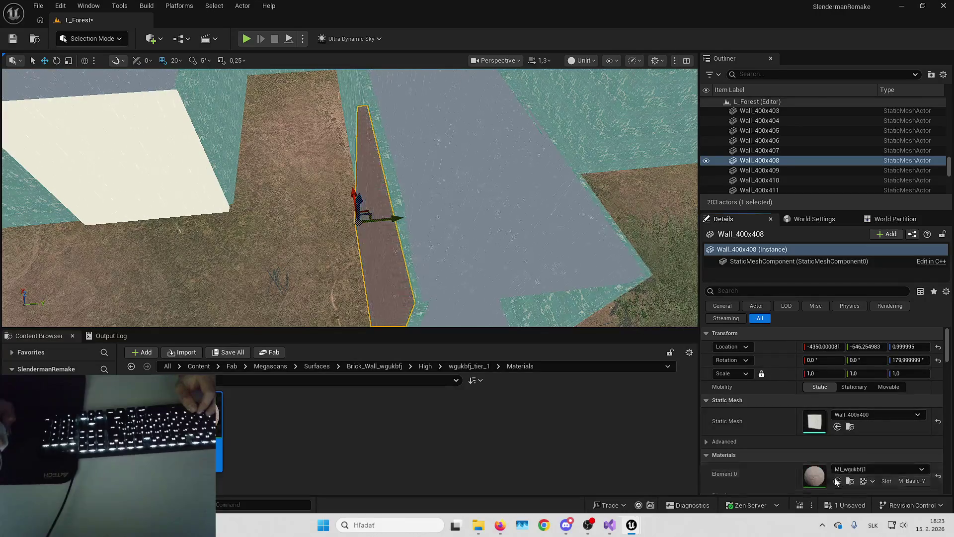
left_click(248, 149)
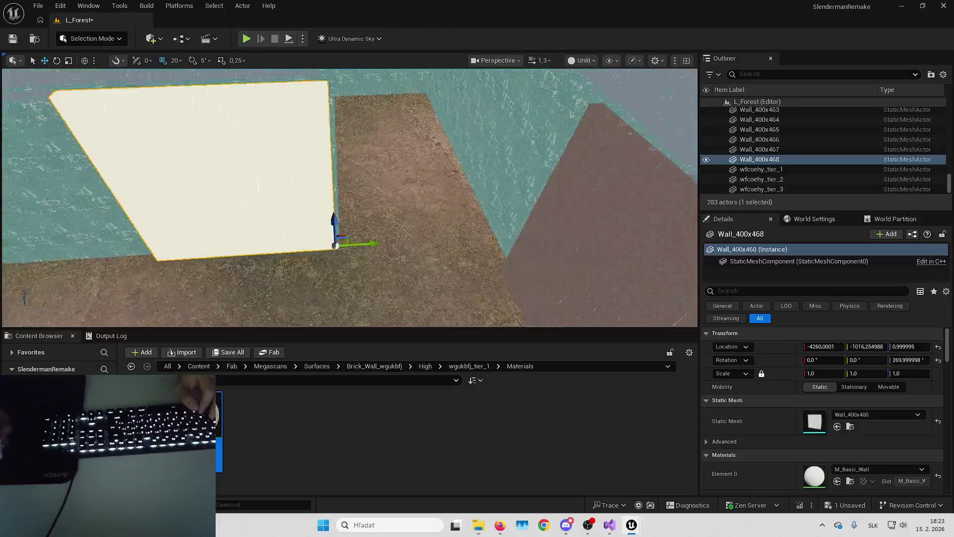
left_click(837, 481)
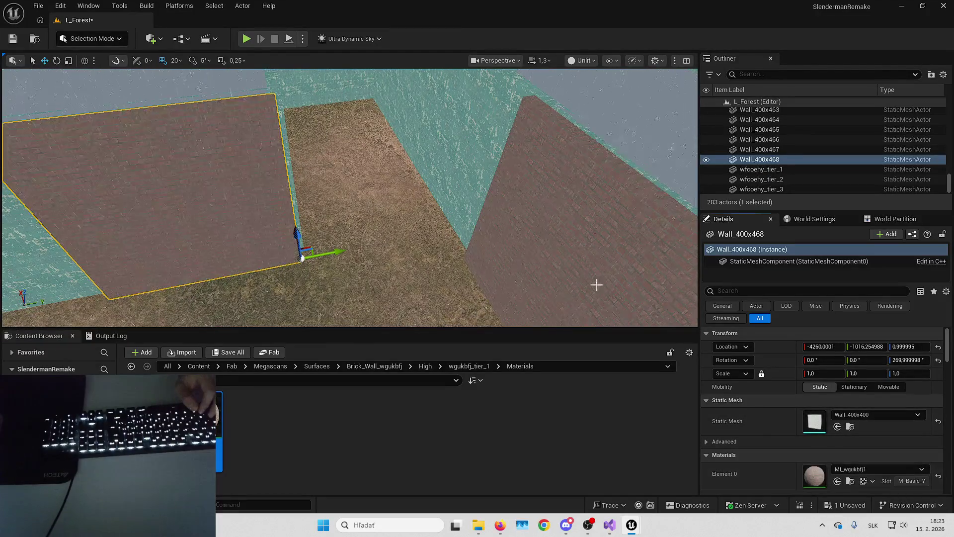
- Alt-drag the brick wall along X to add two copies further down the corridor
left_click(415, 277)
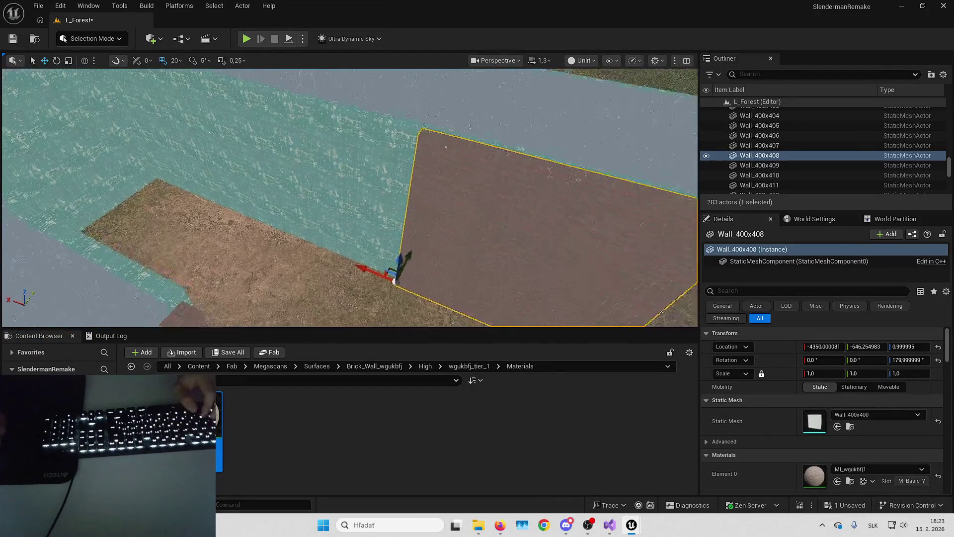
mouse_move(411, 261)
left_mouse_down()
mouse_move(413, 251)
mouse_move(239, 232)
left_mouse_up()
scroll(260, 235, "down", 3)
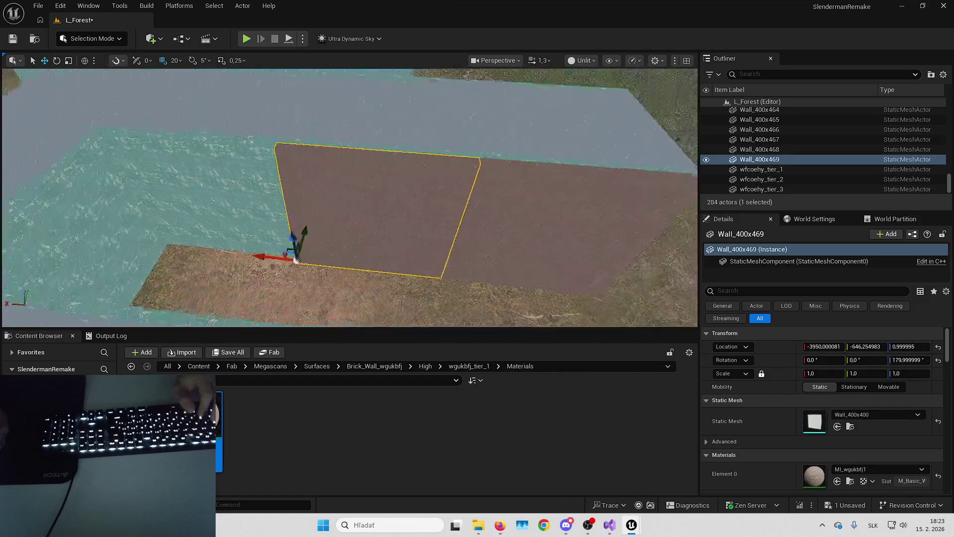
key("Left")
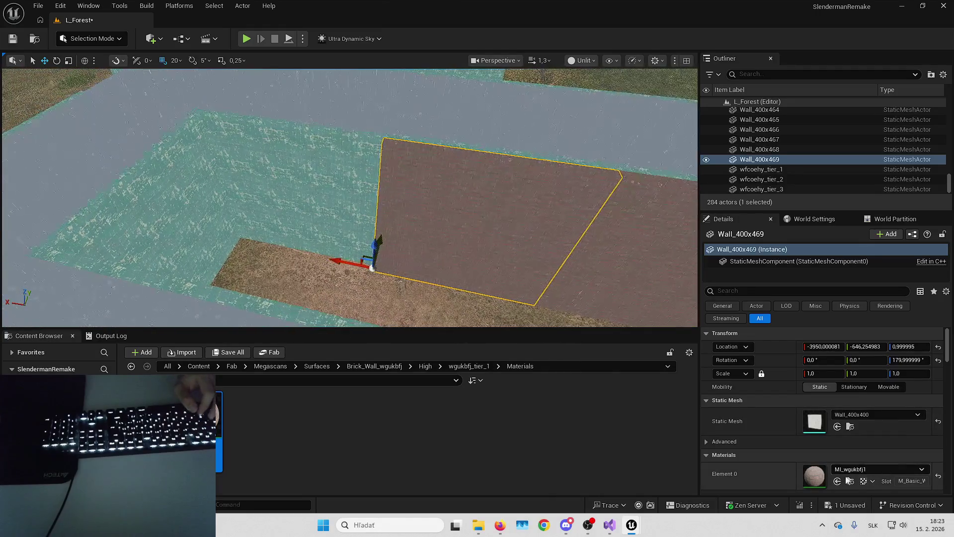
key("Left")
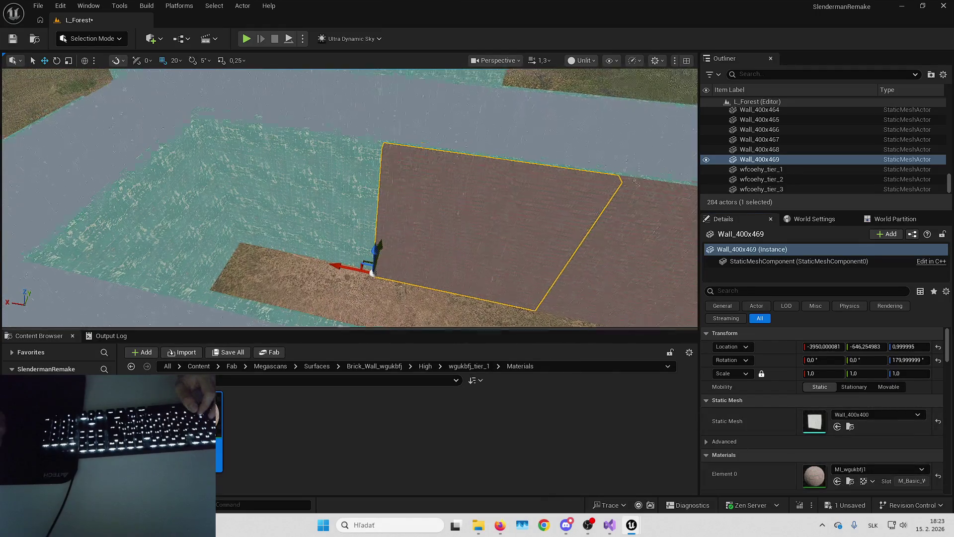
left_click_drag(359, 265, 280, 262, "alt")
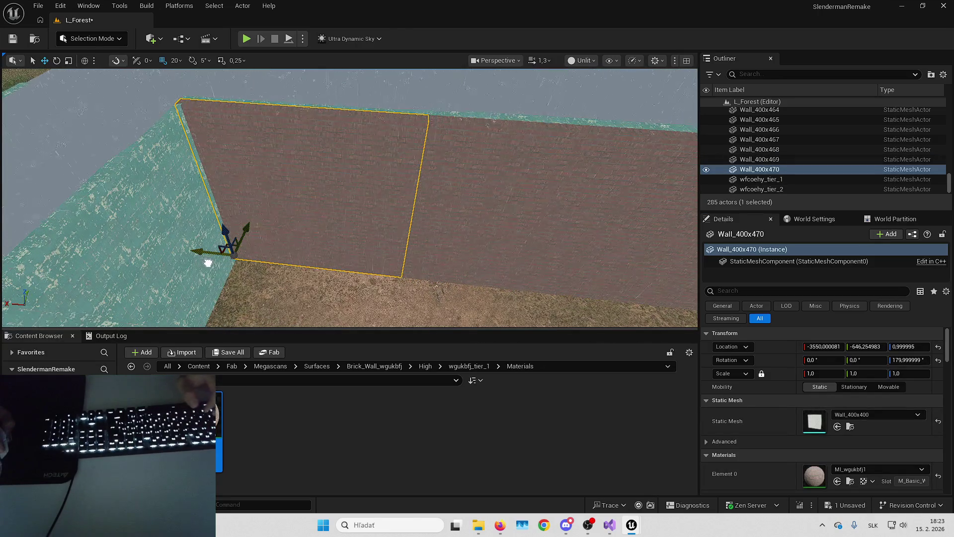
- Nudge the new wall 20 units along X, then paste another brick wall across the corridor
left_click_drag(208, 263, 212, 263)
key("Escape")
left_click_drag(338, 255, 384, 255)
key("ctrl+v")
mouse_move(441, 224)
left_mouse_down()
mouse_move(426, 219)
mouse_move(449, 197)
left_mouse_up()
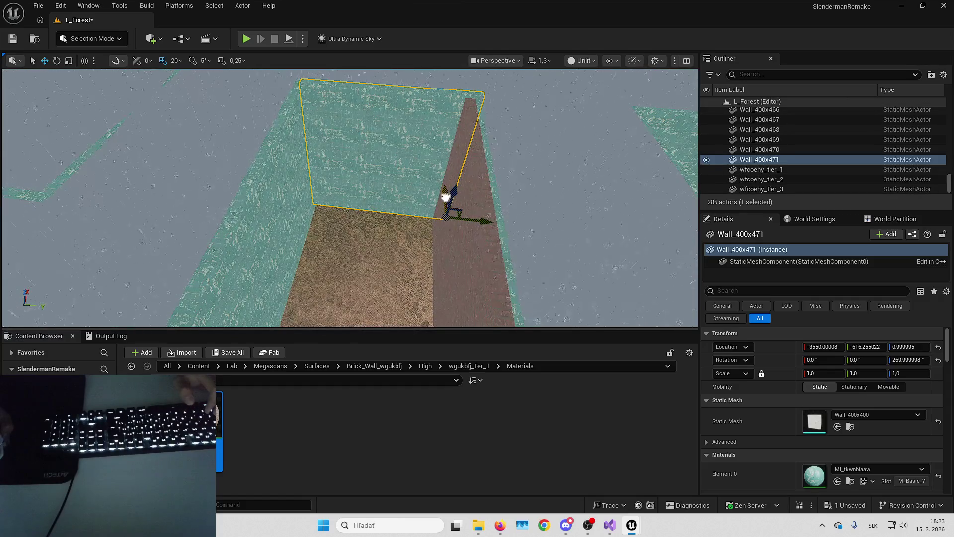
left_click_drag(223, 434, 814, 476)
- Paste two more wall copies and give each the MI_wgukbfj1 brick material
left_click_drag(358, 215, 407, 219)
key("ctrl+v")
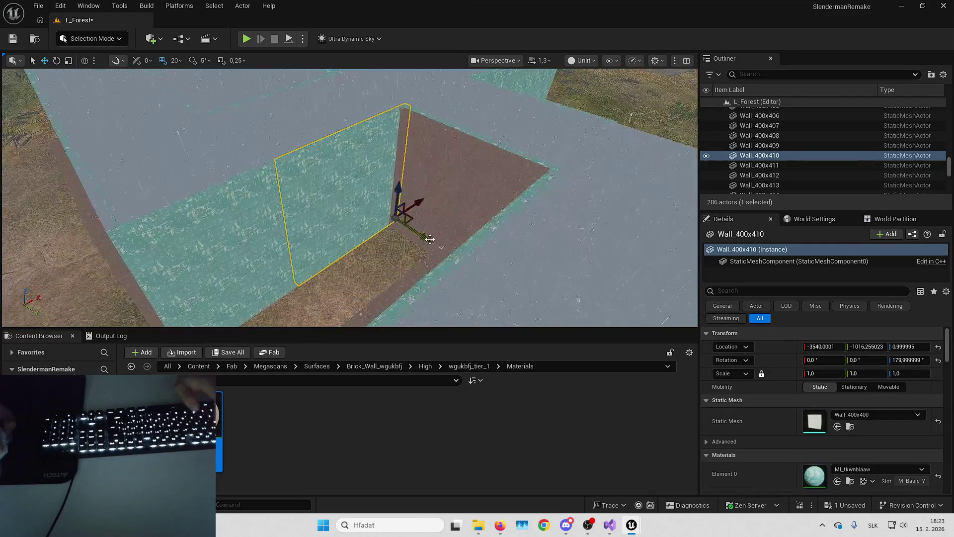
mouse_move(219, 432)
left_mouse_down()
mouse_move(528, 447)
mouse_move(841, 485)
mouse_move(813, 476)
left_mouse_up()
left_click_drag(358, 215, 397, 215)
key("ctrl+v")
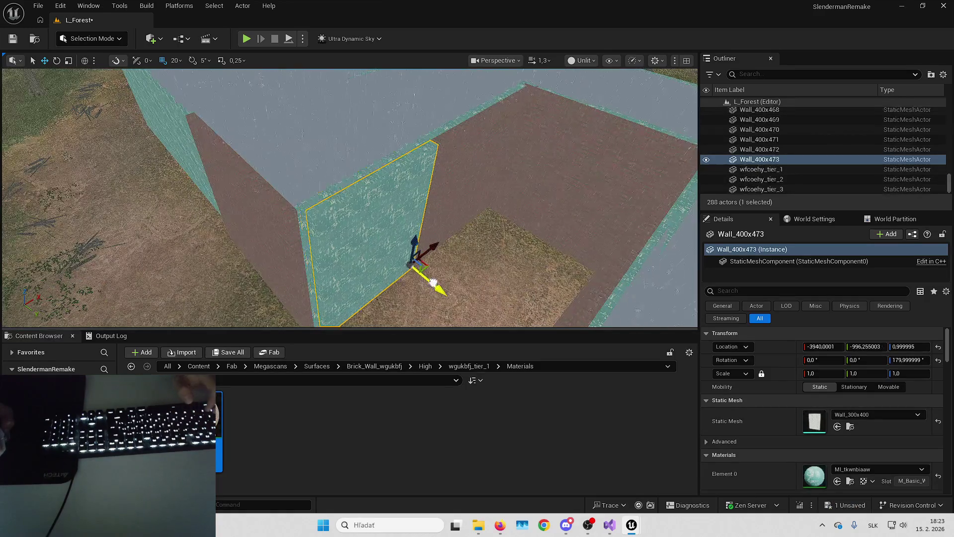
left_click(837, 481)
- Select walls Wall_400x472 and Wall_400x468 and inspect them from several angles
mouse_move(497, 223)
left_mouse_down()
mouse_move(537, 199)
mouse_move(546, 229)
left_mouse_up()
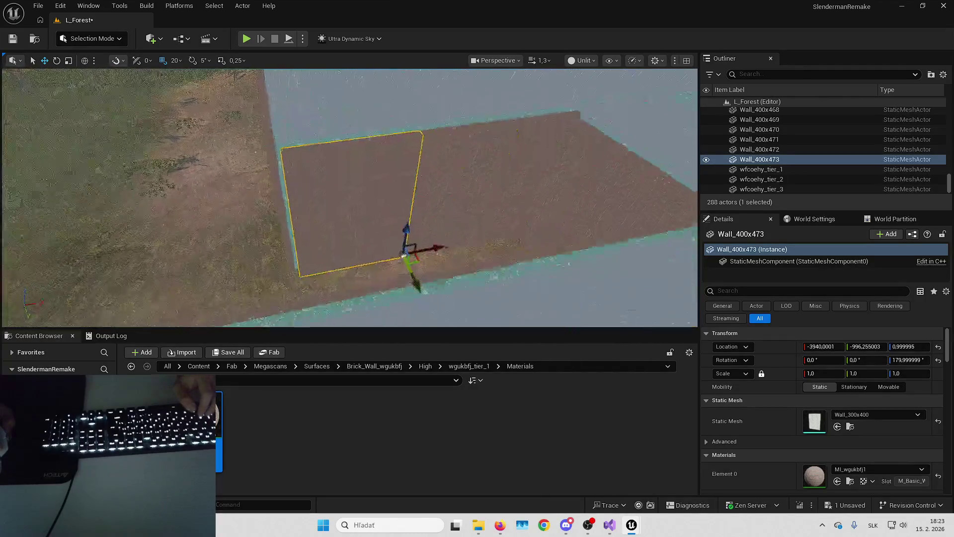
scroll(413, 248, "down", 2)
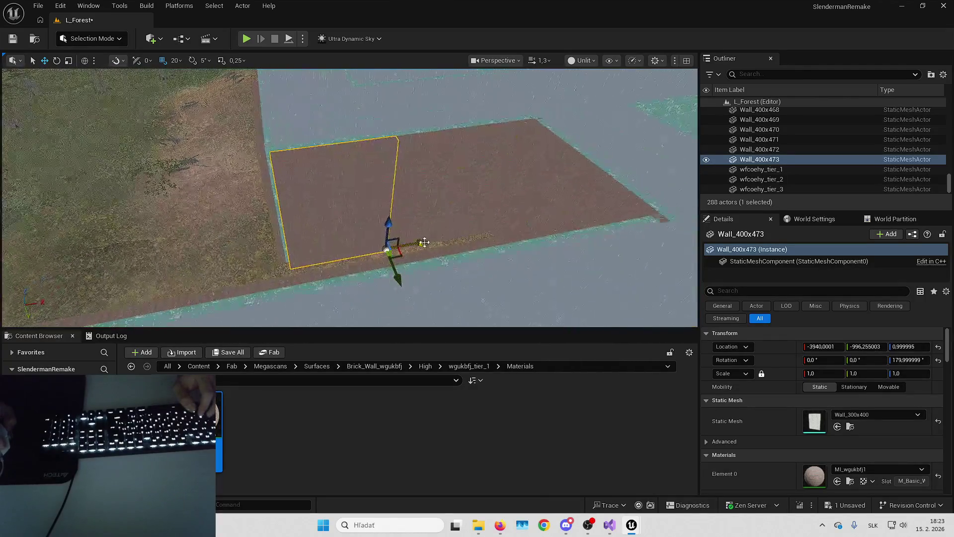
left_click(450, 214)
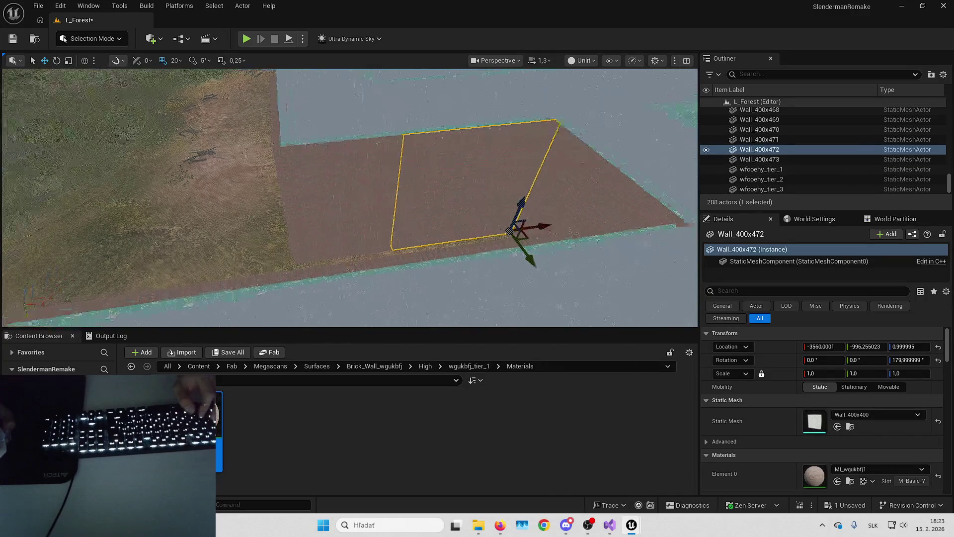
right_click(494, 179)
right_click(515, 166)
mouse_move(516, 166)
left_mouse_down()
mouse_move(432, 174)
mouse_move(402, 190)
left_mouse_up()
left_click(402, 189)
left_click_drag(464, 310, 465, 304)
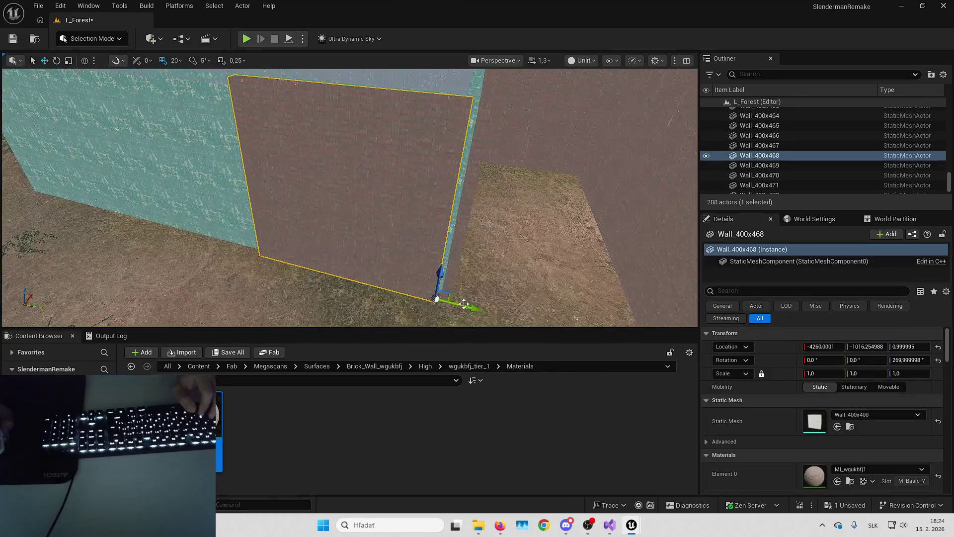
mouse_move(482, 263)
left_mouse_down()
mouse_move(487, 228)
mouse_move(441, 256)
mouse_move(445, 280)
left_mouse_up()
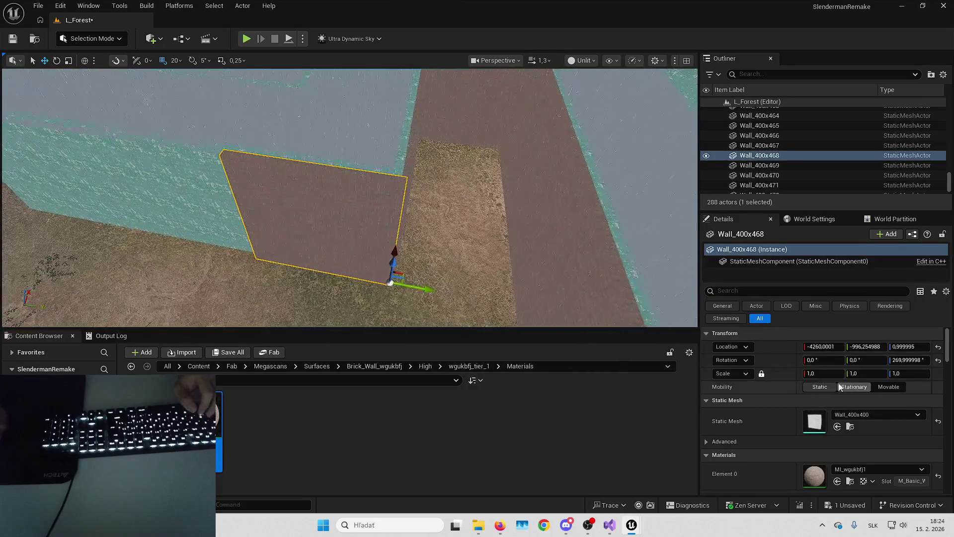
left_click_drag(578, 250, 581, 234)
left_click(177, 61)
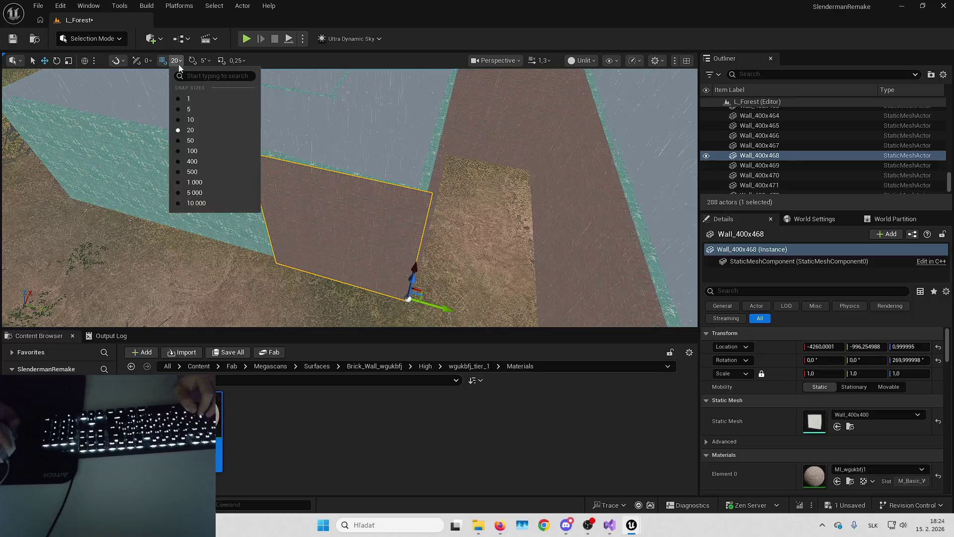
- Try a 10-unit grid snap, then switch back to 20 units
left_click(194, 120)
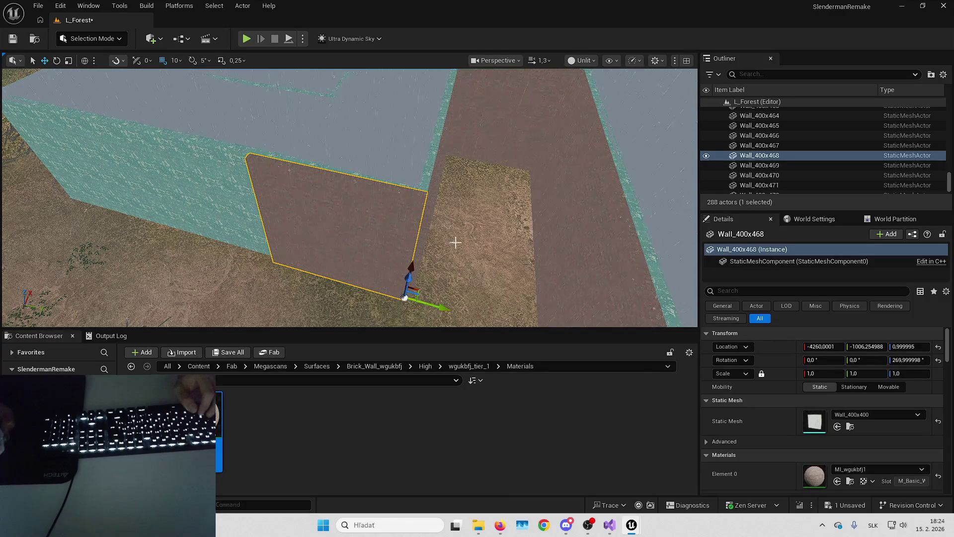
left_click_drag(455, 243, 407, 228)
left_click(177, 63)
left_click(209, 135)
left_click_drag(210, 134, 292, 151)
- Alt-drag a 20-unit-shifted copy of teal wall Wall_400x430 and make it brick
left_click(377, 179)
mouse_move(430, 218)
left_mouse_down()
mouse_move(397, 224)
mouse_move(426, 219)
left_mouse_up()
left_click_drag(380, 251, 376, 250, "alt")
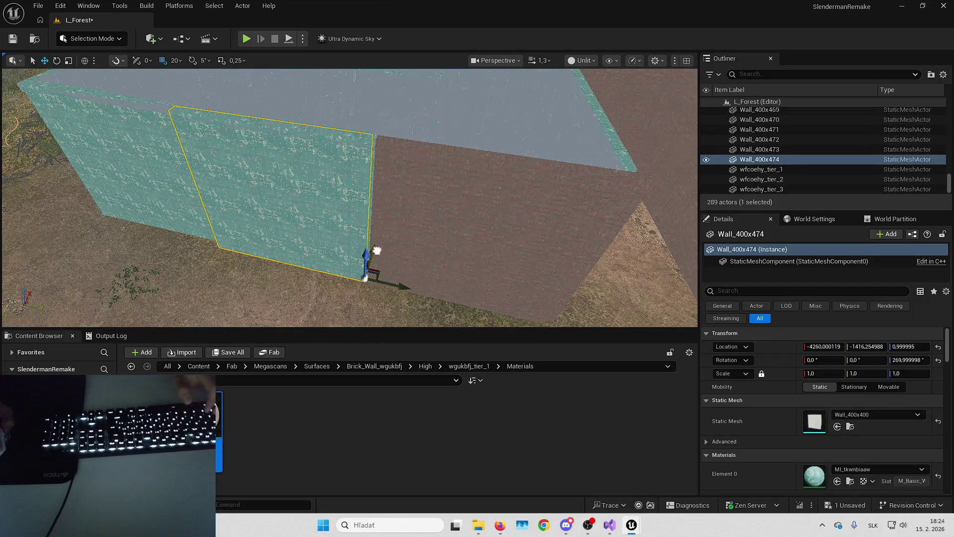
left_click_drag(822, 464, 815, 475)
left_click_drag(477, 243, 561, 285)
key("ctrl+d")
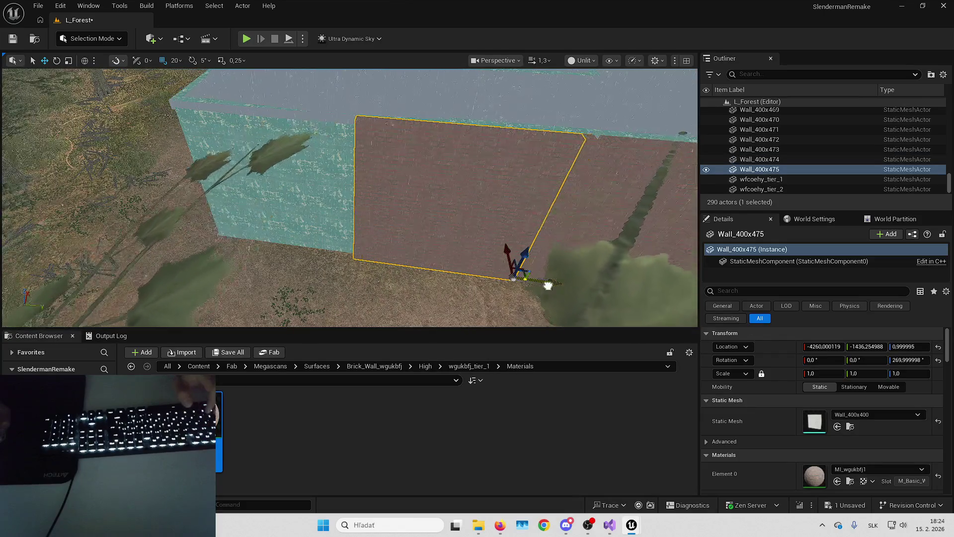
key("Delete")
- Duplicate teal wall Wall_400x432, shift the copy 20 units, and give it brick material
left_click(367, 206)
key("ctrl+d")
left_click_drag(366, 218, 370, 231)
left_click(837, 481)
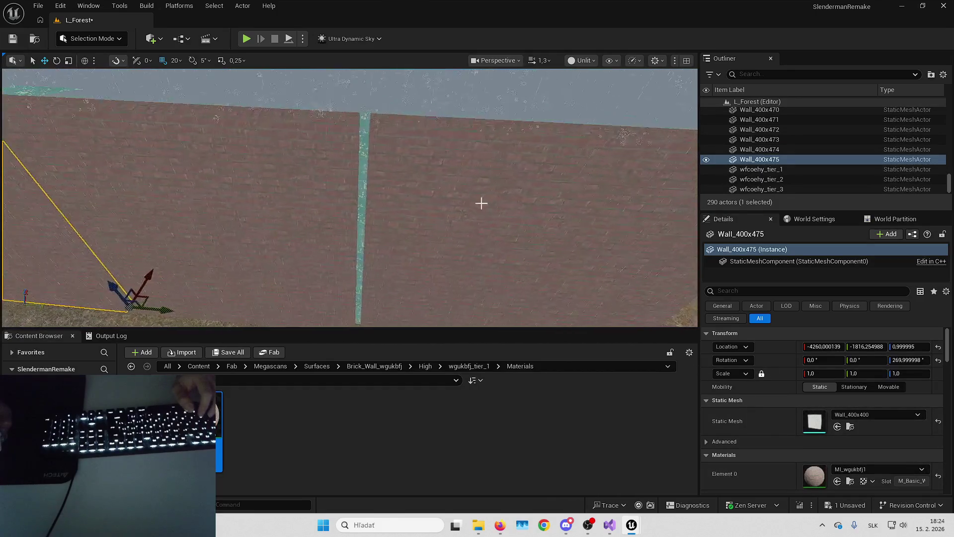
mouse_move(472, 228)
left_mouse_down()
mouse_move(471, 210)
mouse_move(346, 201)
left_mouse_up()
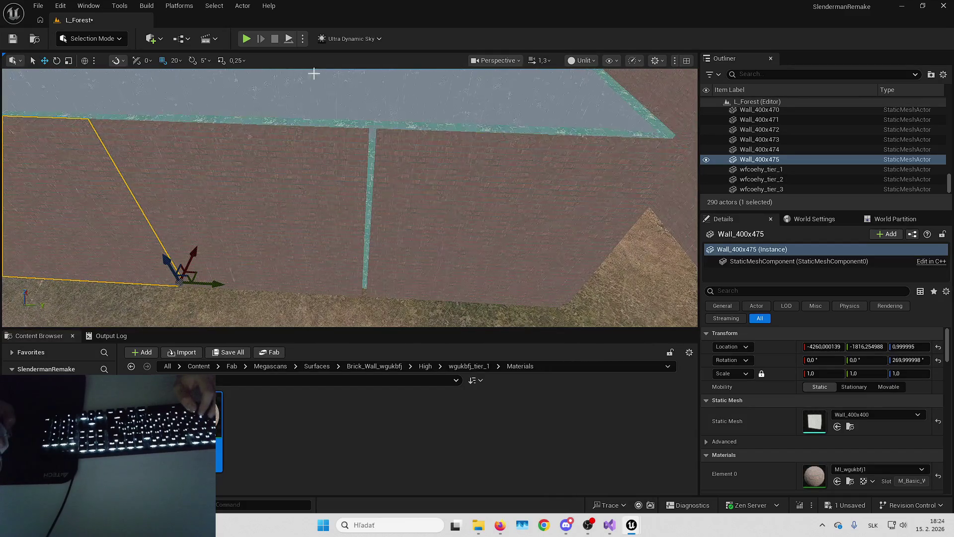
- Set grid snap to 10 units and select the new walls, ending on Wall_400x475
left_click(175, 60)
left_click(199, 121)
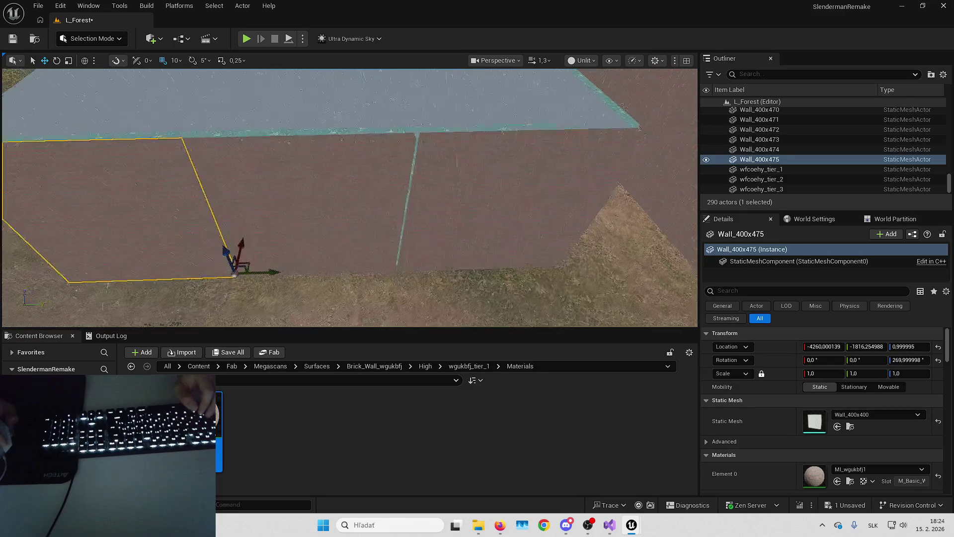
left_click(238, 178)
left_click(219, 182, "ctrl")
mouse_move(322, 251)
left_mouse_down()
mouse_move(440, 233)
mouse_move(358, 195)
mouse_move(438, 214)
mouse_move(557, 266)
left_mouse_up()
left_click(438, 214)
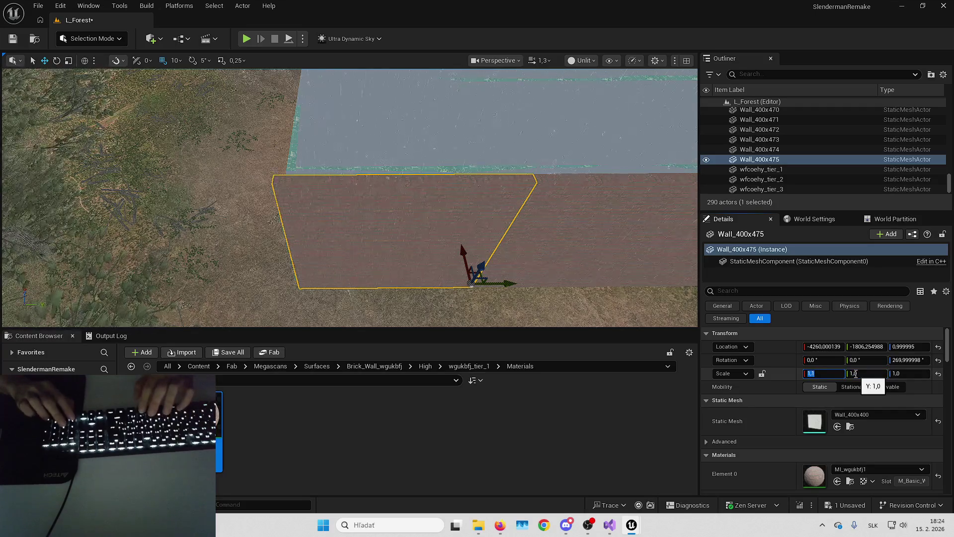
- Set Wall_400x475's X scale to 1.06 in the Details panel
key("Return")
left_click_drag(448, 223, 248, 124)
scroll(348, 174, "down", 3)
scroll(268, 134, "down", 2)
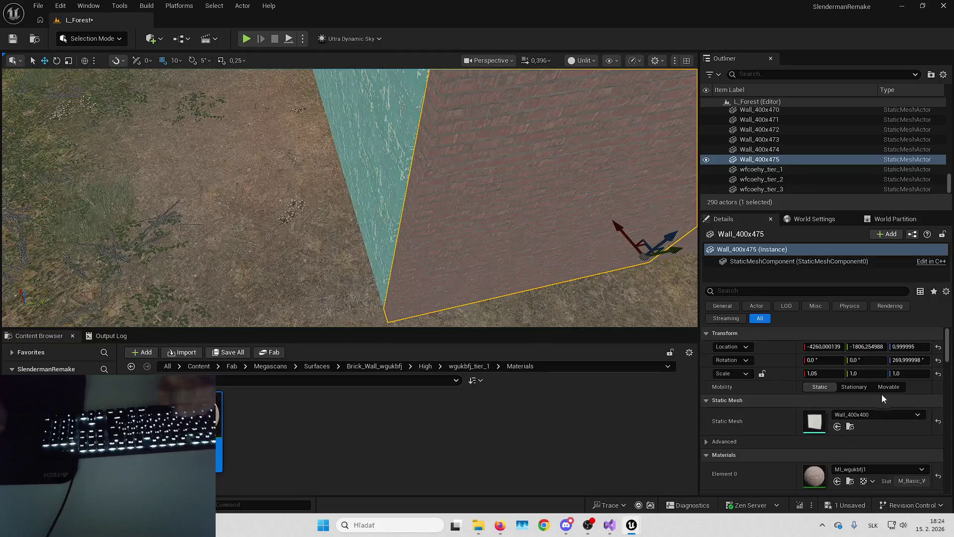
left_click(830, 372)
type(".06")
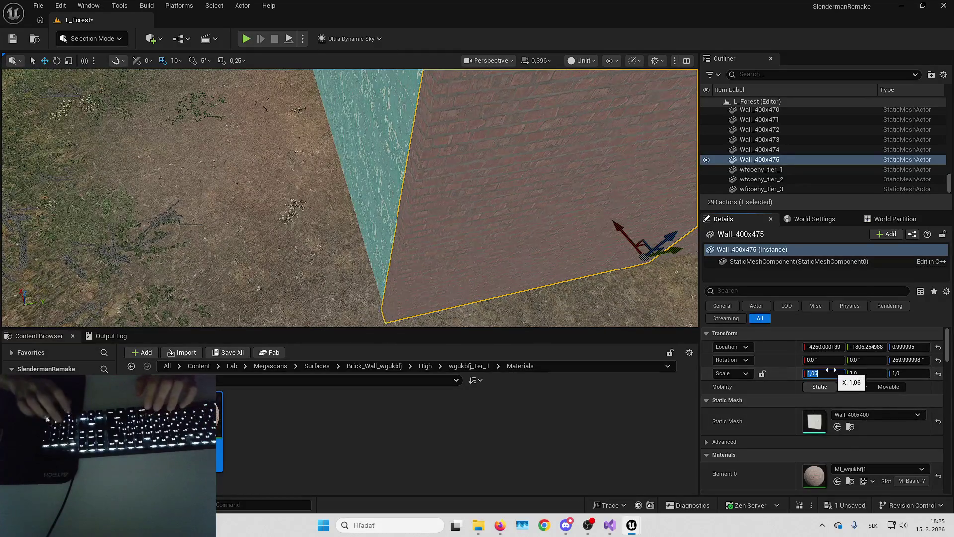
key("Return")
left_click_drag(348, 199, 308, 189)
- Duplicate the teal wall Wall_400x433 with Ctrl+D
key("Escape")
left_click(423, 250)
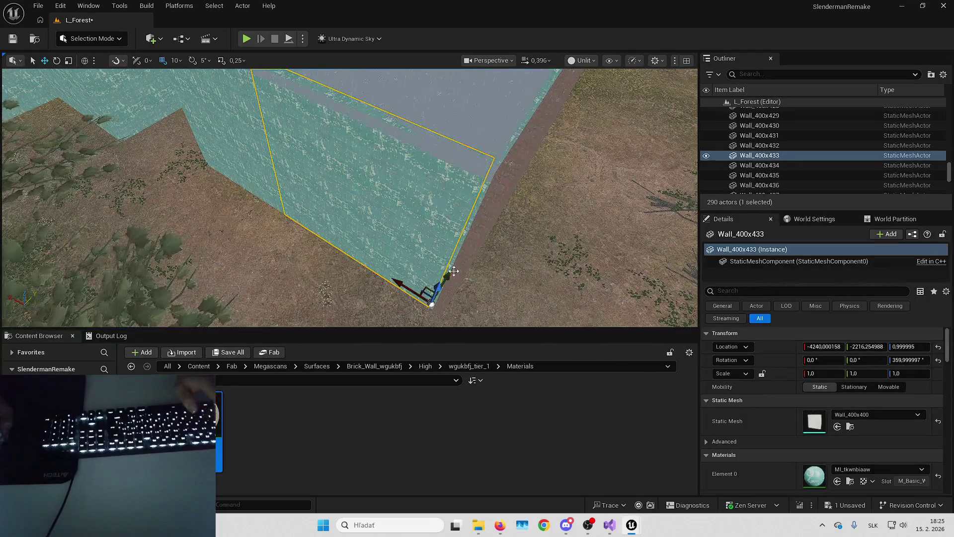
key("ctrl+d")
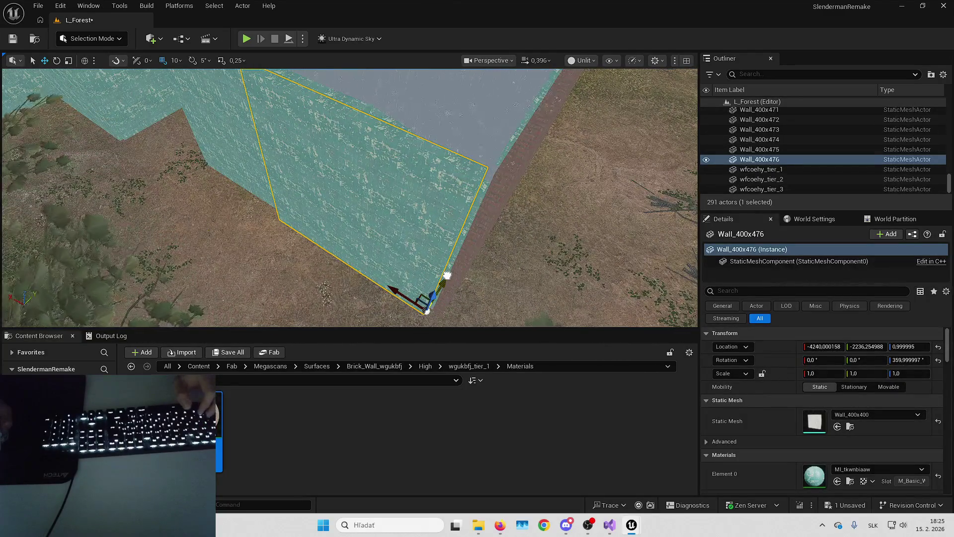
left_click(175, 60)
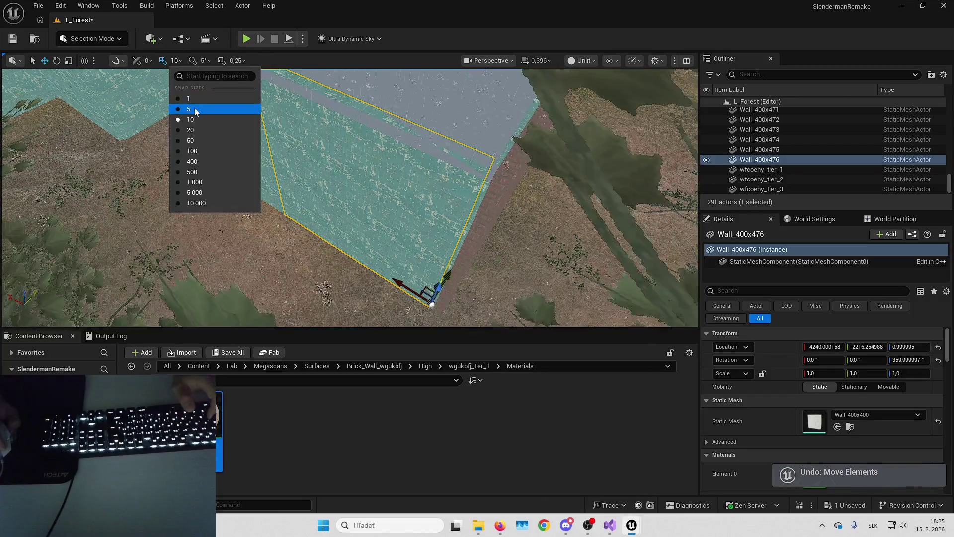
- Set grid snap to 20, make the new copy brick, and duplicate Wall_400x434
left_click(198, 130)
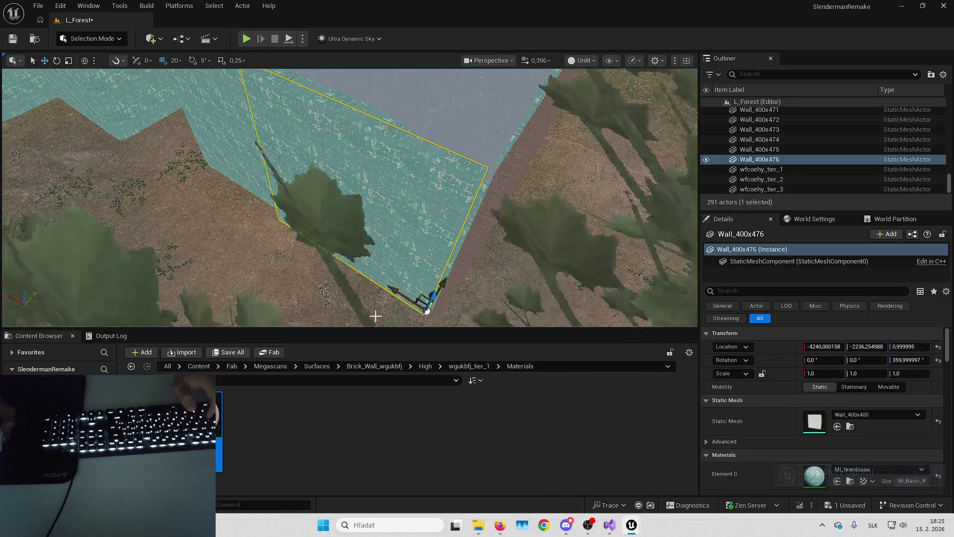
left_click(836, 480)
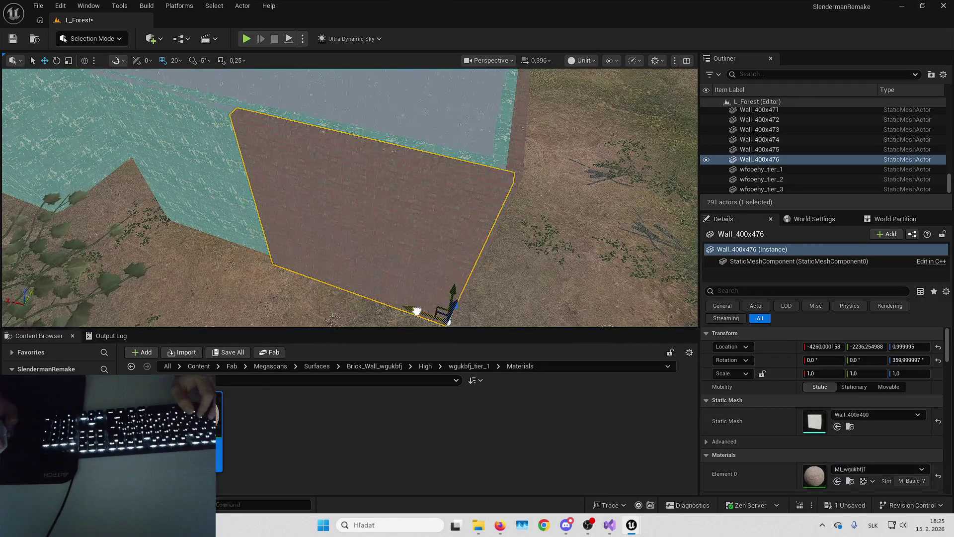
left_click(351, 195)
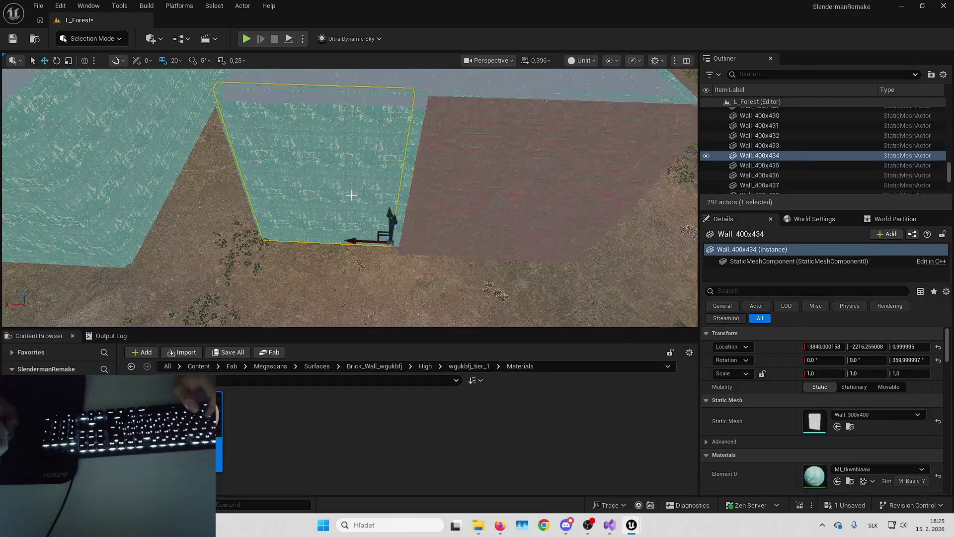
key("Up")
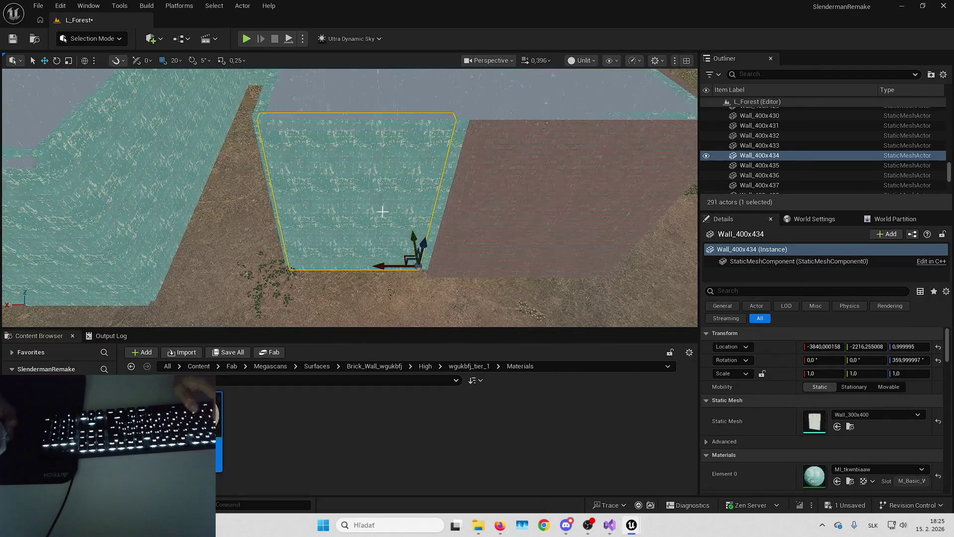
key("ctrl+d")
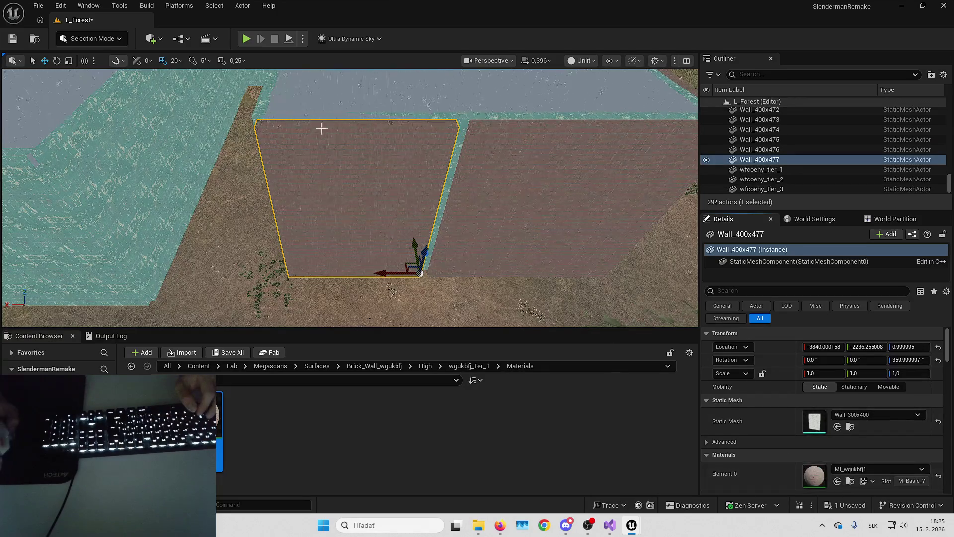
- Widen the Wall_400x434 copy to an X scale of 1.1
left_click_drag(321, 129, 362, 159)
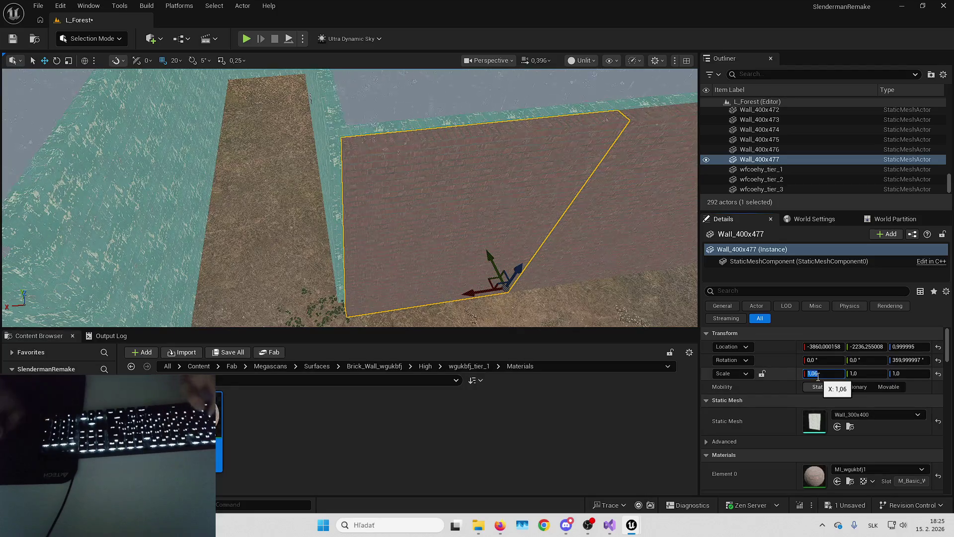
key("Return")
left_click(815, 372)
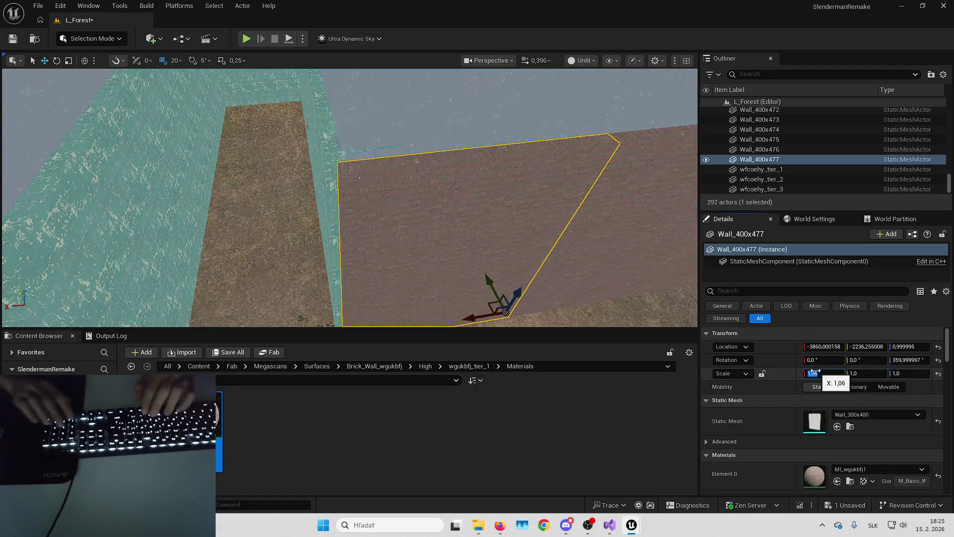
key("Return")
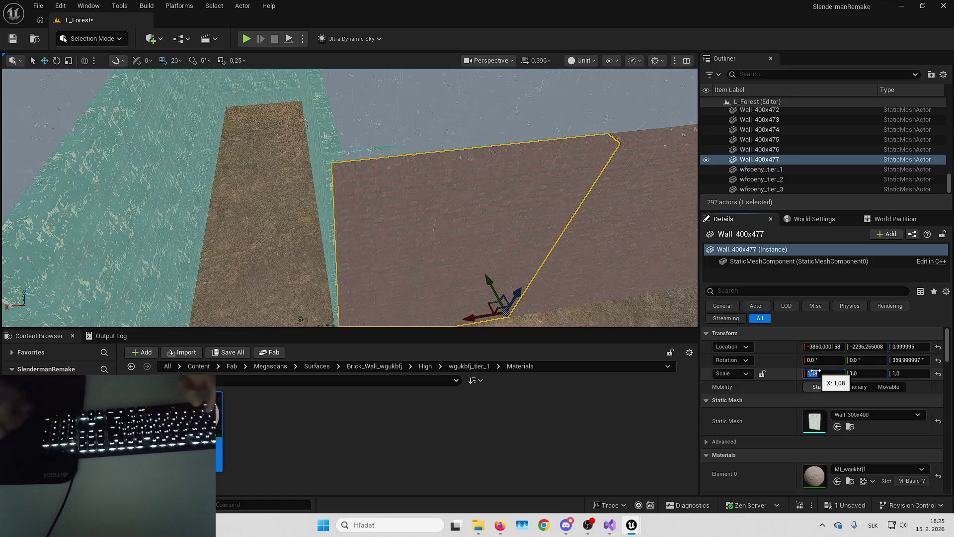
type(",1")
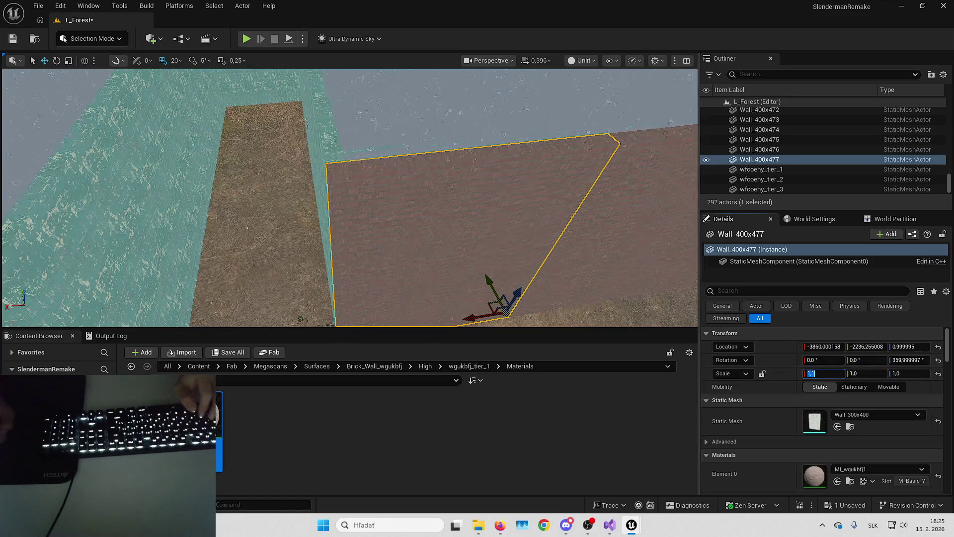
key("Return")
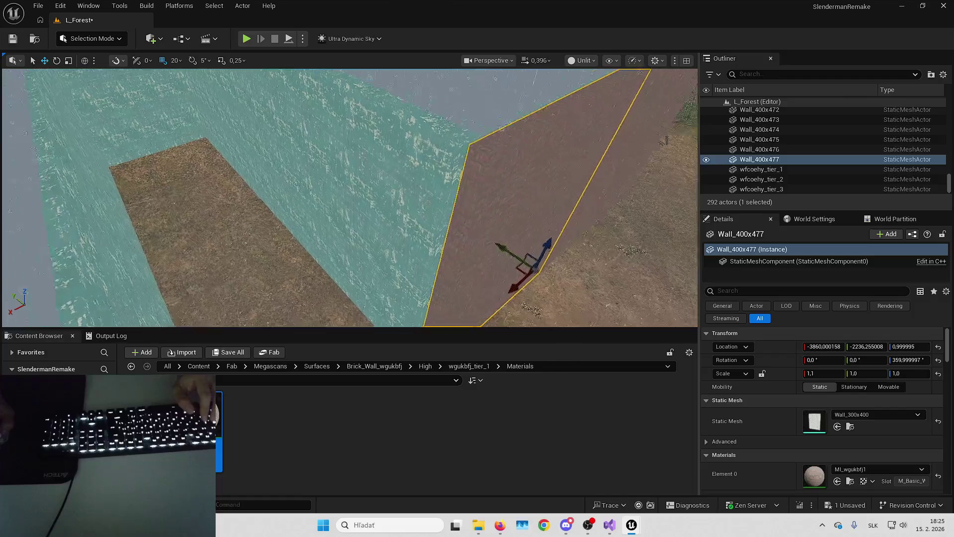
- Add brick copies of Wall_400x435, shifted 20 units, and the adjacent teal corridor wall
left_click(398, 174)
key("ctrl+d")
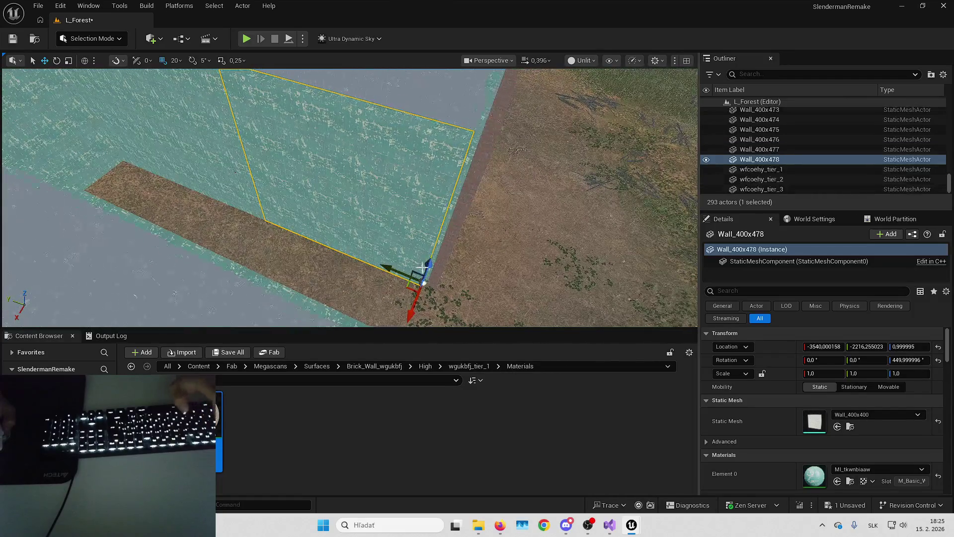
left_click_drag(416, 306, 412, 314)
left_click(838, 481)
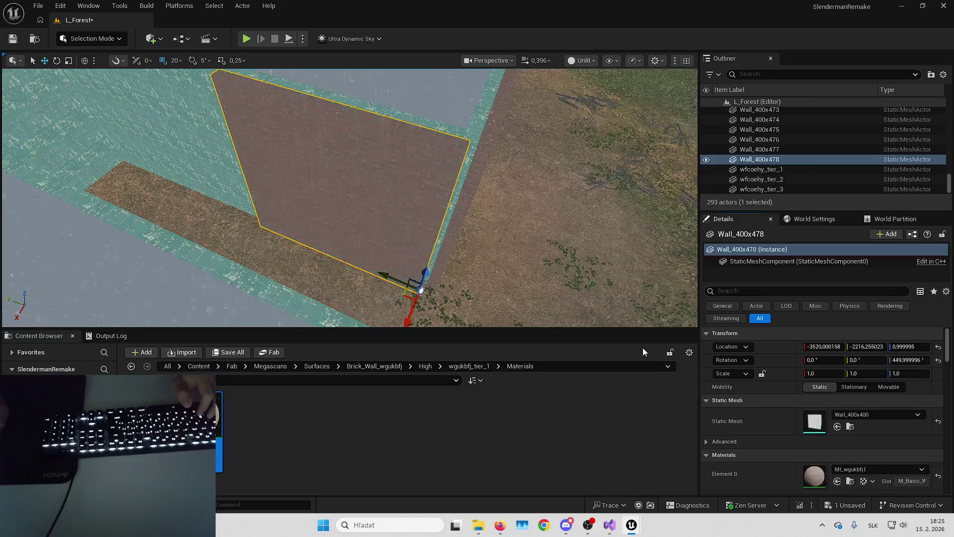
key("d")
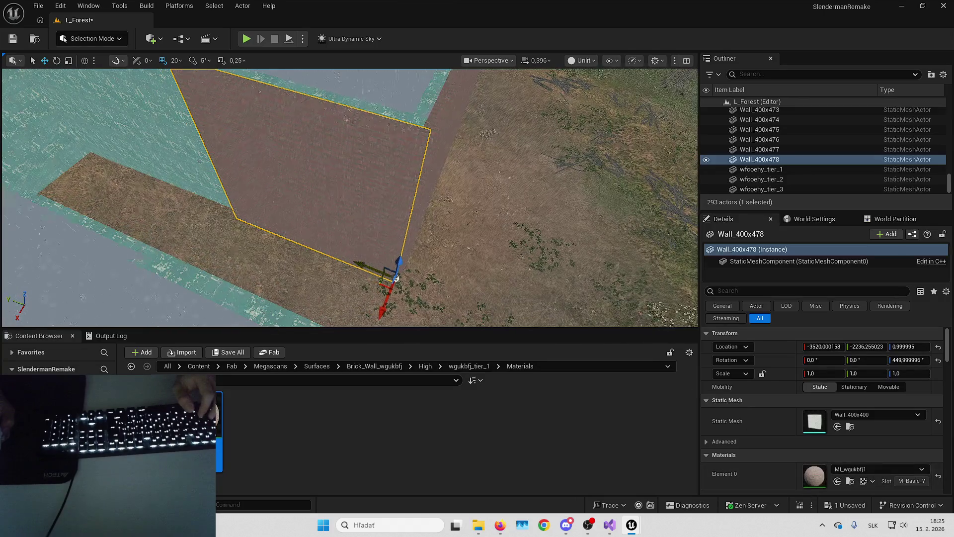
left_click(365, 212)
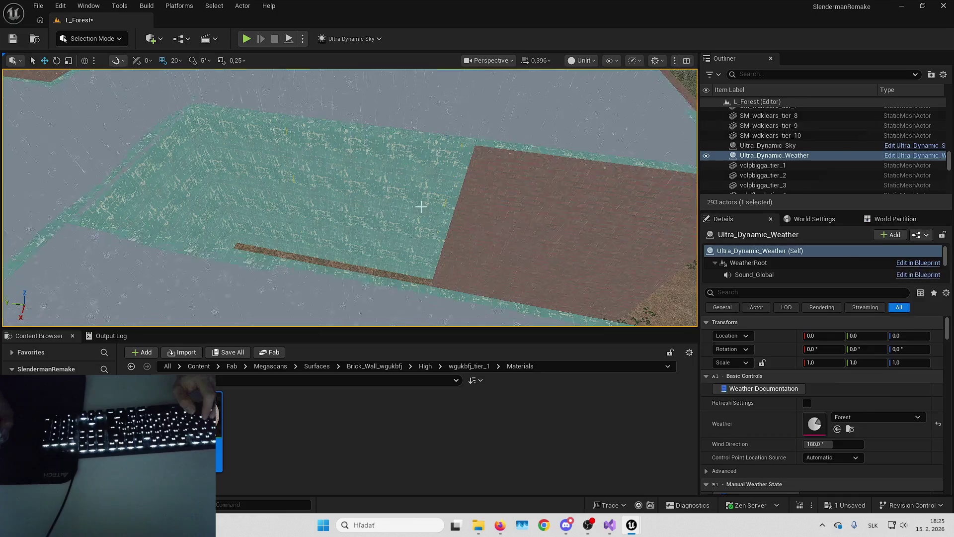
left_click(420, 206)
key("d")
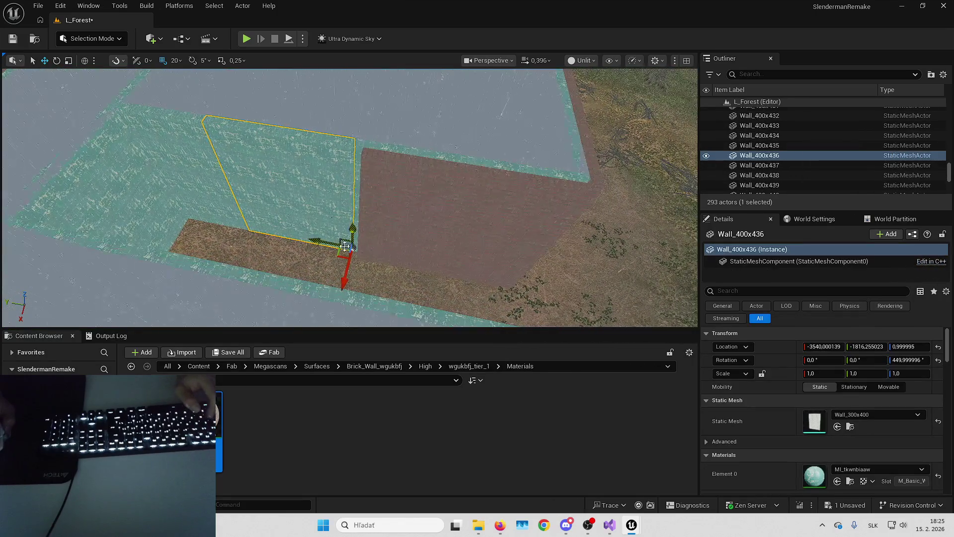
key("ctrl+d")
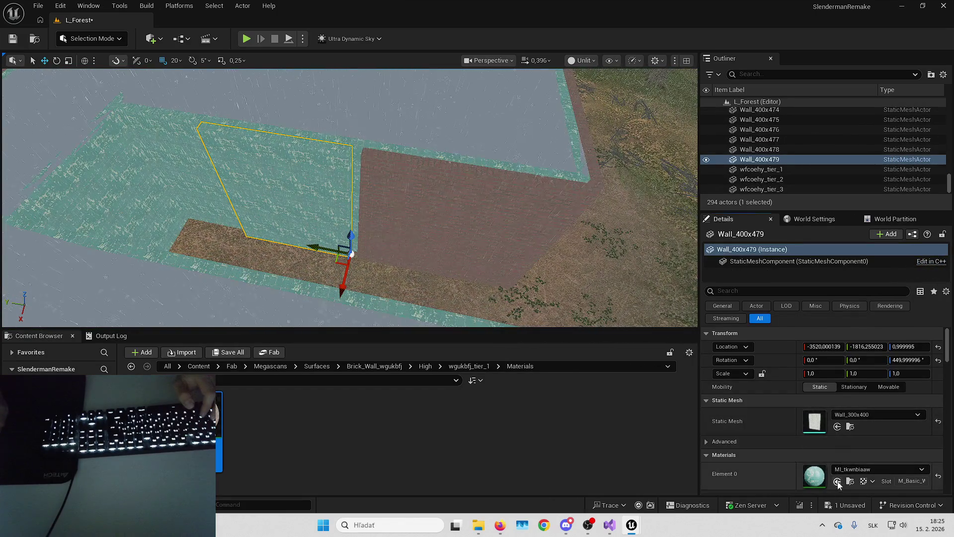
left_click(837, 481)
- Duplicate the left teal wall and apply the brick material to the copy
left_click(322, 227)
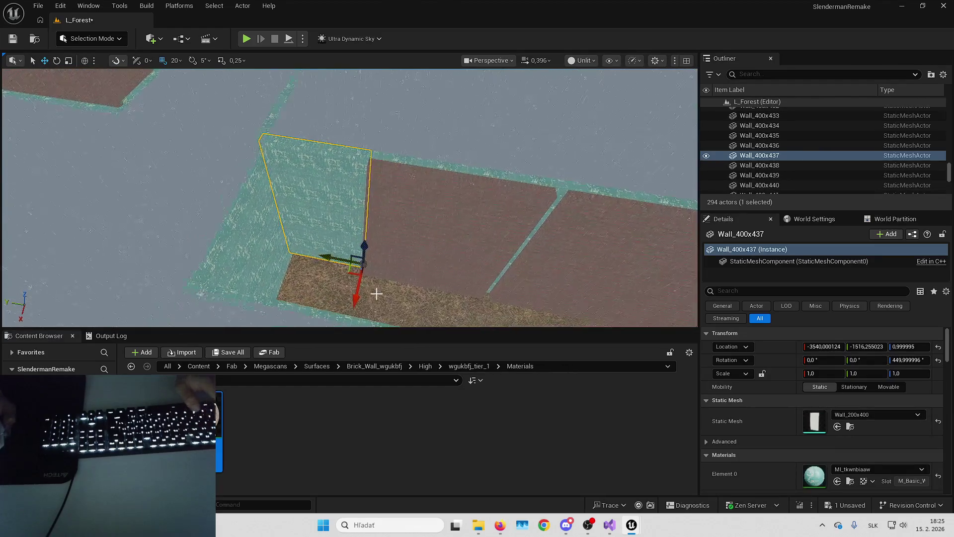
key("ctrl+d")
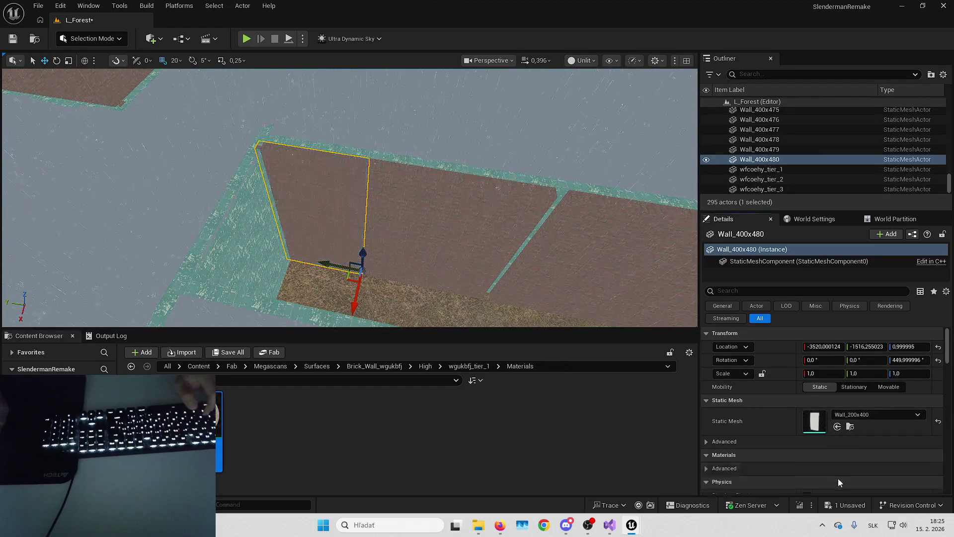
mouse_move(547, 218)
left_mouse_down()
mouse_move(531, 234)
mouse_move(501, 206)
left_mouse_up()
left_click(438, 205, "ctrl")
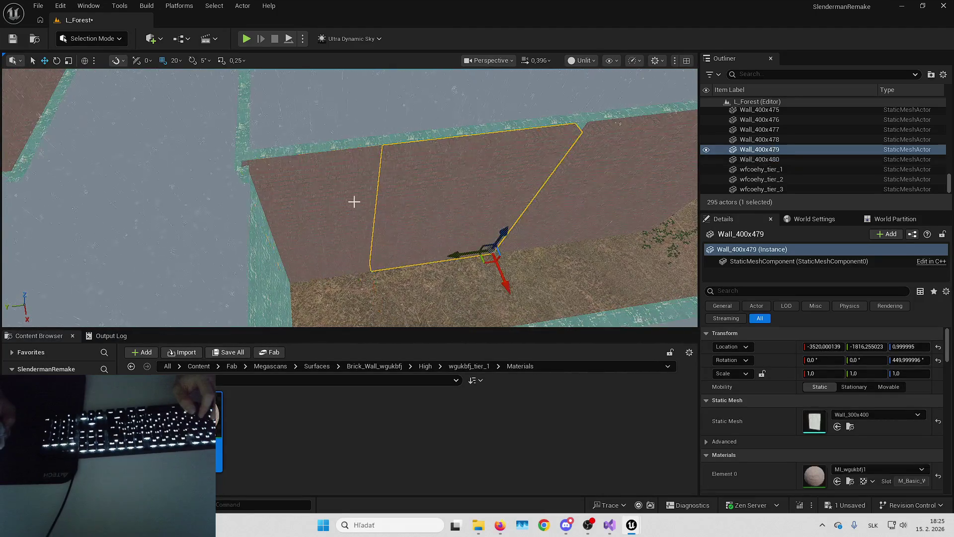
key("Escape")
left_click_drag(364, 196, 366, 192)
- Make brick copies of Wall_400x428 and Wall_400x427, then select Wall_400x481 and adjust grid snap
left_click(327, 267)
left_click_drag(326, 267, 326, 267)
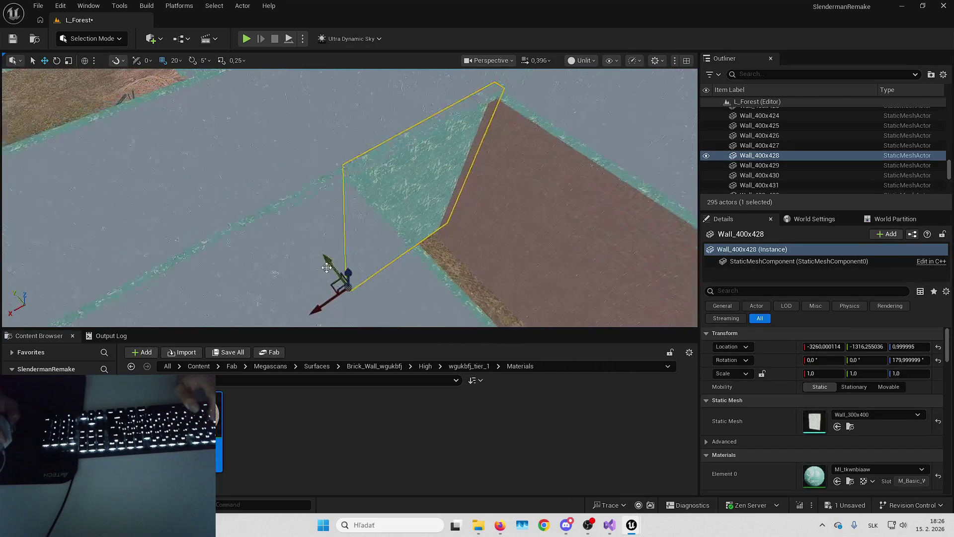
key("ctrl+d")
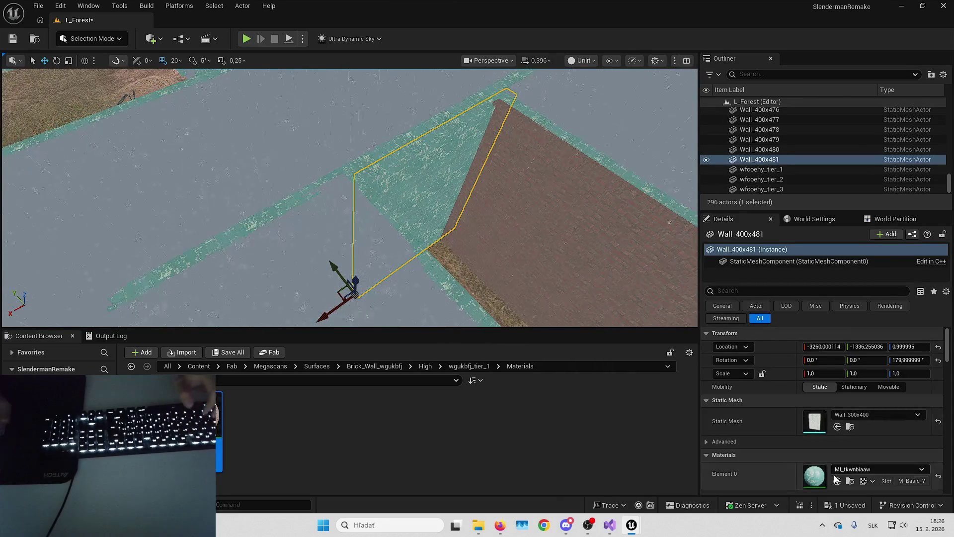
left_click(837, 481)
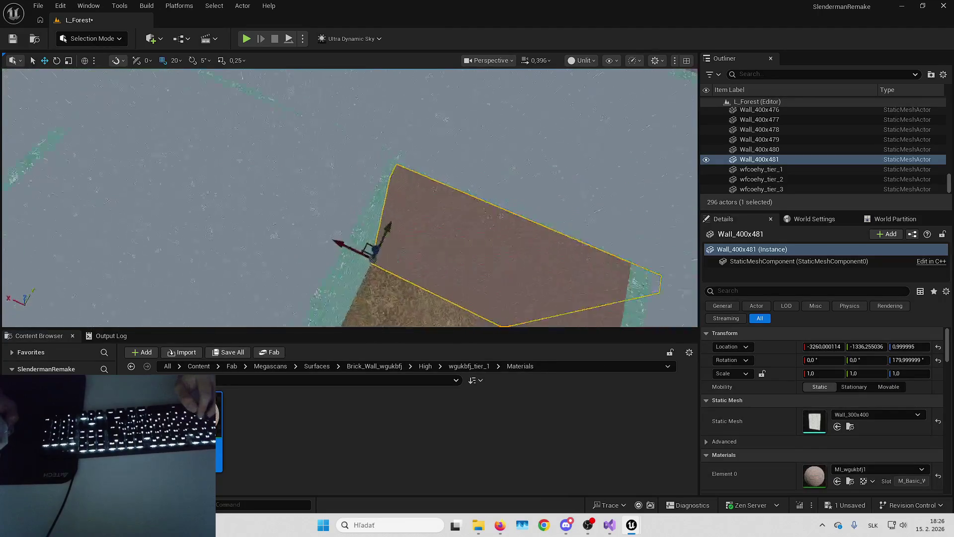
left_click(352, 204)
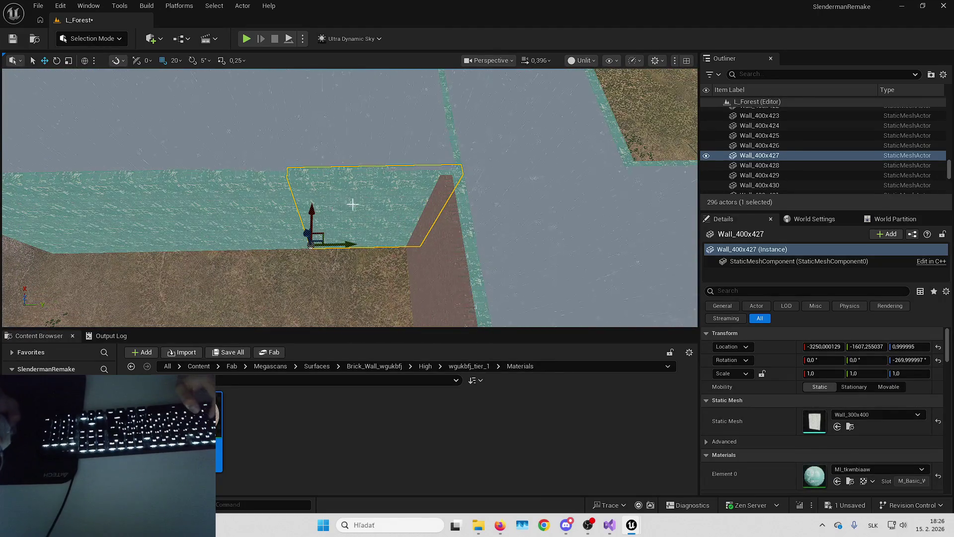
key("ctrl+d")
left_click(837, 481)
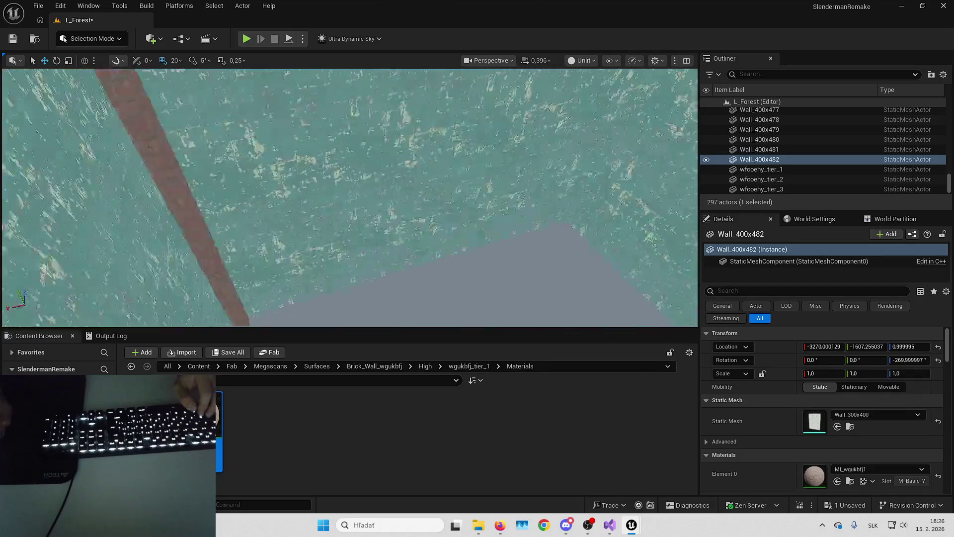
left_click(345, 198)
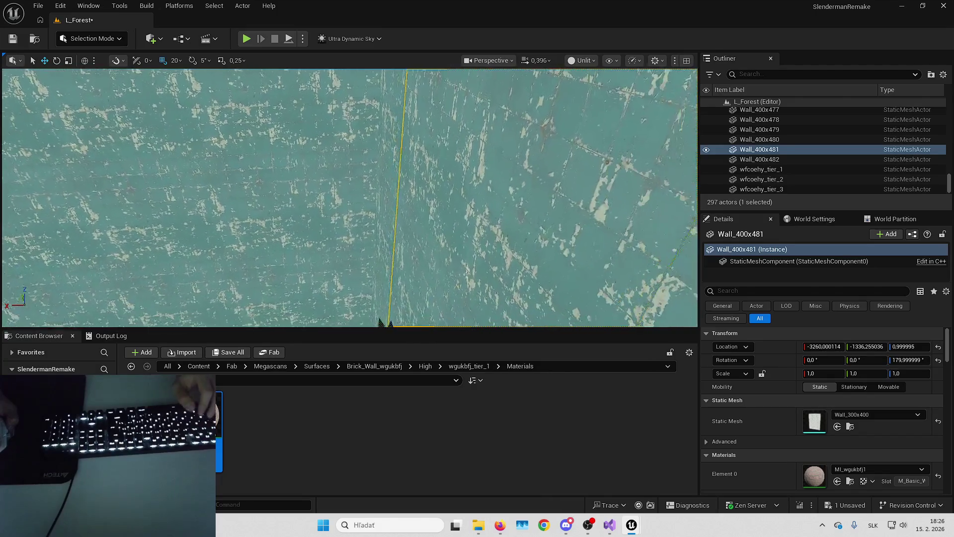
left_click(174, 60)
left_click(197, 120)
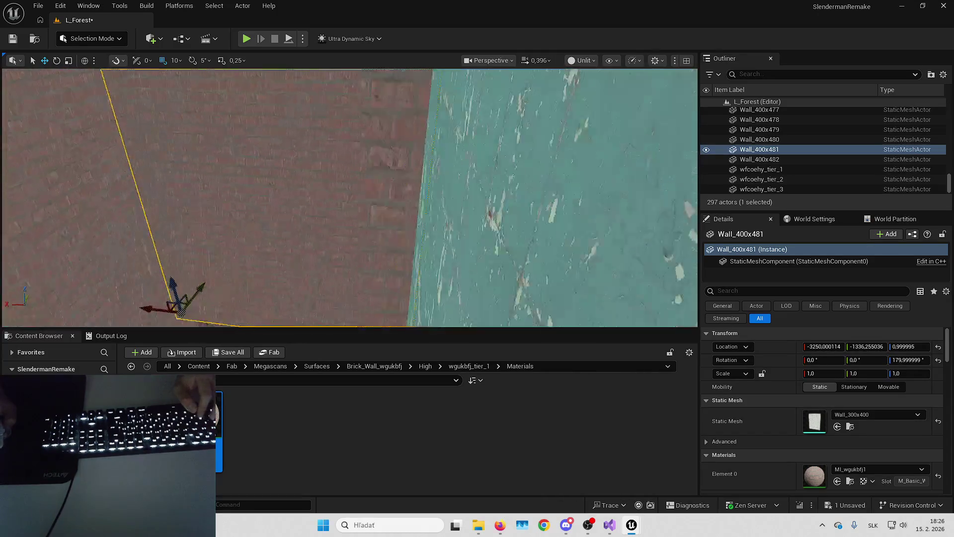
- With grid snap at 1, nudge Wall_400x481 to X -3247 to close the corner gap, then restore snap to 20
left_click_drag(867, 359, 873, 364)
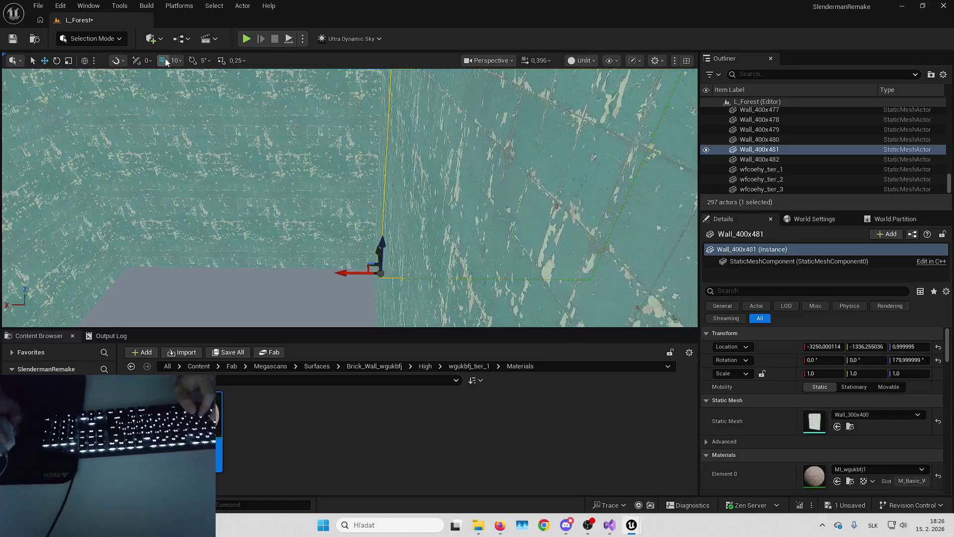
left_click(175, 61)
left_click(201, 101)
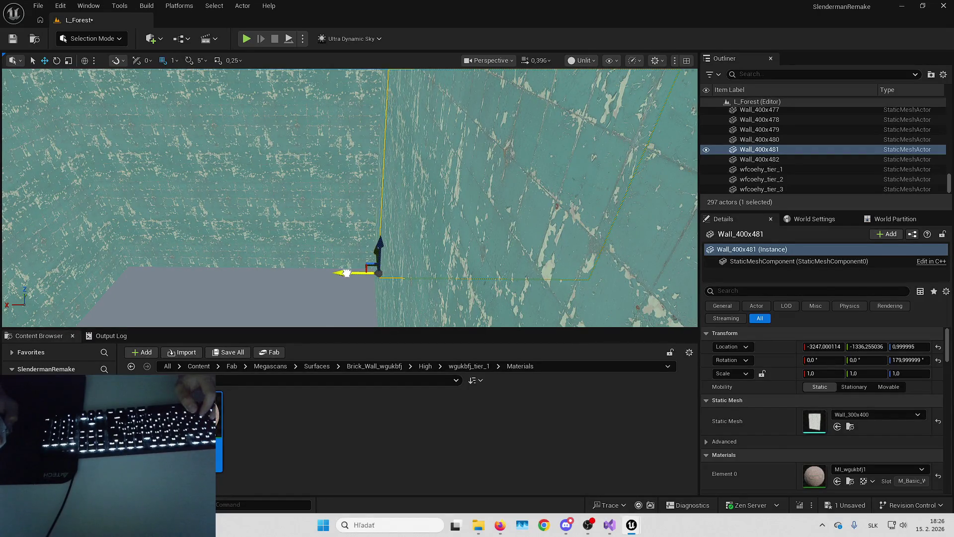
left_click_drag(346, 272, 322, 260)
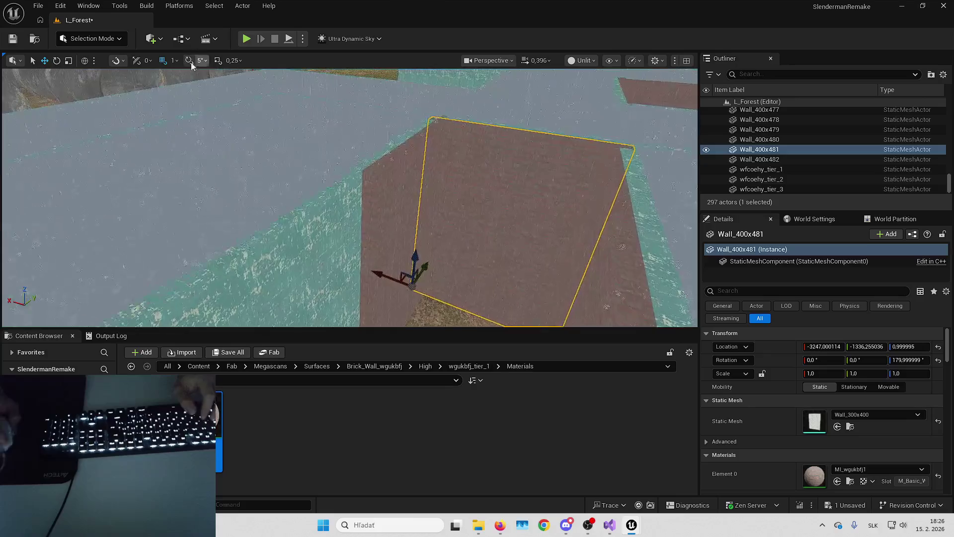
left_click(174, 60)
left_click(191, 130)
- Duplicate teal wall Wall_400x425, make the copy brick, and offset it
left_click_drag(285, 145, 341, 188)
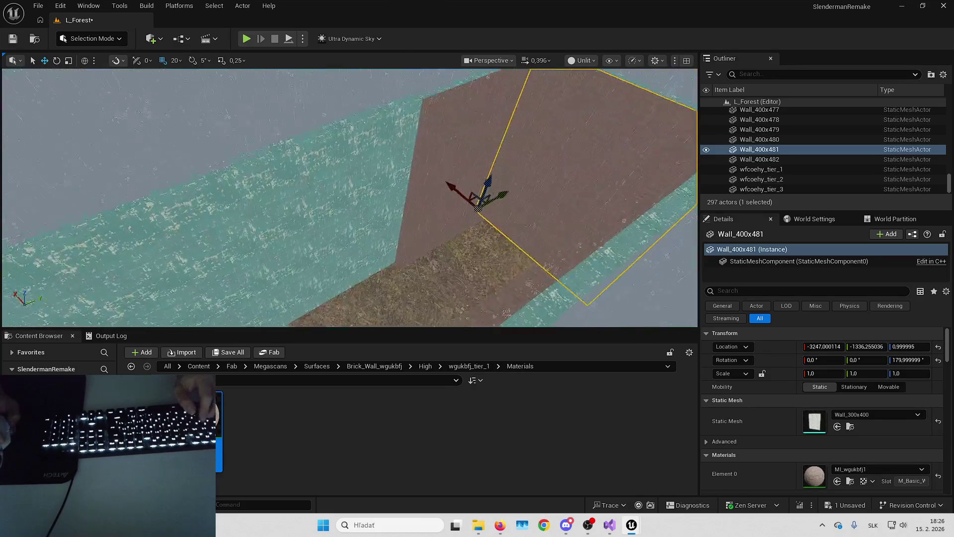
left_click(341, 189)
left_click_drag(276, 267, 276, 267)
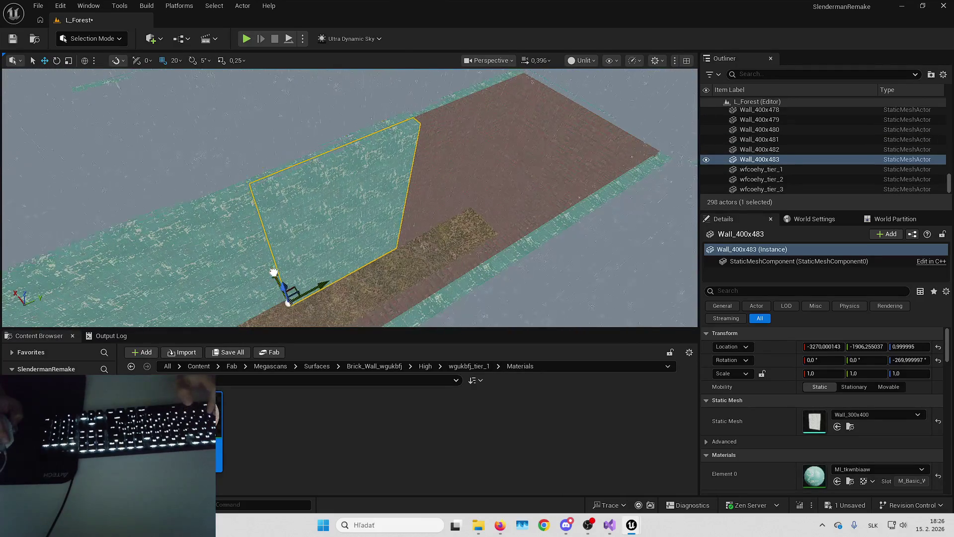
scroll(564, 302, "up", 5)
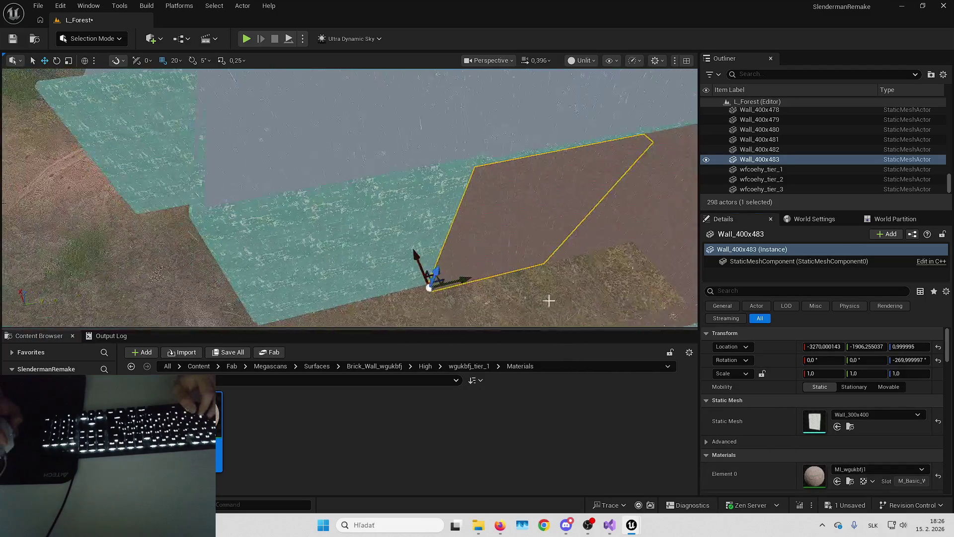
left_click(372, 254)
key("ctrl+d")
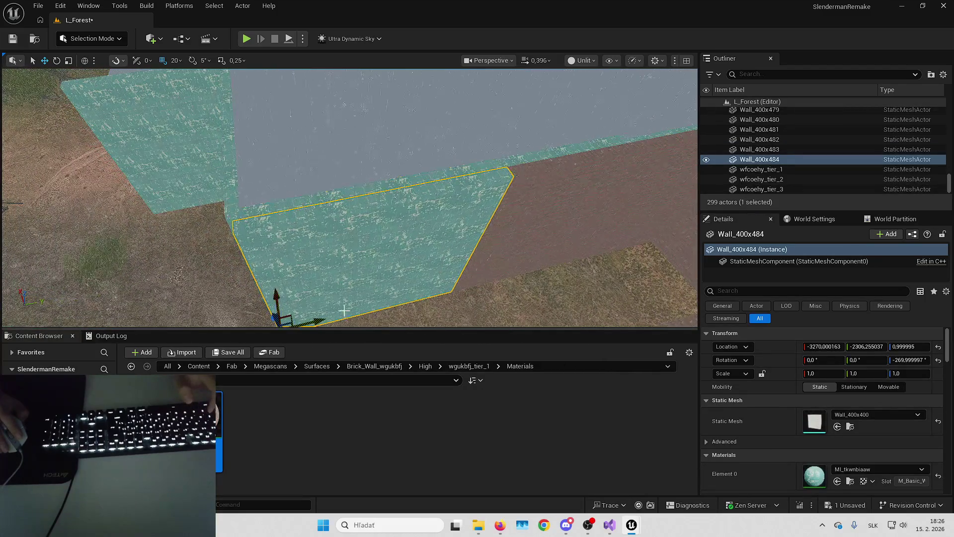
left_click_drag(218, 432, 348, 238)
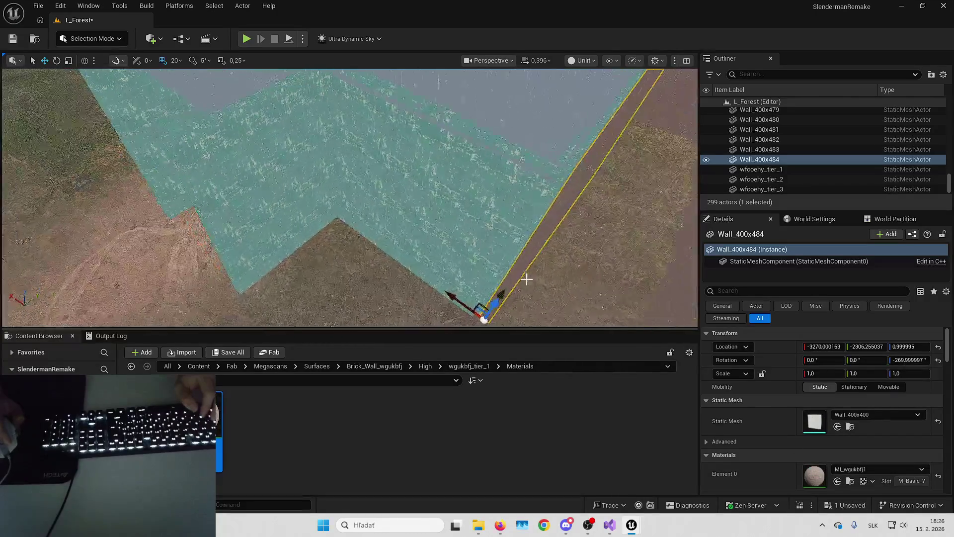
- Copy the corner wall 20 units along Y as brick Wall_400x485, and copy the adjacent teal wall 20 units along X
left_click(486, 245)
key("ctrl+d")
left_click_drag(371, 191, 366, 193)
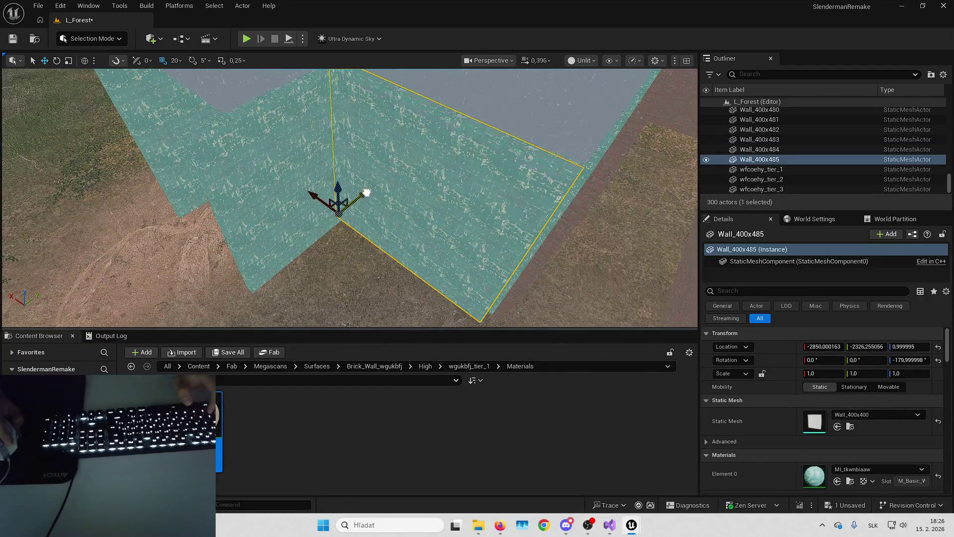
left_click(837, 481)
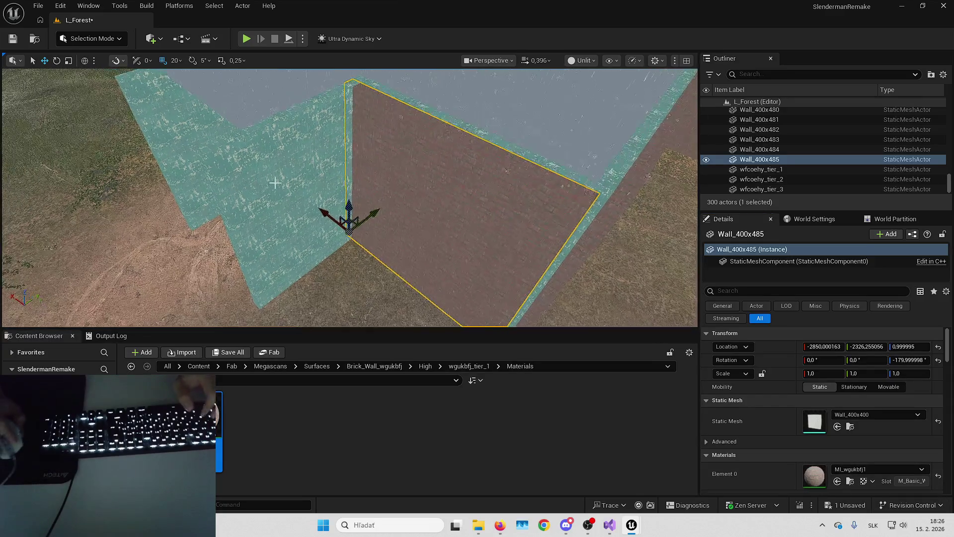
left_click(287, 194)
key("ctrl+d")
left_click_drag(334, 209, 340, 213)
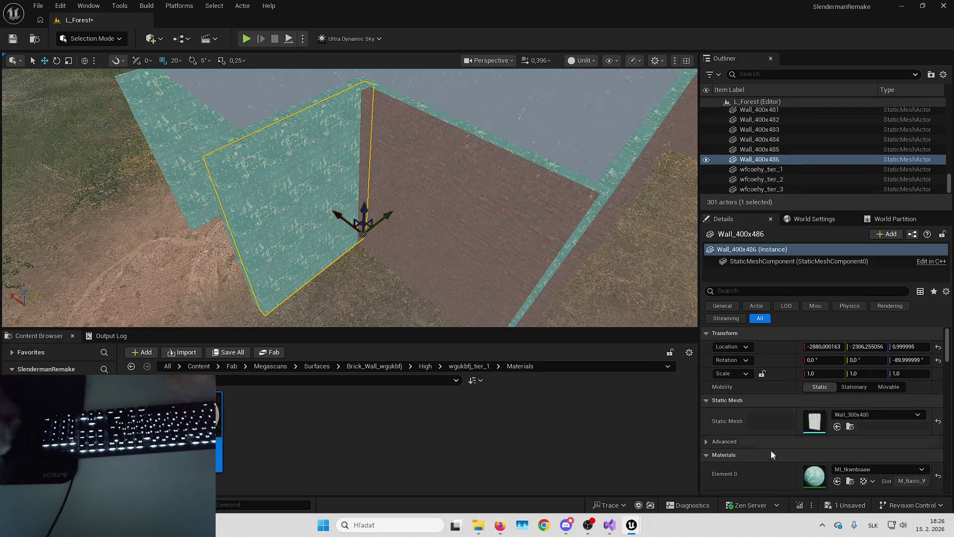
- Inspect the new walls Wall_400x484 and Wall_400x485 around the corridor corner
left_click_drag(477, 248, 485, 252)
left_click_drag(363, 239, 368, 241)
left_click(343, 209)
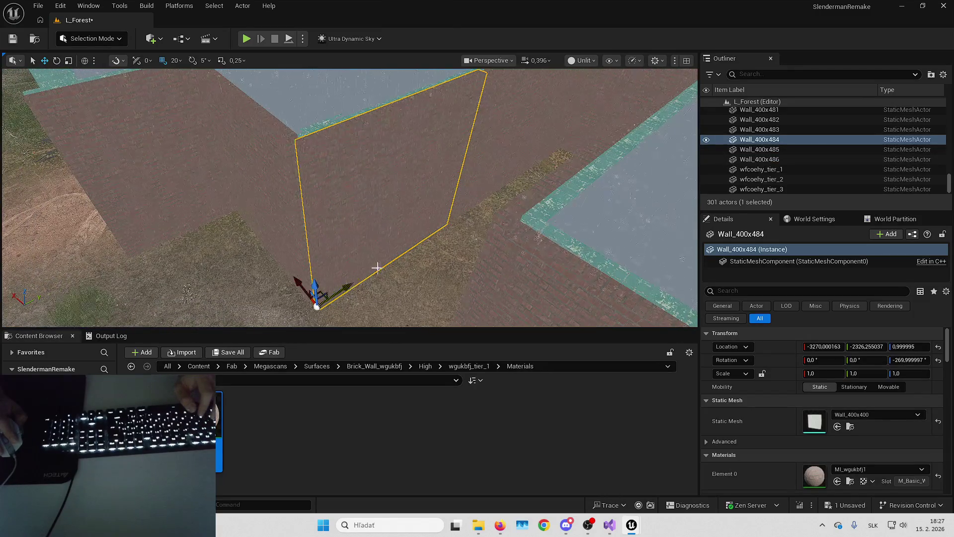
left_click_drag(368, 241, 368, 242)
key("Escape")
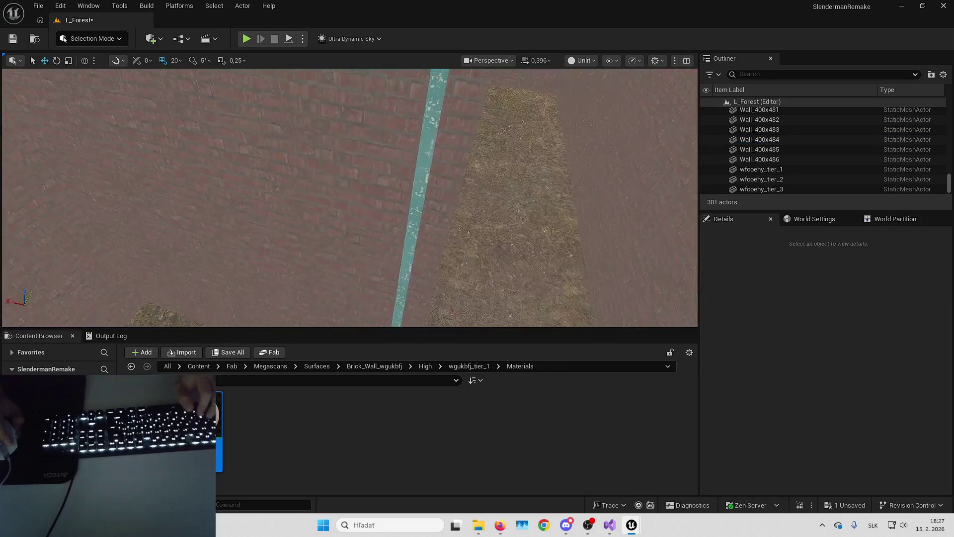
left_click(363, 257)
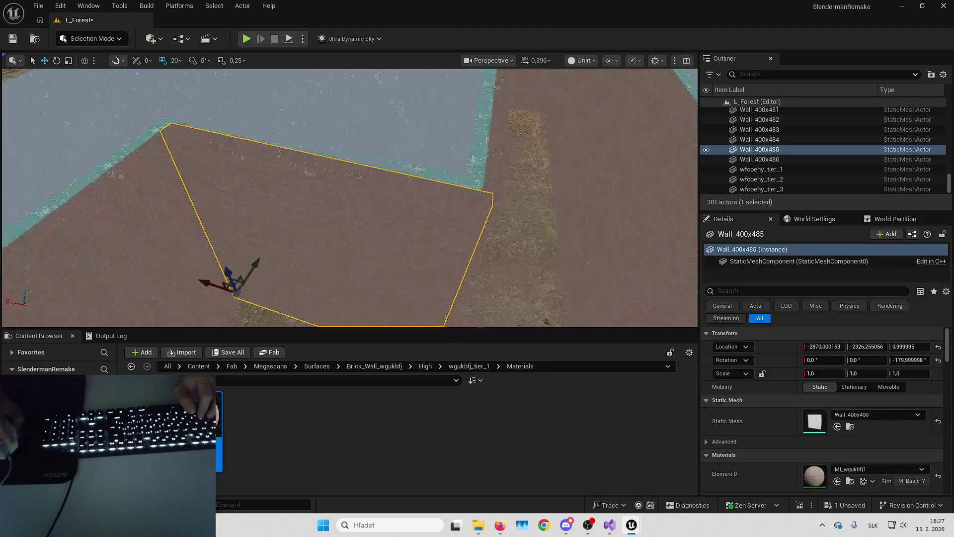
left_click_drag(379, 246, 380, 247)
key("Escape")
left_click(224, 239)
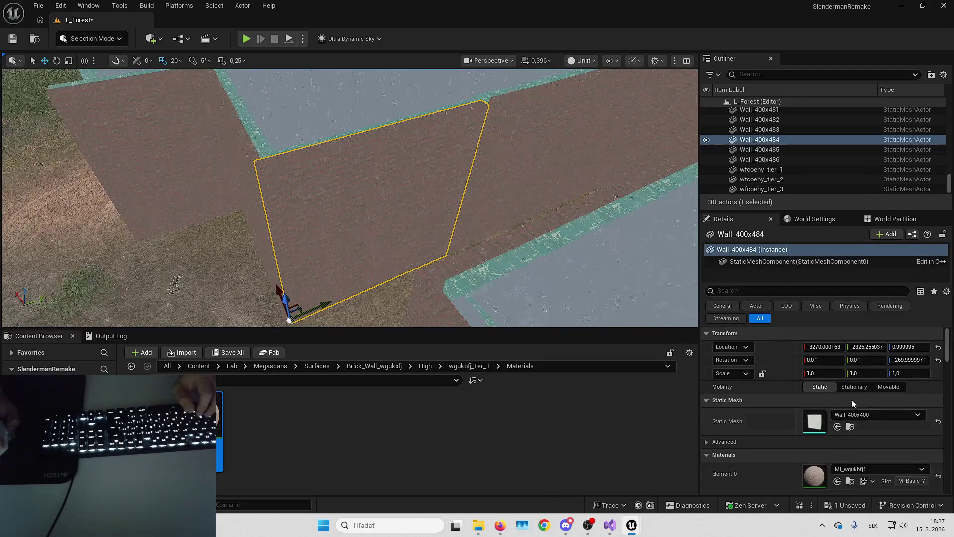
- Widen the selected wall to an X scale of 1.06
left_click(832, 373)
type("1")
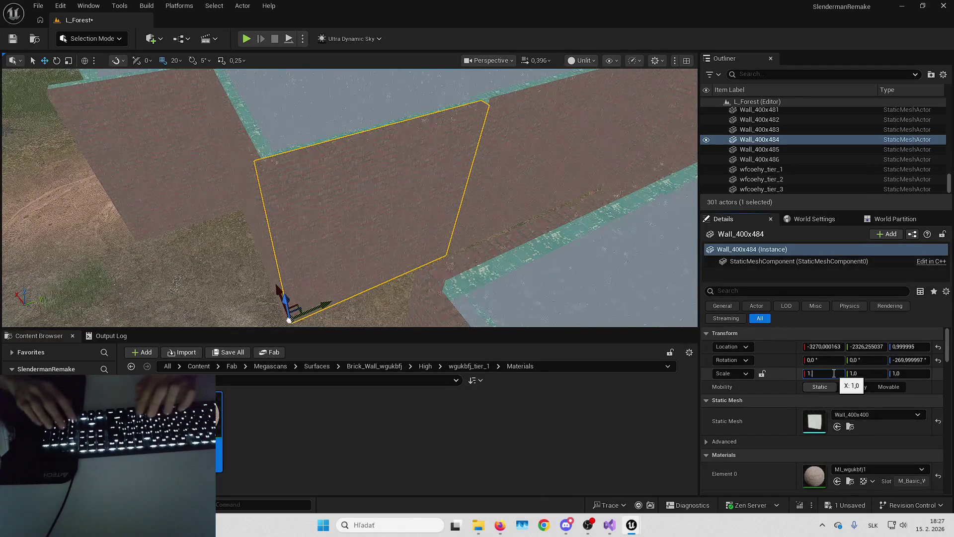
scroll(533, 232, "up", 10)
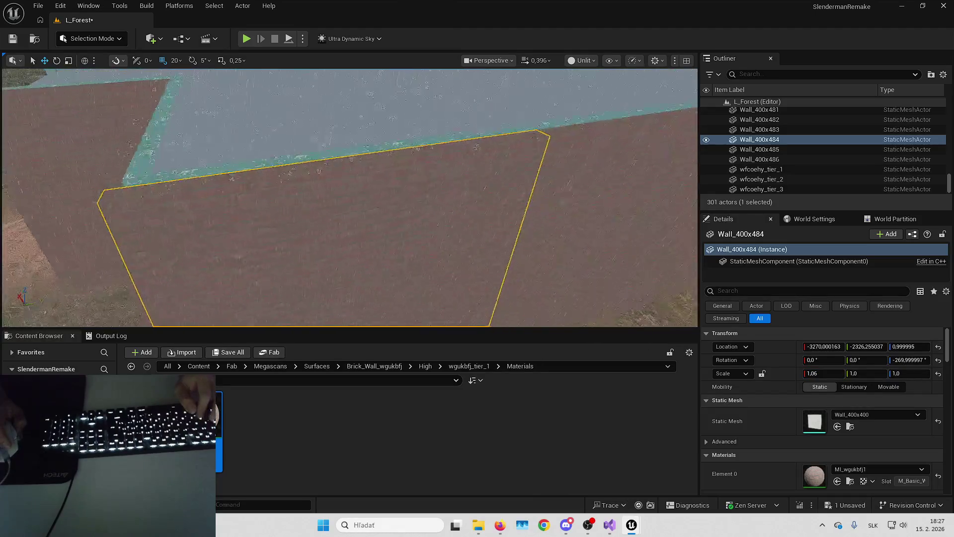
key("Escape")
mouse_move(348, 199)
left_mouse_down()
mouse_move(328, 228)
mouse_move(342, 248)
left_mouse_up()
- Make the next wall copy brick, then duplicate the teal wall panel in place
key("ctrl+v")
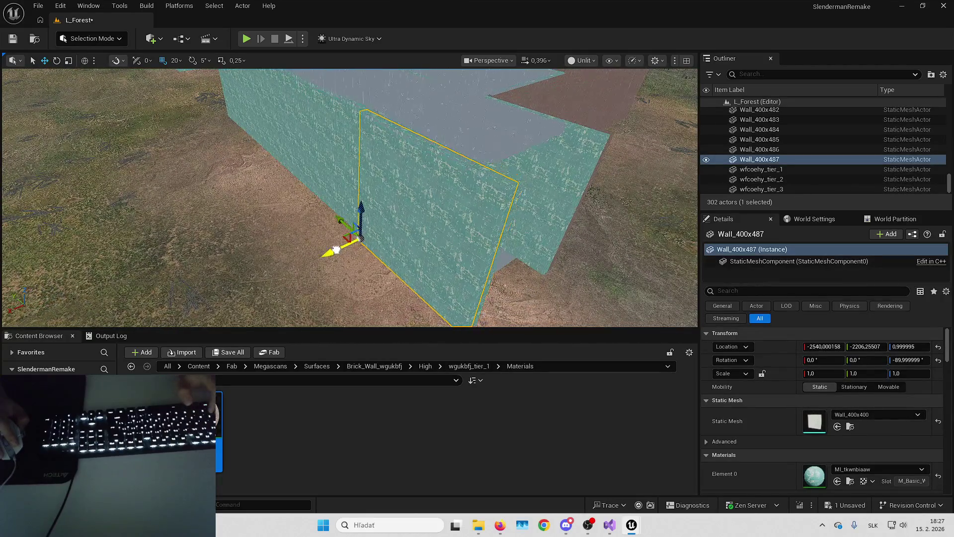
left_click(837, 480)
left_click(376, 212)
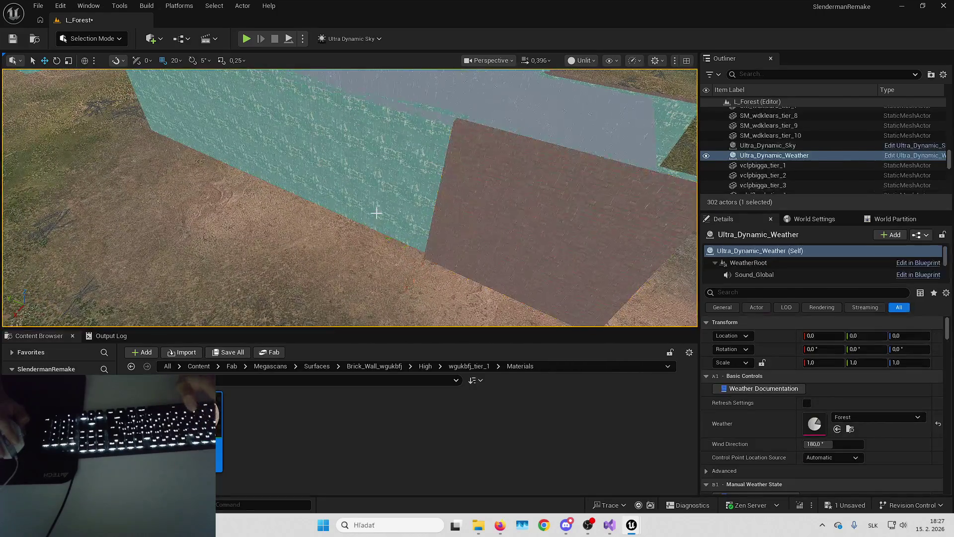
left_click(386, 195)
key("ctrl+d")
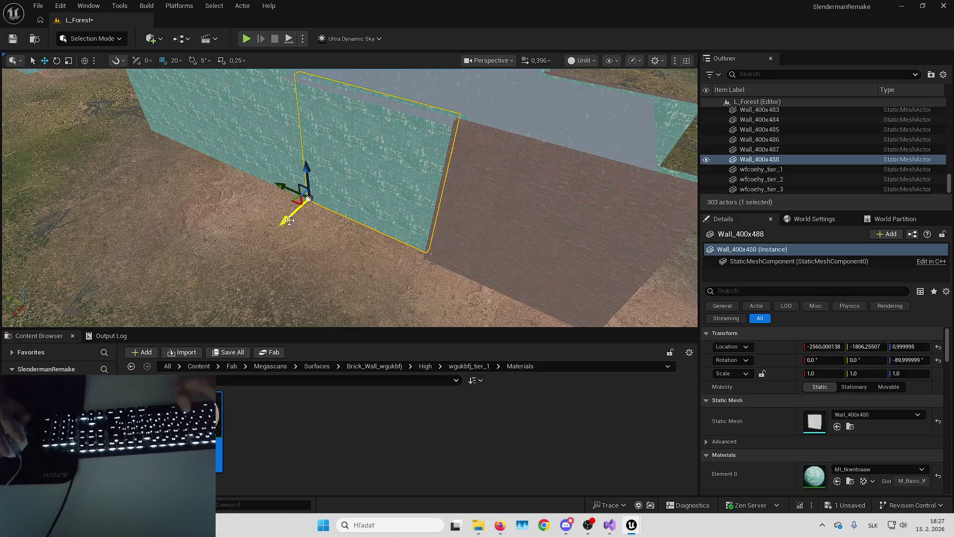
- Make the new panel brick, save the level, and add a brick copy one panel length further along
left_click(837, 480)
left_click(847, 505)
left_click(560, 372)
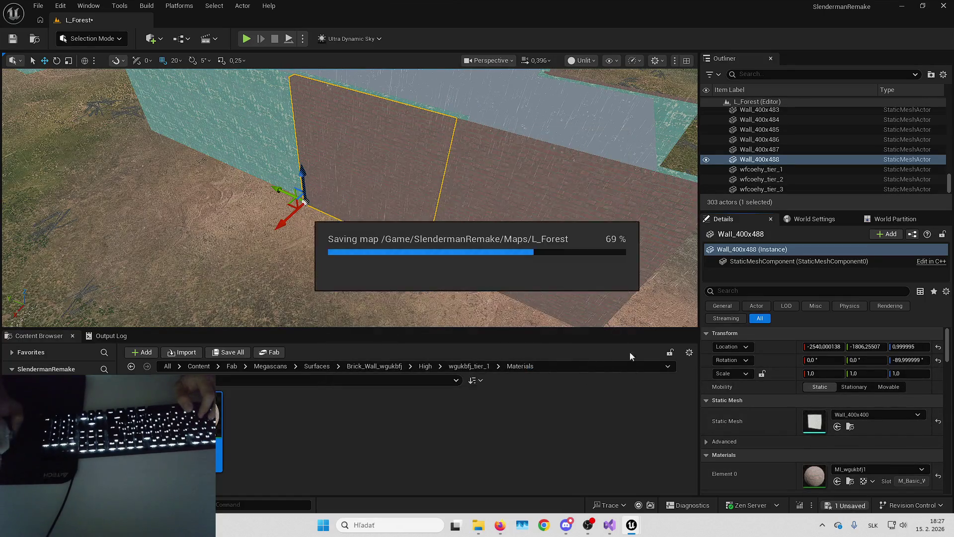
scroll(420, 200, "up", 2)
key("ctrl+d")
left_click_drag(350, 237, 221, 169)
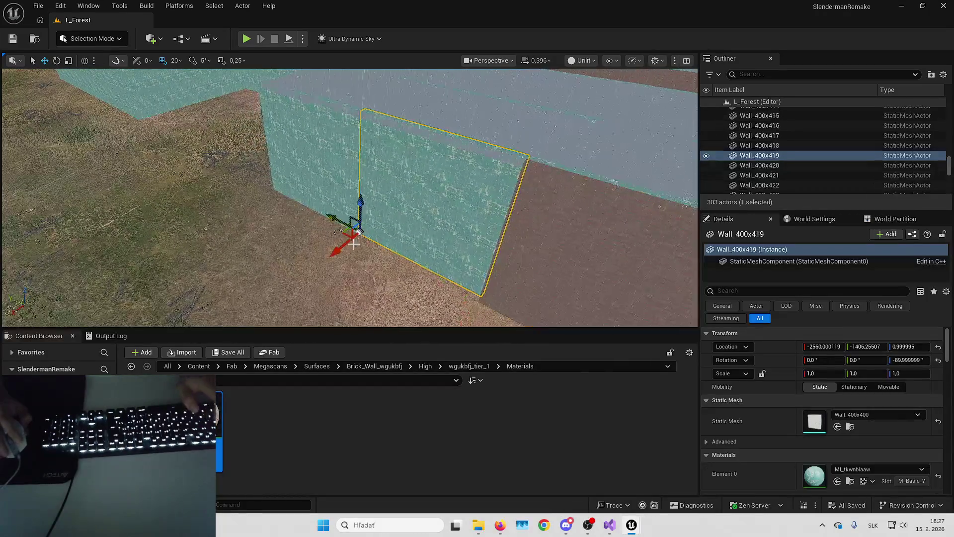
left_click(837, 481)
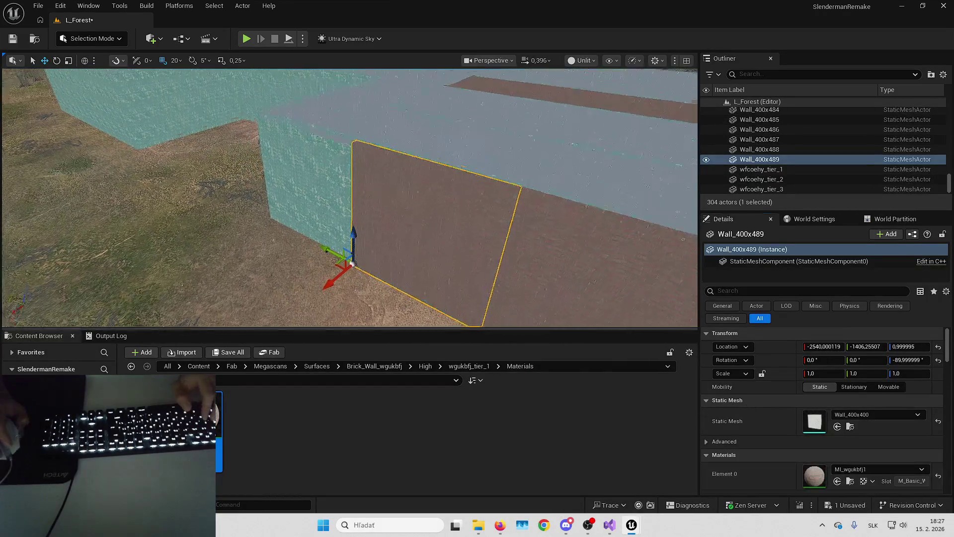
- Duplicate three more teal panels, shifting one by 20 units, and give each copy the brick material
scroll(446, 277, "up", 3)
left_click(366, 248)
key("ctrl+d")
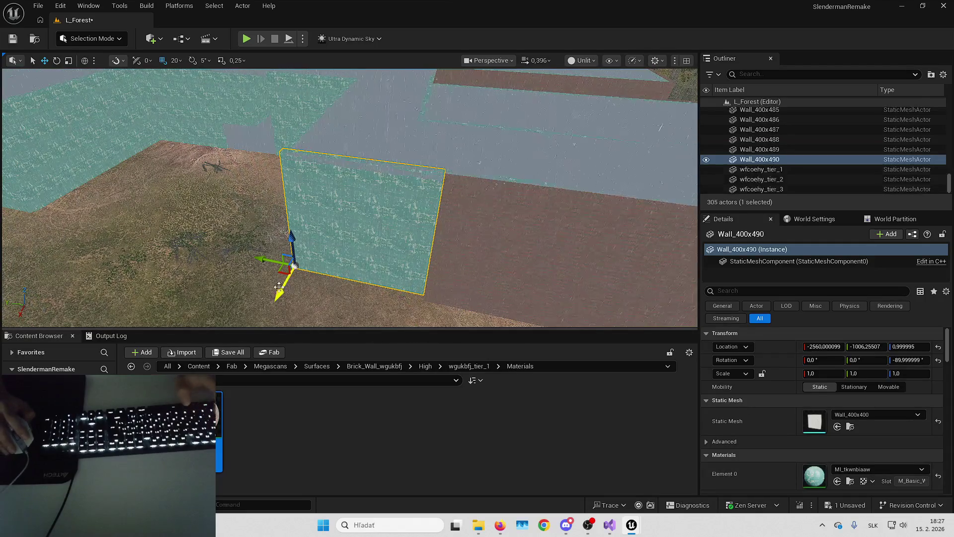
left_click(837, 481)
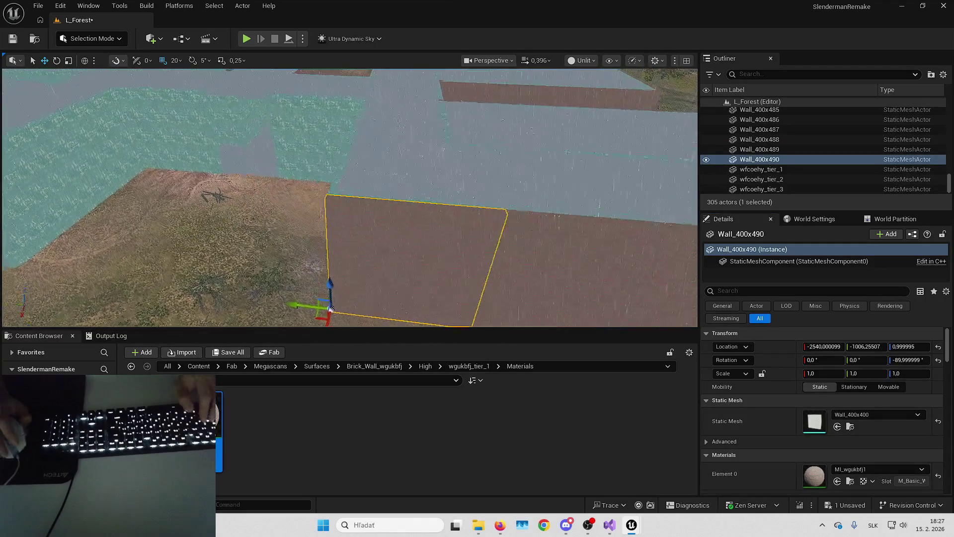
left_click(437, 239)
left_click_drag(380, 251, 360, 256)
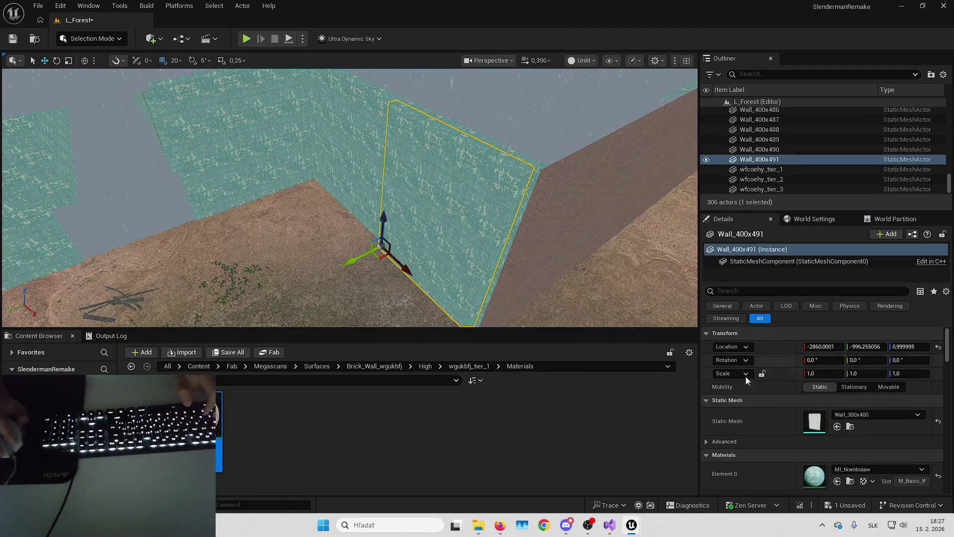
left_click(837, 481)
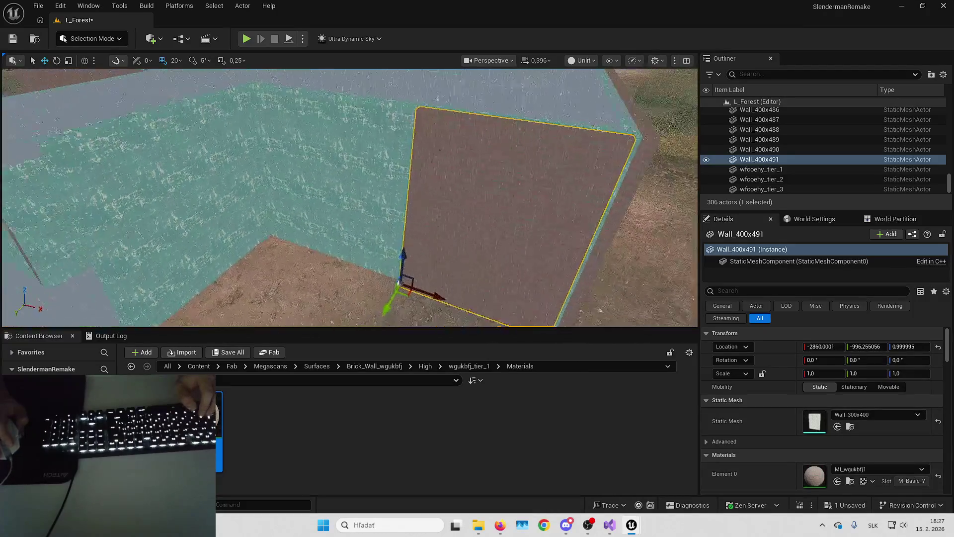
left_click(339, 174)
key("ctrl+d")
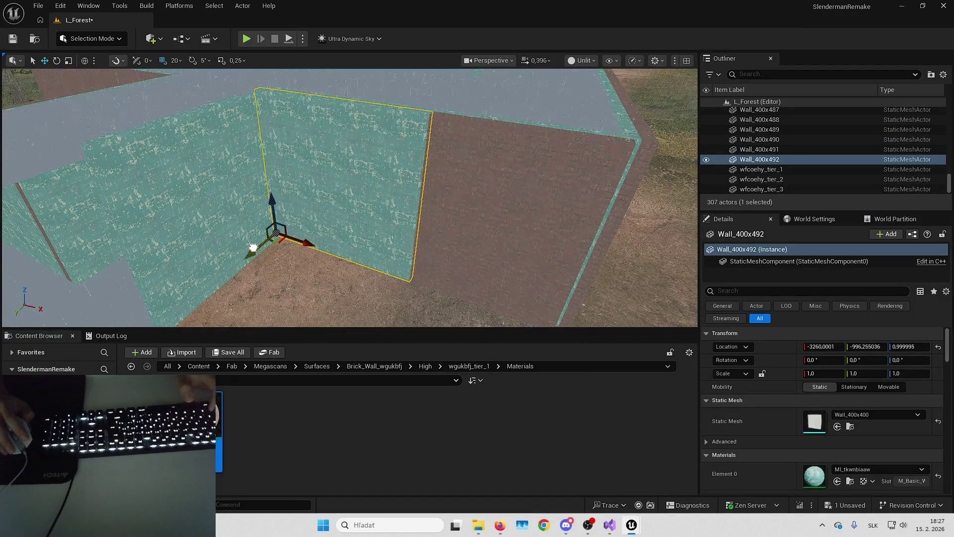
left_click(836, 481)
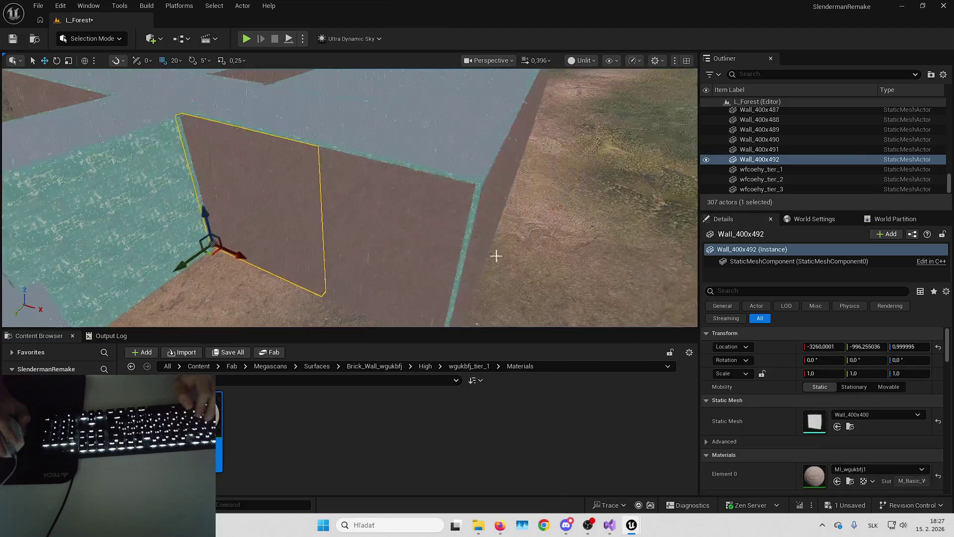
- Set Scale X of the right brick panel Wall_400x491 to 1.06
left_click(437, 233)
type("1.06")
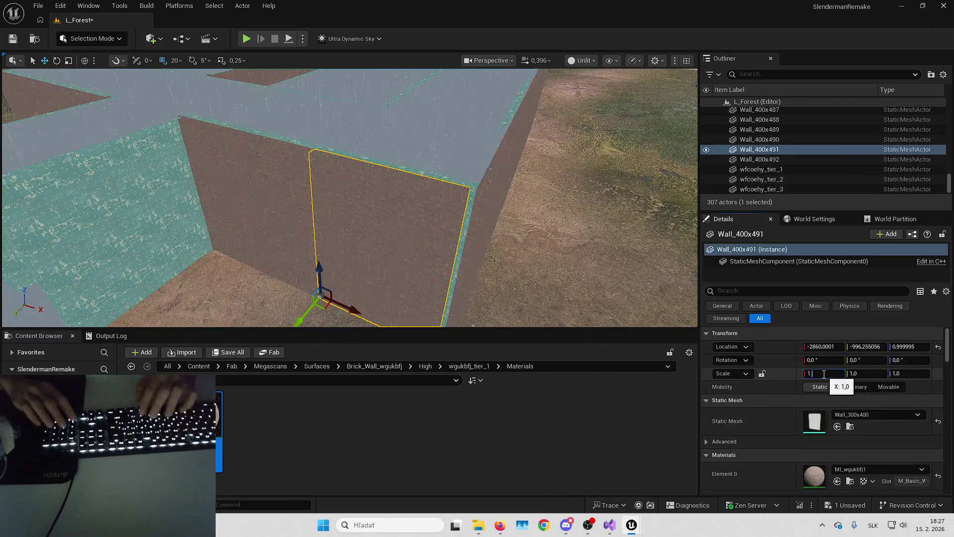
key("Return")
left_click_drag(517, 187, 496, 209)
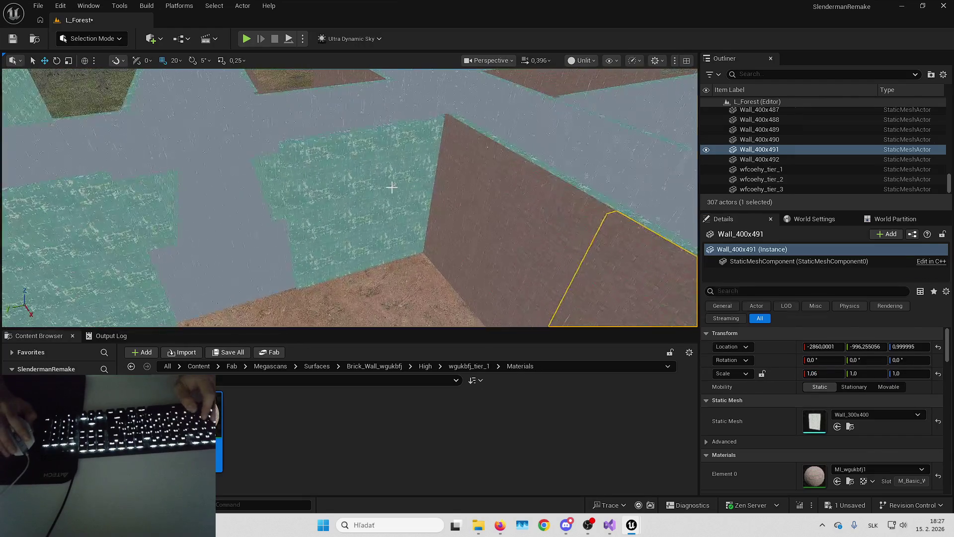
- Duplicate the corner teal panel in place, then review the brick panels and clear the selection
left_click(396, 193)
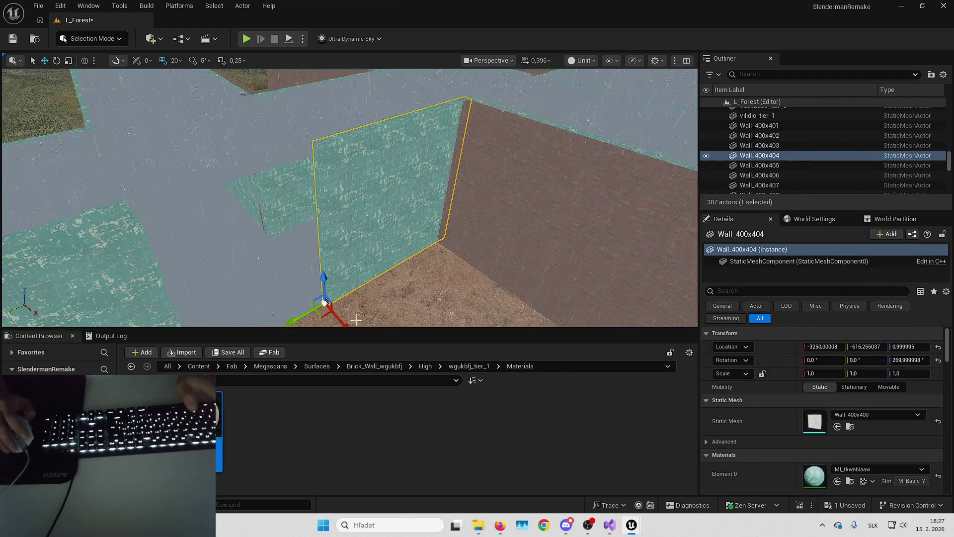
key("ctrl+d")
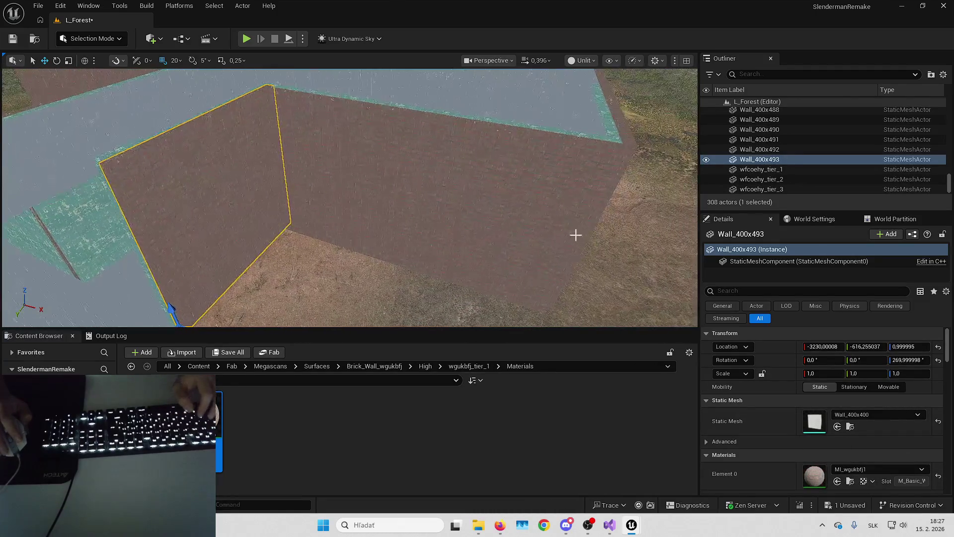
left_click(444, 193)
left_click(369, 186, "ctrl")
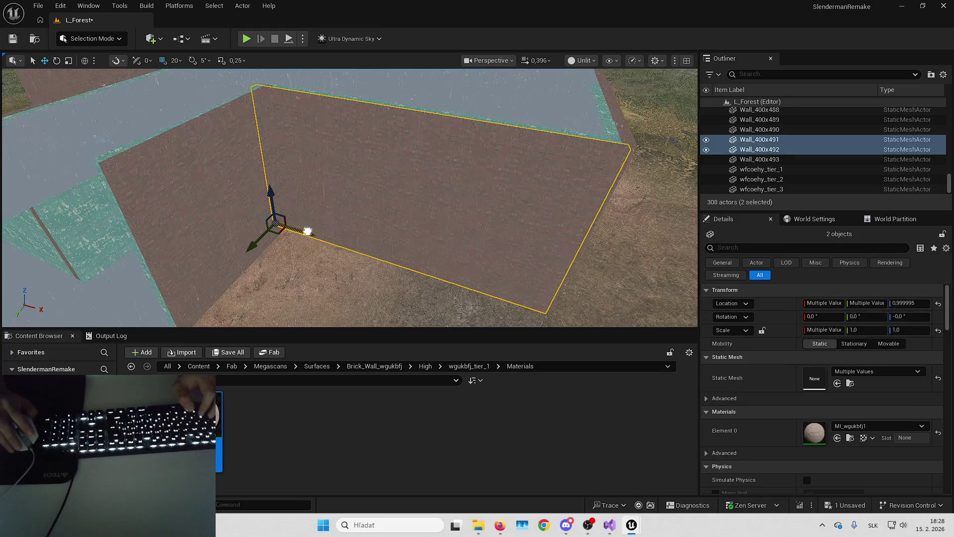
left_click(428, 215)
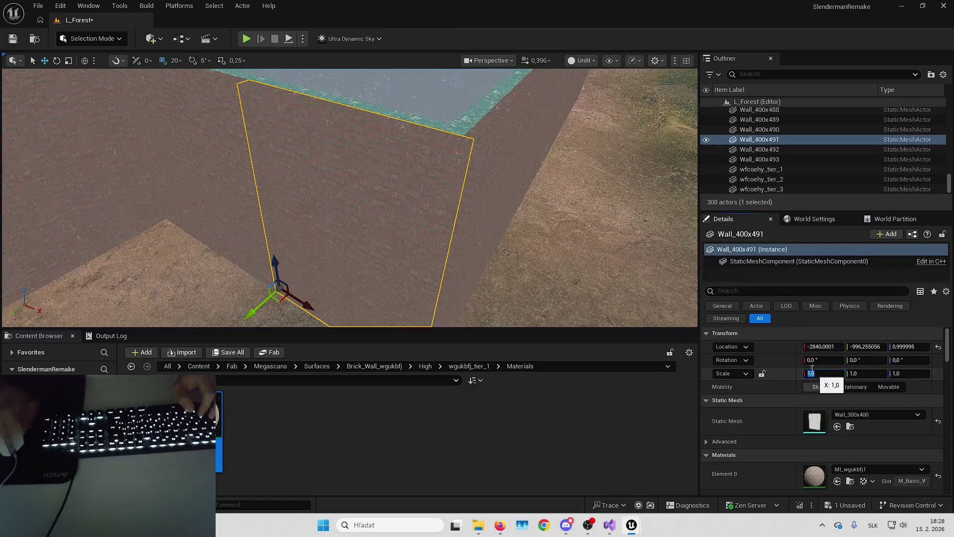
key("Escape")
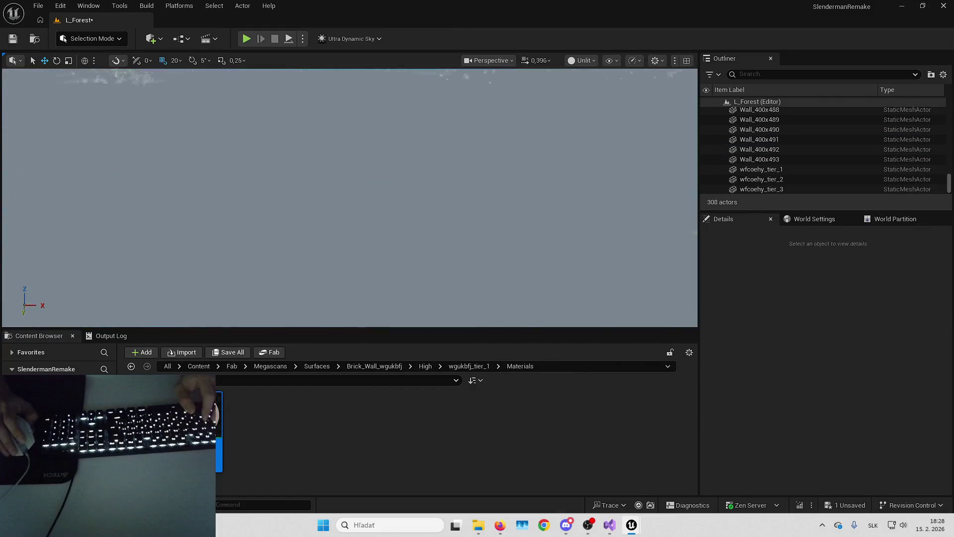
- Duplicate a teal wall panel, shift it 20 units to close the gap, and make it brick
key("w")
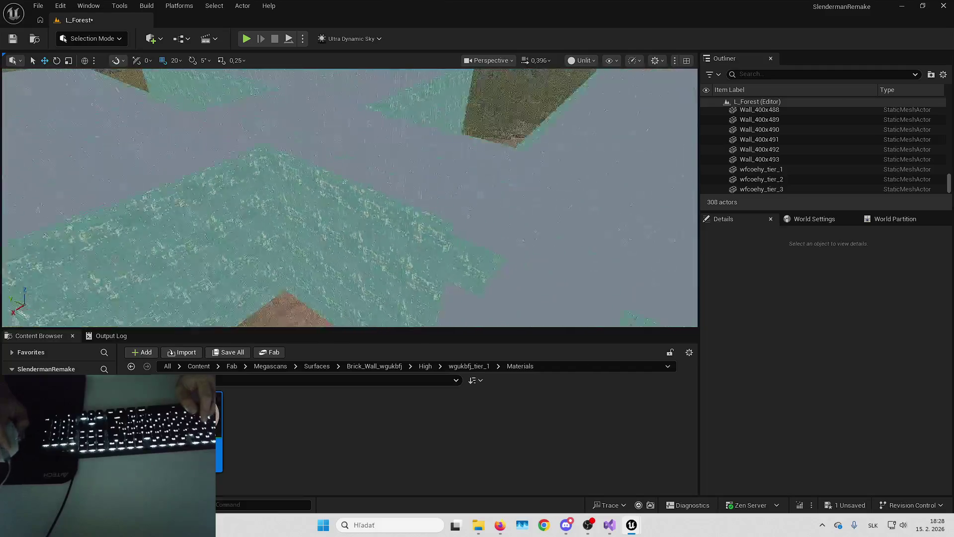
key("ctrl+z")
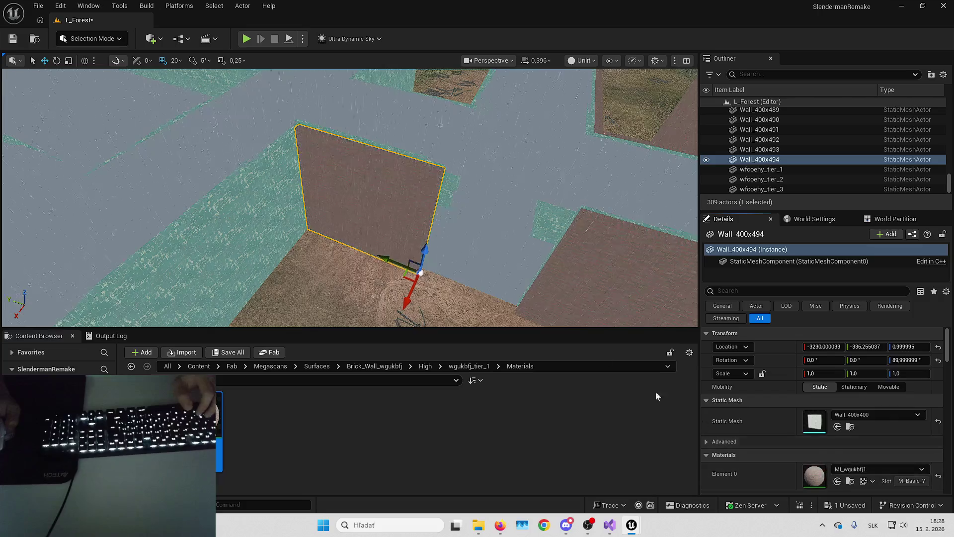
left_click(380, 259)
key("ctrl+d")
left_click_drag(383, 215, 531, 301)
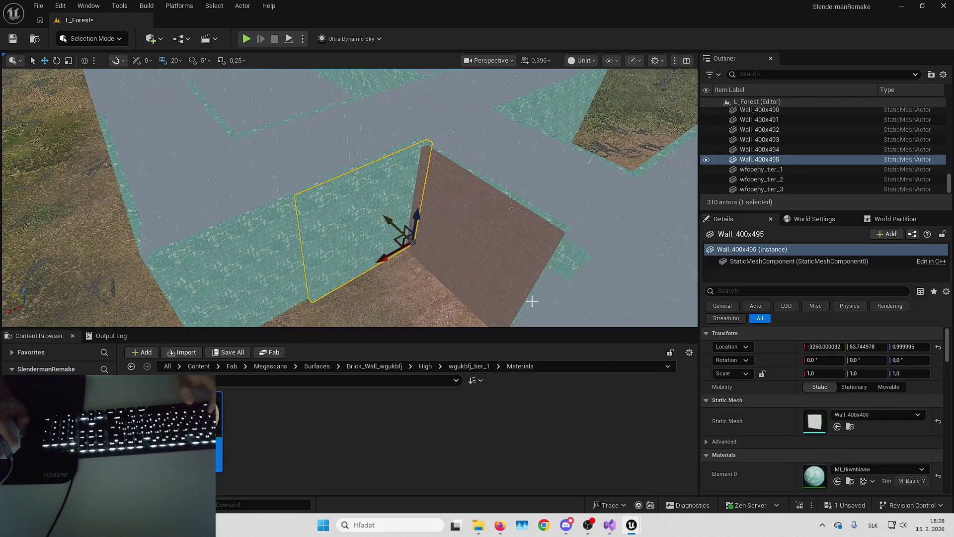
left_click(837, 480)
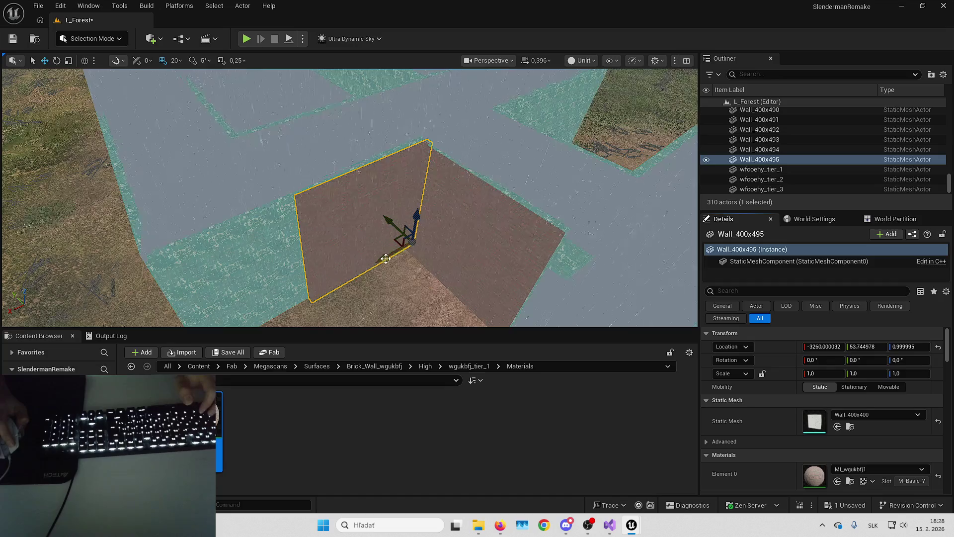
- Copy two cyan wall panels, one in place and one shifted 20 units, both with MI_wgukbfj1 brick
left_click(233, 267)
key("ctrl+d")
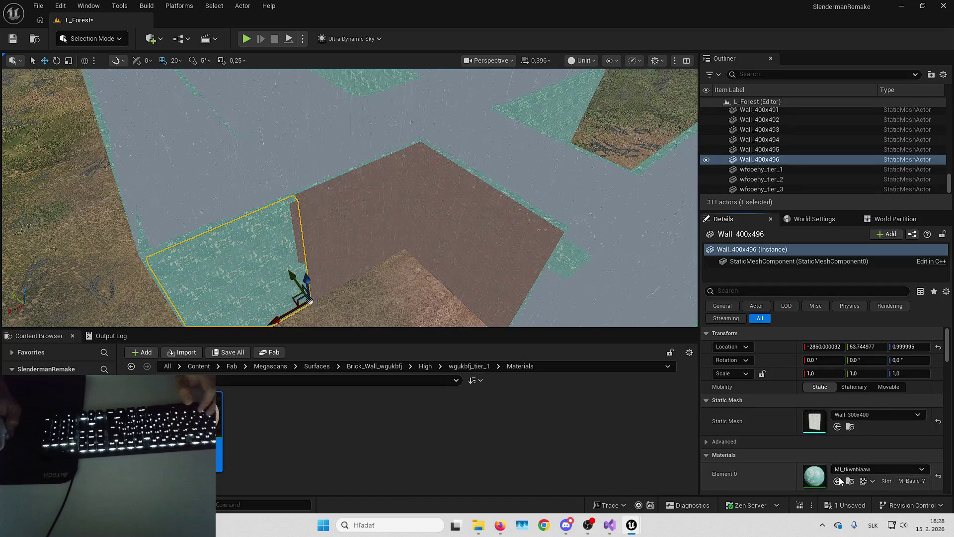
left_click(837, 481)
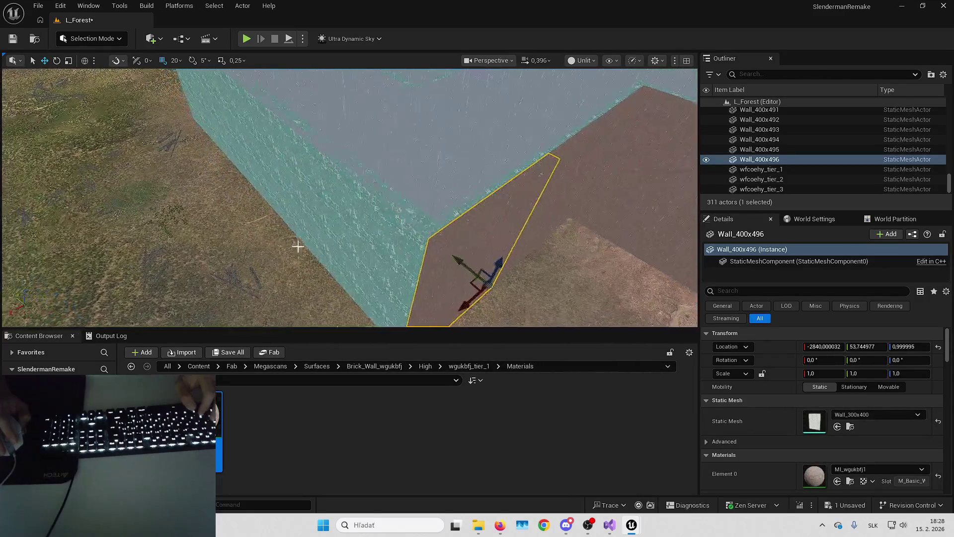
left_click(296, 247)
left_click_drag(400, 290, 396, 295)
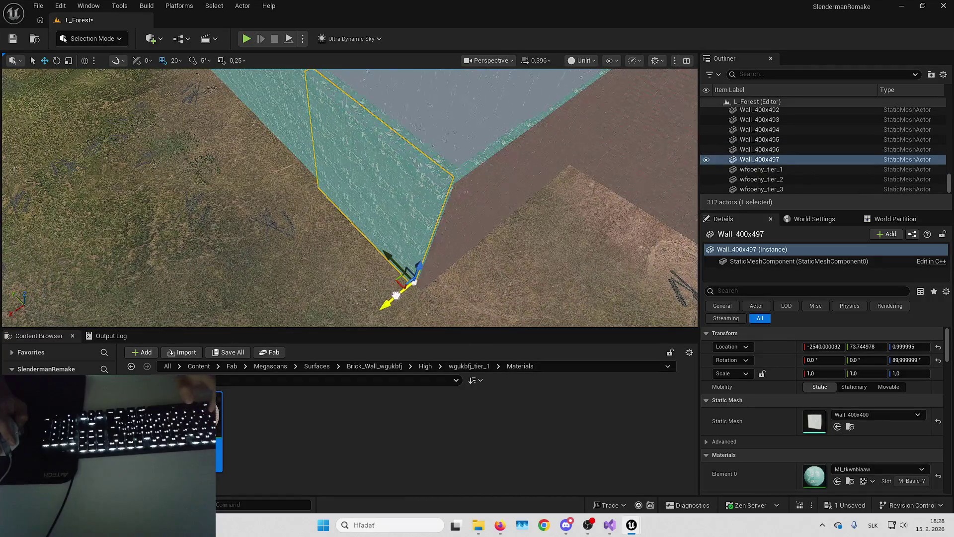
left_click(837, 481)
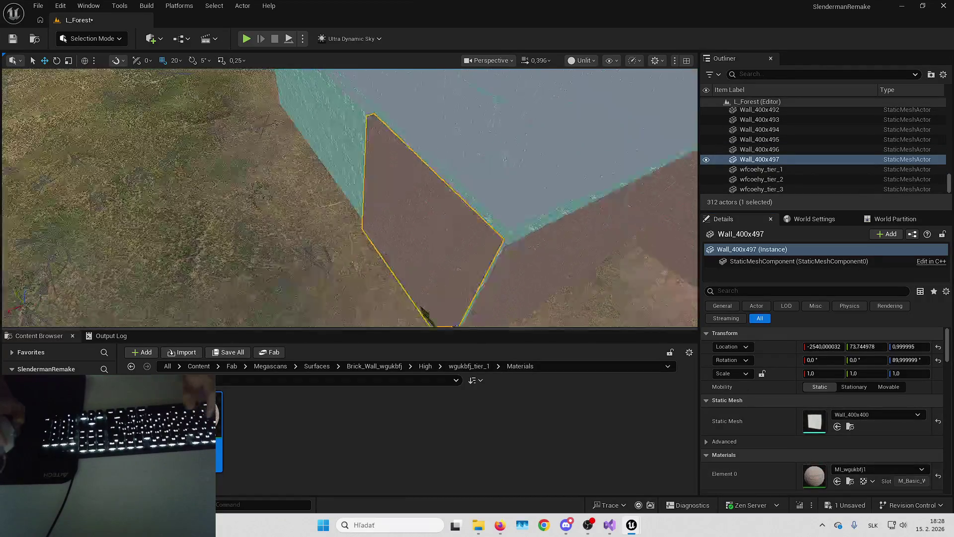
left_click_drag(547, 246, 523, 245)
left_click_drag(414, 199, 402, 199)
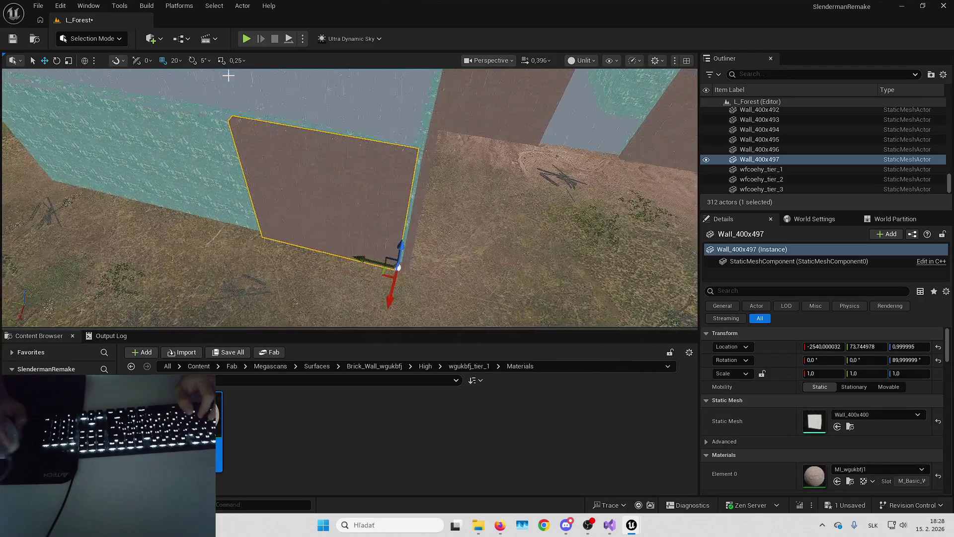
- Toggle grid snap to 10 and back to 20, then move Wall_400x497 20 units on X
left_click(175, 60)
left_click(198, 120)
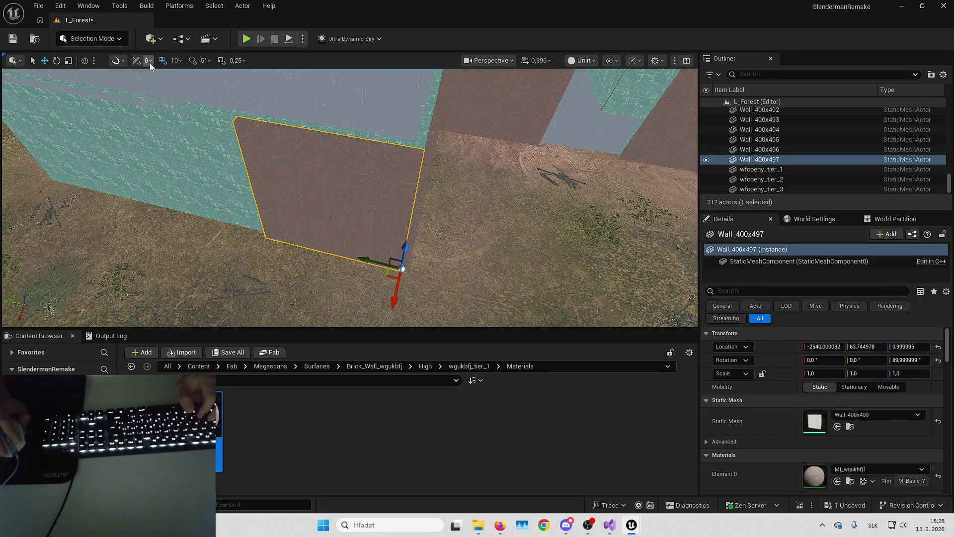
left_click(176, 60)
left_click(191, 130)
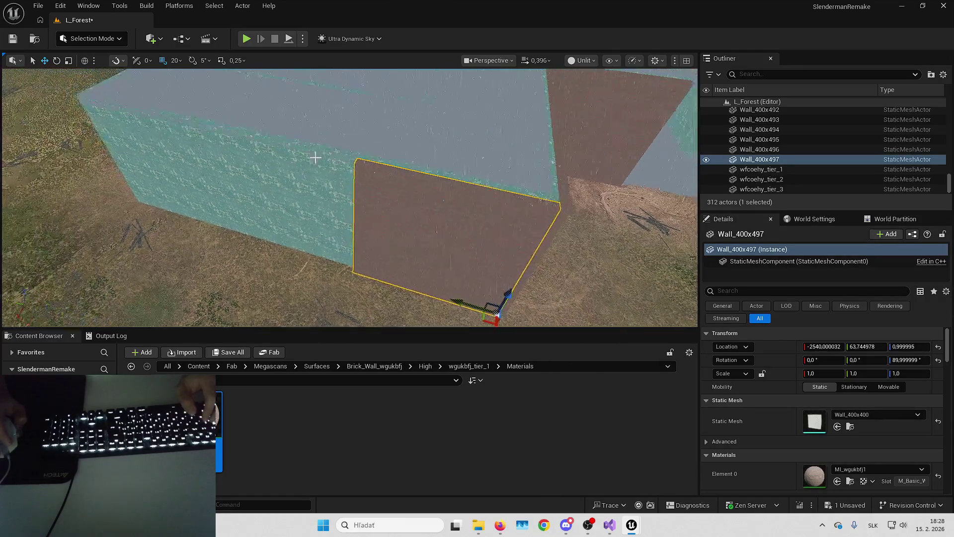
left_click_drag(355, 277, 353, 288)
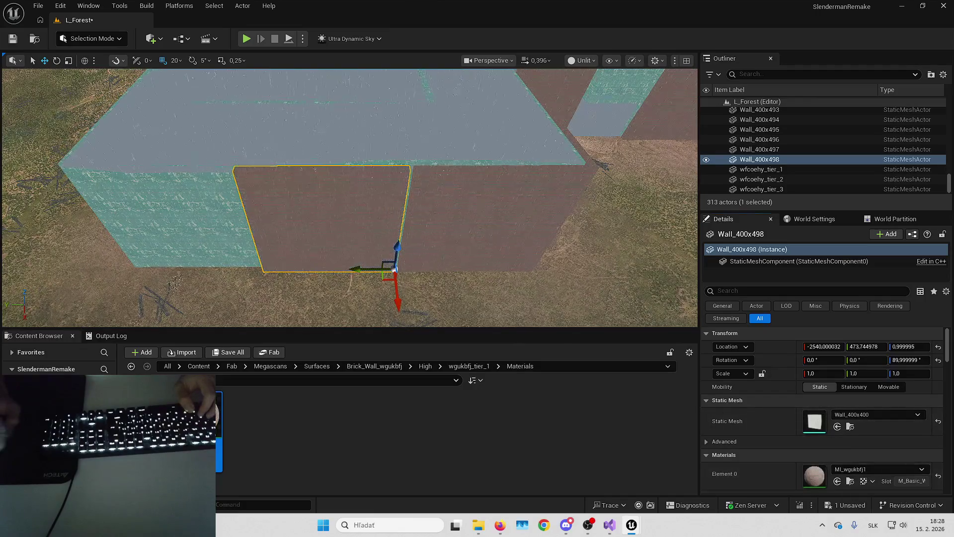
- Alt-drag panel copies Wall_400x498 and Wall_400x499 into the brick row along the corridor
left_click(320, 200)
left_click_drag(328, 269, 329, 278)
left_click_drag(199, 427, 815, 475)
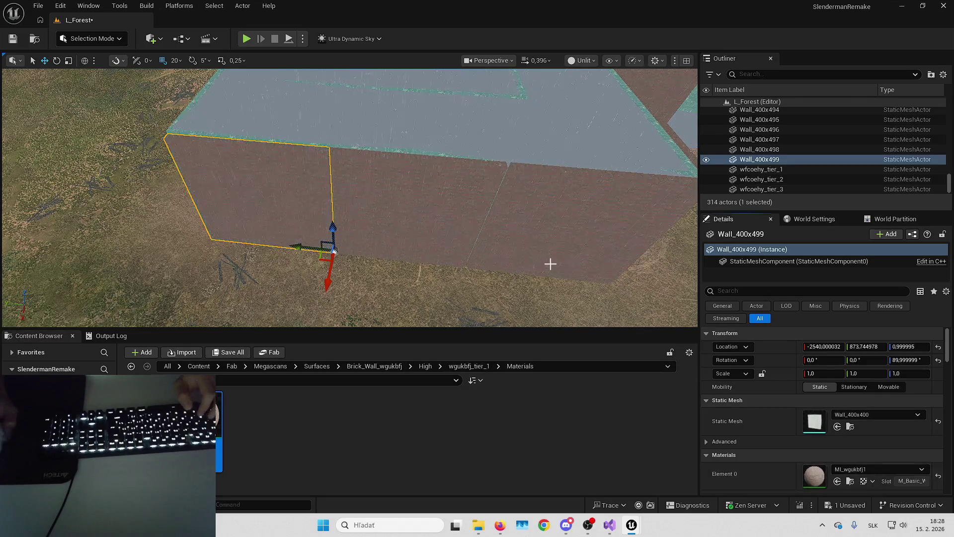
left_click(447, 234)
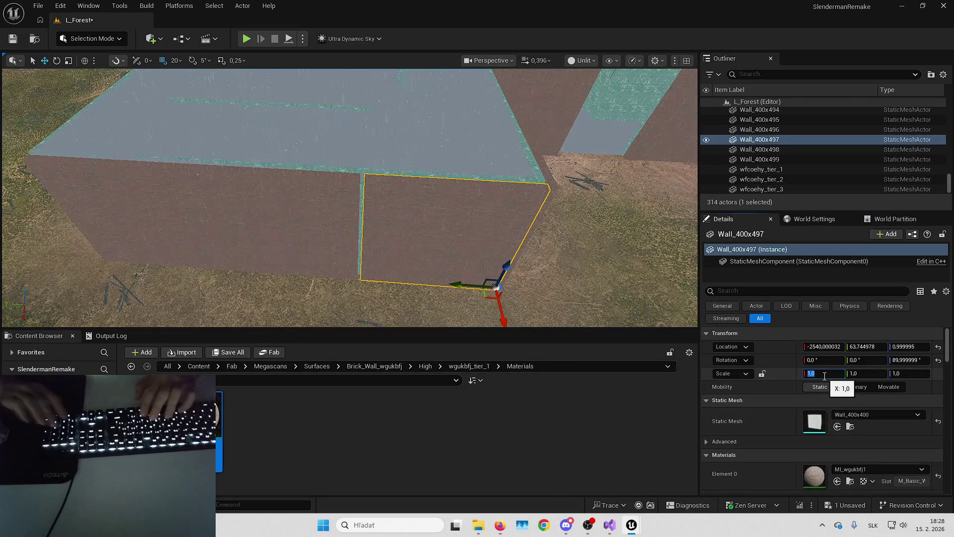
type("6")
left_click_drag(502, 238, 534, 245)
left_click_drag(449, 244, 449, 245)
left_click(449, 245)
mouse_move(219, 422)
left_mouse_down()
mouse_move(383, 297)
mouse_move(350, 318)
left_mouse_up()
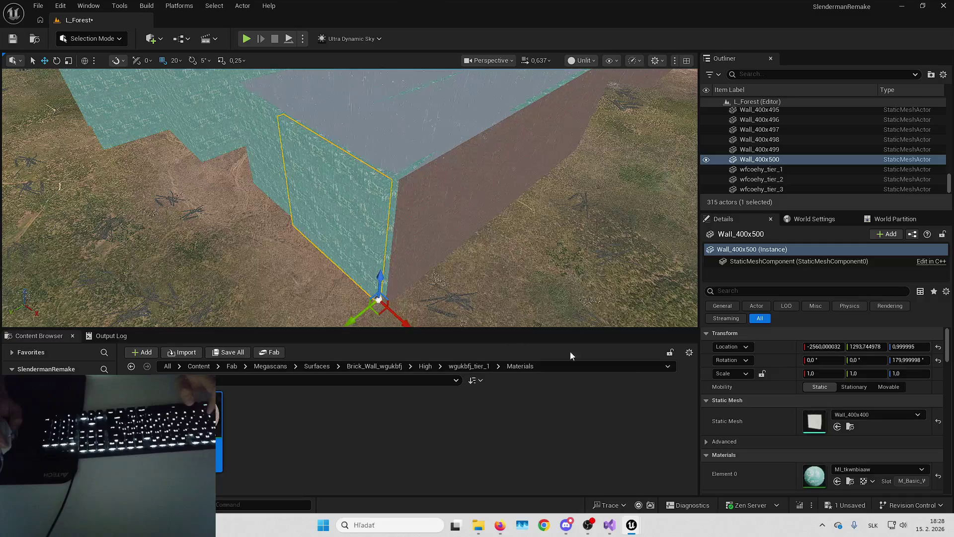
- Make the new wall brick, add a copy beside it, and undo an accidental duplicate
left_click(838, 480)
left_click_drag(519, 273, 519, 273)
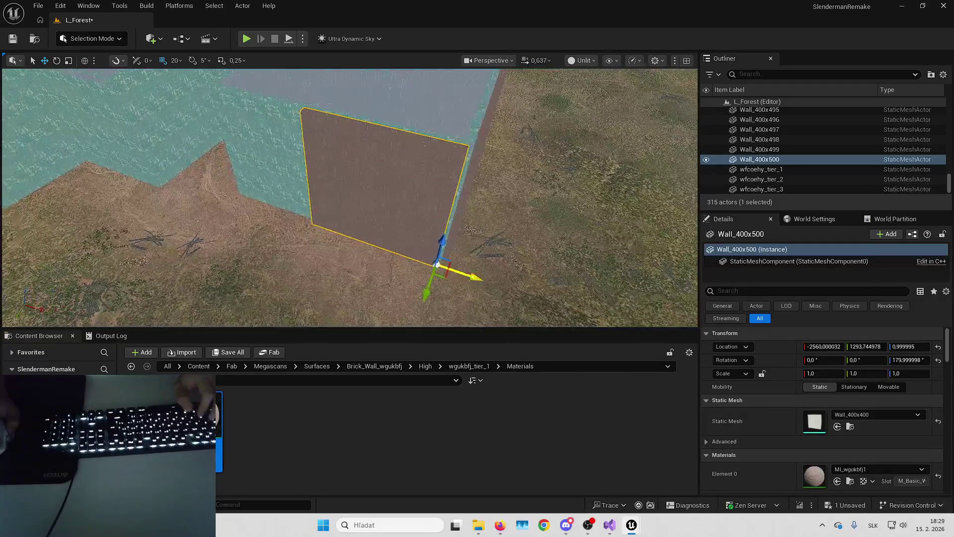
left_click_drag(219, 423, 372, 207)
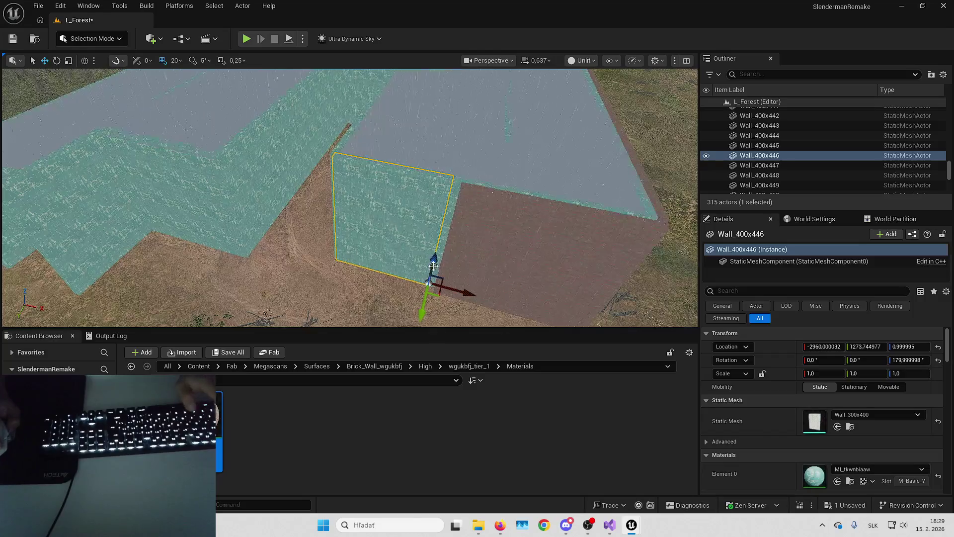
left_click(578, 308)
left_click(423, 287)
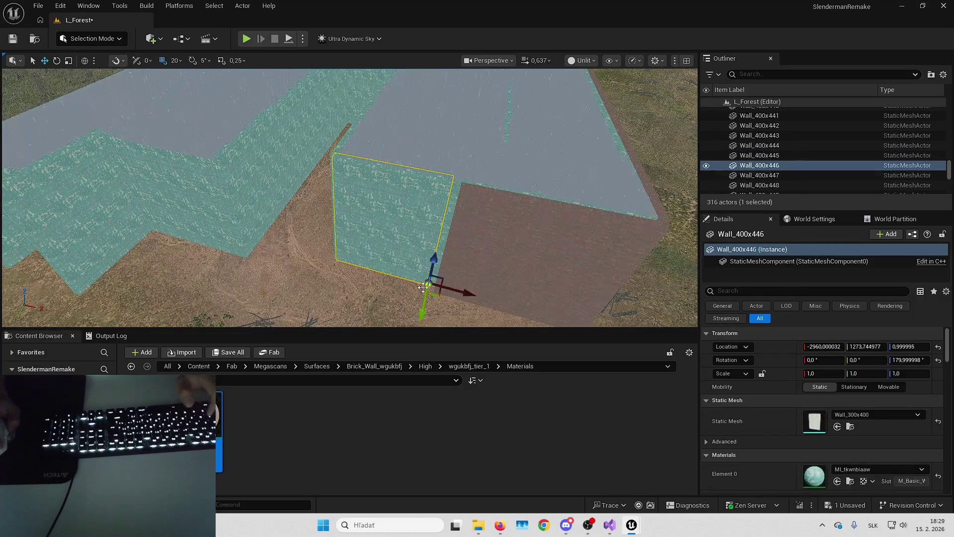
key("ctrl+d")
key("ctrl+z")
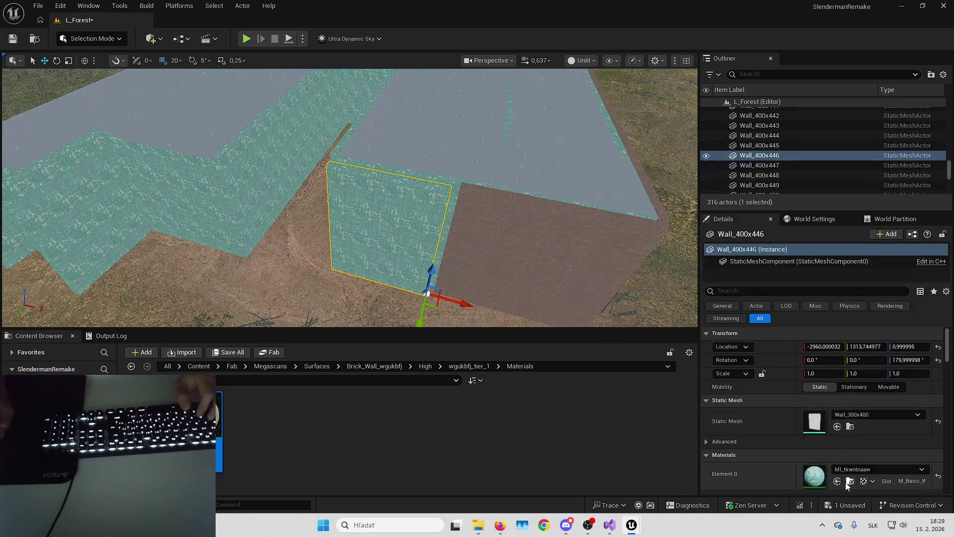
- Copy the selected wall 20 units along X and give it the MI_wgukbfj1 brick material
left_click_drag(347, 208, 347, 174)
mouse_move(501, 256)
left_mouse_down()
mouse_move(501, 243)
mouse_move(502, 256)
mouse_move(431, 272)
mouse_move(410, 252)
left_mouse_up()
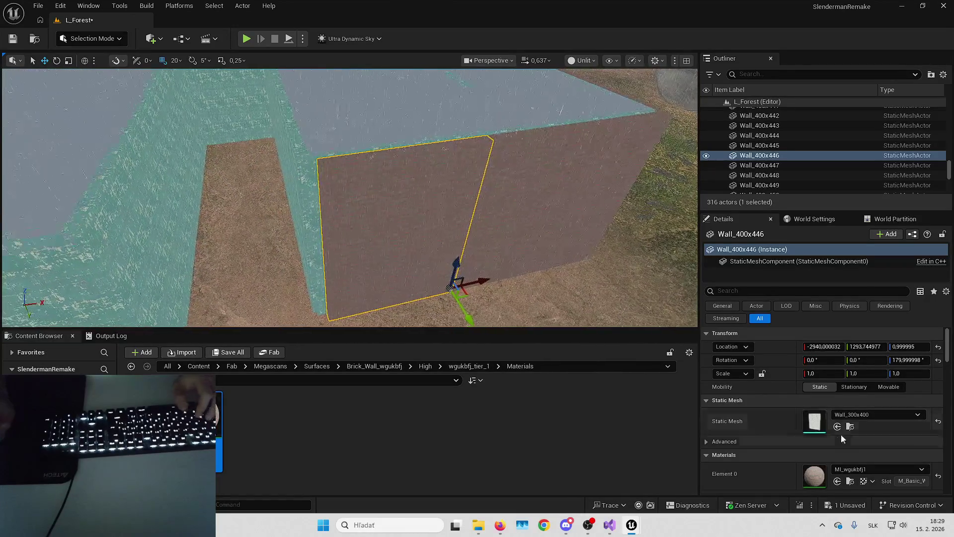
type("1")
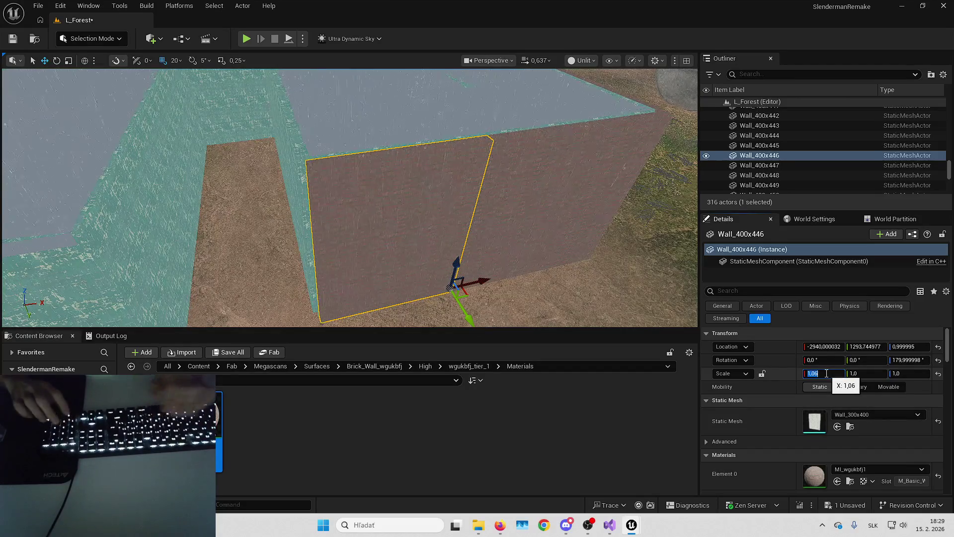
left_click_drag(402, 202, 403, 208)
left_click_drag(407, 297, 424, 272, "alt")
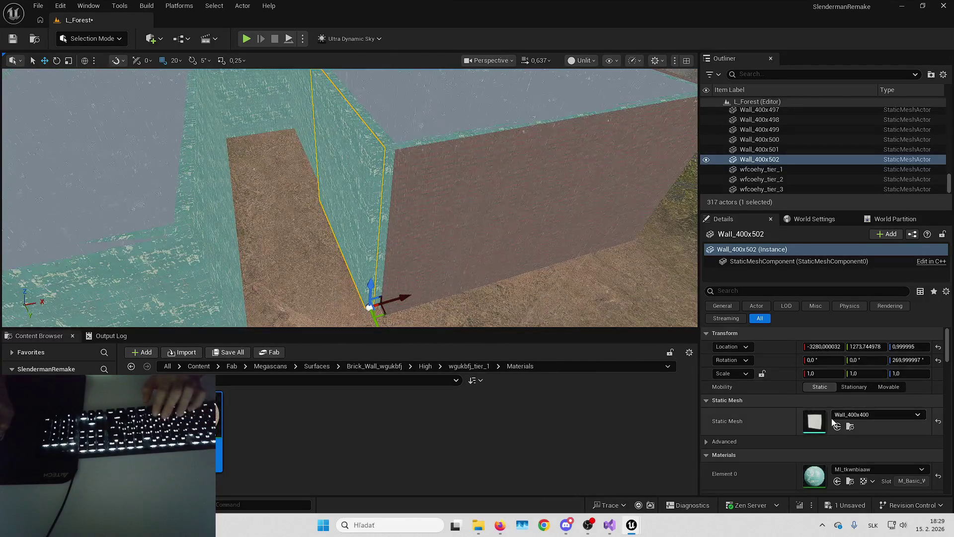
left_click(838, 481)
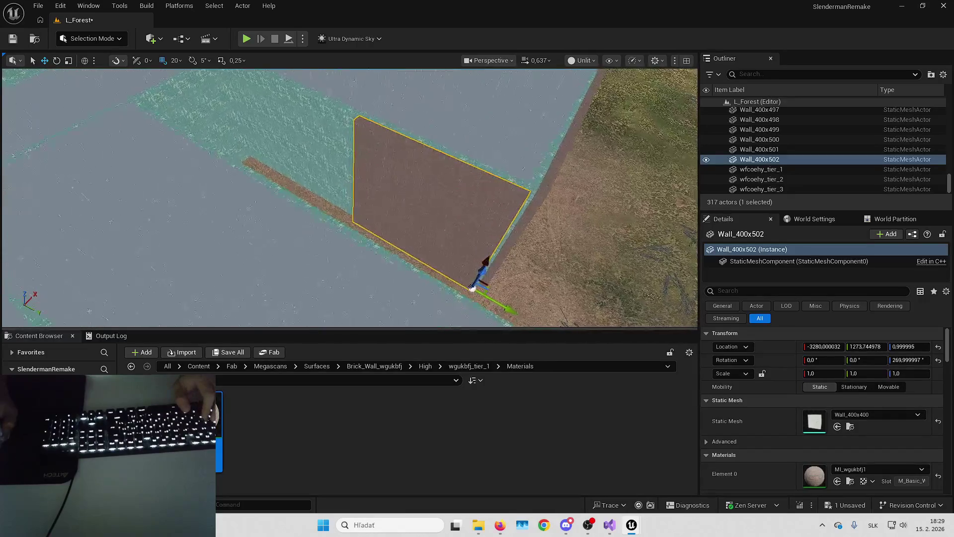
- Check the neighbouring wall's X scale, then reselect the new brick wall and paste a copy
left_click(409, 213)
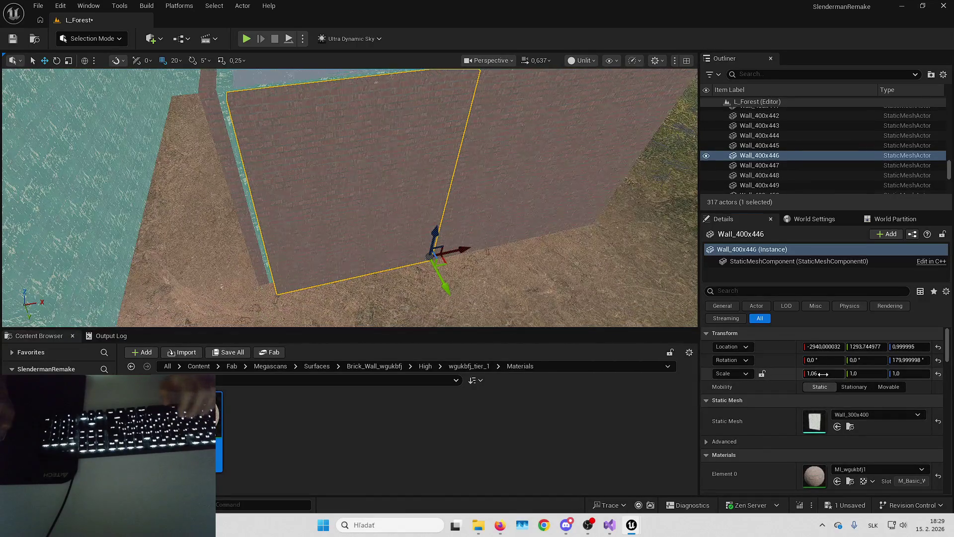
left_click(822, 374)
left_click_drag(417, 264, 438, 286)
left_click(417, 264)
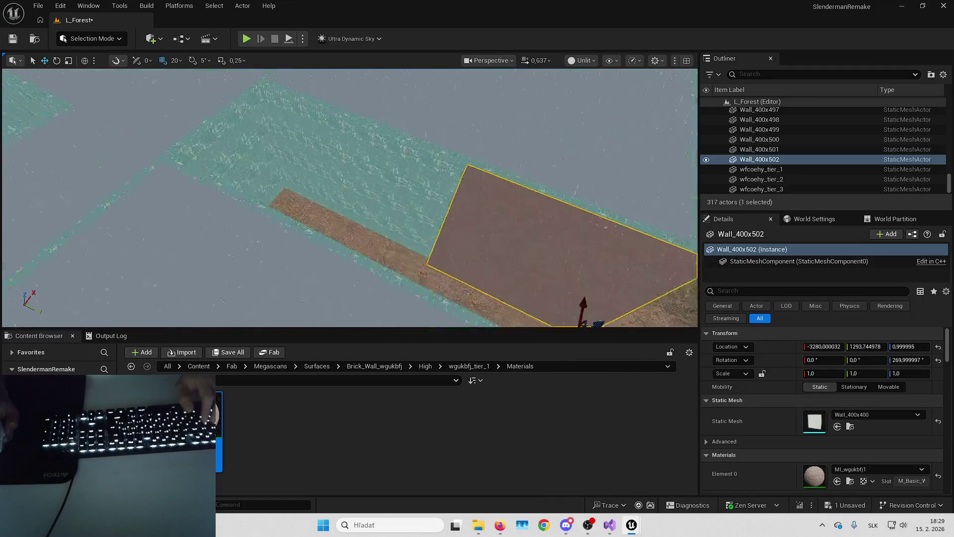
key("ctrl+v")
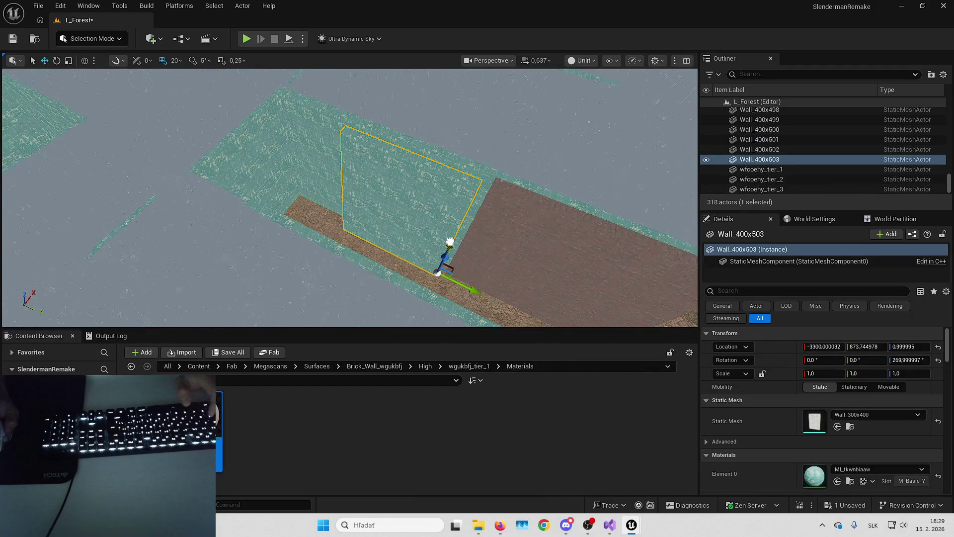
- Brick the new wall, then duplicate the teal corner wall 20 units along X with MI_wgukbfj1 brick
left_click_drag(438, 287, 438, 286)
left_click(837, 481)
left_click(411, 251)
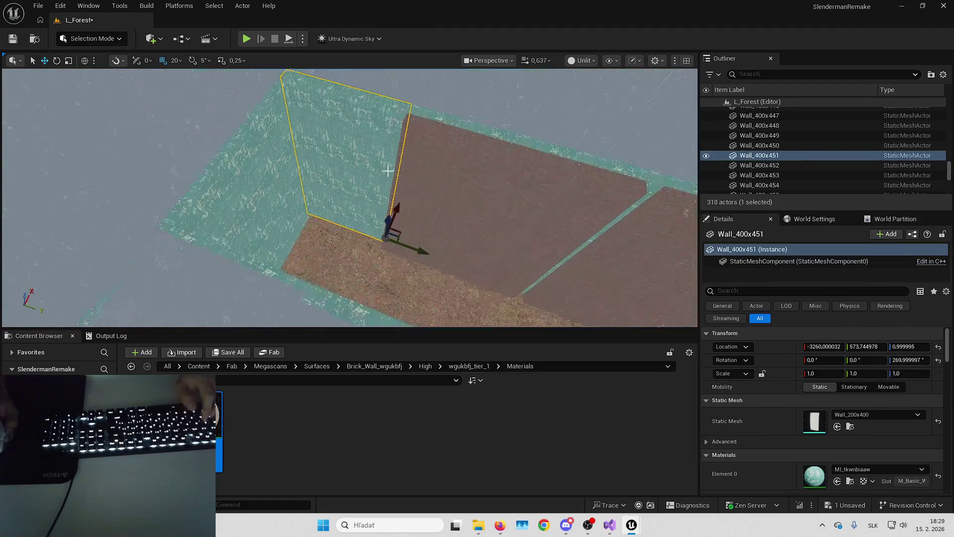
key("ctrl+d")
left_click_drag(399, 212, 392, 219)
left_click(837, 481)
- Copy the next teal wall 20 units along Y and switch the copy to brick
left_click(537, 254, "ctrl")
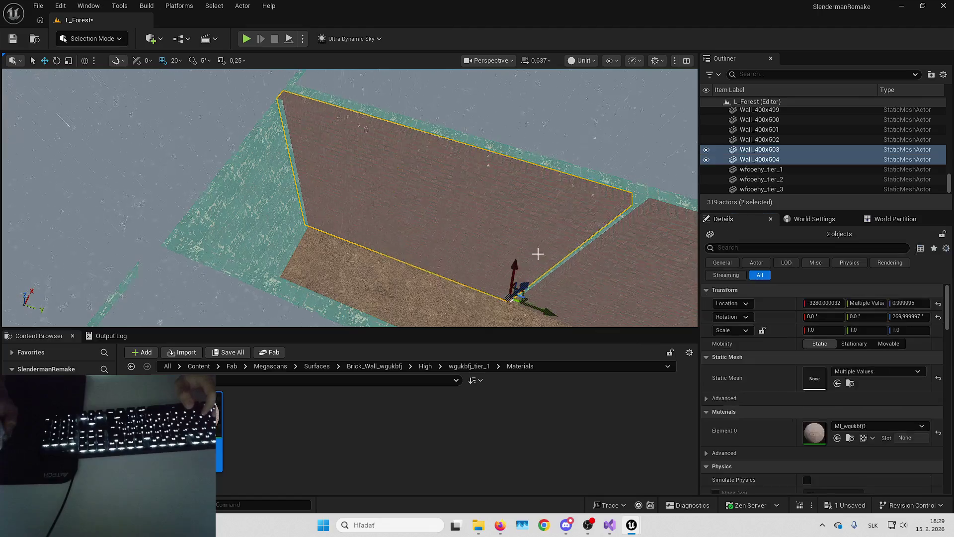
left_click_drag(547, 314, 261, 239)
left_click(261, 239)
left_click_drag(244, 272, 253, 287, "alt")
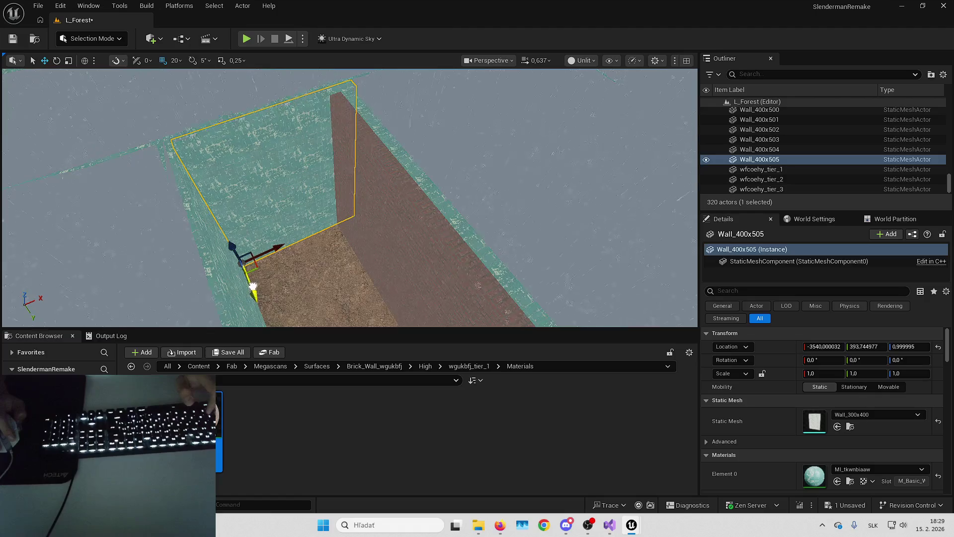
left_click(837, 481)
key("f")
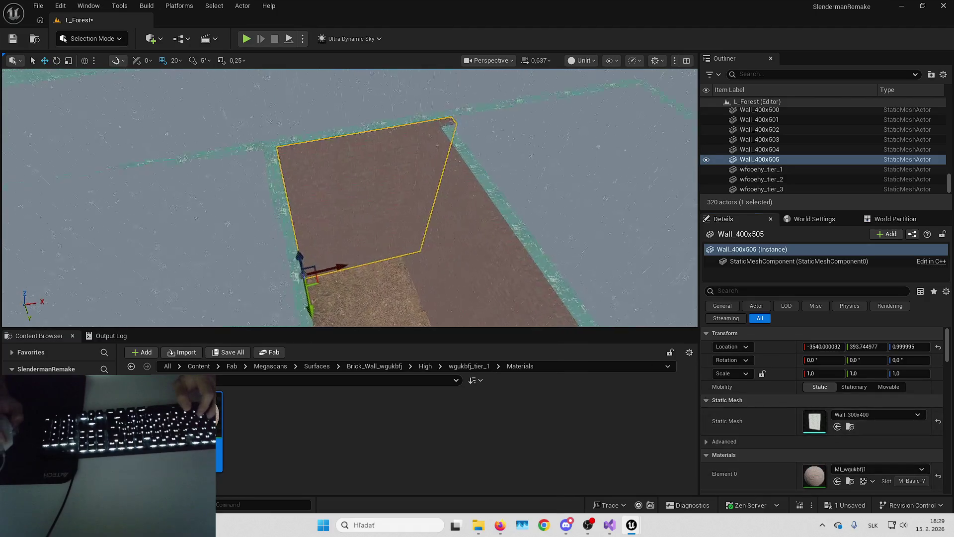
- Nudge the wall 10 units along X using grid snap 10, then 1, then back to 20
left_click(175, 63)
left_click(186, 124)
left_click_drag(338, 268, 332, 270)
scroll(338, 268, "up", 5)
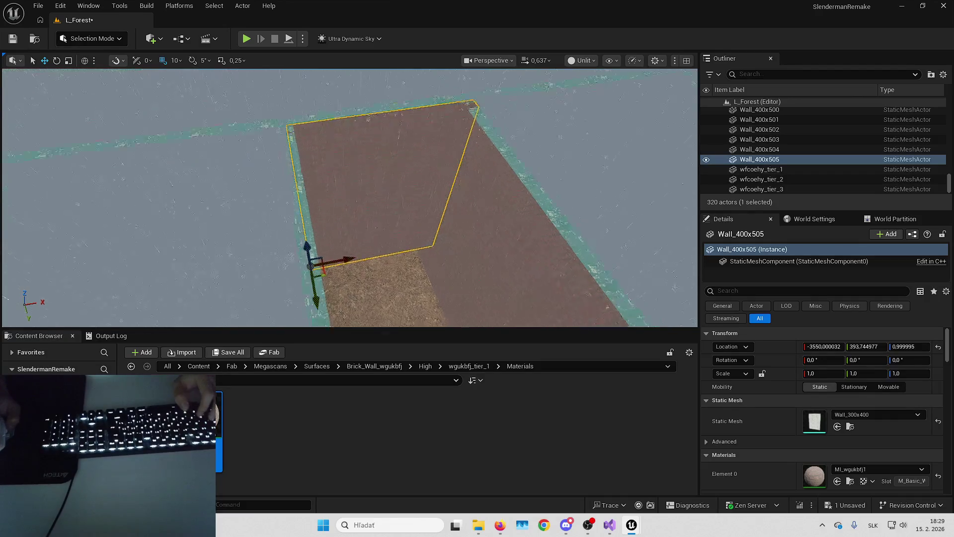
left_click_drag(235, 114, 236, 115)
left_click(175, 60)
left_click(186, 96)
left_click_drag(257, 275, 257, 275)
left_click(174, 60)
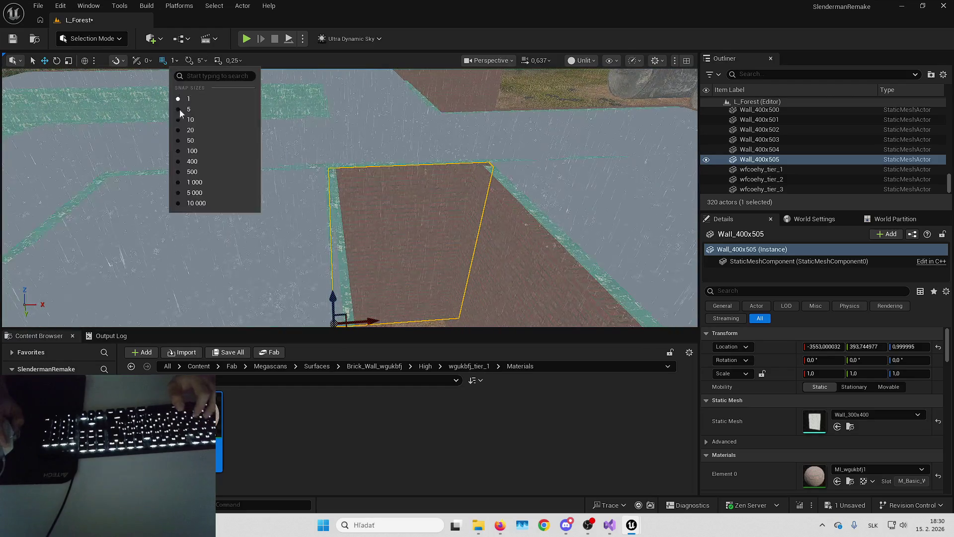
left_click(190, 130)
- Copy the corner wall and duplicate another corridor wall twice, setting each copy to brick
left_click_drag(379, 162, 350, 195)
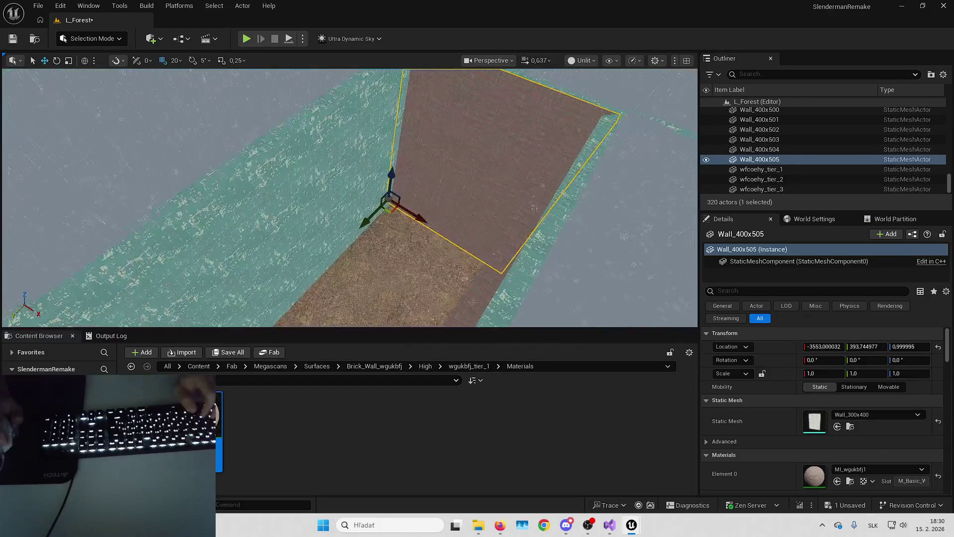
left_click(350, 195)
left_click(350, 195)
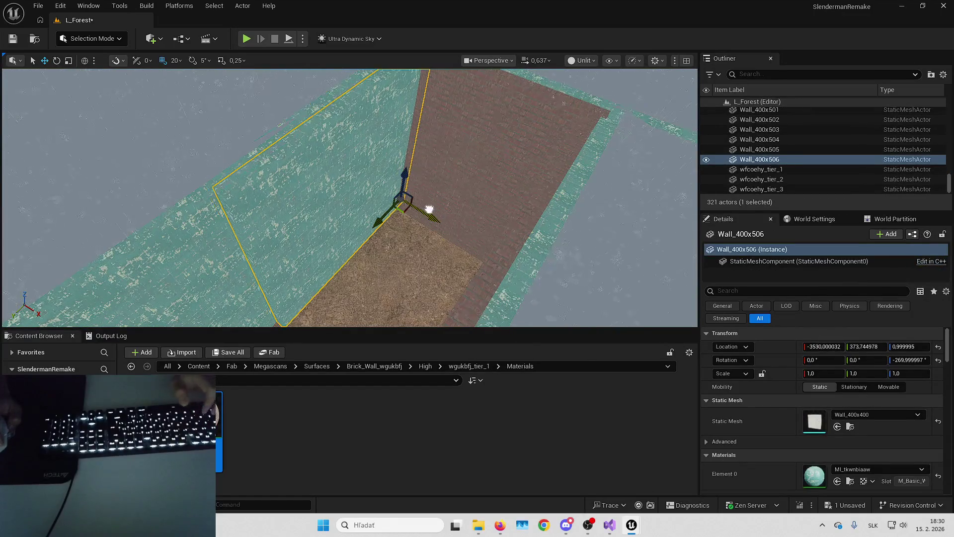
scroll(502, 224, "up", 3)
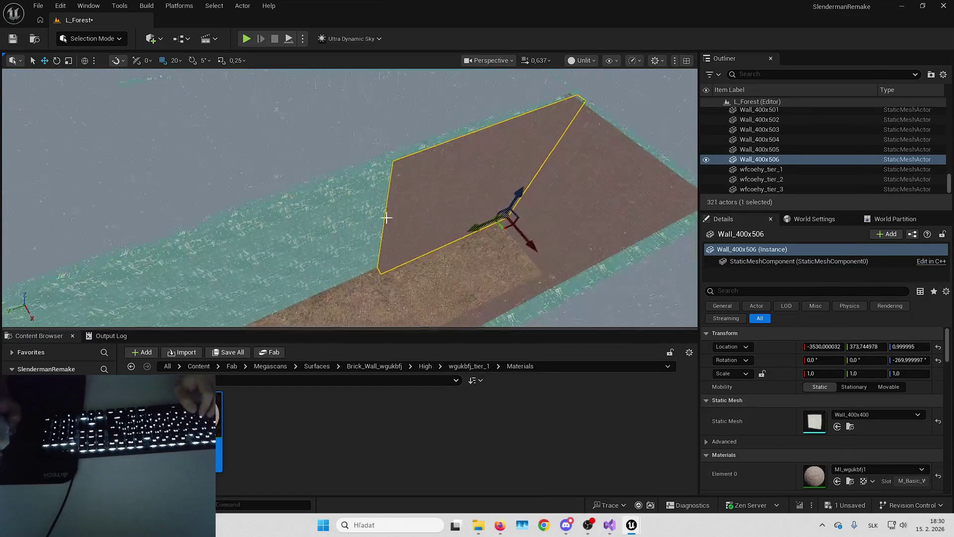
left_click(385, 215)
scroll(445, 186, "down", 2)
key("ctrl+d")
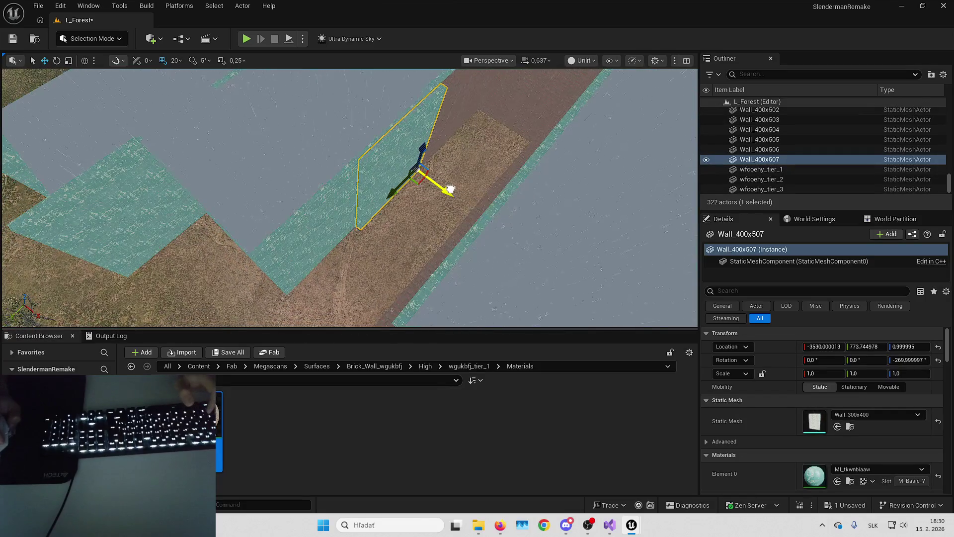
left_click(837, 481)
key("ctrl+d")
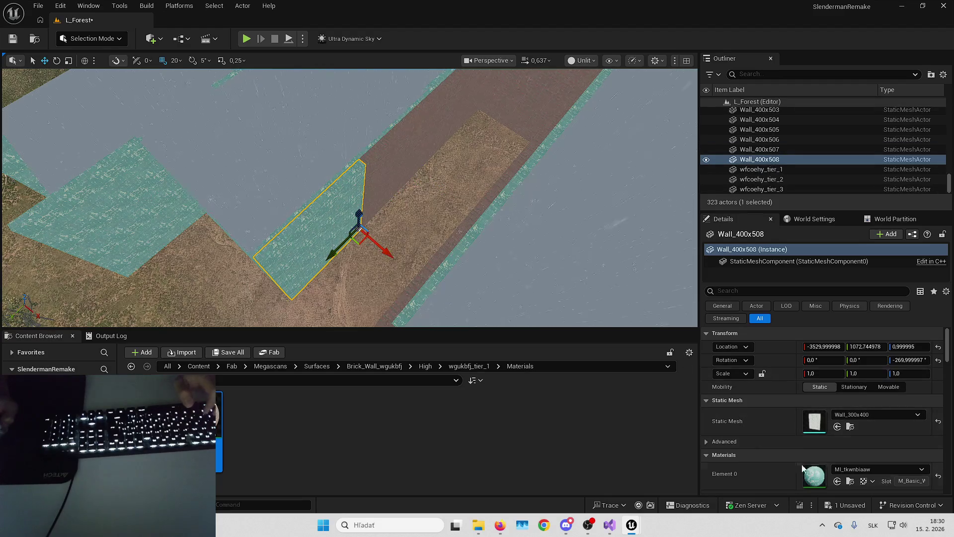
left_click(837, 481)
- Duplicate the teal corner wall 20 units along Y and give the copy the brick material
mouse_move(528, 247)
left_mouse_down()
mouse_move(507, 224)
mouse_move(422, 231)
left_mouse_up()
left_click(412, 231)
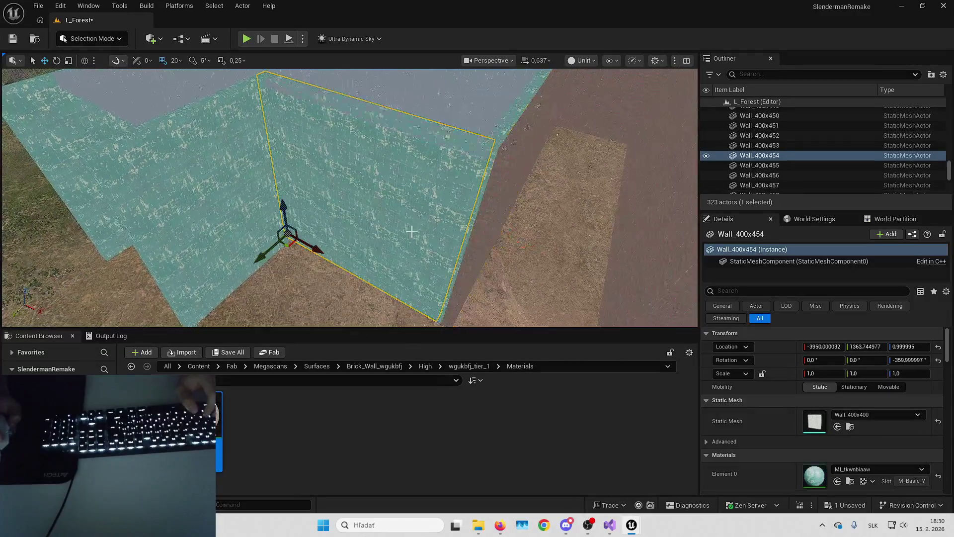
key("ctrl+d")
left_click_drag(266, 251, 328, 229)
left_click(837, 484)
- Frame the recently added brick walls to check them, then clear the selection
left_click_drag(474, 202, 473, 202)
left_click(473, 202)
key("f")
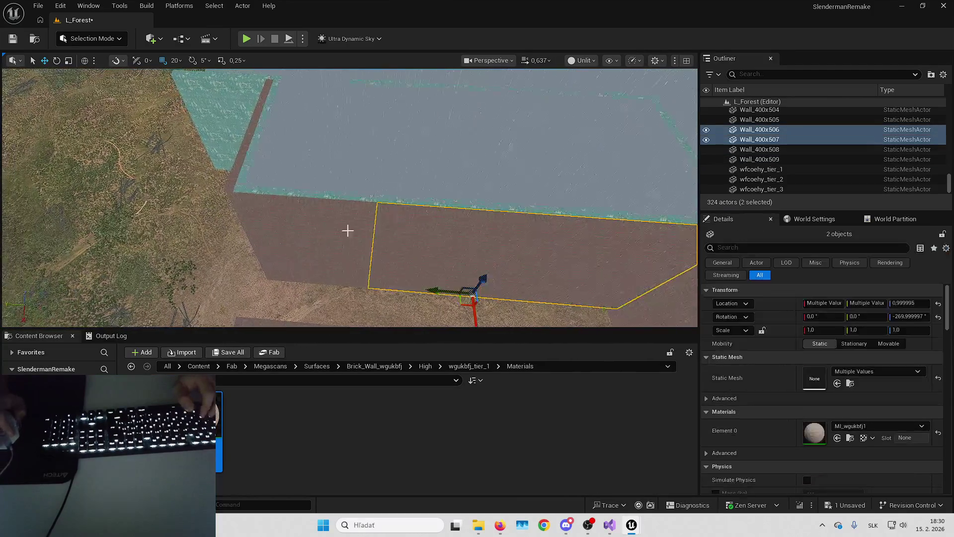
key("Escape")
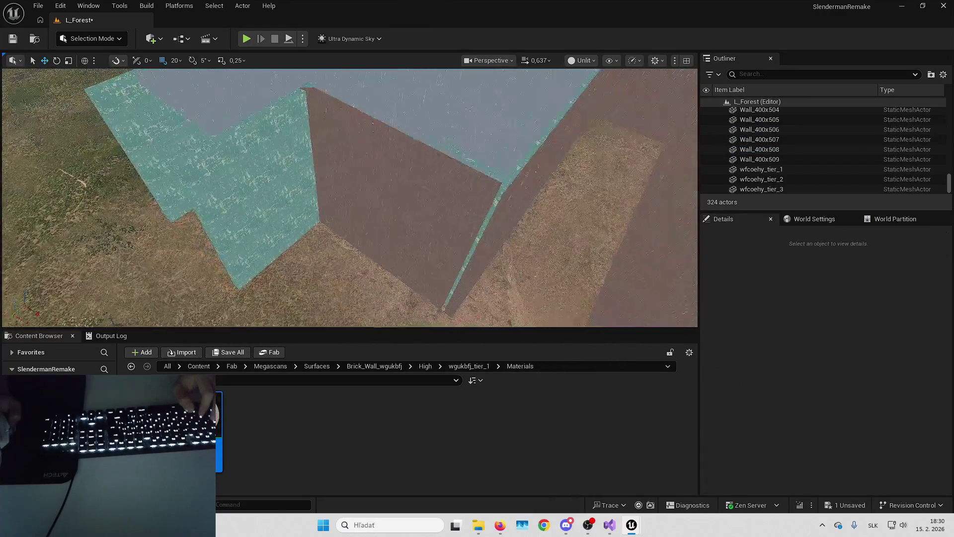
- Inspect the latest brick wall, duplicate the teal corner wall, and pick the next teal wall
left_click(473, 208)
key("f")
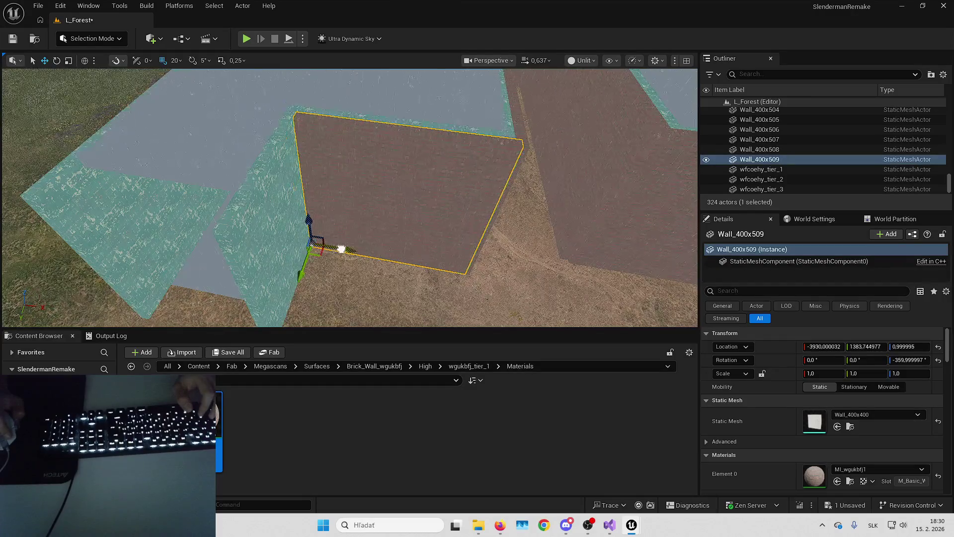
left_click(243, 219)
left_click(298, 231)
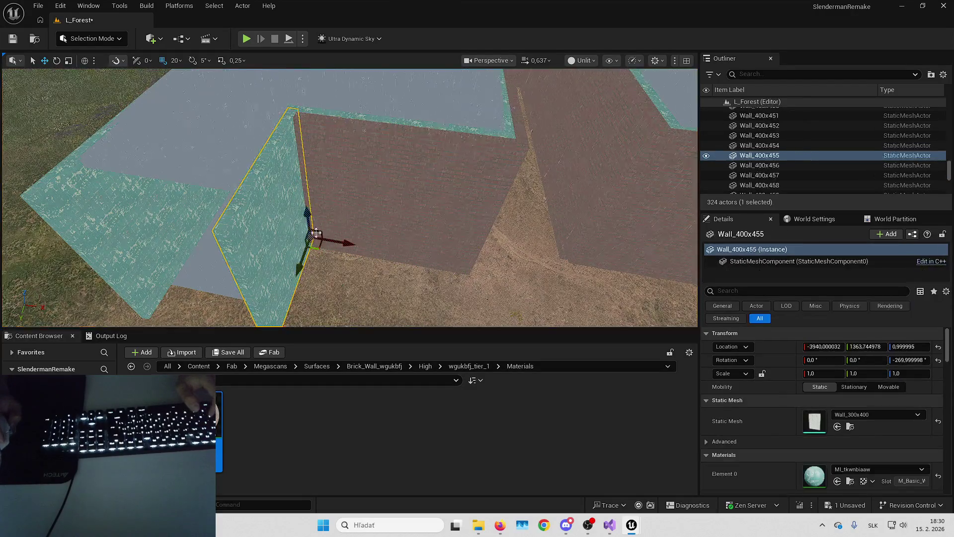
key("ctrl+d")
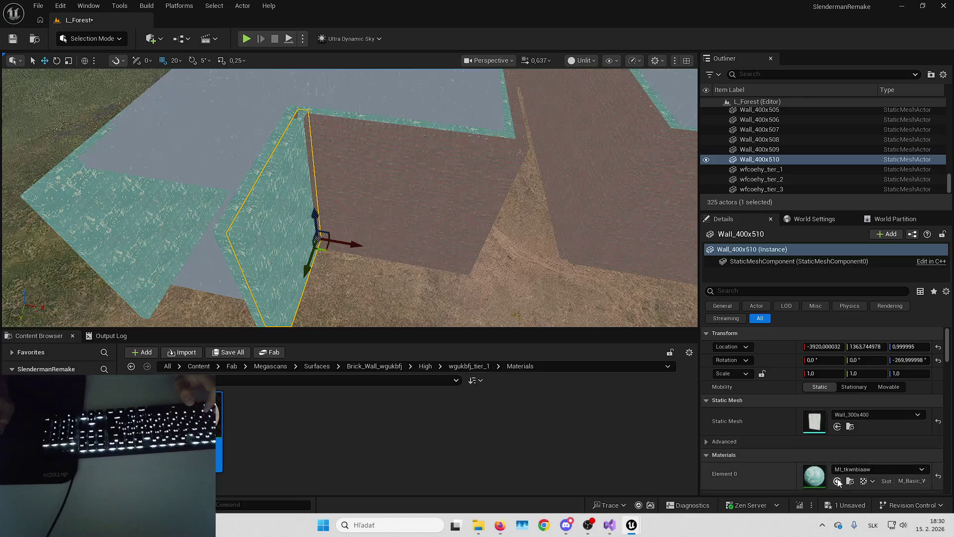
key("Escape")
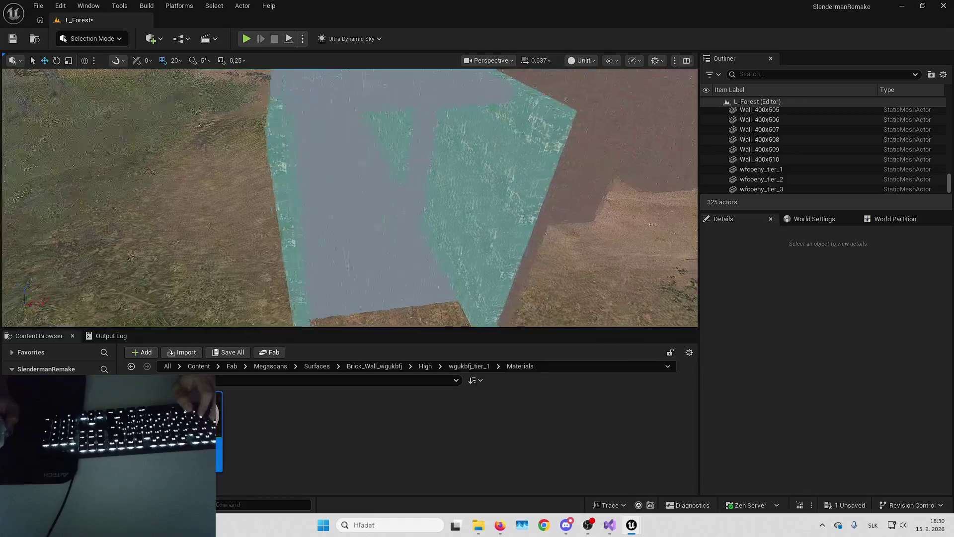
left_click(363, 221)
- Duplicate the wall into copies spaced 400 units along Y, switching them to MI_wgukbfj1 brick
key("ctrl+d")
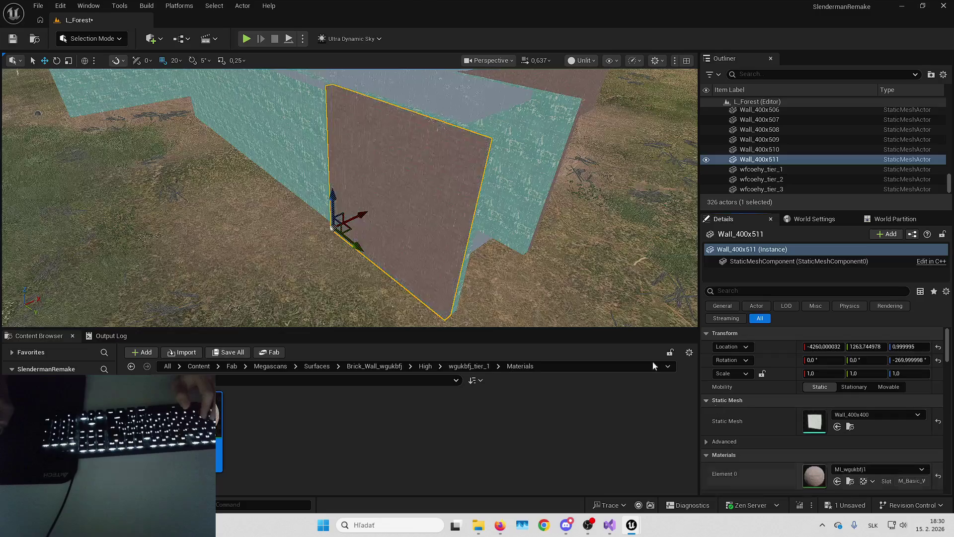
left_click_drag(430, 296, 394, 214)
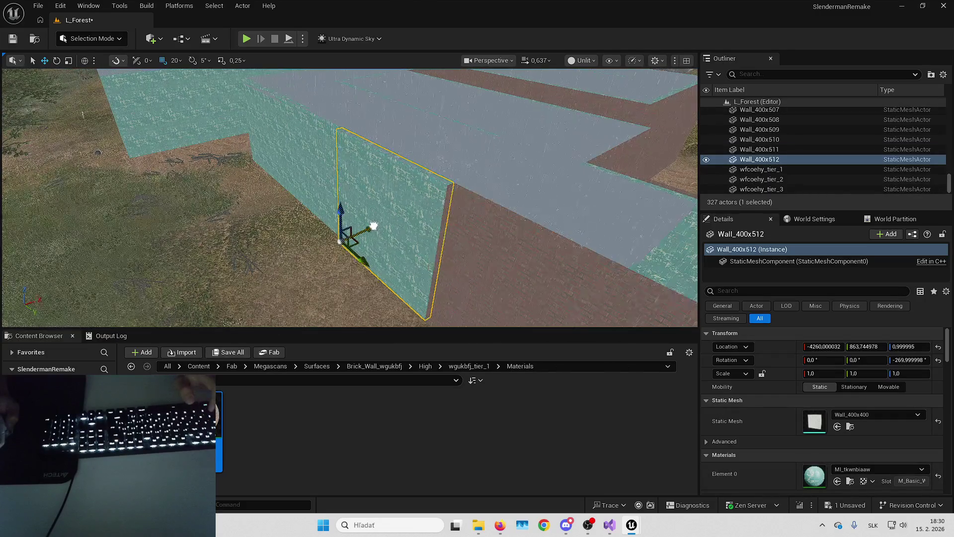
mouse_move(378, 219)
left_mouse_down()
mouse_move(400, 225)
mouse_move(387, 205)
left_mouse_up()
left_click(837, 481)
mouse_move(477, 238)
left_mouse_down()
mouse_move(494, 236)
mouse_move(452, 241)
left_mouse_up()
left_click(494, 236)
left_click(837, 481)
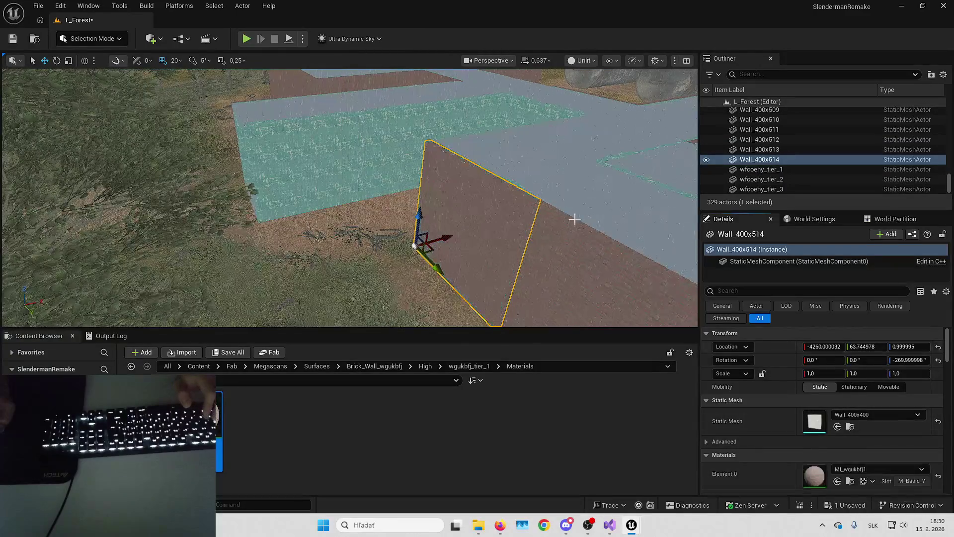
- Copy two more teal walls, give each copy the brown brick material, then deselect
left_click_drag(490, 174, 489, 173)
left_click(489, 174)
left_click_drag(499, 220, 497, 221)
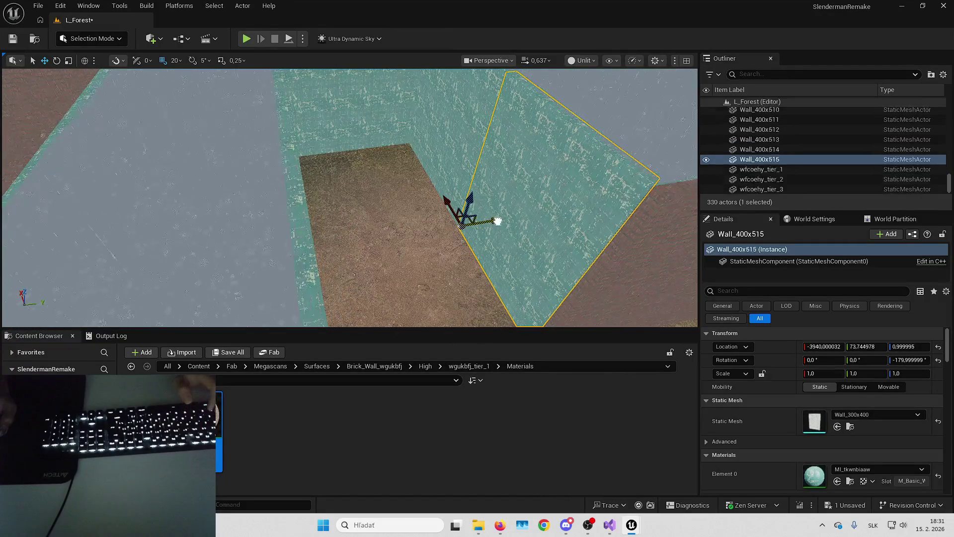
left_click(837, 481)
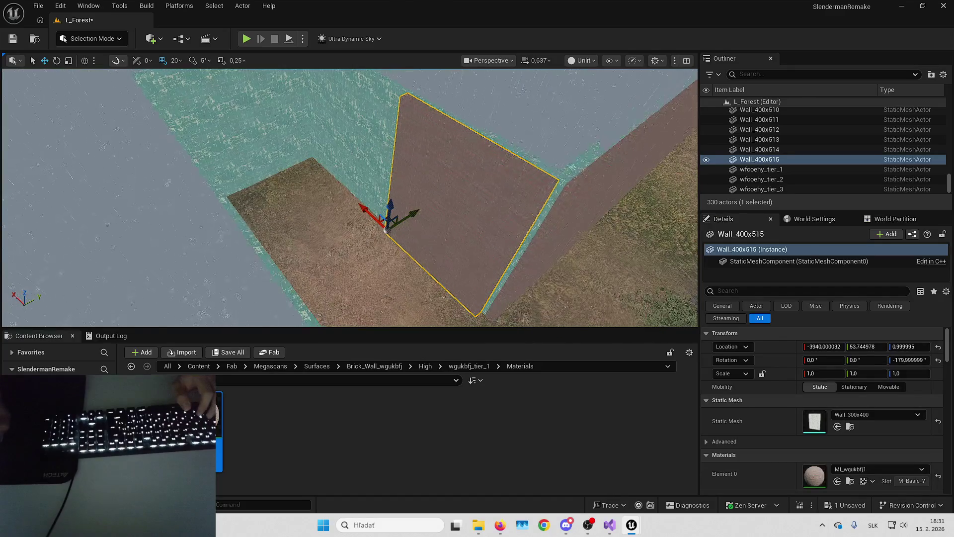
left_click(353, 186)
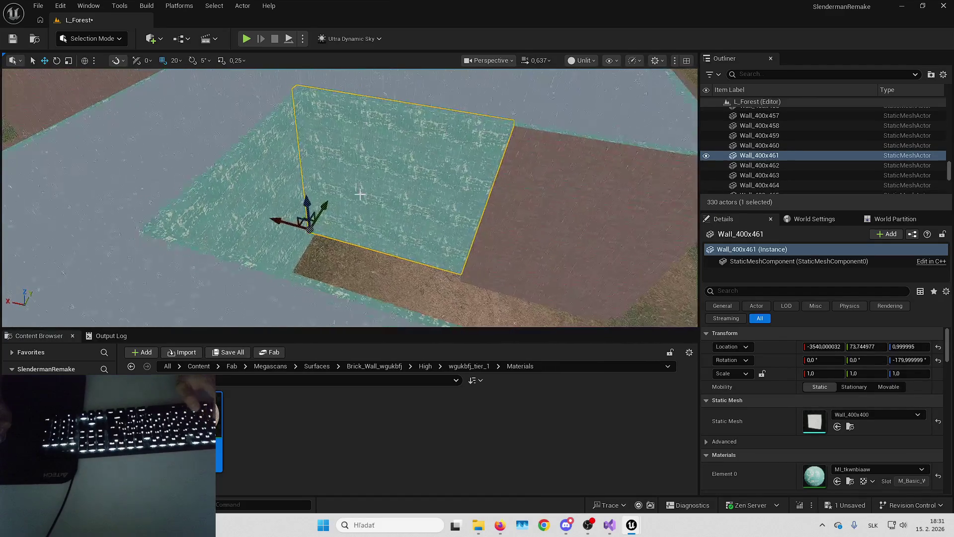
key("ctrl+d")
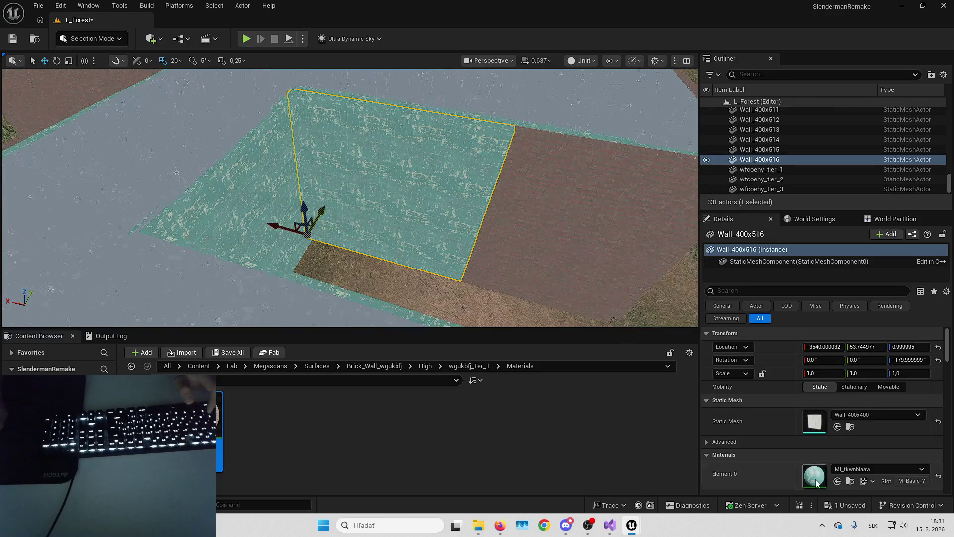
left_click(837, 481)
left_click(484, 266, "ctrl")
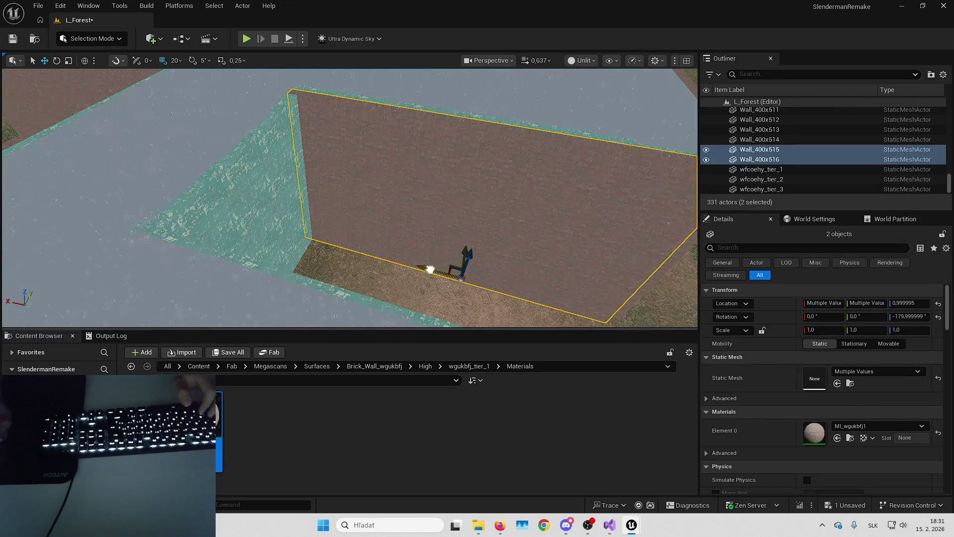
scroll(434, 270, "down", 5)
key("Escape")
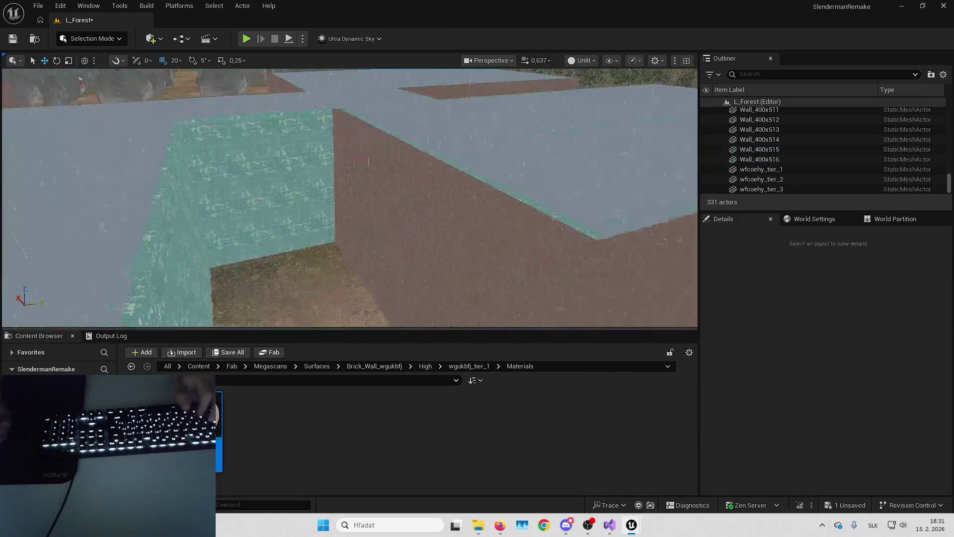
- Duplicate a teal corridor wall, frame it, and set grid snapping to 1 unit
left_click(440, 237)
key("ctrl+d")
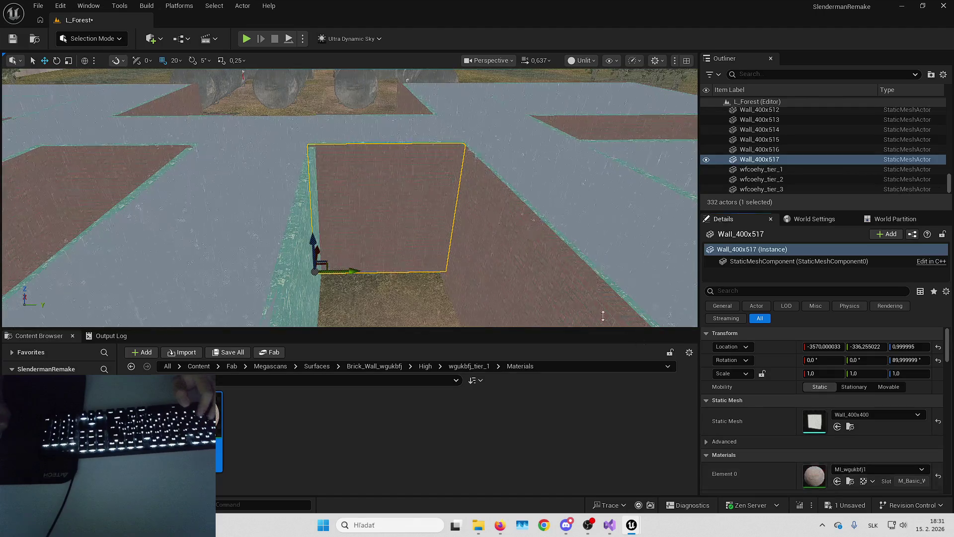
scroll(320, 248, "up", 3)
scroll(319, 249, "up", 5)
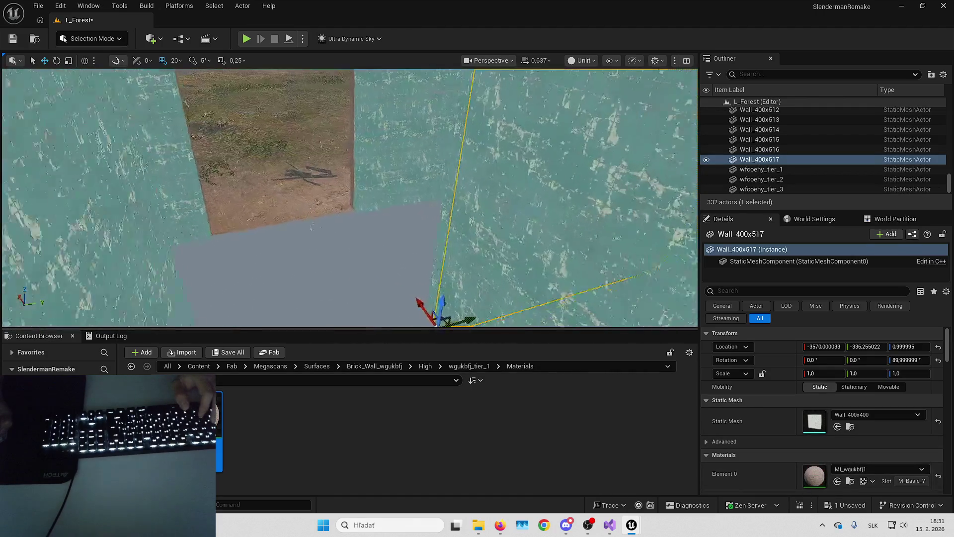
key("f")
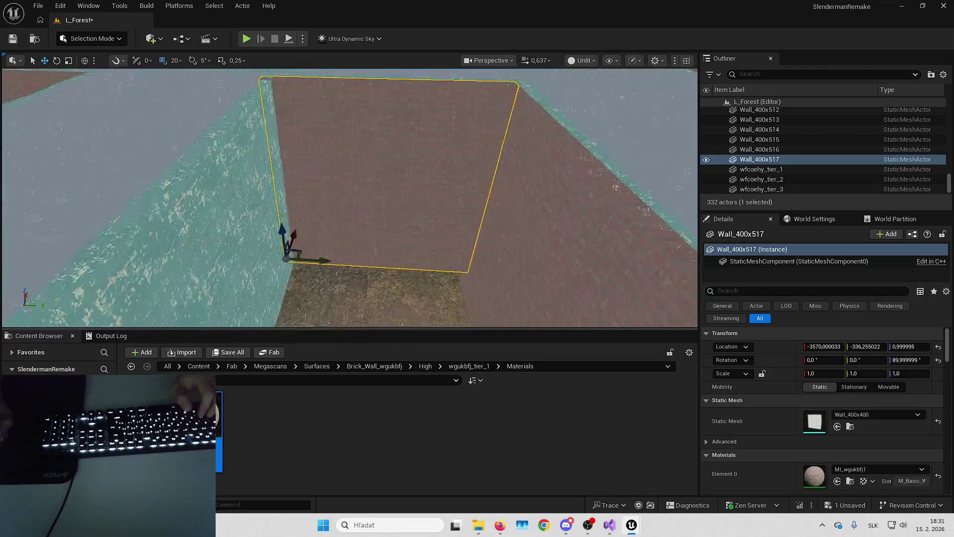
left_click_drag(463, 259, 463, 259)
left_click(172, 60)
left_click(189, 98)
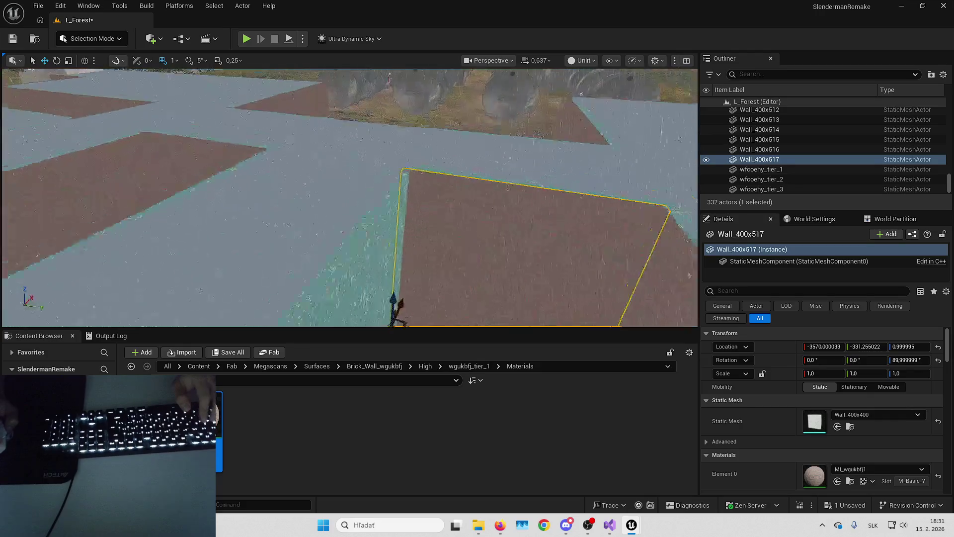
- Select the teal wall at the corridor end and set grid snapping back to 20
left_click(330, 208)
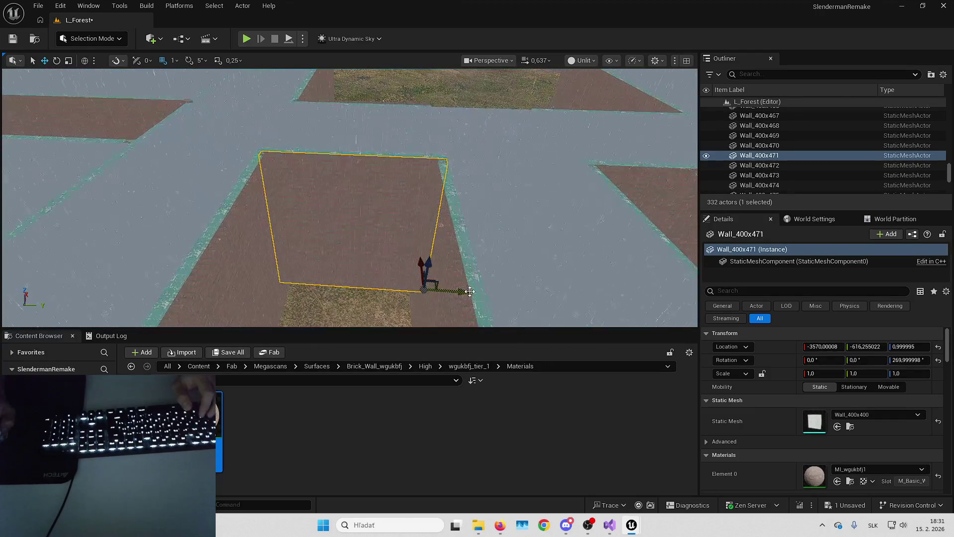
mouse_move(489, 276)
left_mouse_down()
mouse_move(504, 272)
mouse_move(437, 276)
left_mouse_up()
key("Escape")
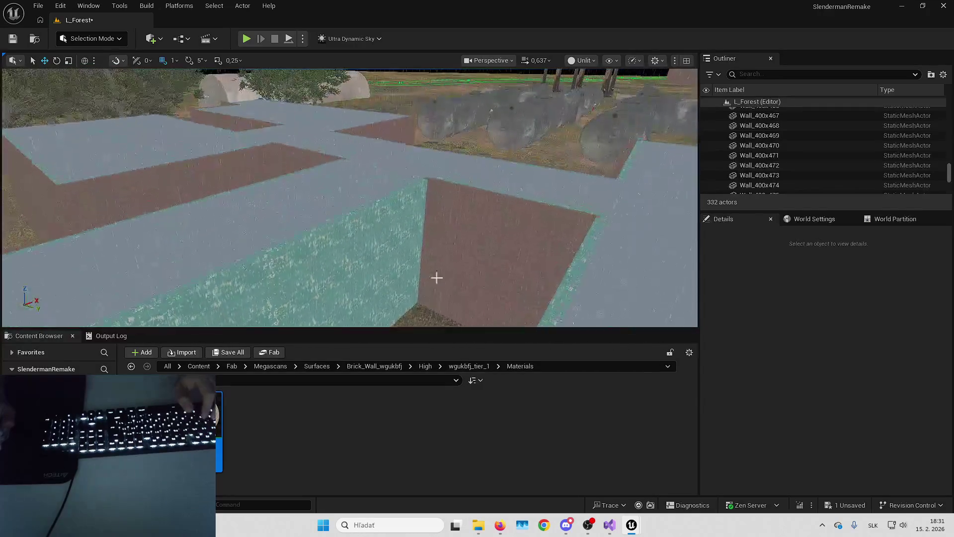
left_click(331, 223)
left_click(174, 60)
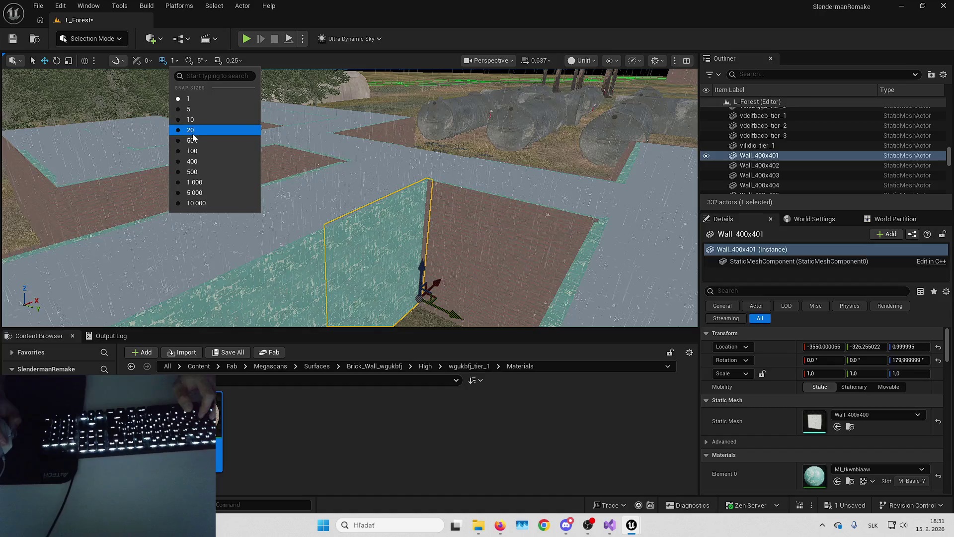
left_click(191, 130)
- Duplicate three teal walls, shifting the last copy 20 units sideways and making it brown brick
key("ctrl+d")
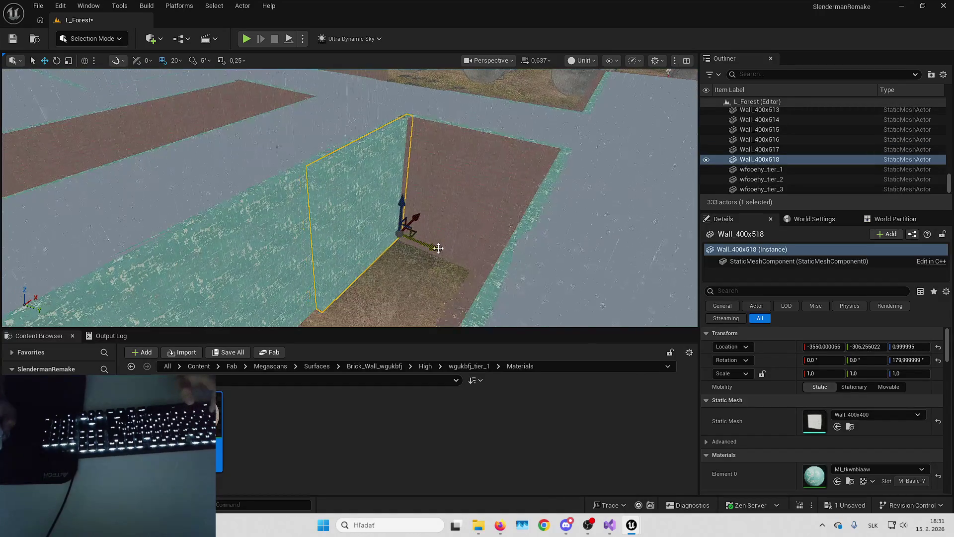
left_click(348, 215)
key("ctrl+d")
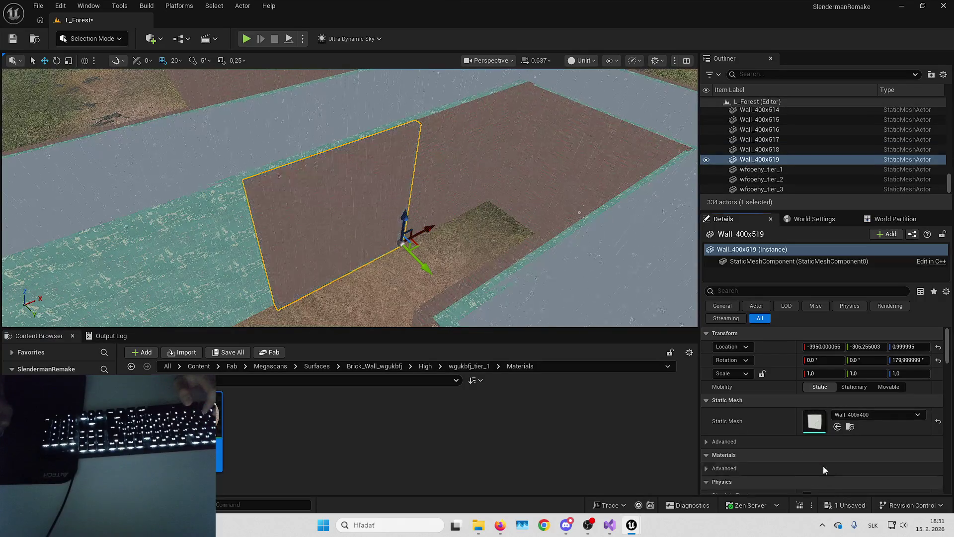
left_click(404, 241)
left_click_drag(443, 272, 449, 278)
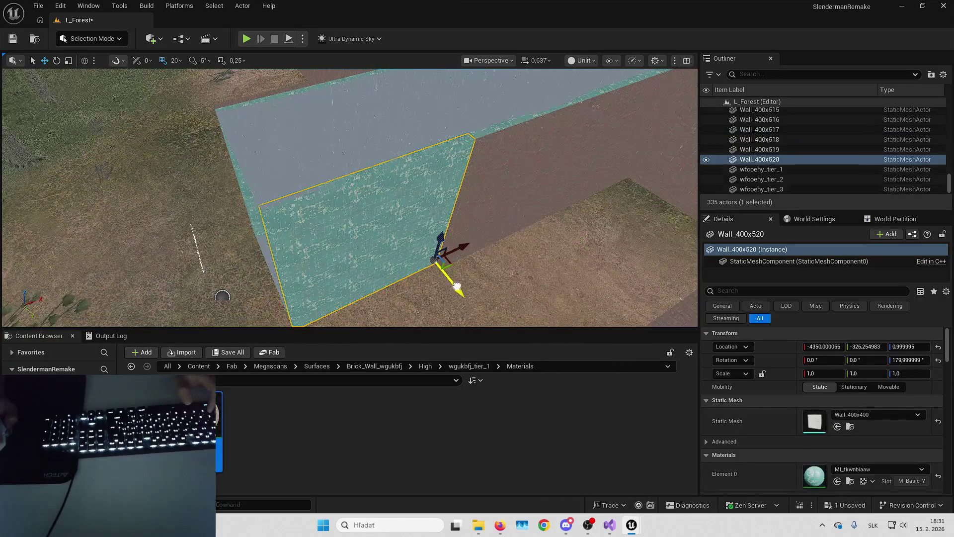
left_click(837, 481)
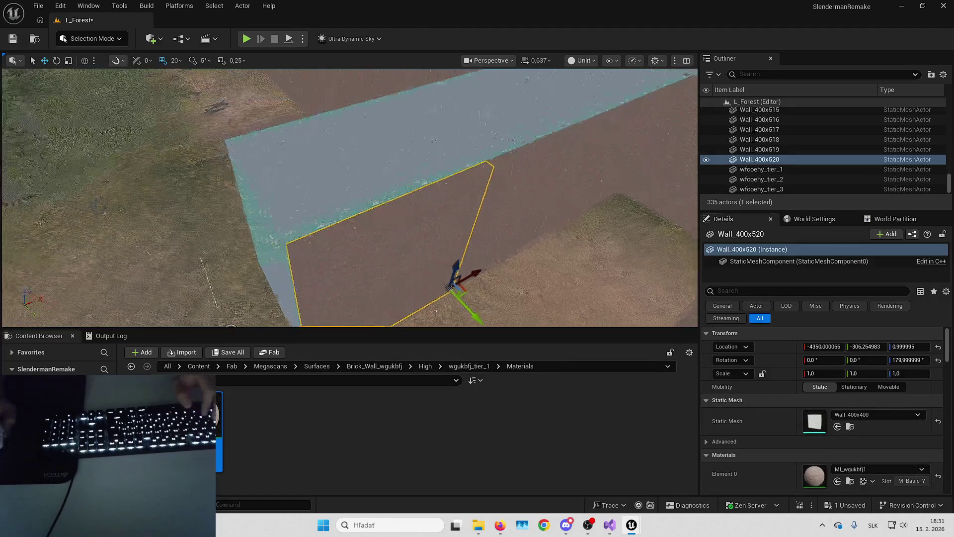
key("Escape")
scroll(479, 246, "up", 3)
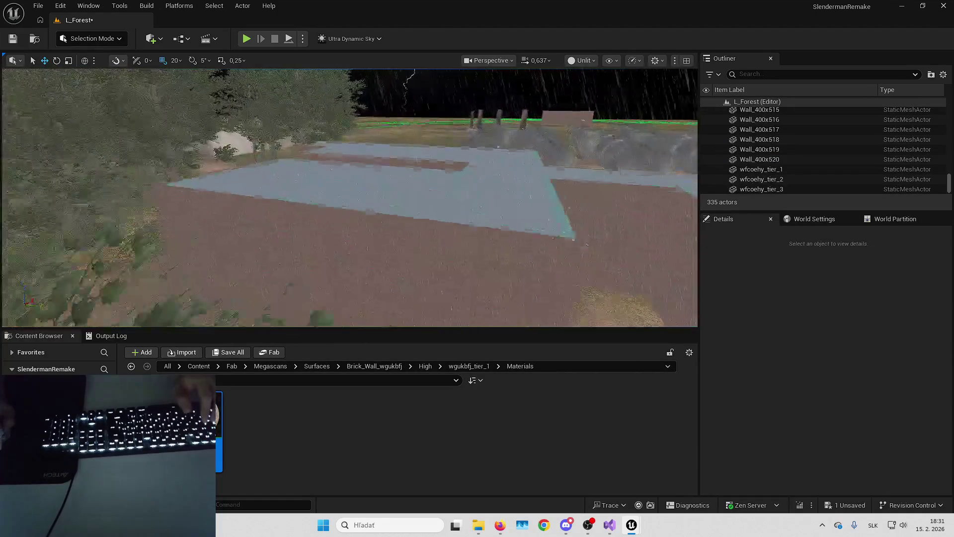
- Face the doorway wall and switch the viewport to Lit shading
key("w")
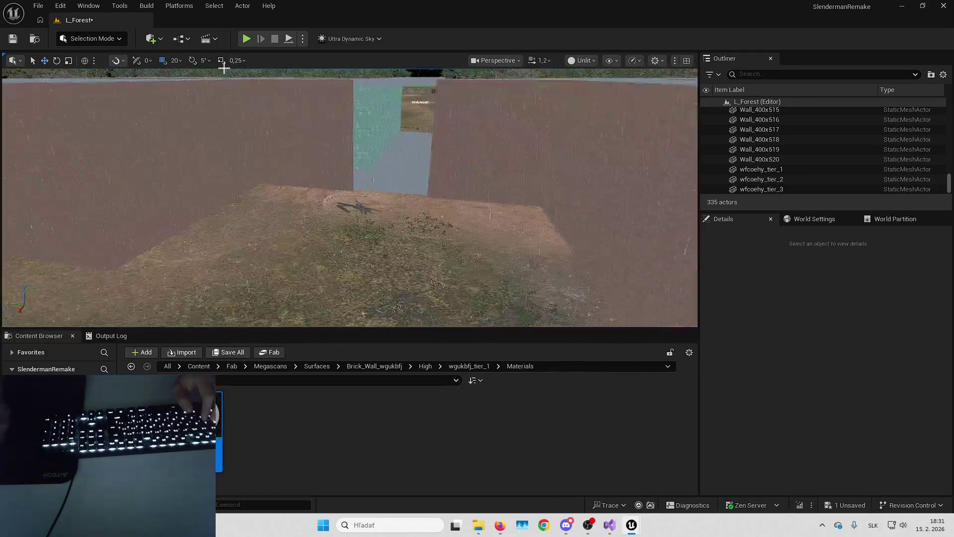
left_click(584, 61)
left_click(601, 96)
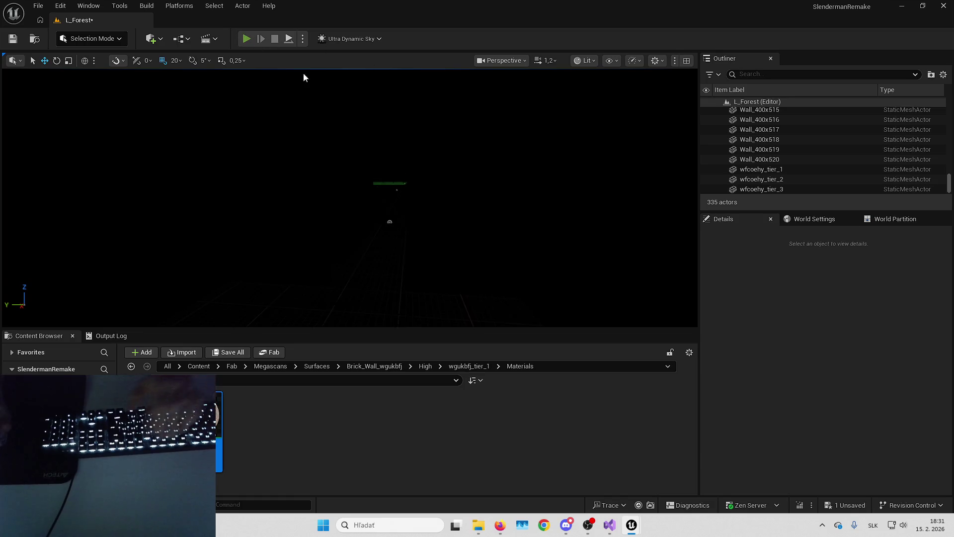
- Playtest fullscreen, walking through the brick doorway down the corridor, then stop the session
key("alt+p")
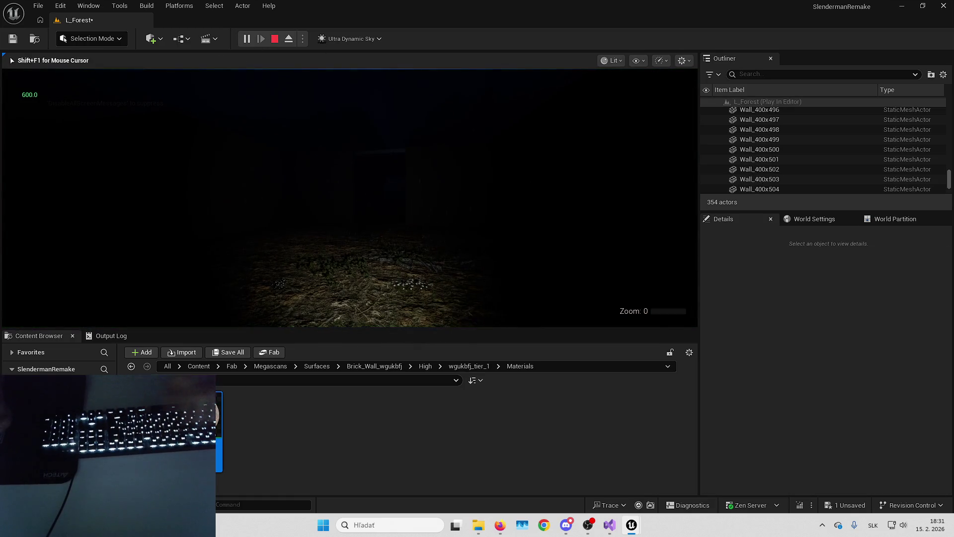
key("shift+F1")
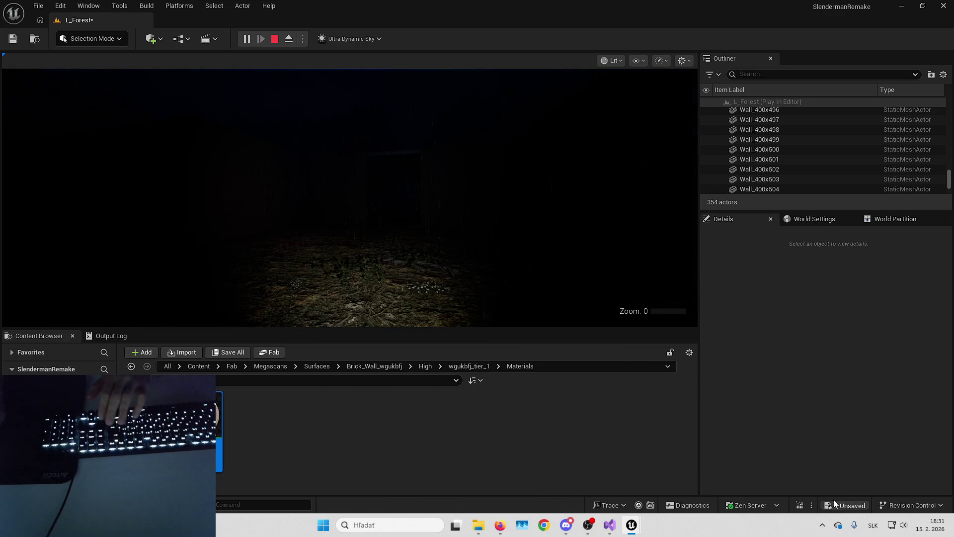
left_click(447, 199)
key("F11")
key("w")
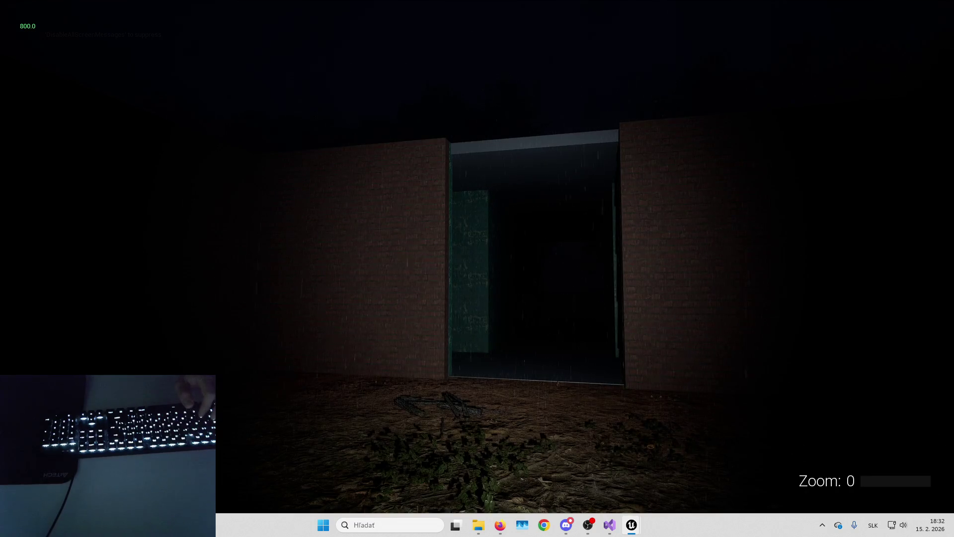
key("w")
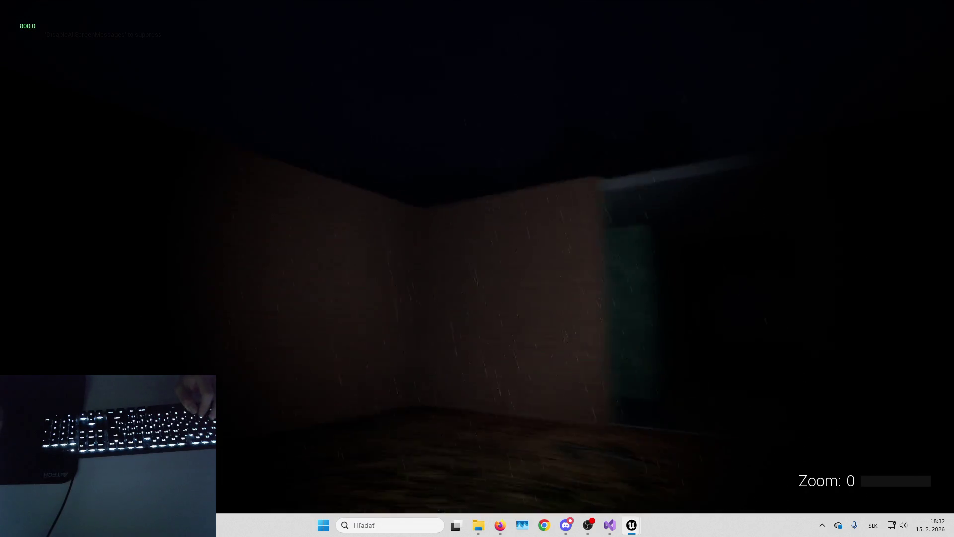
key("w")
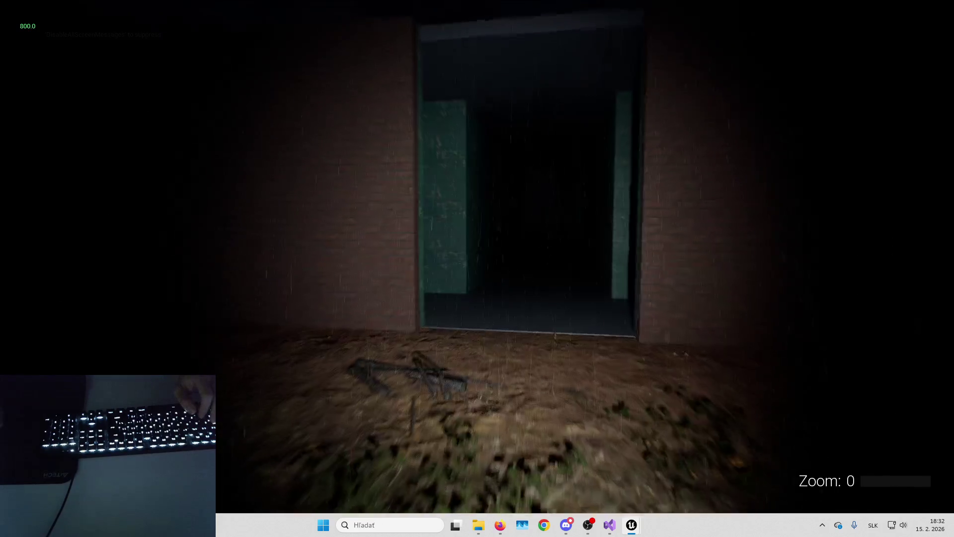
key("w")
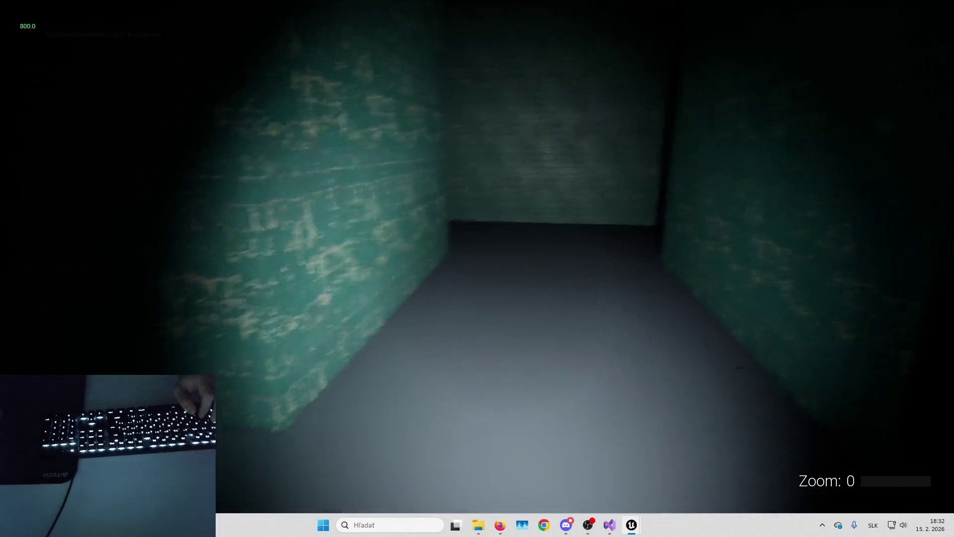
key("Escape")
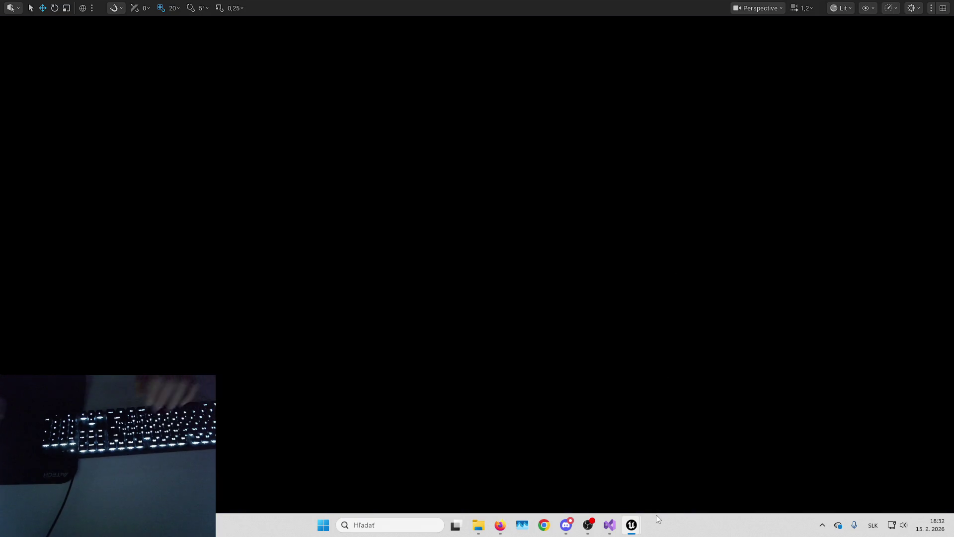
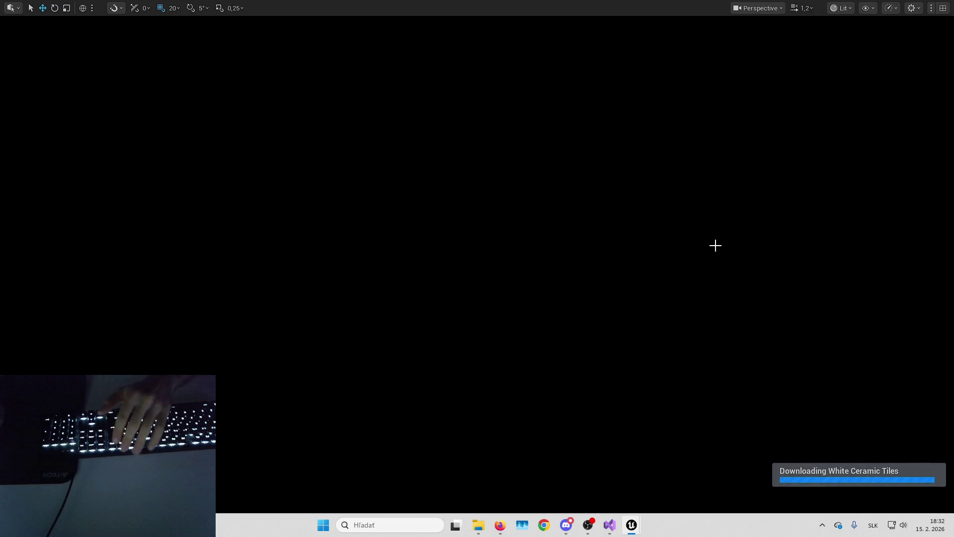
- Restore the full editor layout and switch the viewport to Unlit
key("F11")
left_click(586, 60)
left_click(599, 109)
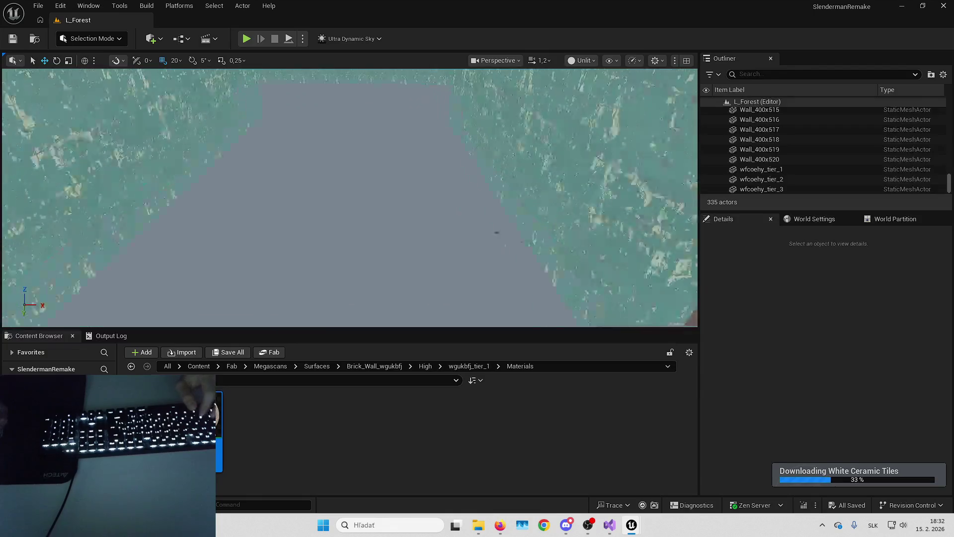
- Apply White Ceramic Tiles to the six start floor pieces Floor_400x400–405
left_click(465, 160)
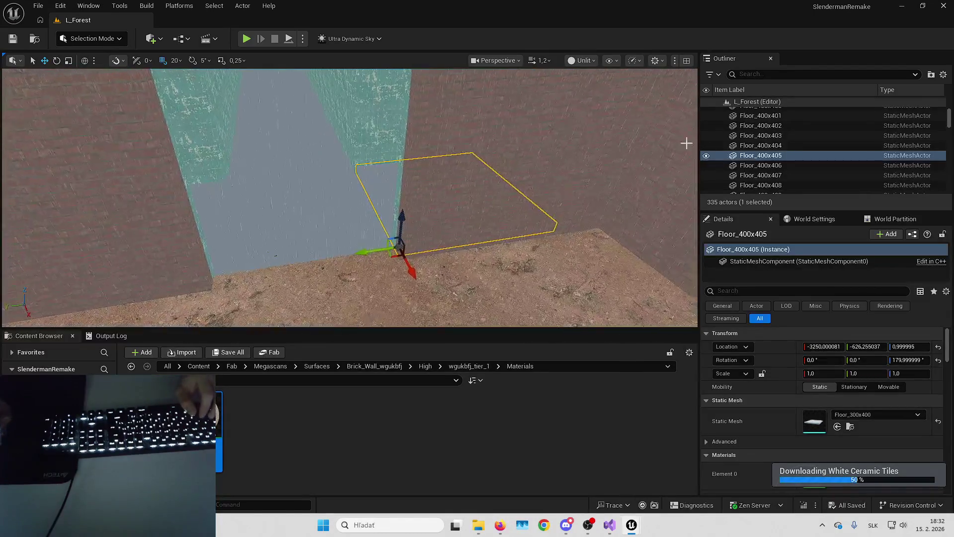
scroll(774, 147, "up", 3)
scroll(425, 246, "up", 5)
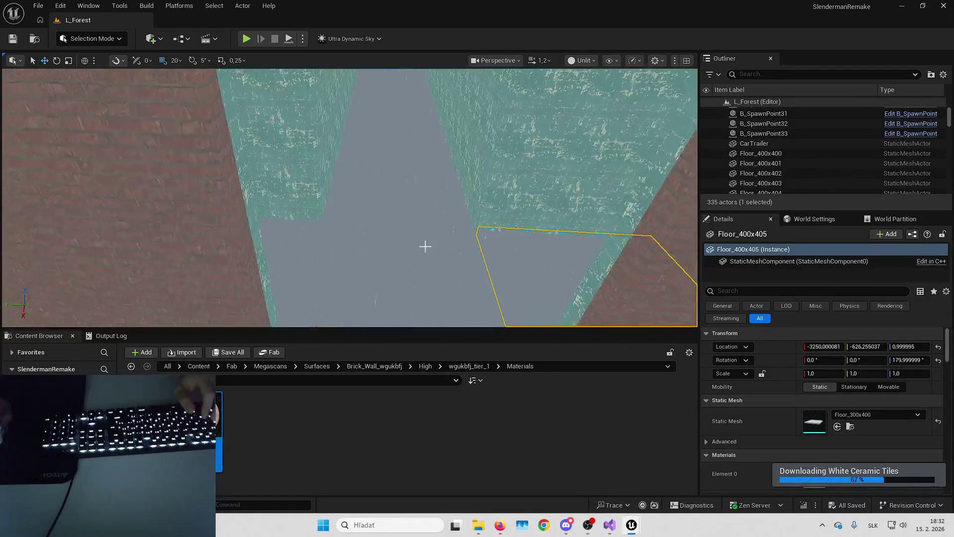
left_click(424, 246, "ctrl")
left_click(528, 267, "ctrl")
left_click_drag(528, 266, 495, 249)
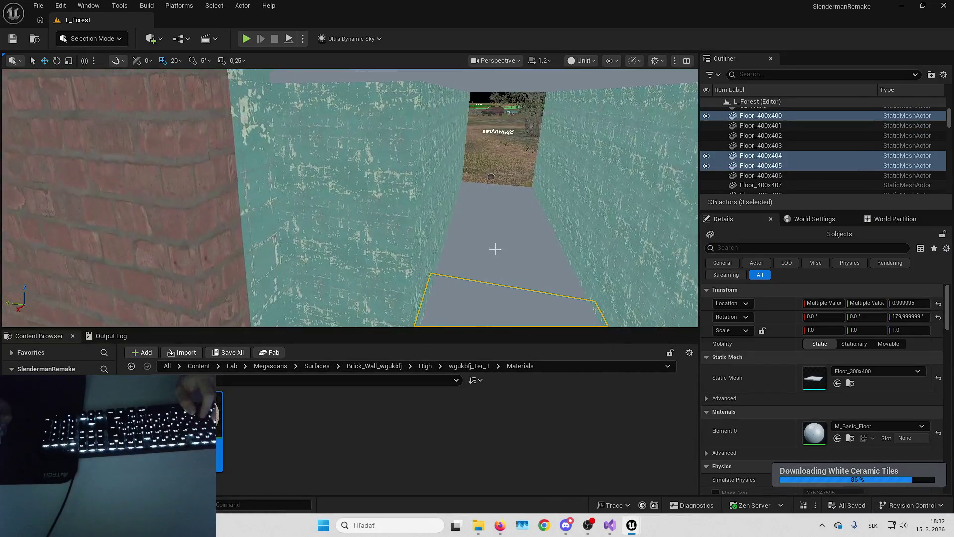
left_click(495, 248, "ctrl")
left_click(502, 218, "ctrl")
left_click(505, 194, "ctrl")
mouse_move(505, 193)
left_mouse_down()
mouse_move(447, 219)
mouse_move(526, 214)
left_mouse_up()
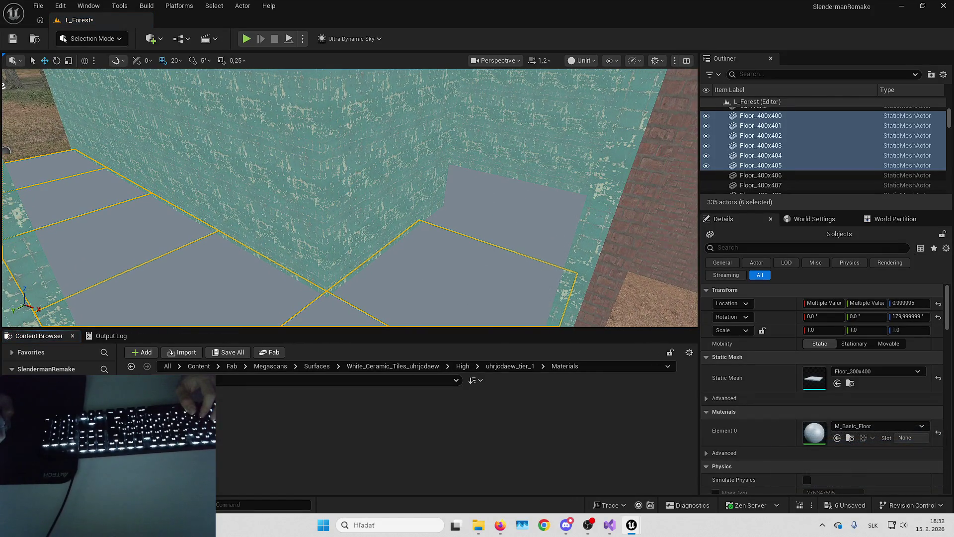
mouse_move(164, 407)
left_mouse_down()
mouse_move(819, 460)
mouse_move(814, 432)
left_mouse_up()
key("Escape")
scroll(486, 240, "up", 5)
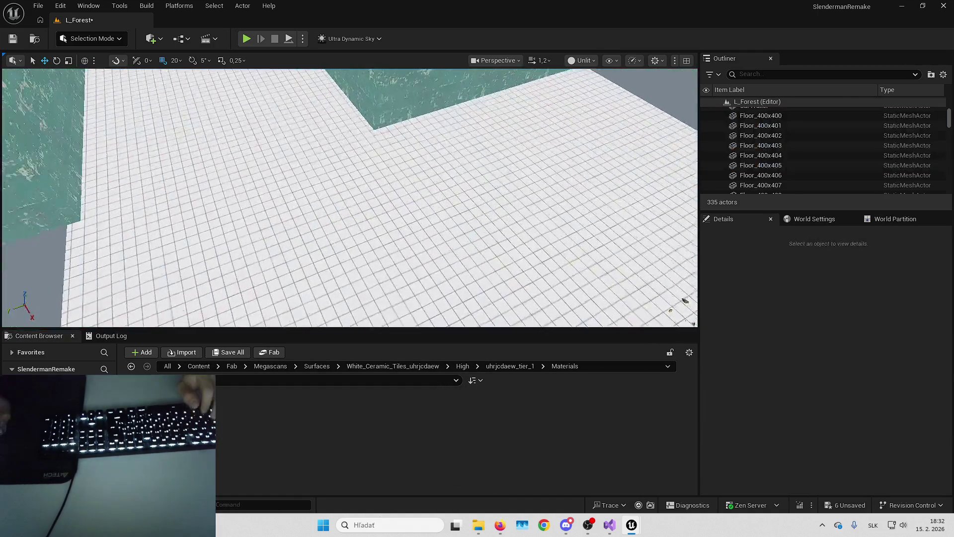
- Save the level with the newly tiled corridor floor
left_click_drag(349, 198, 344, 174)
left_click(596, 258)
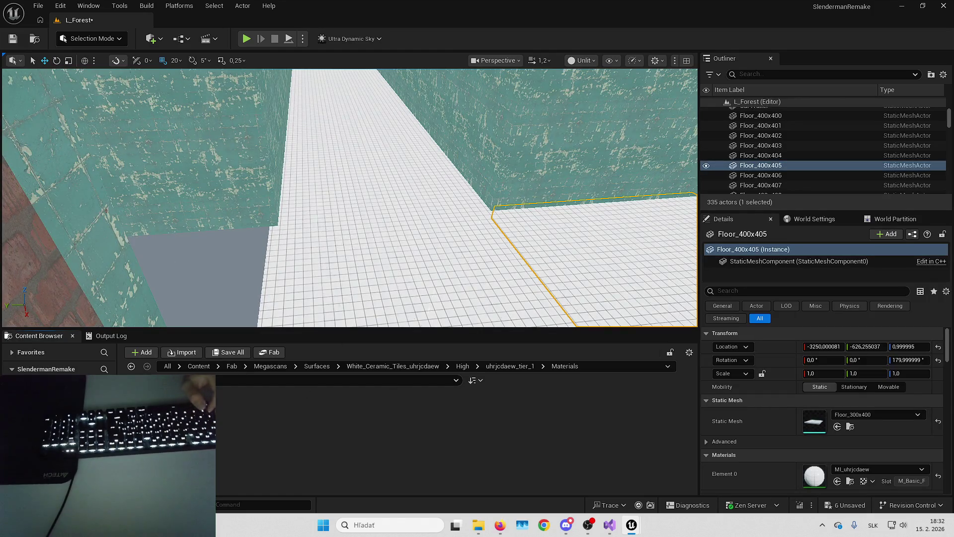
key("ctrl+shift+s")
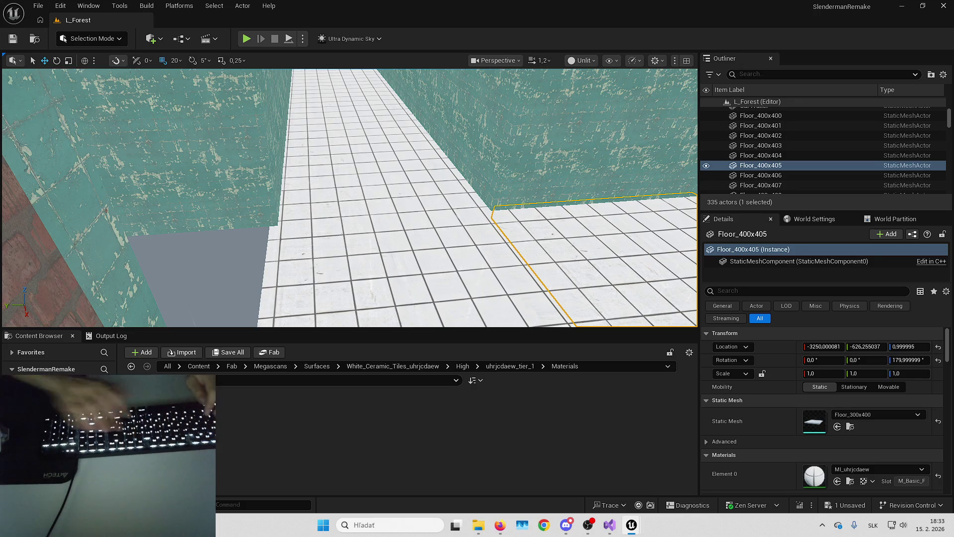
- Test-play the level fullscreen to check the white tiles, then return to the editor
key("alt+p")
key("shift+F1")
key("F11")
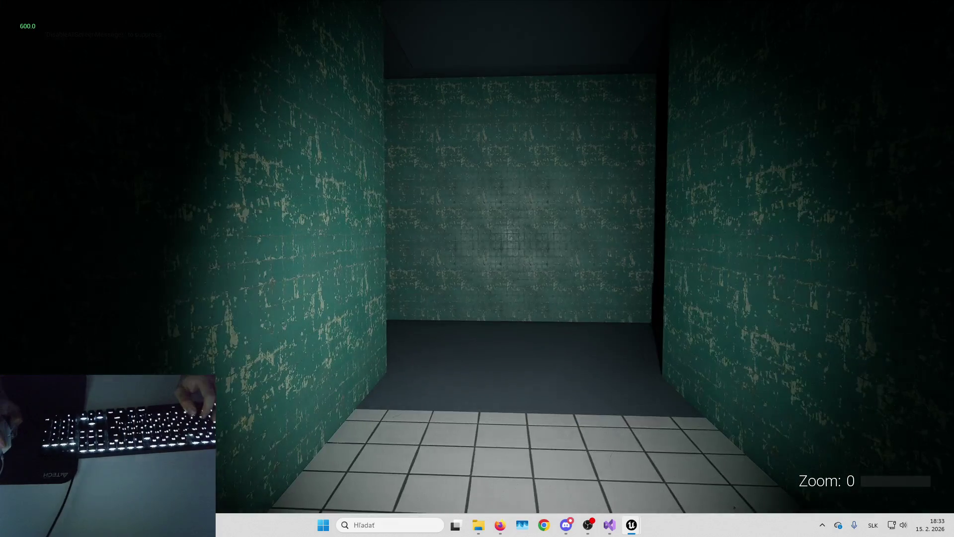
key("Escape")
key("F11")
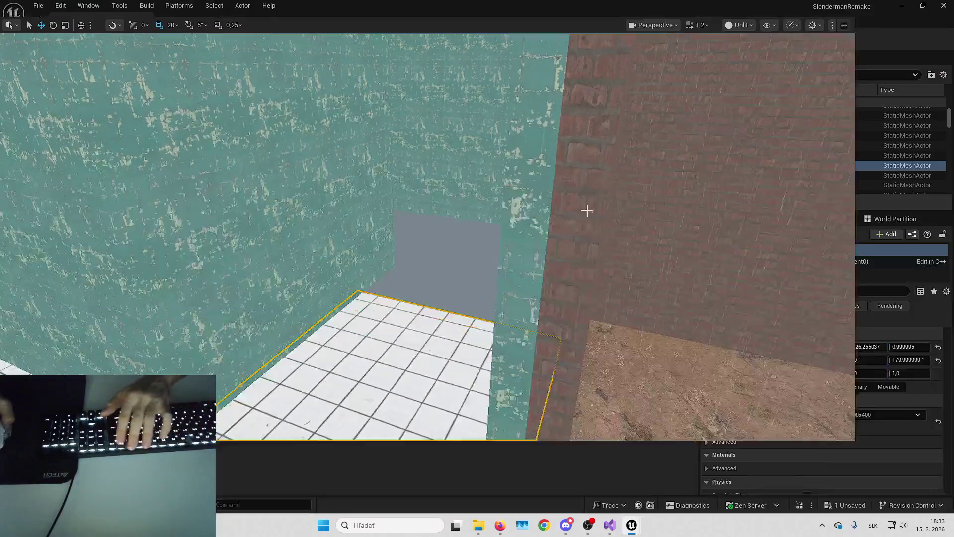
left_click(447, 264)
scroll(442, 249, "down", 5)
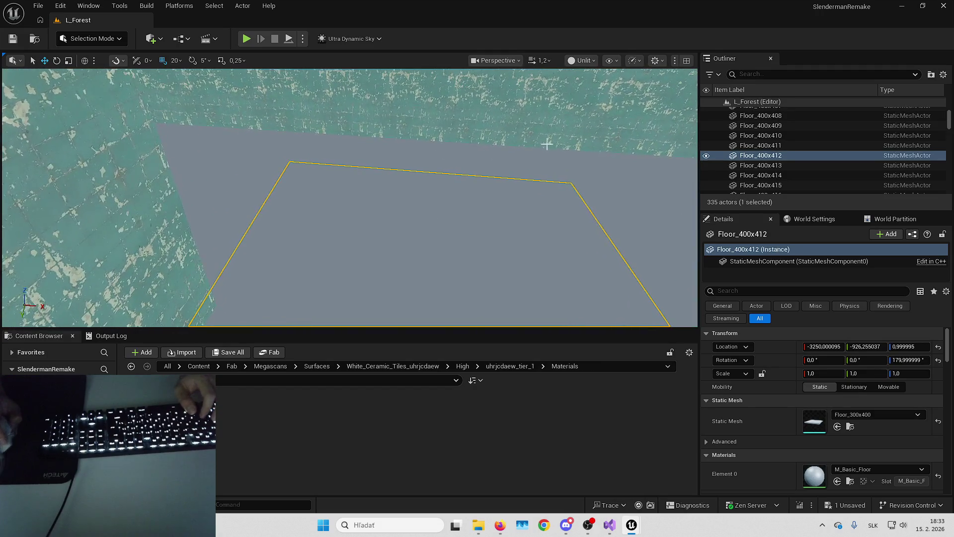
- Apply the white tile material to small tiles Floor_400x439, 440 and 441
left_click(475, 156, "ctrl")
left_click(428, 151)
left_click(517, 155, "ctrl")
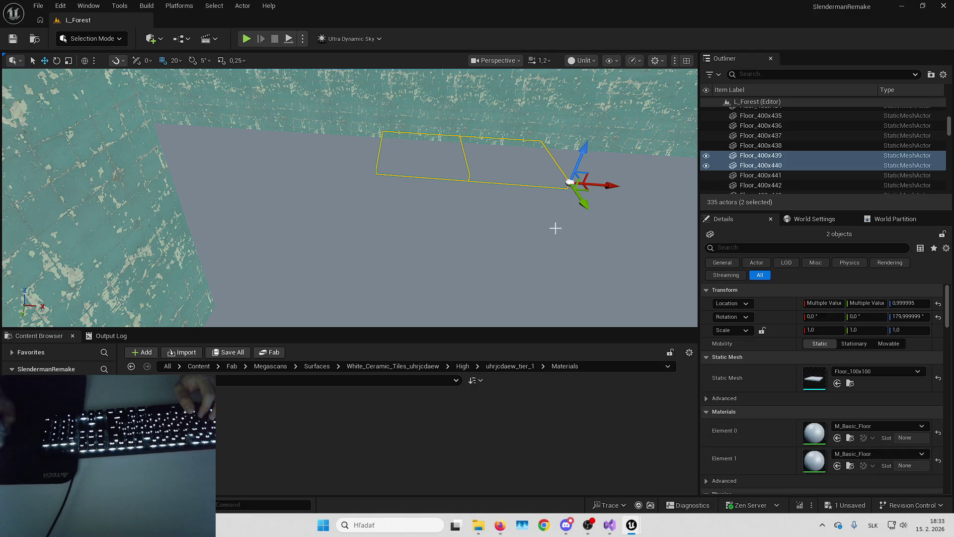
left_click(518, 166)
left_click(837, 481)
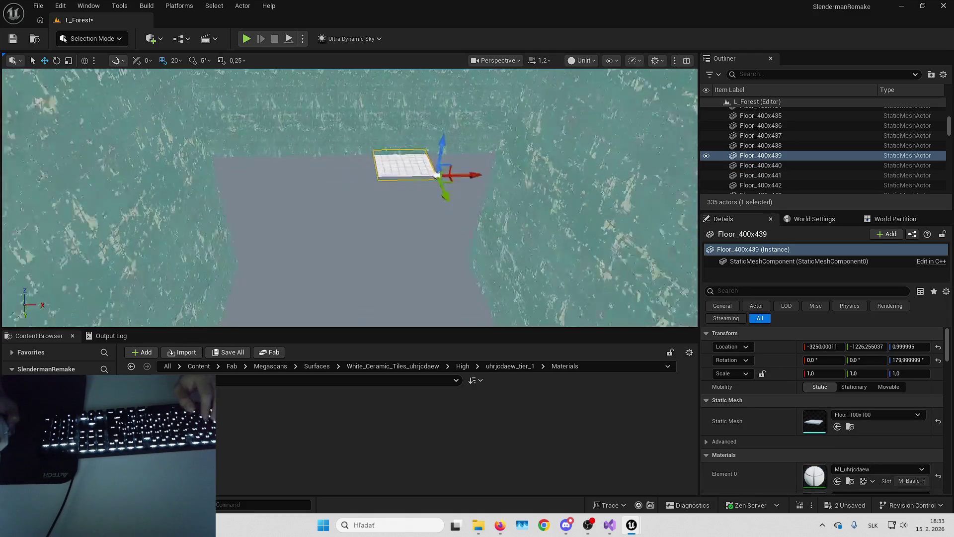
left_click(353, 191)
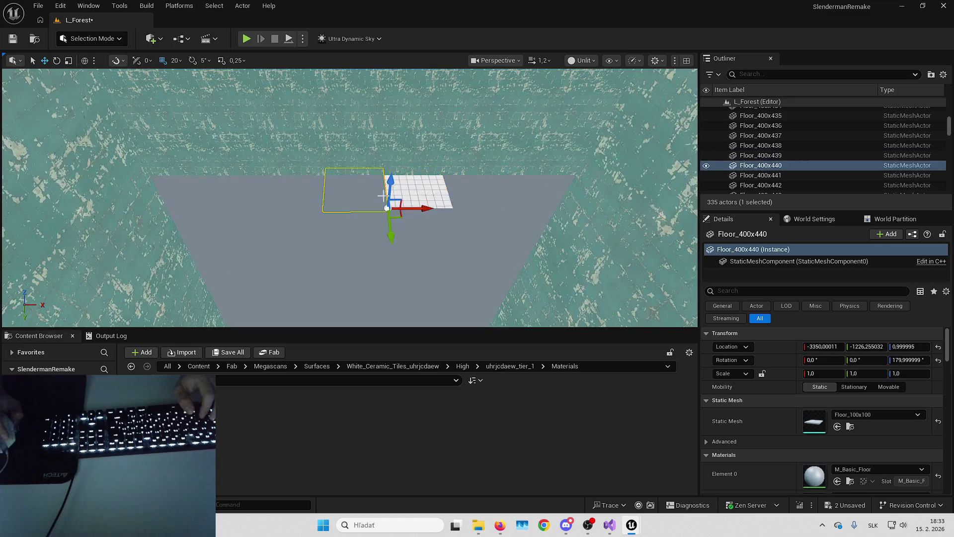
left_click(837, 482)
left_click(298, 183)
left_click(837, 481)
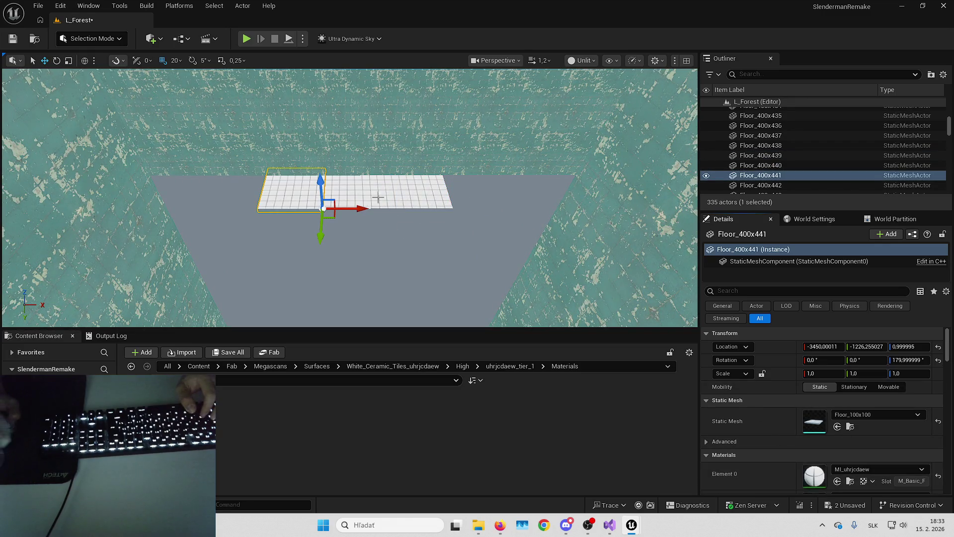
- Apply the white tile material to Floor_400x412 and Floor_400x410
left_click(477, 296)
left_click(838, 481)
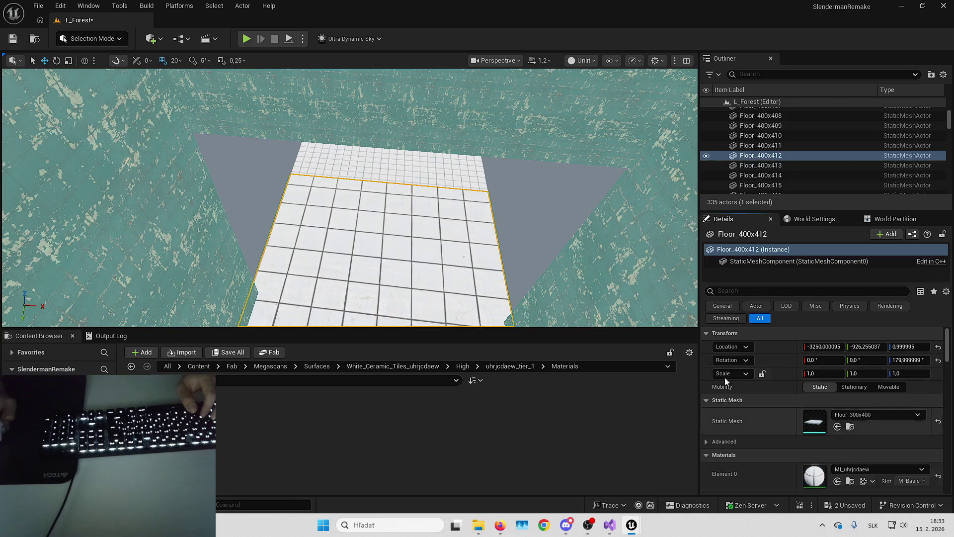
key("Escape")
scroll(517, 213, "up", 5)
mouse_move(512, 174)
left_mouse_down()
mouse_move(477, 169)
mouse_move(512, 174)
left_mouse_up()
mouse_move(458, 158)
left_mouse_down()
mouse_move(434, 230)
mouse_move(434, 214)
left_mouse_up()
left_click(434, 230)
left_click(427, 258)
left_click(837, 481)
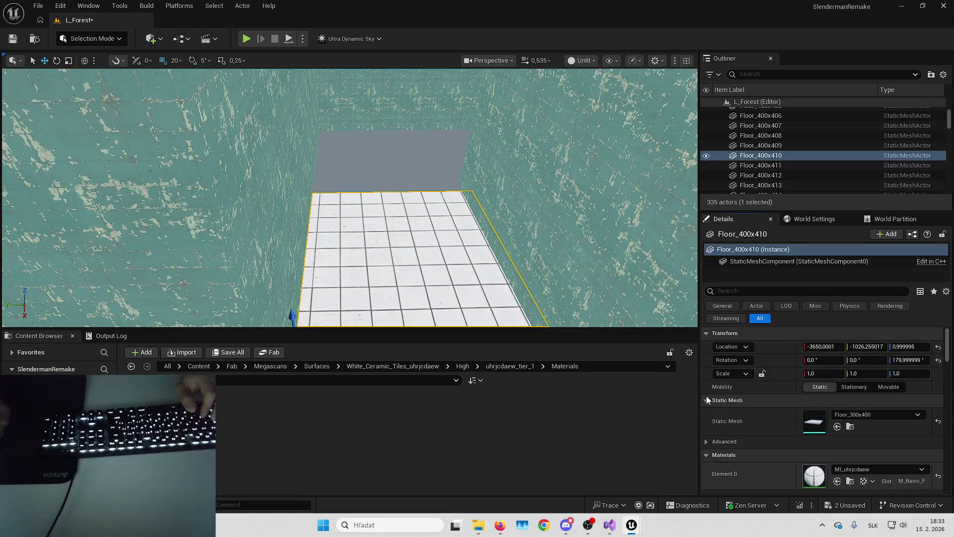
- Apply the white tile material to Floor_400x430 through Floor_400x434
key("Down")
mouse_move(497, 261)
left_mouse_down()
mouse_move(497, 213)
mouse_move(473, 216)
mouse_move(526, 209)
mouse_move(526, 199)
mouse_move(527, 219)
mouse_move(603, 242)
left_mouse_up()
left_click(447, 249)
left_click(837, 481)
left_click(473, 215)
key("shift+Down")
left_click(838, 437)
left_click(526, 219)
key("shift+Down")
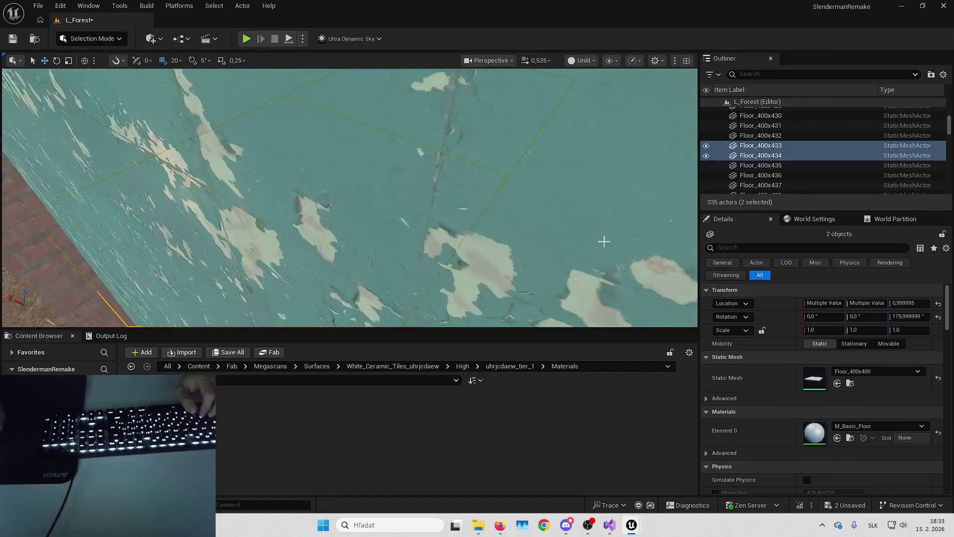
left_click(841, 437)
- Select the small end piece Floor_400x437 and the tile material instance
mouse_move(476, 238)
left_mouse_down()
mouse_move(476, 224)
mouse_move(447, 204)
mouse_move(472, 222)
left_mouse_up()
left_click(416, 175)
left_click_drag(416, 176, 391, 258)
left_click_drag(338, 318, 343, 283)
left_click(216, 435)
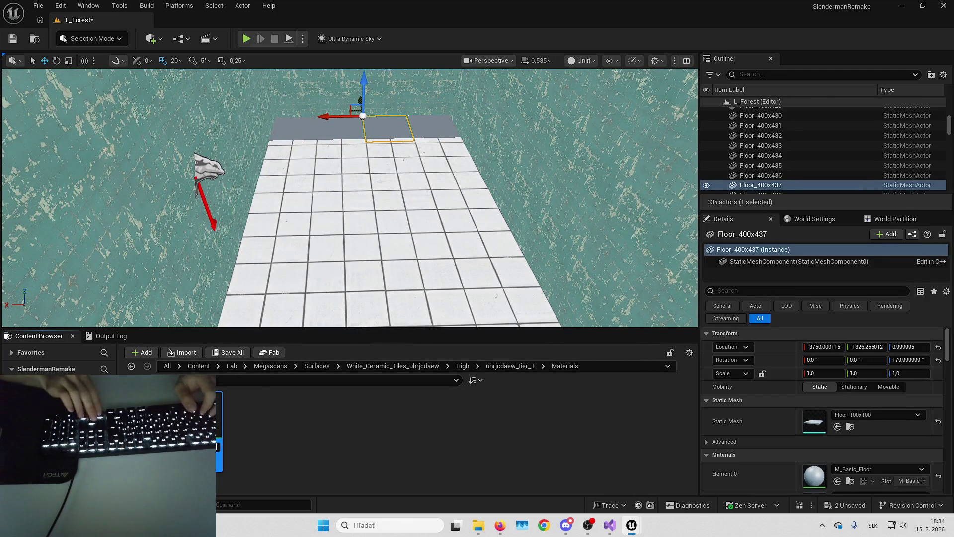
- Name the duplicate MI_uhrjcdaew_300 and assign MI_uhrjcdaew_100 to Floor_400x437
type("_")
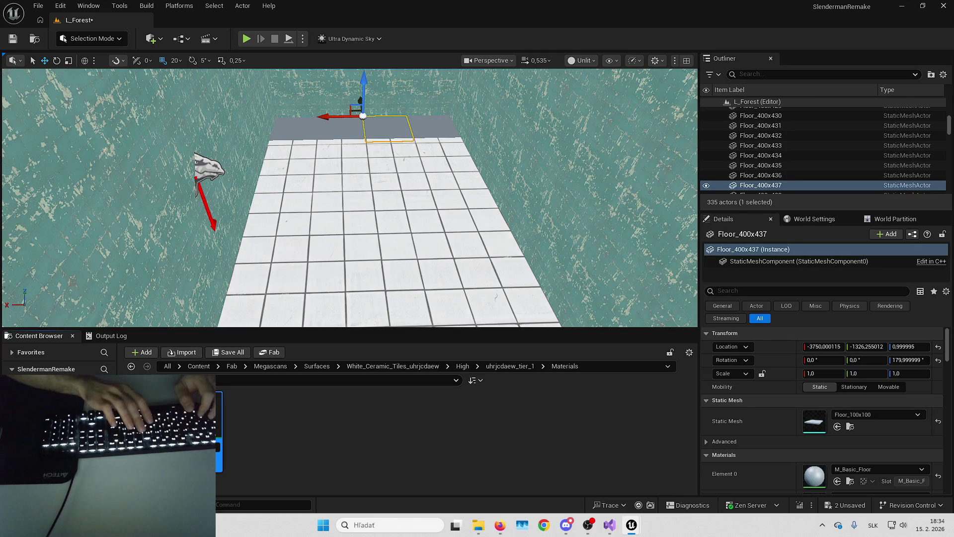
type("30")
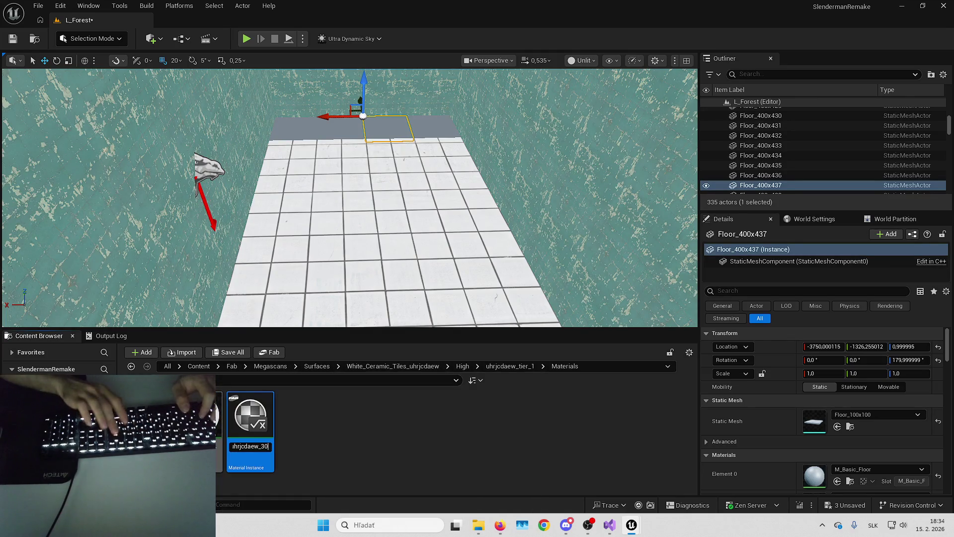
type("10")
key("Return")
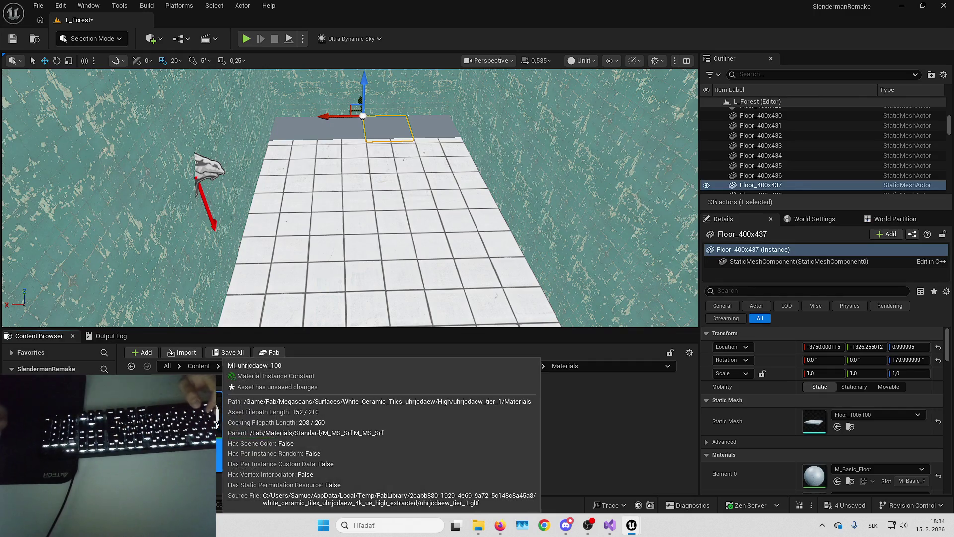
left_click(837, 481)
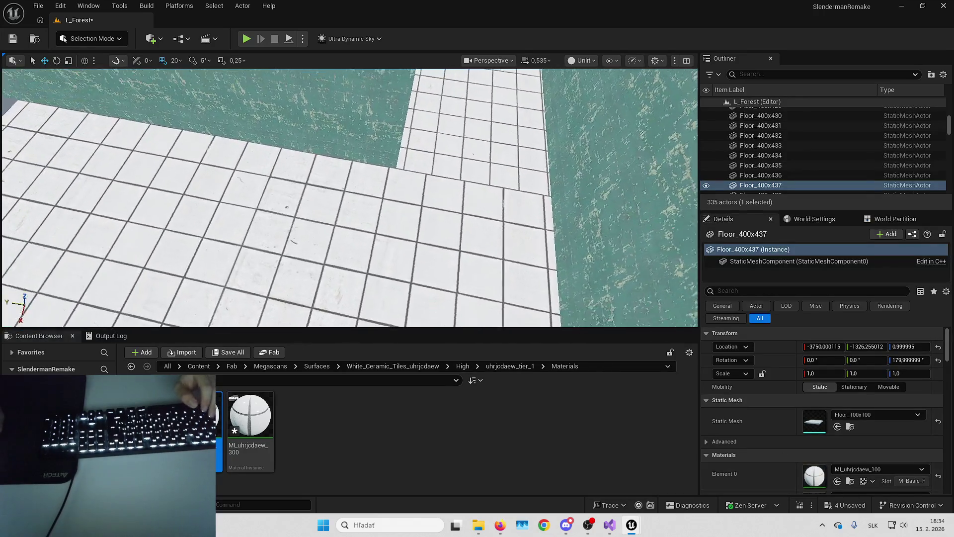
- Rename MI_uhrjcdaew_300 to MI_uhrjcdaew_400 and save all changes
left_click(251, 415)
key("F2")
type("400")
key("Return")
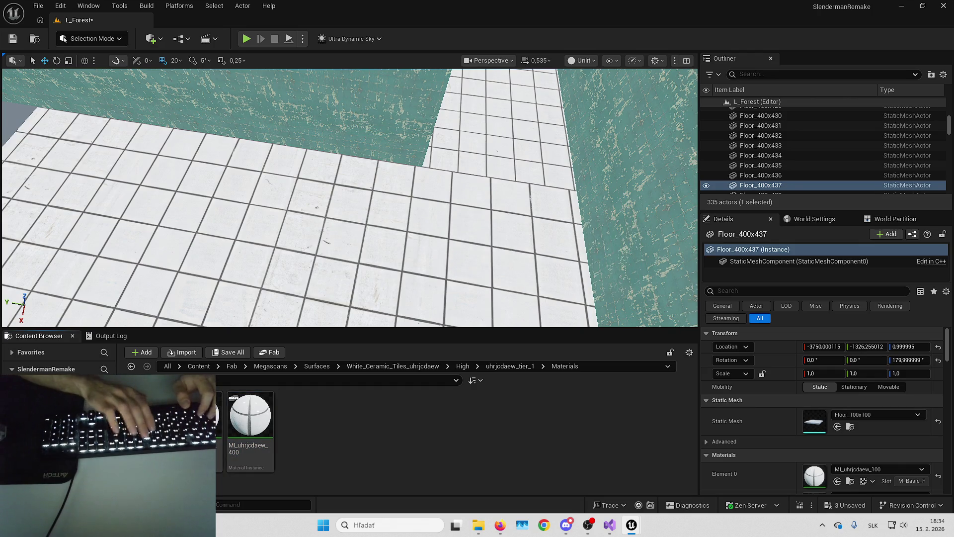
key("ctrl+s")
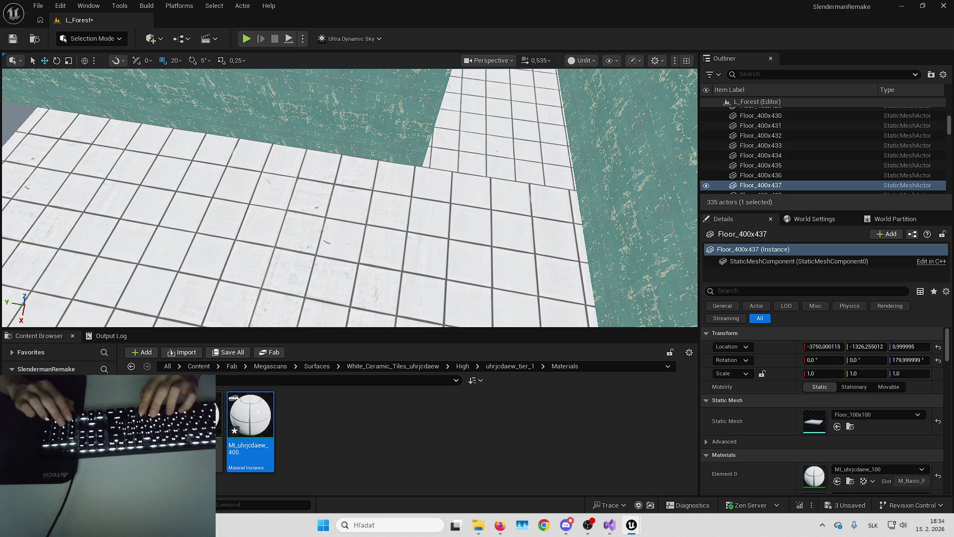
- Assign MI_uhrjcdaew_400 to Floor_400x433 and Floor_400x434
left_click(298, 187)
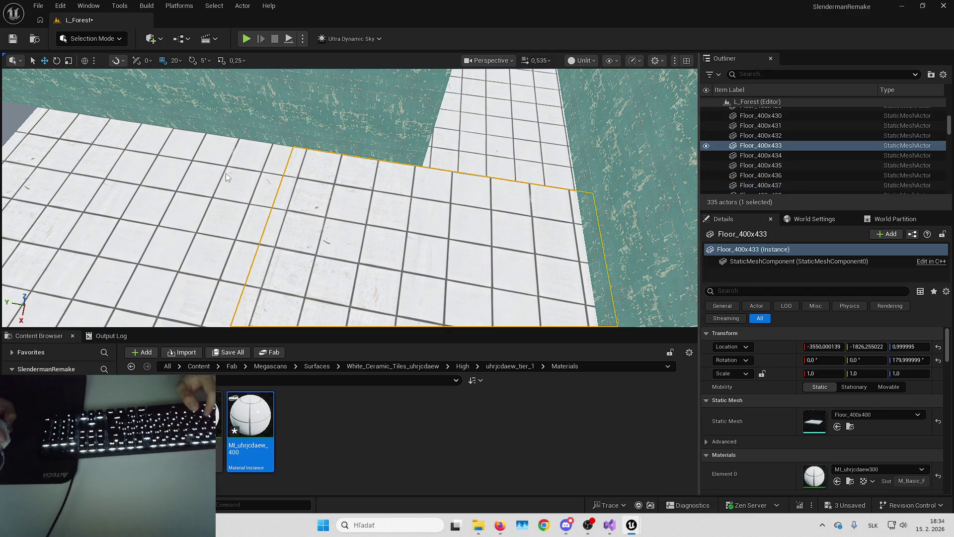
left_click(226, 173, "ctrl")
left_click(837, 437)
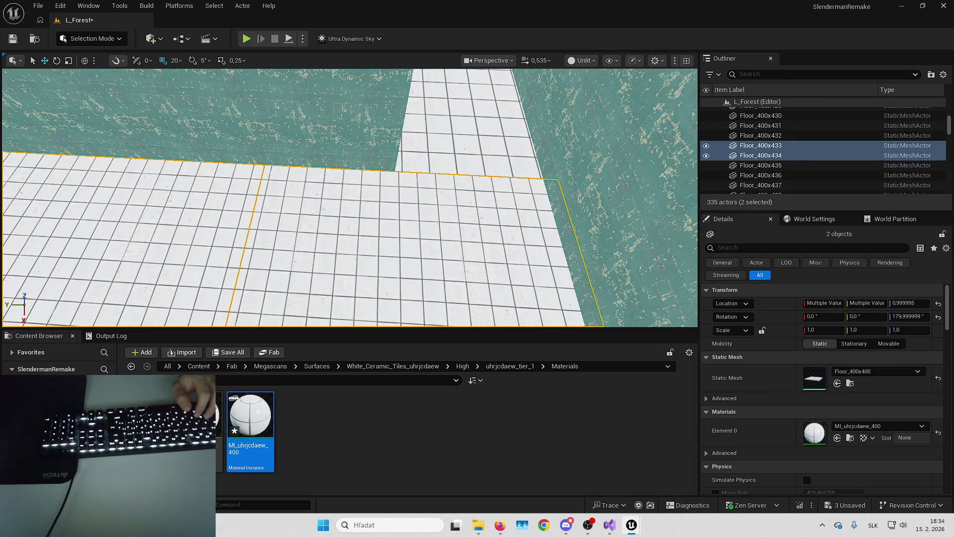
- Fly along the corridor to inspect the finer tiles from other angles
key("w")
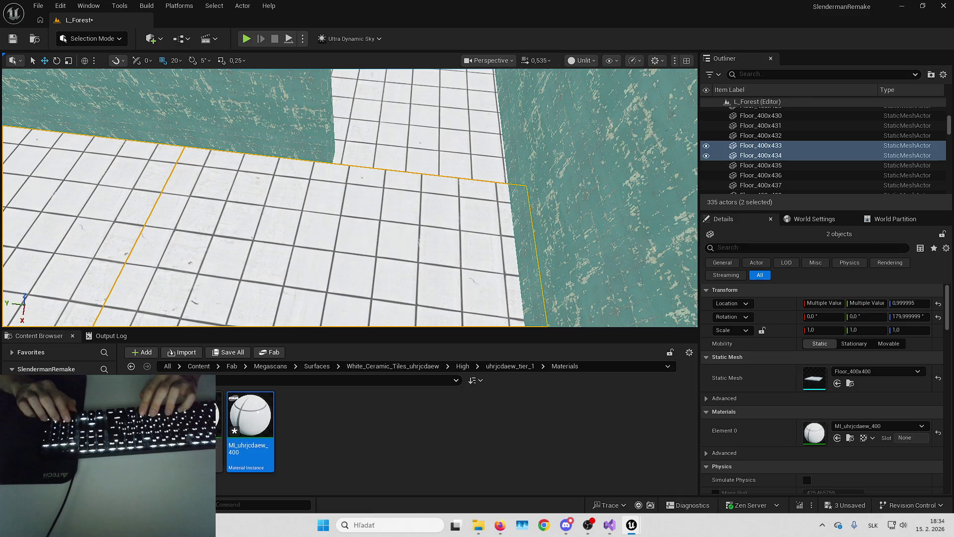
left_click_drag(348, 199, 448, 189)
left_click(424, 158)
mouse_move(425, 158)
left_mouse_down()
mouse_move(412, 158)
mouse_move(424, 158)
left_mouse_up()
scroll(350, 198, "down", 5)
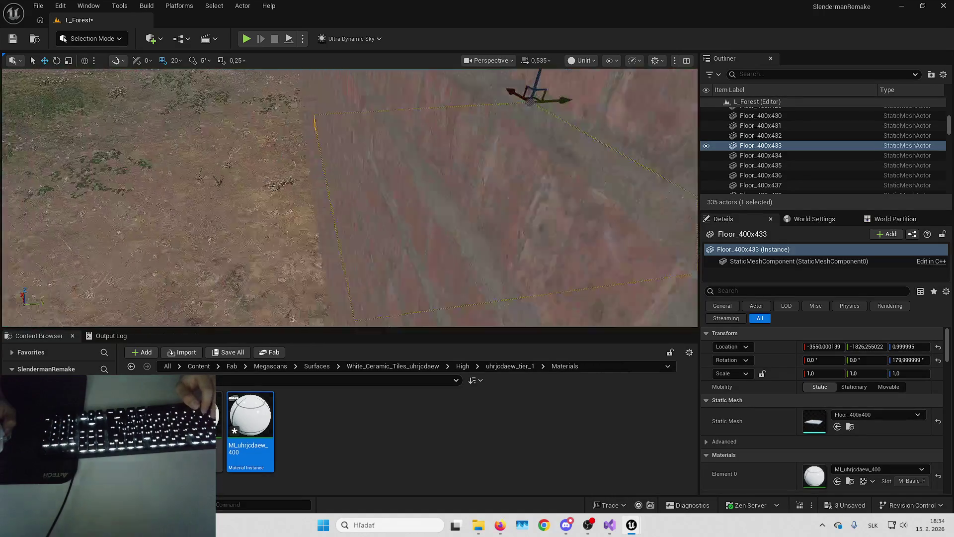
key("Escape")
mouse_move(571, 151)
left_mouse_down()
mouse_move(516, 150)
mouse_move(703, 302)
left_mouse_up()
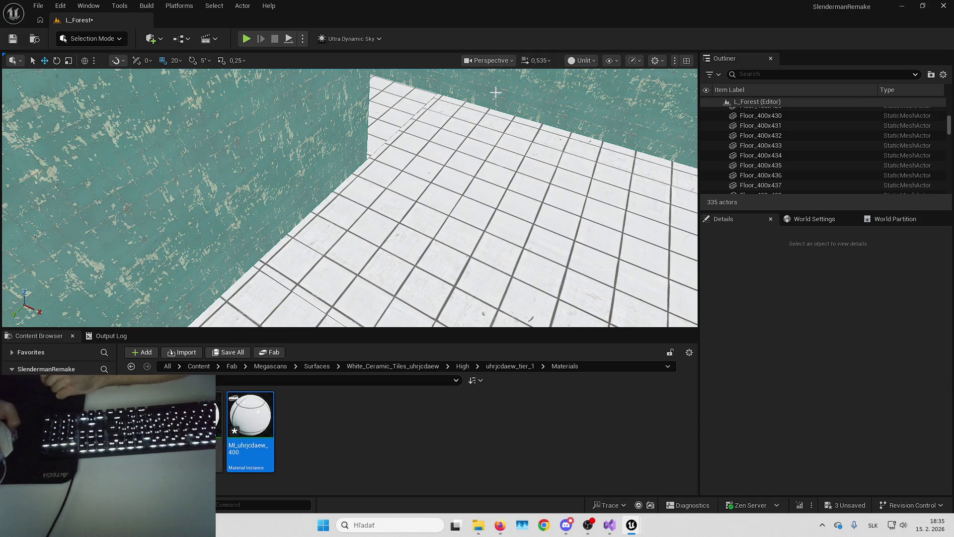
- Focus on Floor_400x437 and apply the ceramic tile material to three grey tiles
mouse_move(464, 194)
left_mouse_down()
mouse_move(435, 176)
mouse_move(434, 196)
mouse_move(450, 201)
left_mouse_up()
left_click(449, 201)
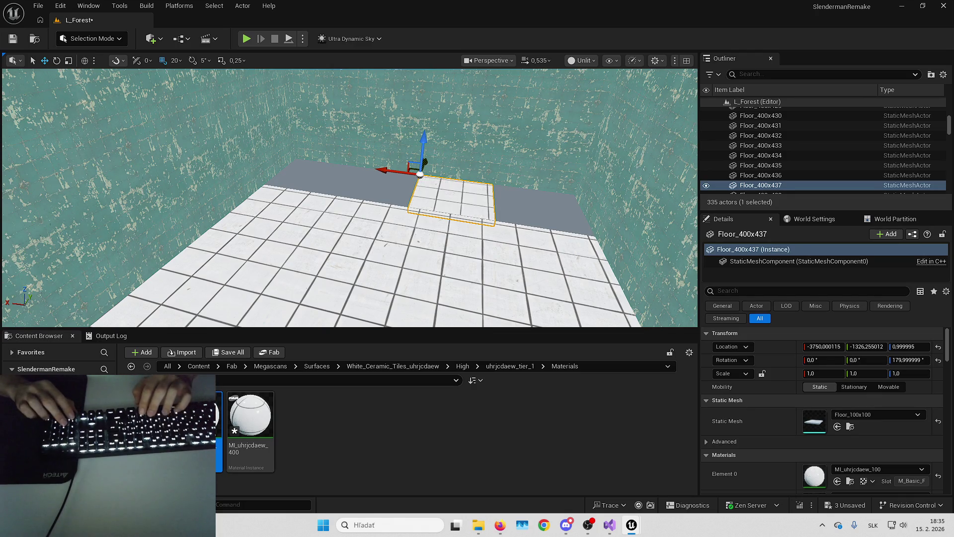
key("f")
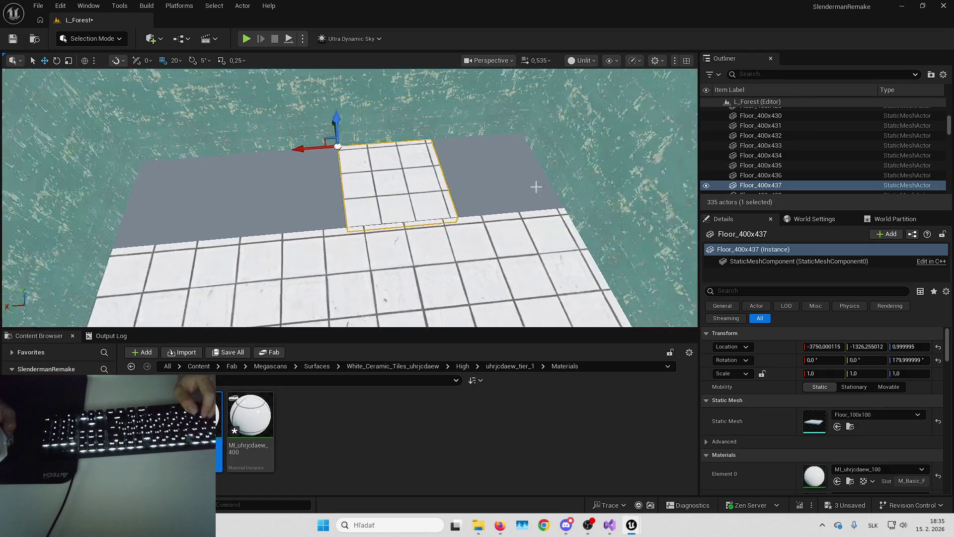
left_click(487, 174)
left_click(242, 186, "ctrl")
left_click(279, 192, "ctrl")
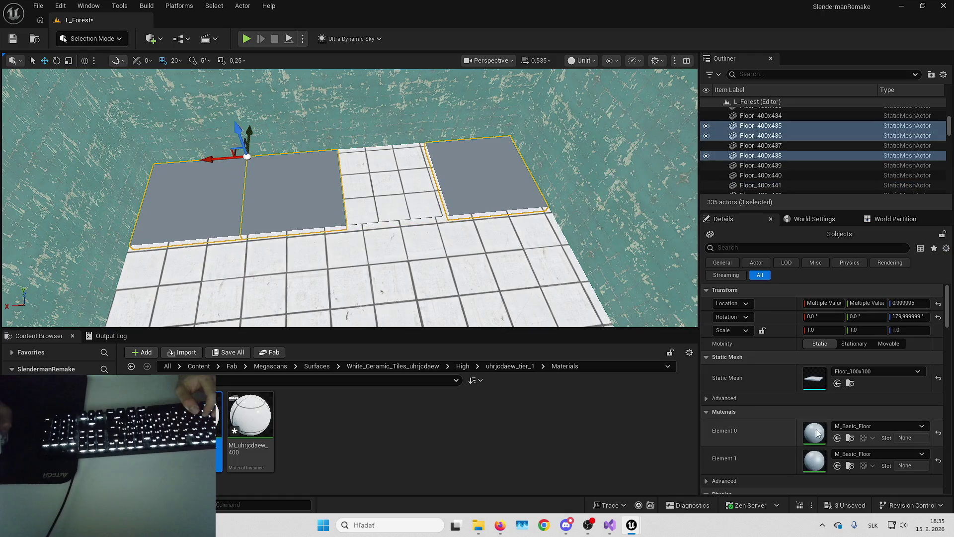
left_click(837, 437)
key("Escape")
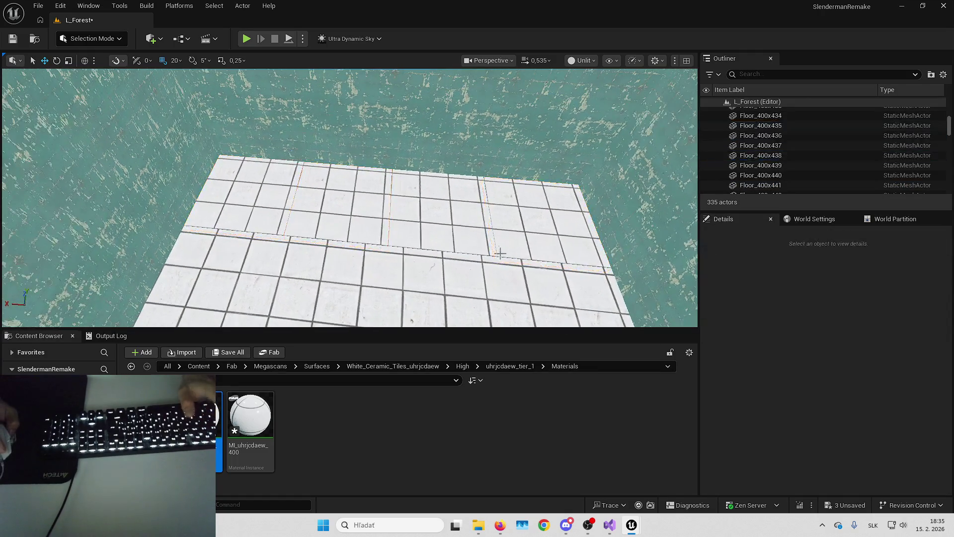
- Inspect floor tiles Floor_400x434–438, then pull the view back over the grey panels
left_click(522, 222)
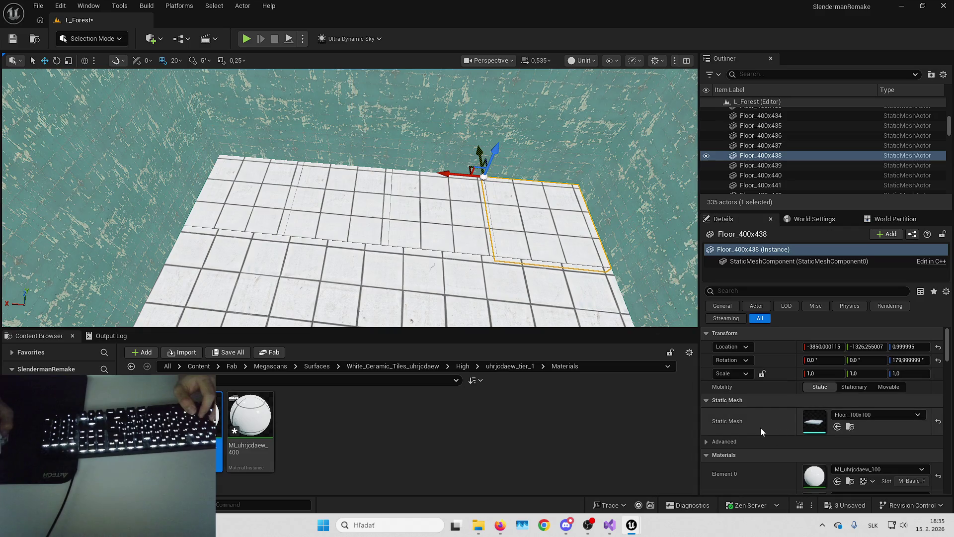
scroll(760, 427, "down", 2)
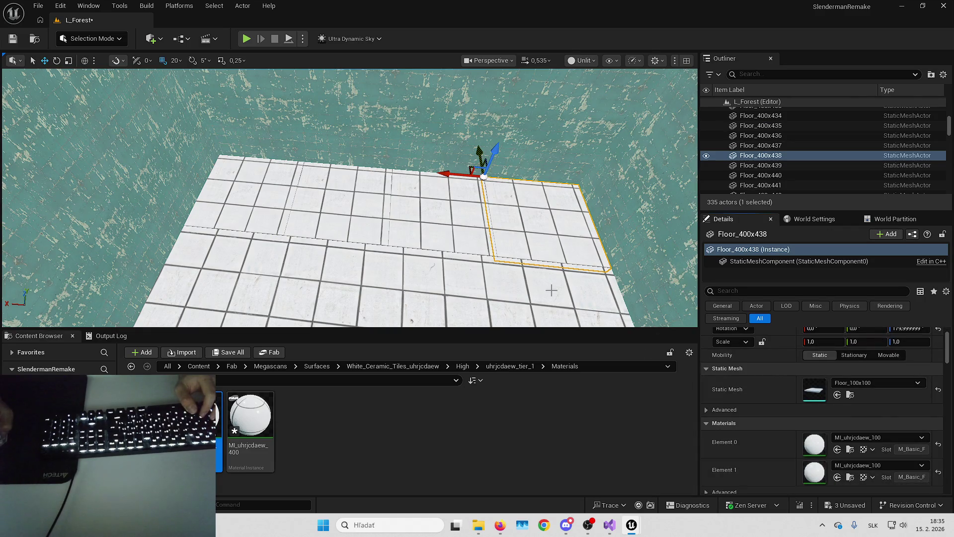
key("Up")
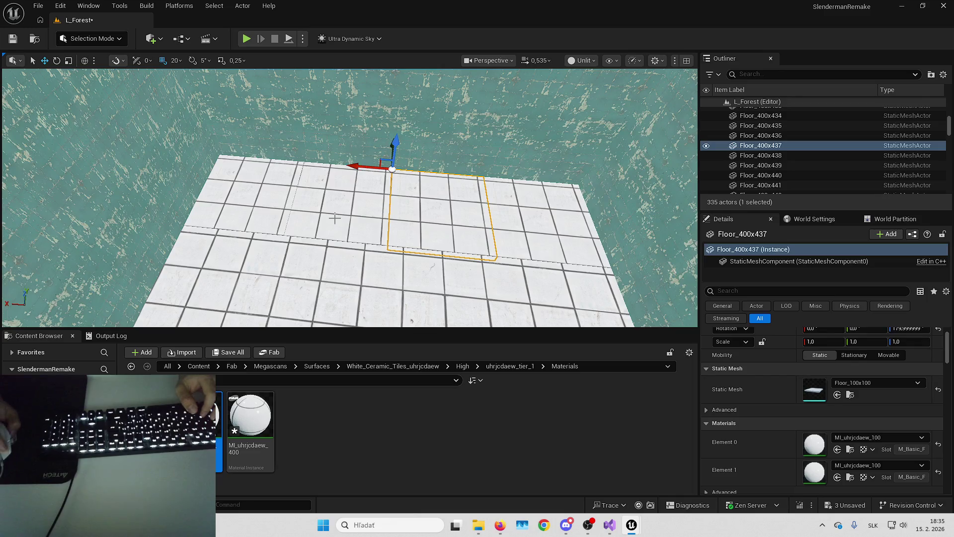
left_click(334, 217)
left_click(234, 189, "ctrl")
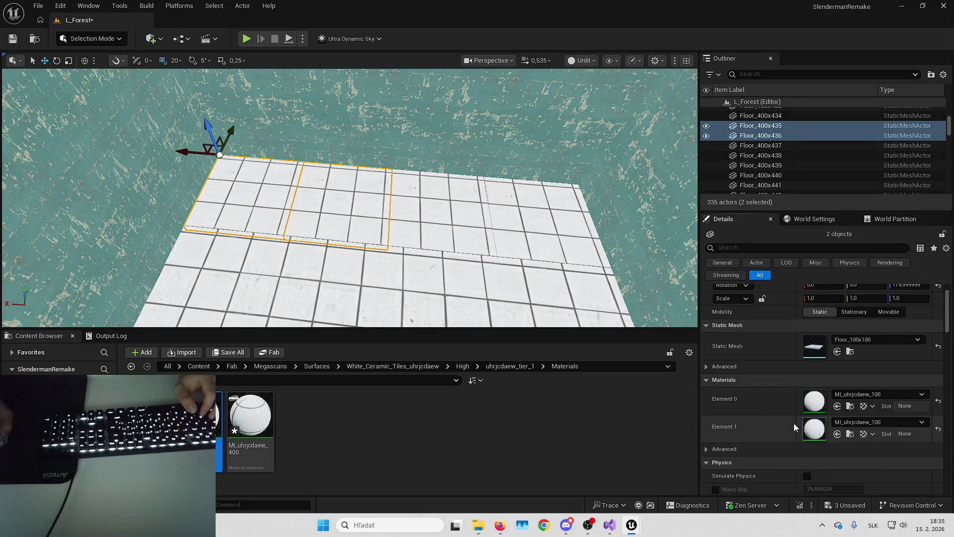
key("Up")
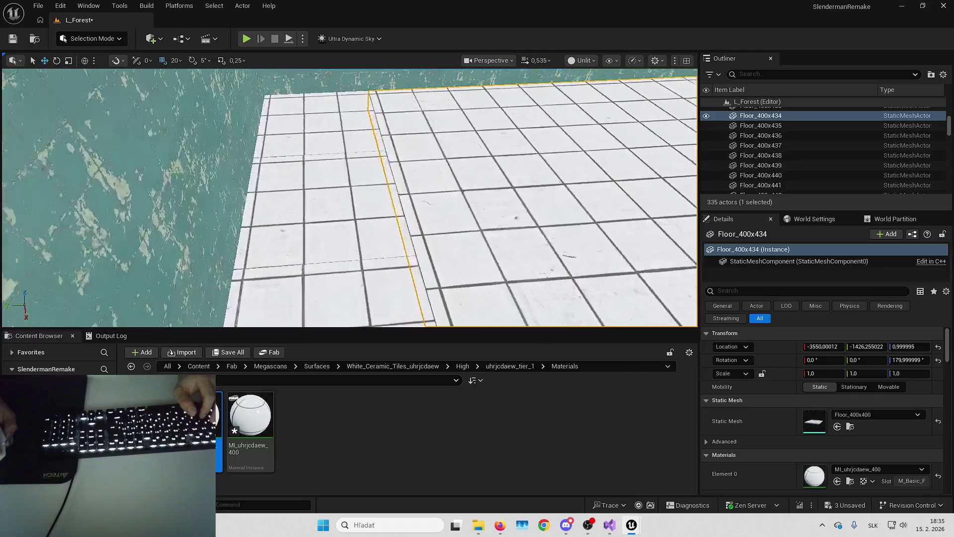
key("Up")
scroll(348, 199, "down", 2)
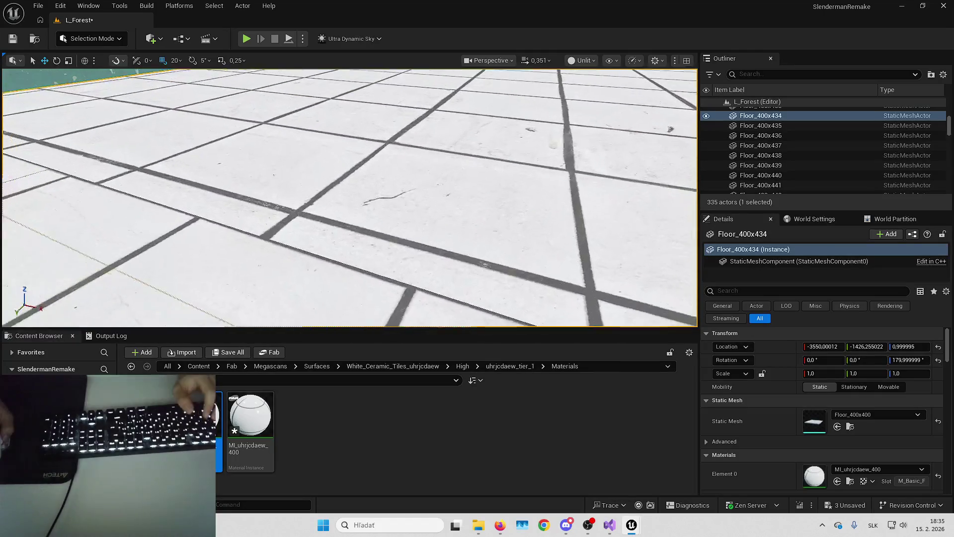
key("Escape")
key("Down")
mouse_move(348, 199)
left_mouse_down()
mouse_move(323, 239)
mouse_move(347, 189)
mouse_move(348, 159)
left_mouse_up()
mouse_move(443, 268)
left_mouse_down()
mouse_move(443, 248)
mouse_move(443, 268)
left_mouse_up()
- Apply the ceramic tile material to grey panels Floor_400x427–429 and neighbours, including second slots
left_click(442, 271)
left_click(205, 256, "ctrl")
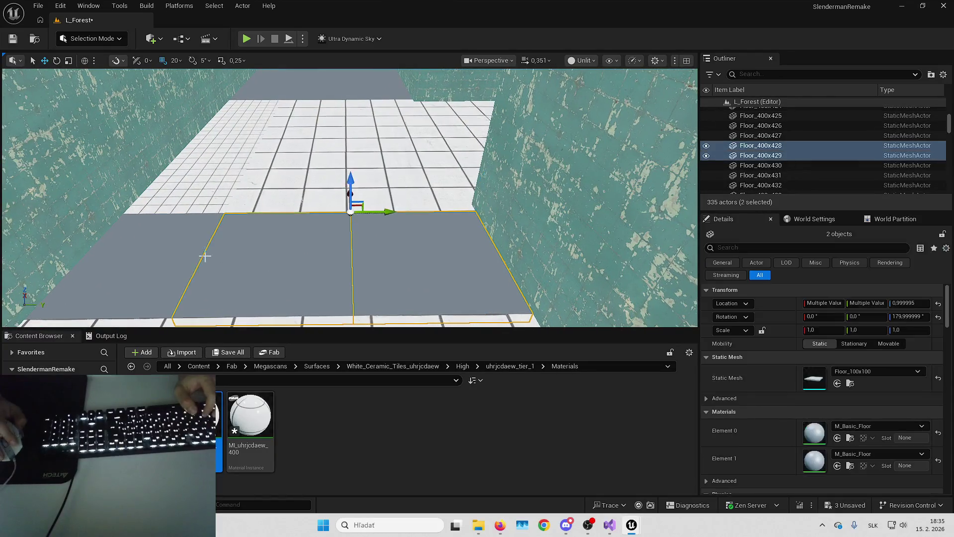
left_click(242, 195, "ctrl")
scroll(247, 243, "down", 3)
left_click(264, 180, "ctrl")
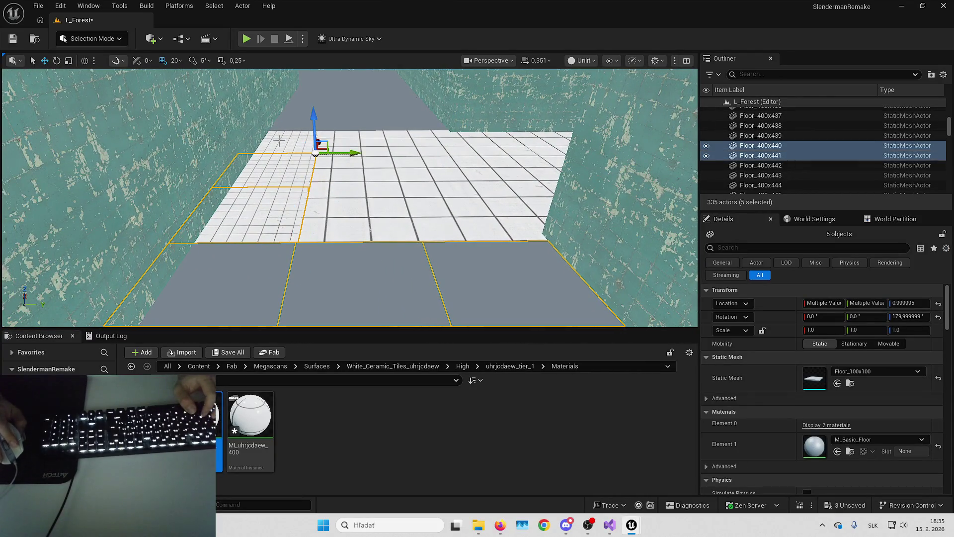
left_click(837, 450)
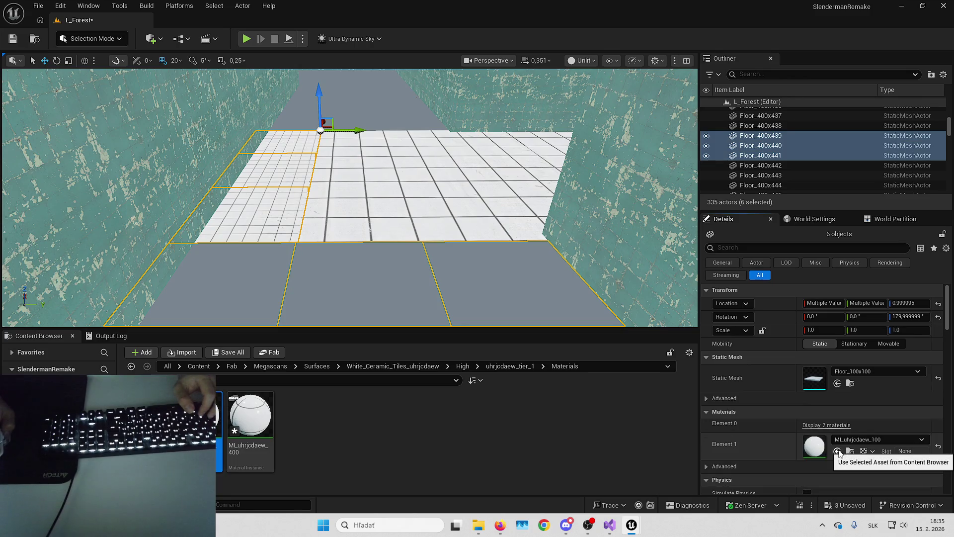
scroll(422, 225, "up", 5)
left_click(421, 225)
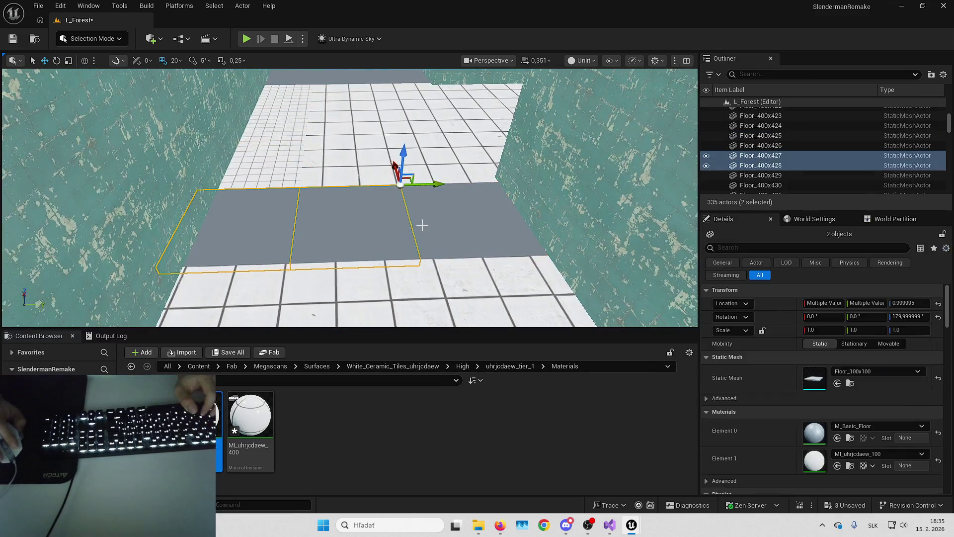
left_click(837, 438)
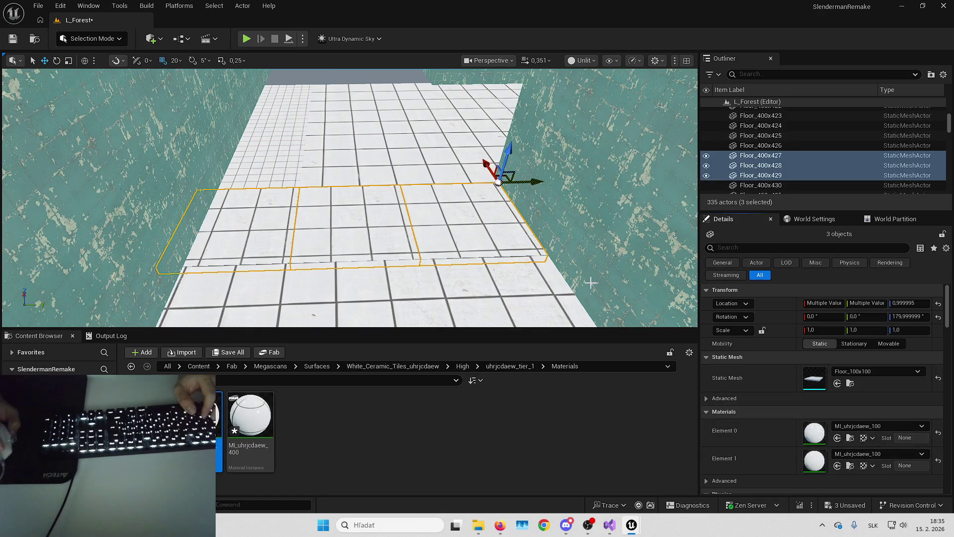
scroll(512, 219, "up", 3)
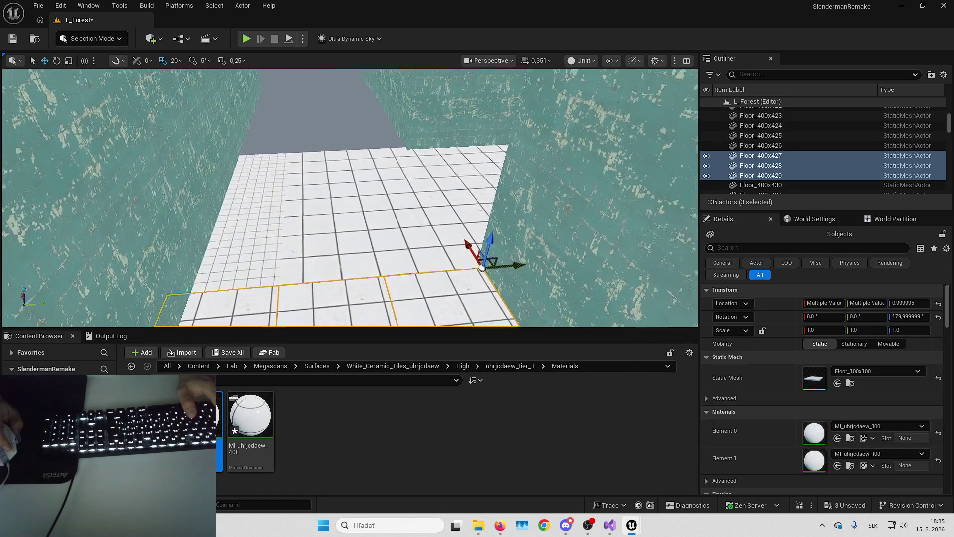
key("Escape")
- Save the level over the existing L_Forest map
key("ctrl+alt+s")
key("Return")
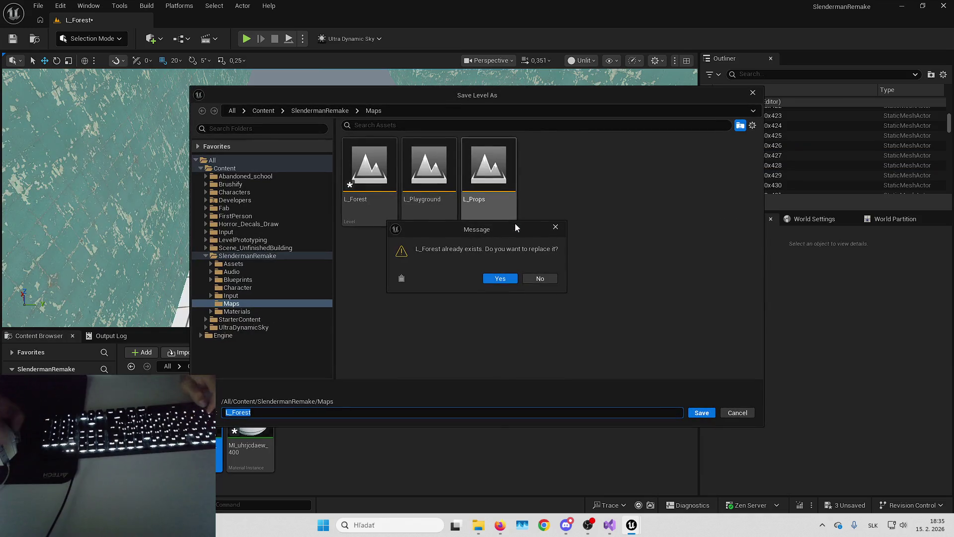
key("Return")
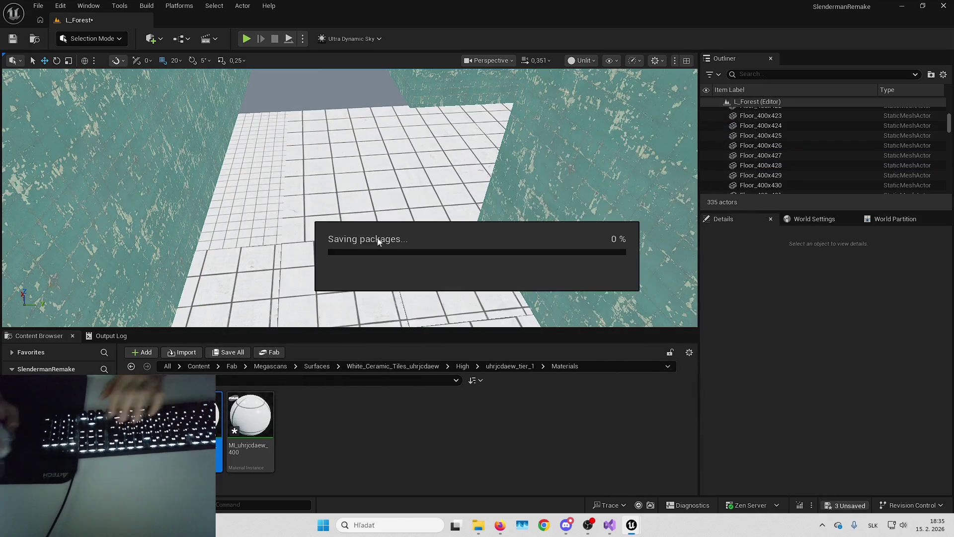
- Apply MI_uhrjcdaew_100 to floor tiles Floor_400x439–441
left_click(242, 207)
left_click(252, 169, "ctrl")
left_click(253, 135, "ctrl")
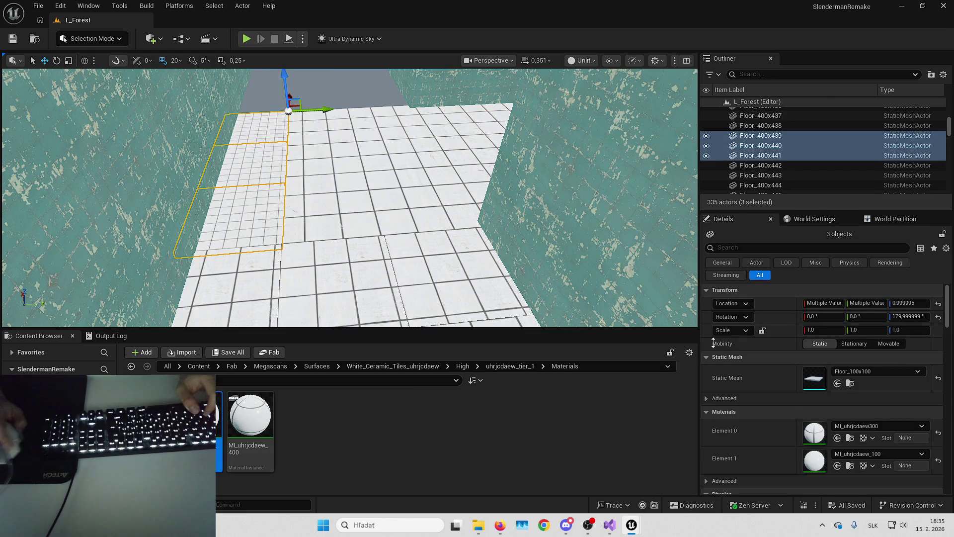
left_click(837, 465)
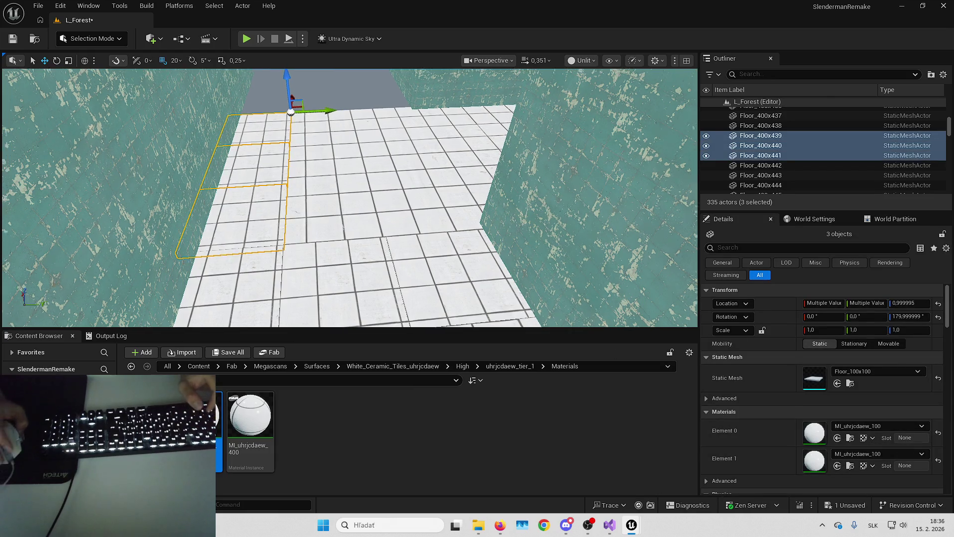
key("Escape")
- Select and frame the two grey floor panels in the gap between walls
left_click_drag(348, 198, 268, 201)
mouse_move(392, 222)
left_mouse_down()
mouse_move(388, 196)
mouse_move(392, 222)
left_mouse_up()
left_click(393, 222)
key("f")
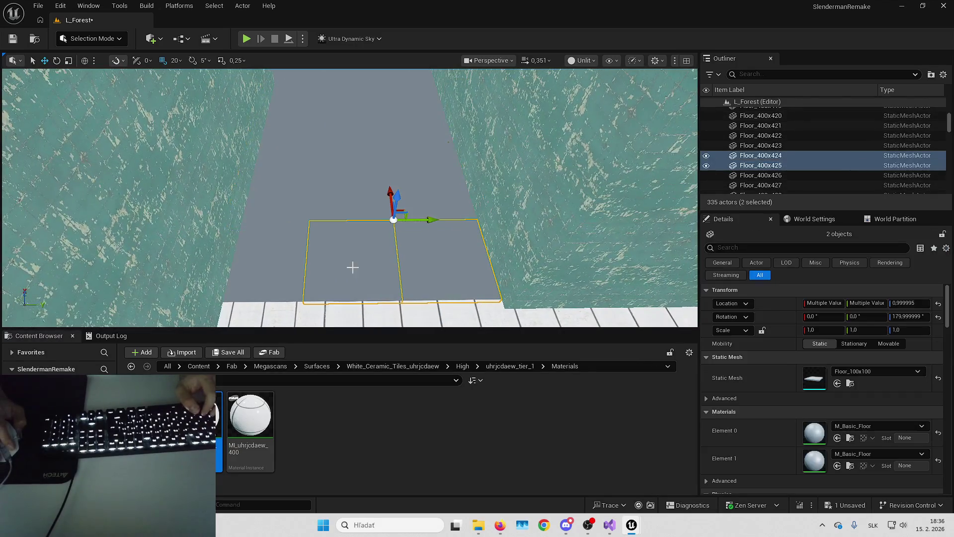
- Give both material slots of the gap panels the tile material
left_click(837, 438)
left_click(837, 465)
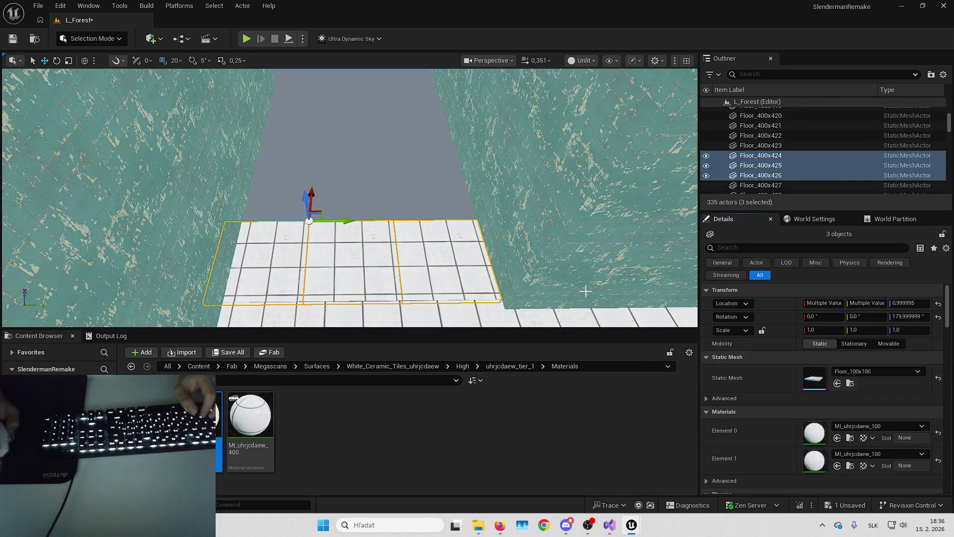
scroll(446, 247, "up", 3)
- Tile the walled corridor floor panels, switching them to the smaller MI_uhrjcdaew300 tiles
left_click(446, 247)
left_click(497, 223, "ctrl")
mouse_move(497, 224)
left_mouse_down()
mouse_move(422, 189)
mouse_move(389, 153)
left_mouse_up()
left_click(389, 153, "ctrl")
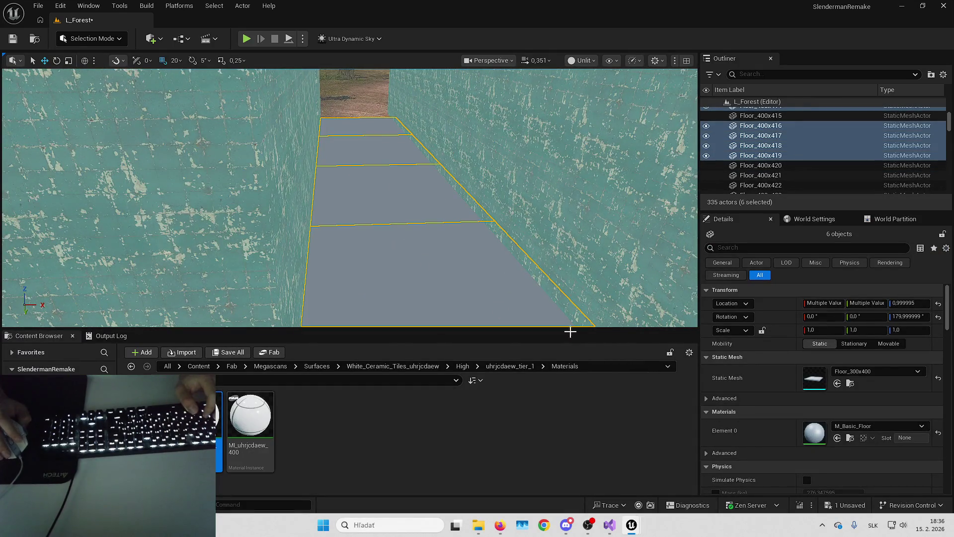
left_click(837, 437)
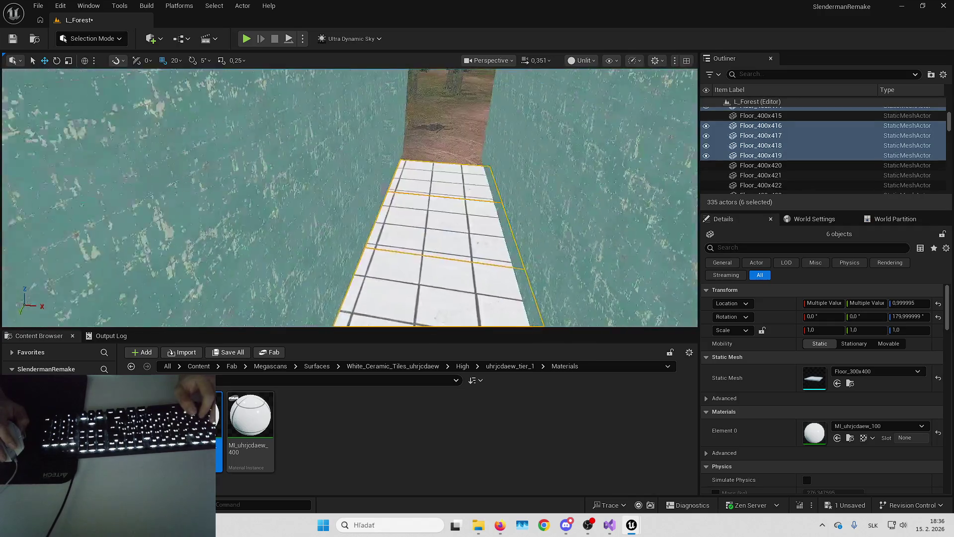
scroll(350, 198, "up", 3)
left_click_drag(350, 197, 278, 198)
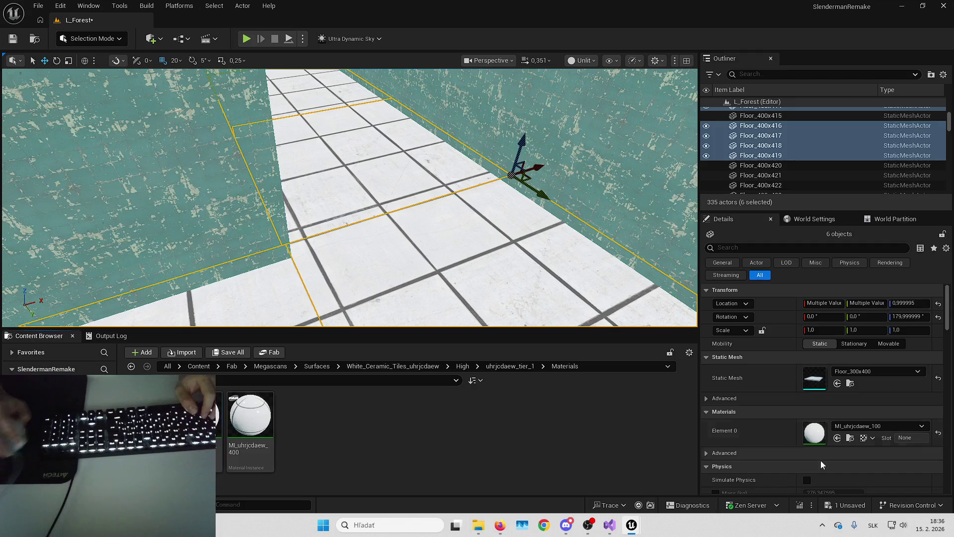
left_click(838, 439)
- Give Floor_400x420 and Floor_400x421 MI_uhrjcdaew_400 tiles, then select Floor_400x422 and 423
mouse_move(538, 255)
left_mouse_down()
mouse_move(576, 239)
mouse_move(538, 256)
left_mouse_up()
left_click(538, 256)
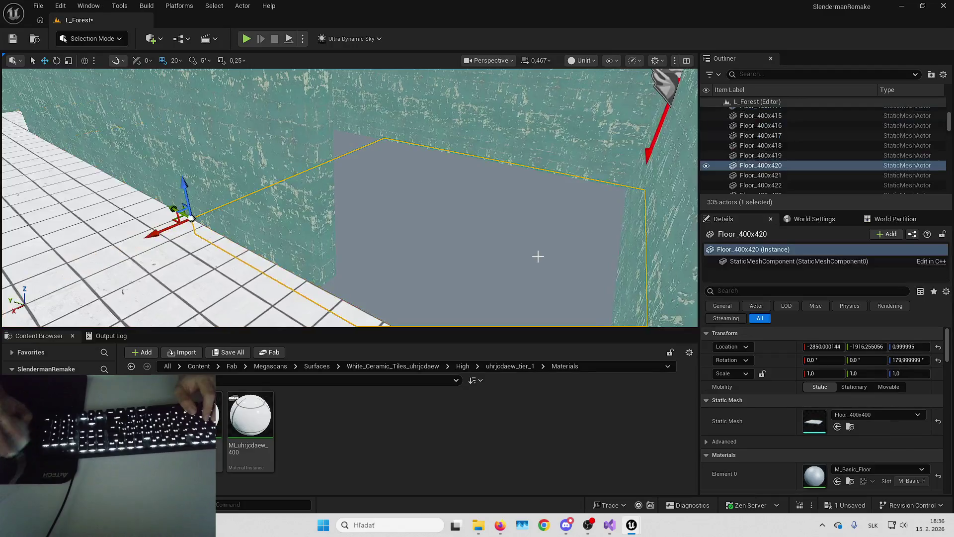
left_click(458, 224, "ctrl")
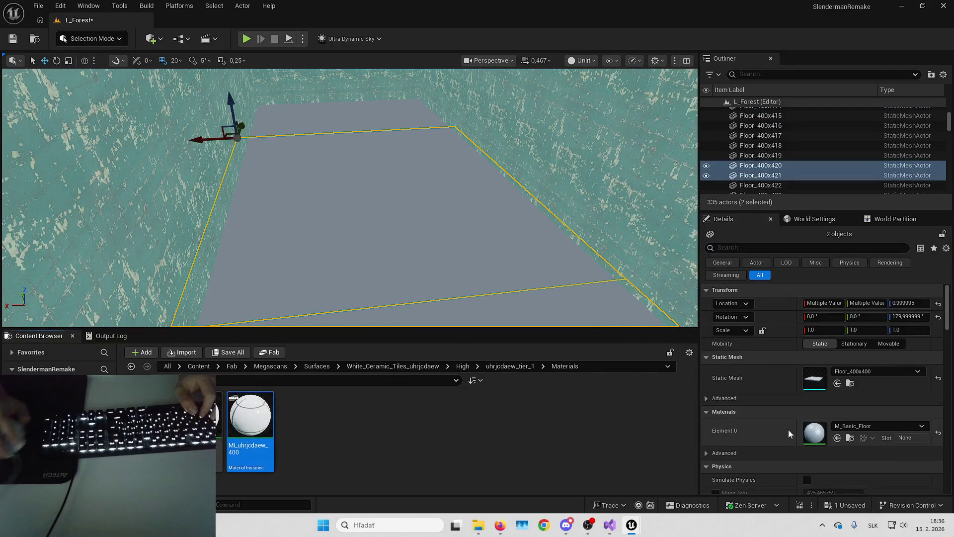
left_click(838, 438)
left_click(334, 234)
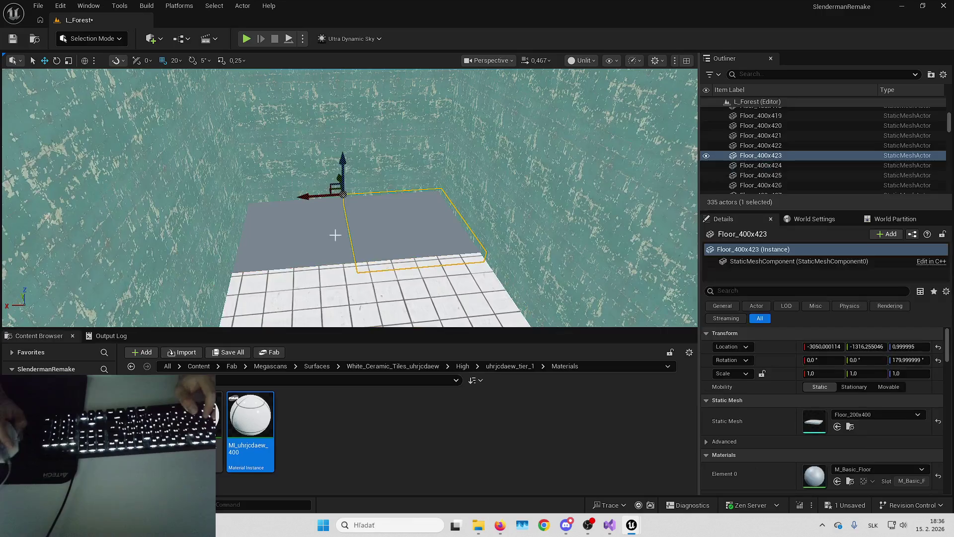
left_click(322, 269, "ctrl")
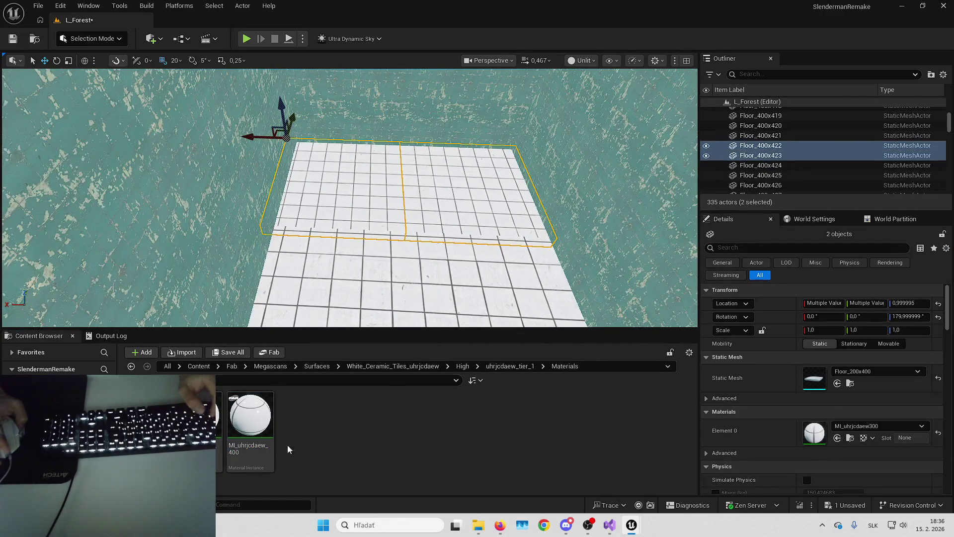
- Duplicate the tile material instance and name the copy MI_uhrjcdaew_200
key("ctrl+d")
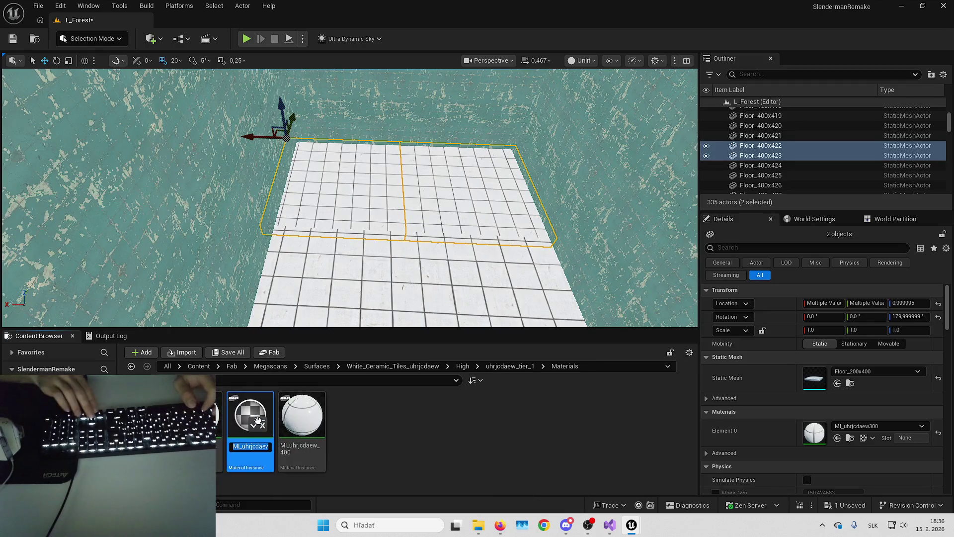
key("BackSpace")
type("200")
key("Return")
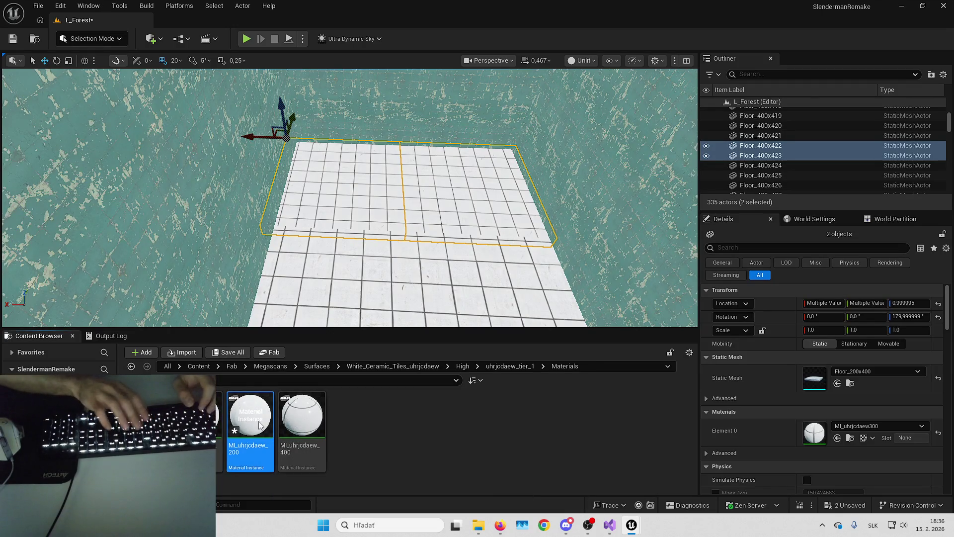
- Apply MI_uhrjcdaew_200 to Element 0 of the two selected far-wall floor panels
mouse_move(259, 421)
left_mouse_down()
mouse_move(840, 448)
mouse_move(844, 431)
left_mouse_up()
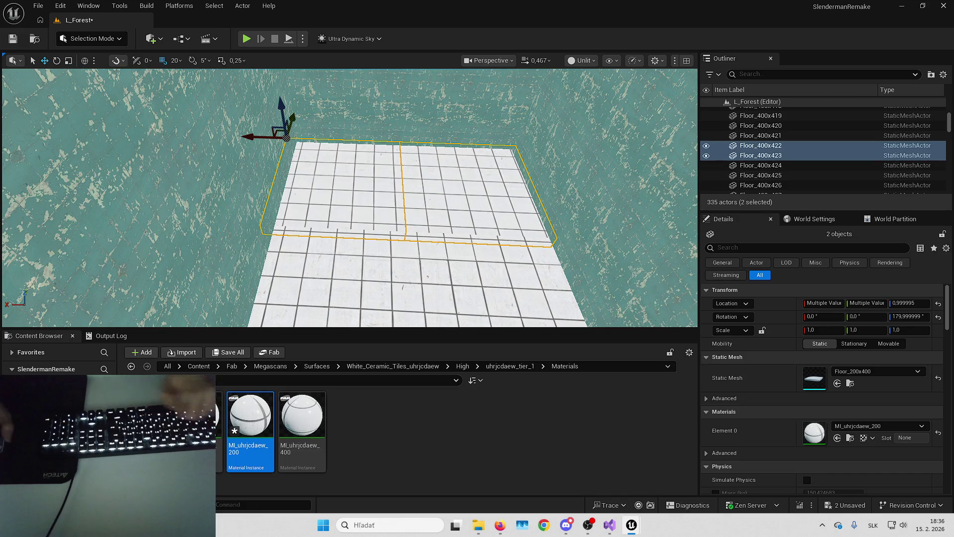
left_click_drag(506, 165, 506, 99)
key("Escape")
mouse_move(475, 183)
left_mouse_down()
mouse_move(408, 184)
mouse_move(475, 183)
left_mouse_up()
- Play the level full screen, walk to the back wall and around the room, then stop
key("alt+p")
key("F11")
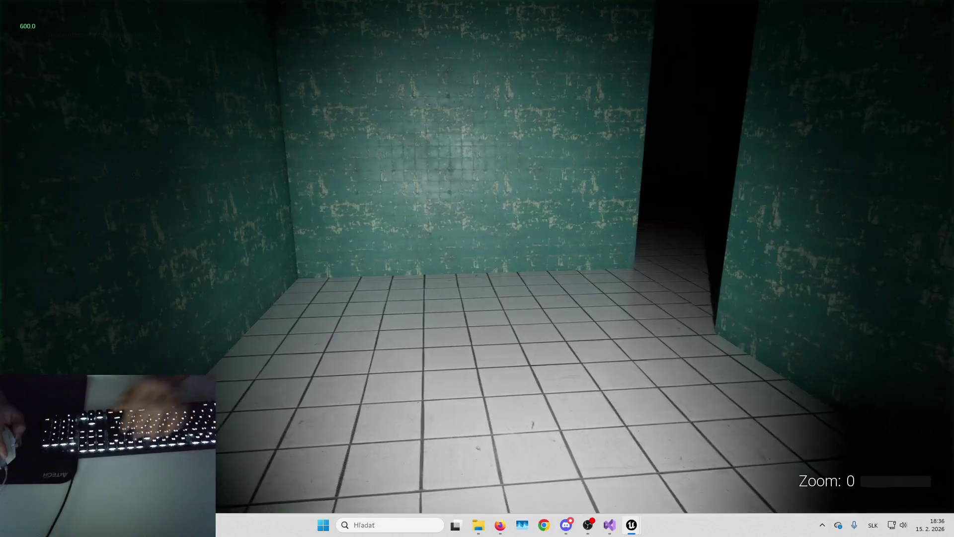
key("w")
key("w")
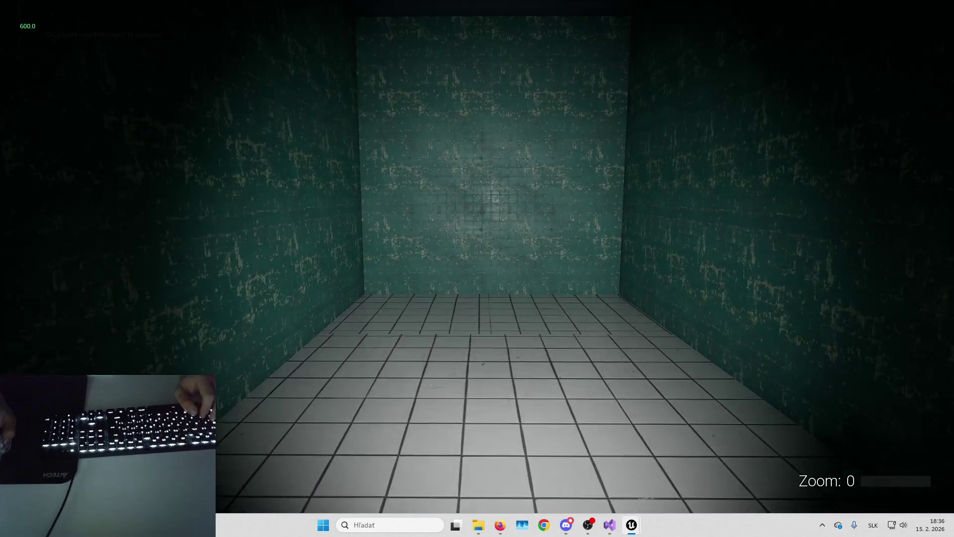
key("w")
key("s")
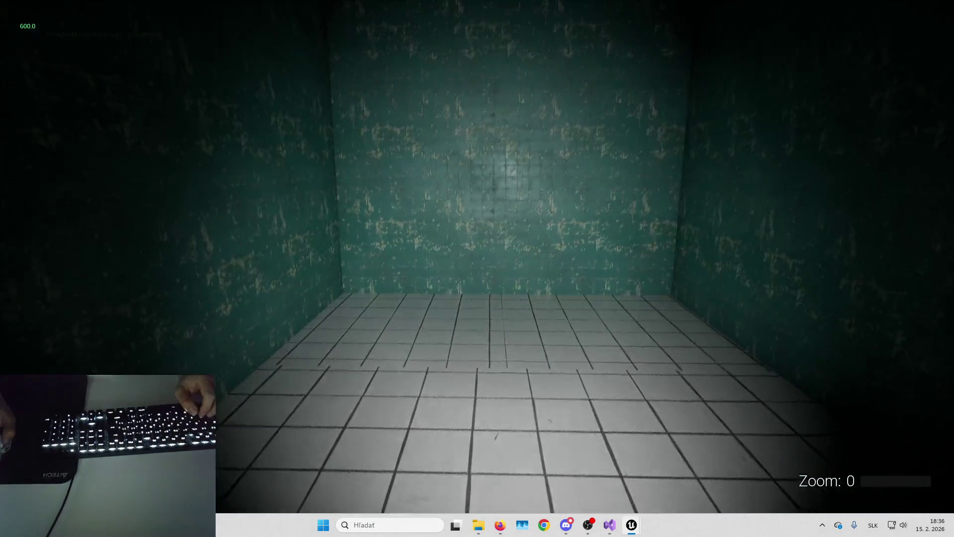
key("a")
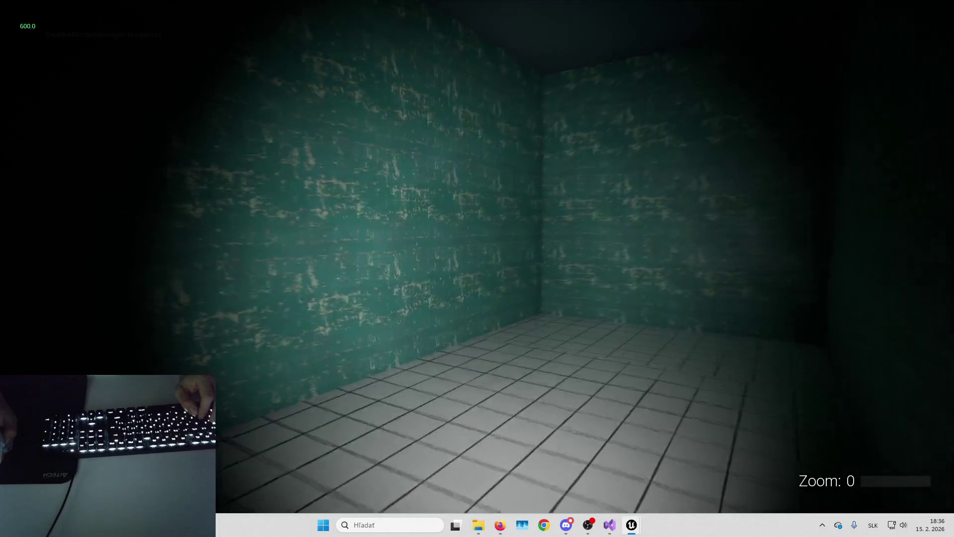
key("Escape")
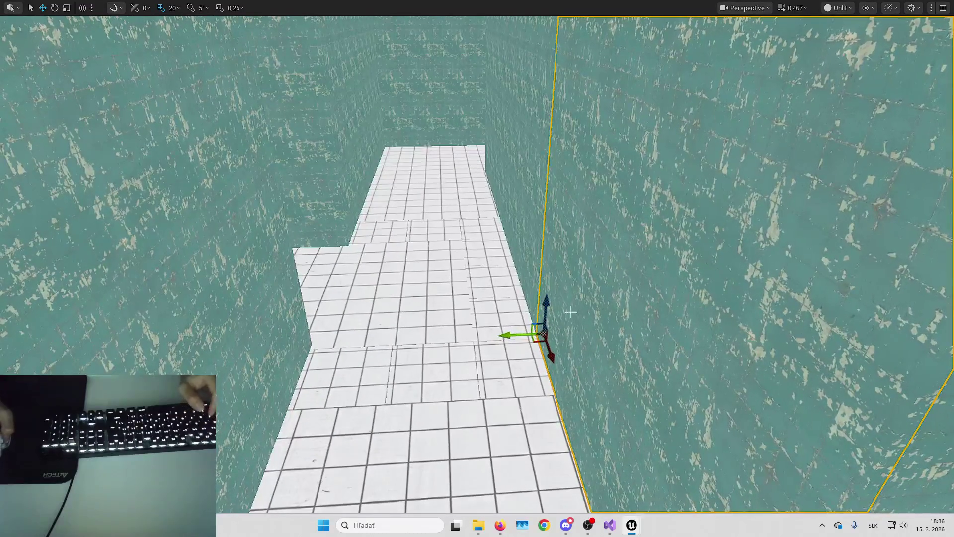
key("s")
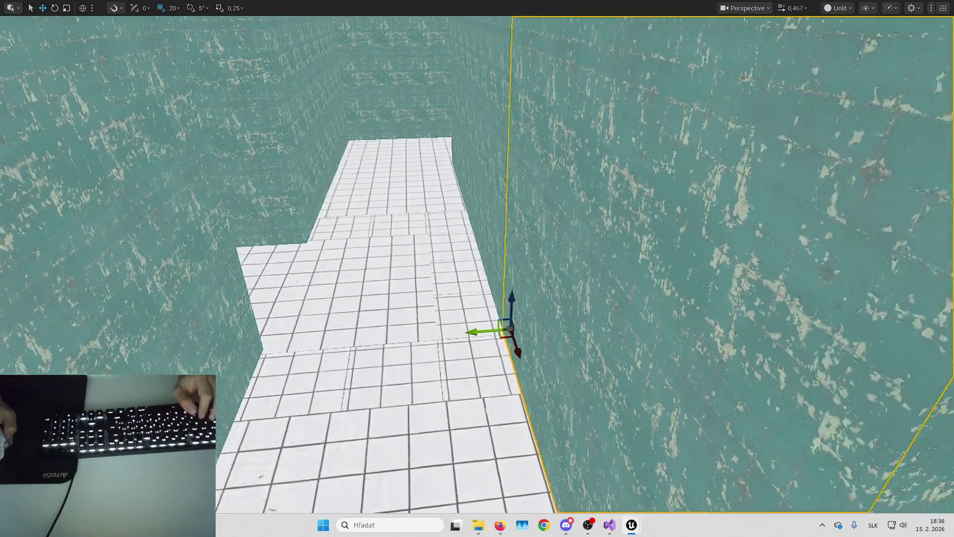
key("s")
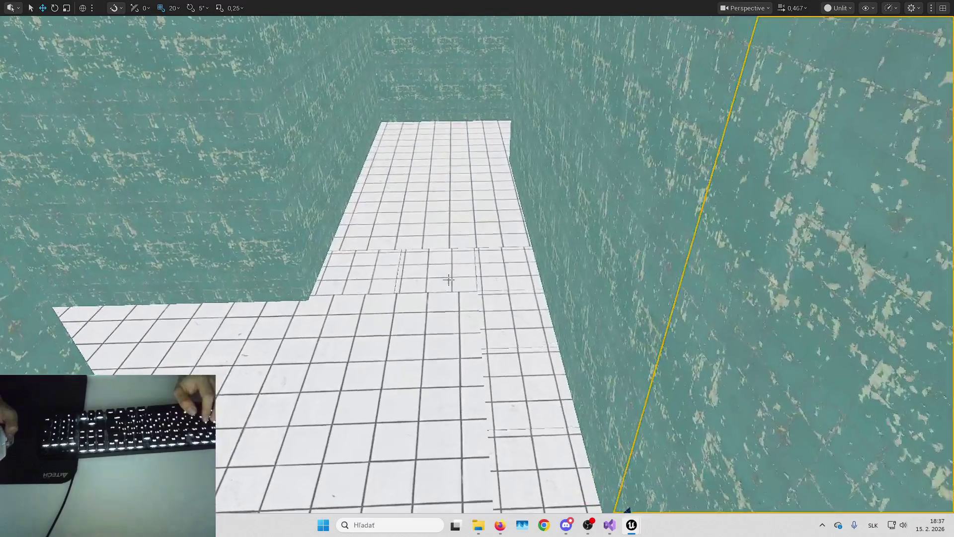
key("s")
key("w")
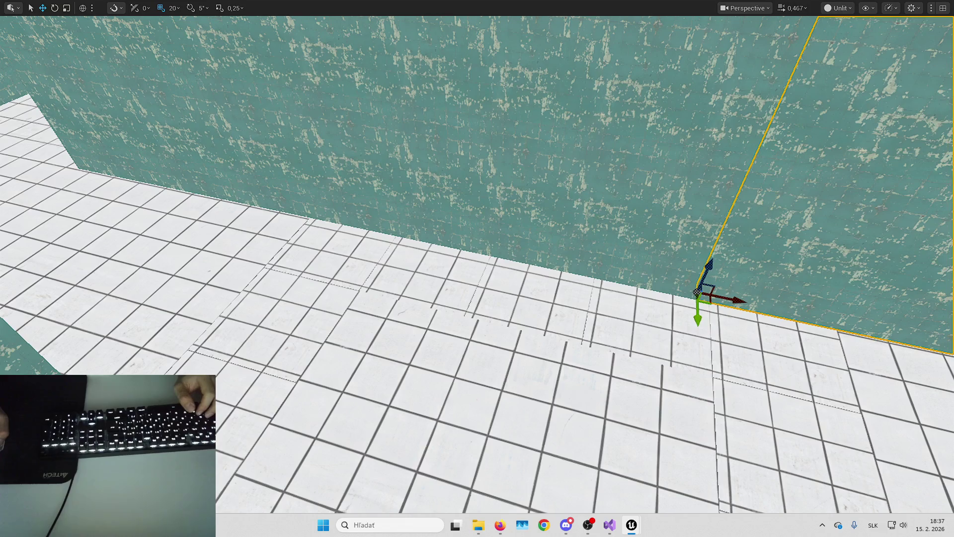
left_click(498, 530)
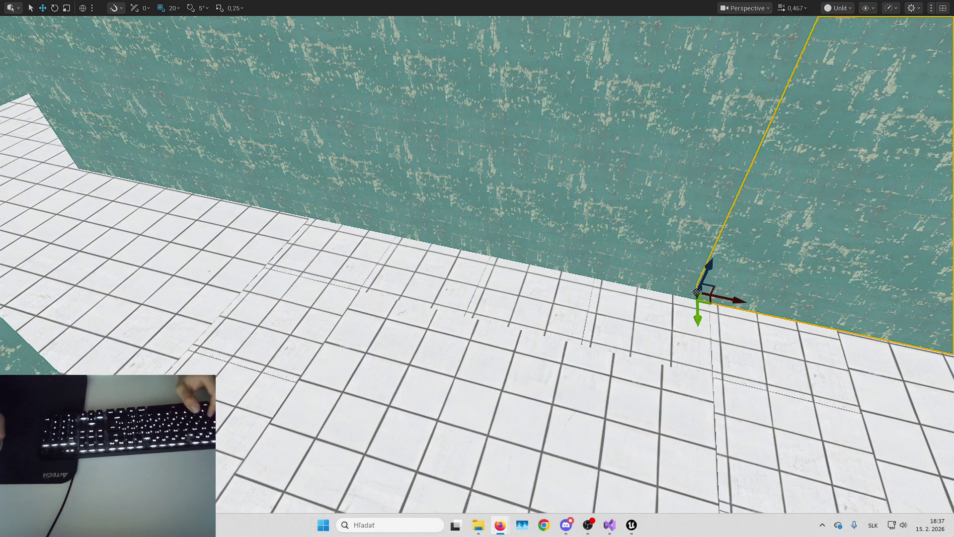
key("alt+Tab")
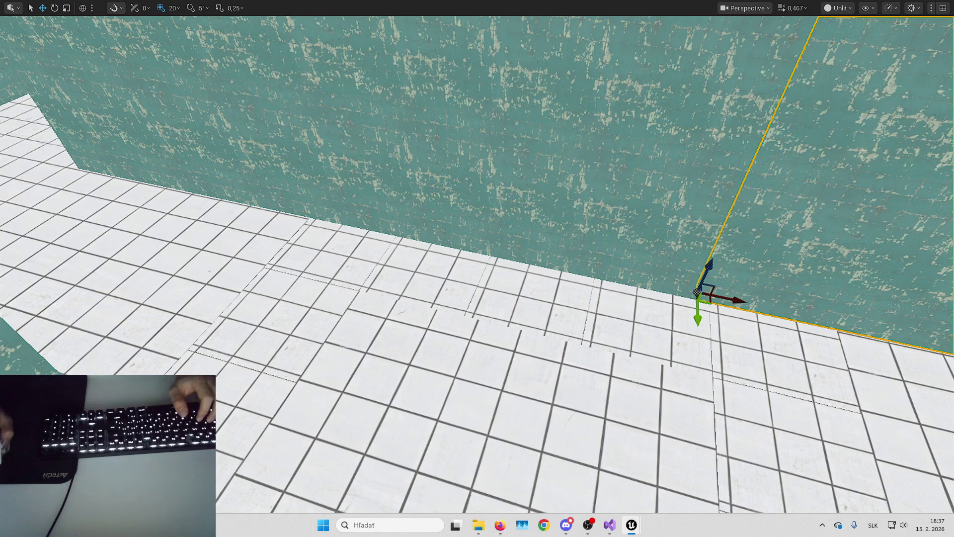
key("alt+Tab")
left_click(260, 28)
- Search Fab for 'gravel' and add Construction Rubble to the project at High quality
type("gravel")
key("Return")
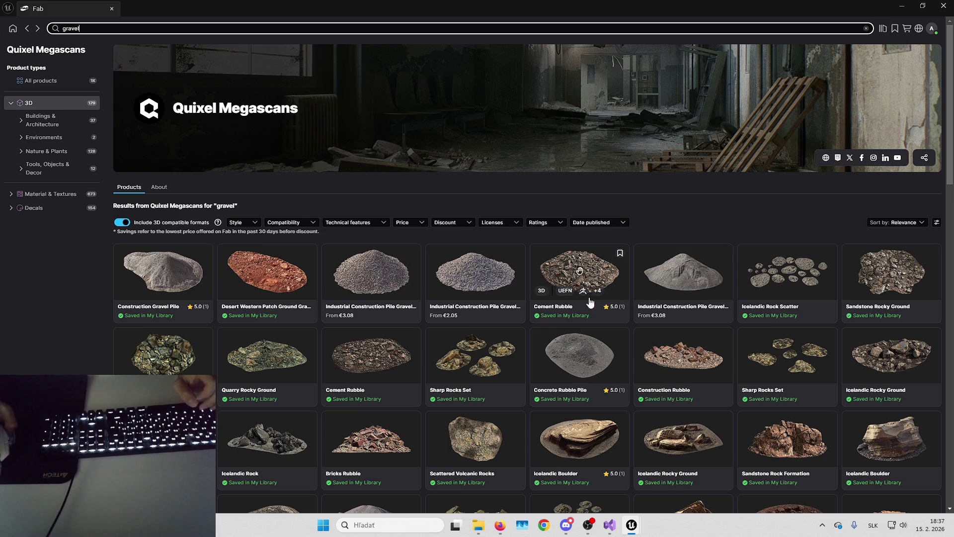
scroll(474, 281, "down", 2)
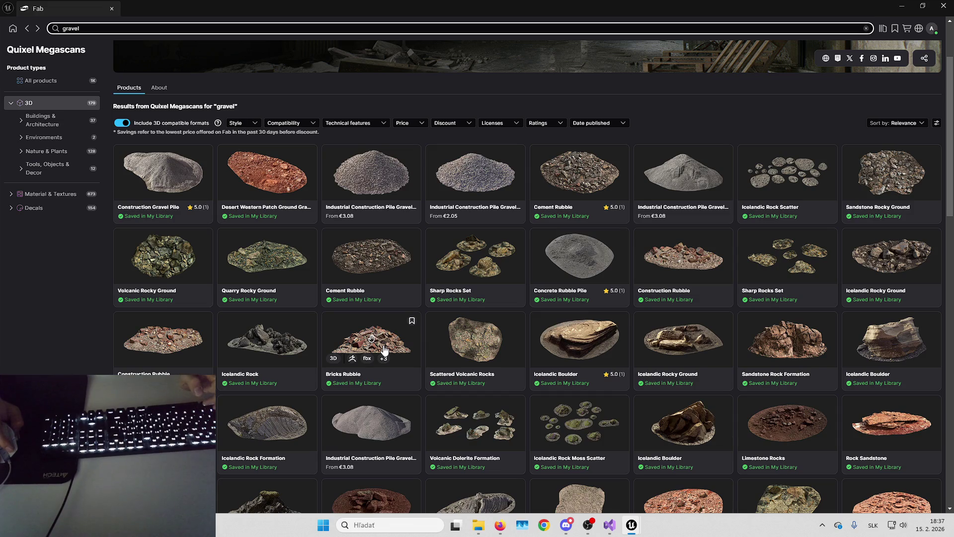
left_click(188, 339)
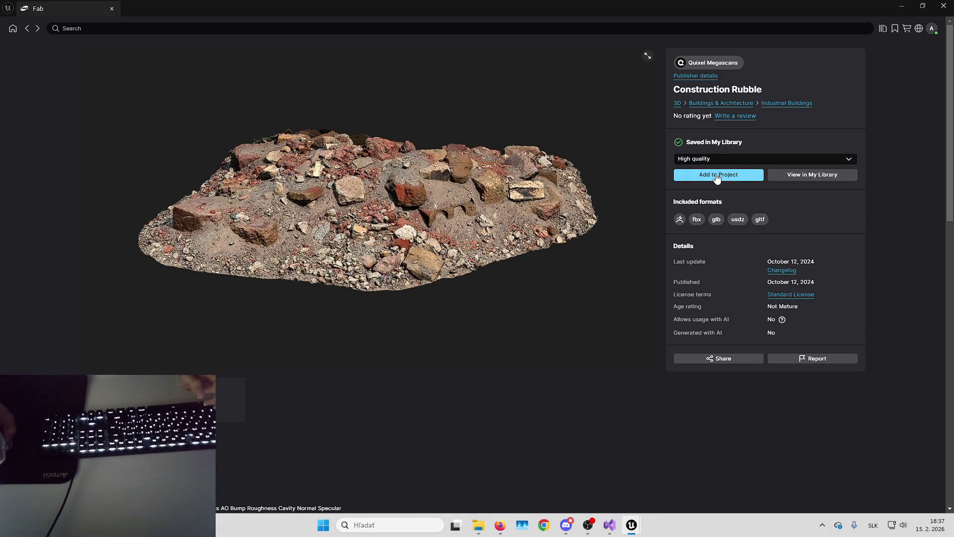
left_click(719, 160)
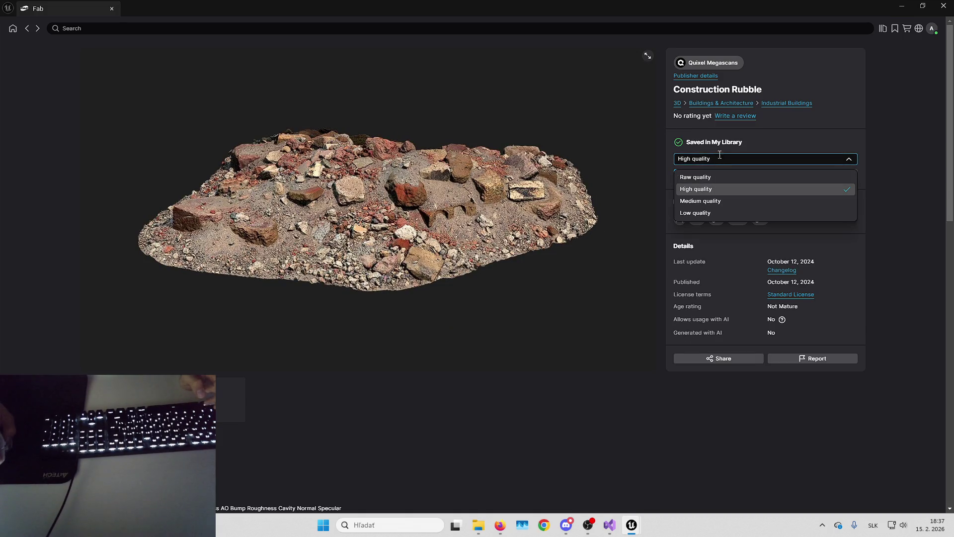
left_click(695, 189)
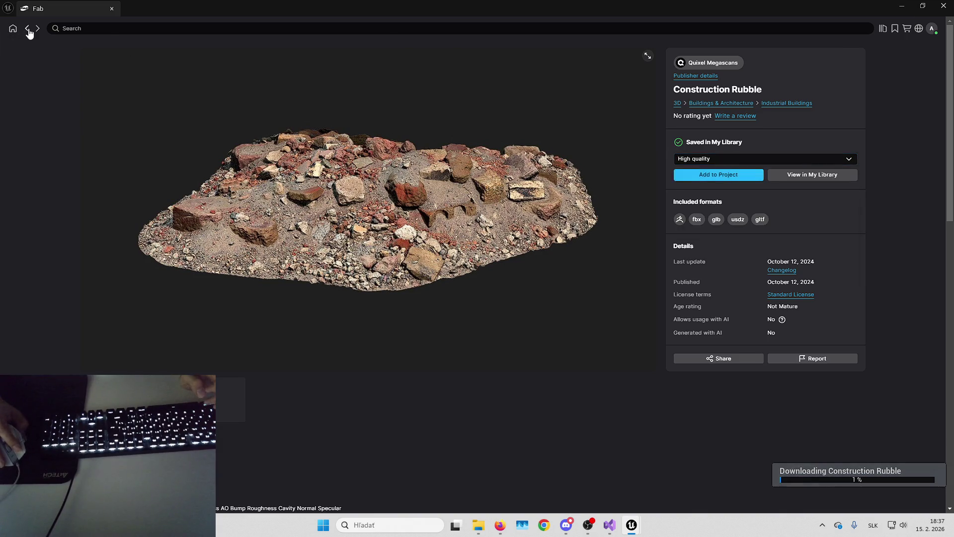
- Add Construction Gravel Pile from the gravel results to the project as well
left_click(27, 29)
left_click(277, 238)
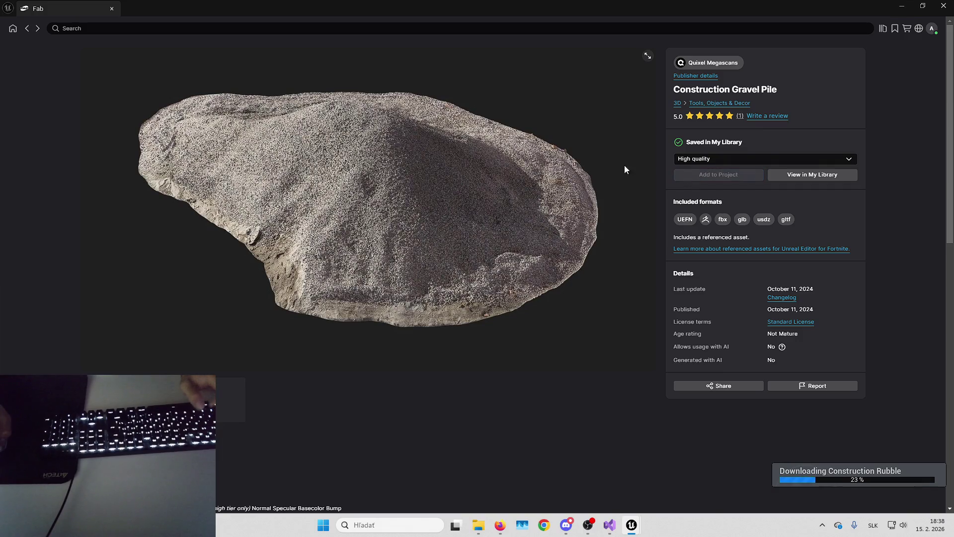
left_click(27, 28)
scroll(381, 192, "down", 1)
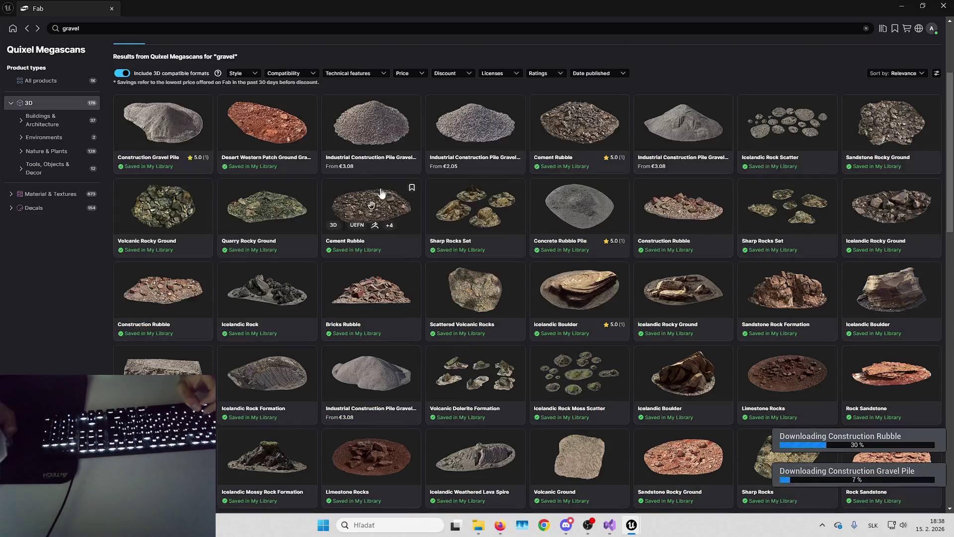
key("super+Down")
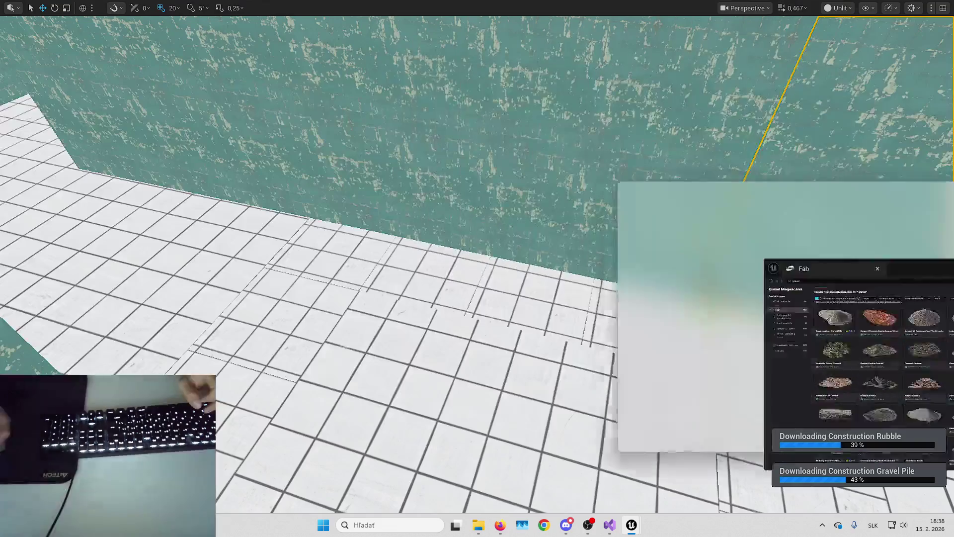
- Place the gravel pile mesh in the corridor and set its locked scale to 0.3
scroll(595, 319, "up", 3)
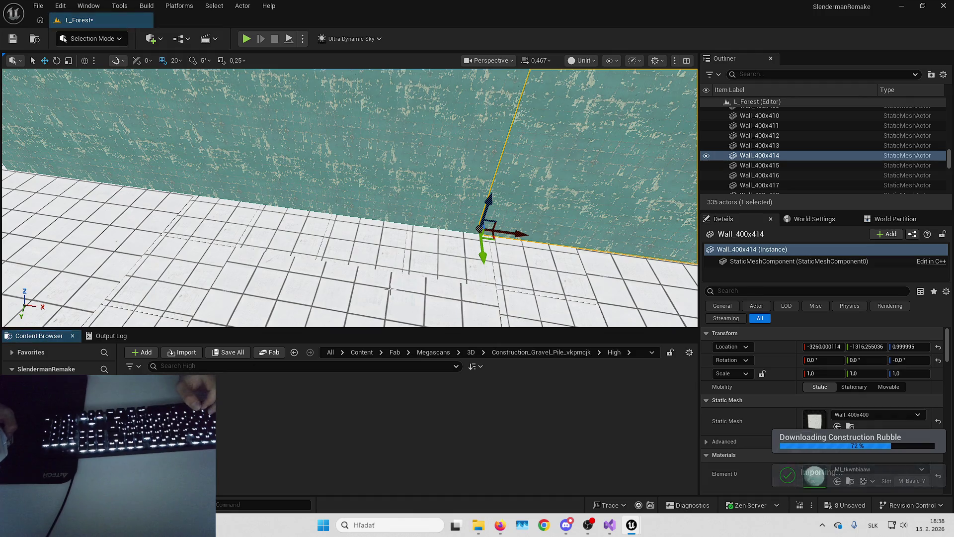
scroll(348, 198, "down", 5)
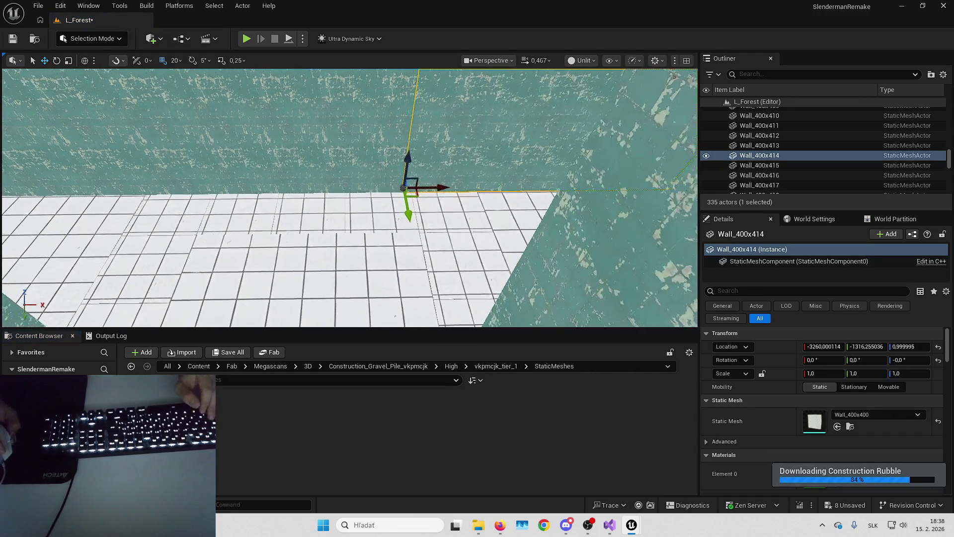
left_click_drag(303, 412, 447, 242)
left_click(762, 373)
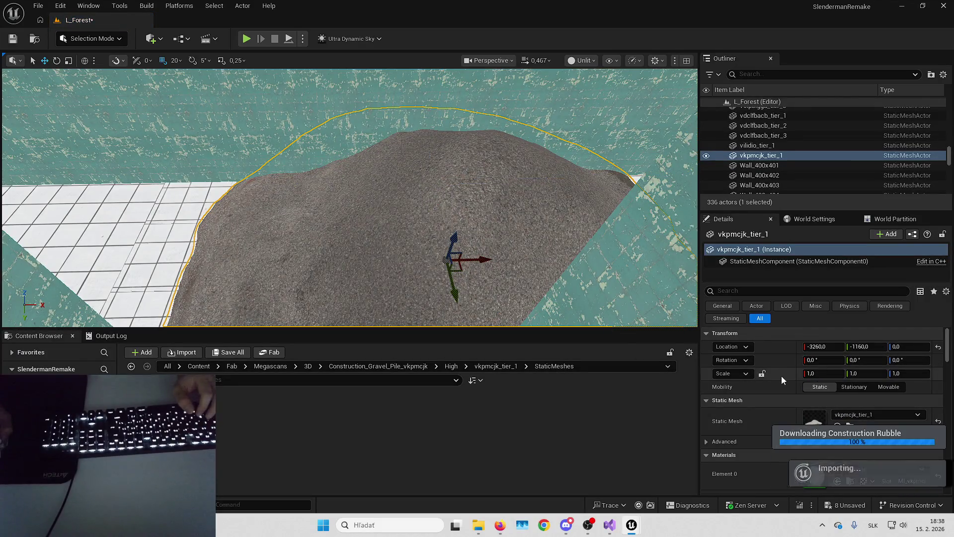
left_click(832, 375)
type("0,3")
key("Return")
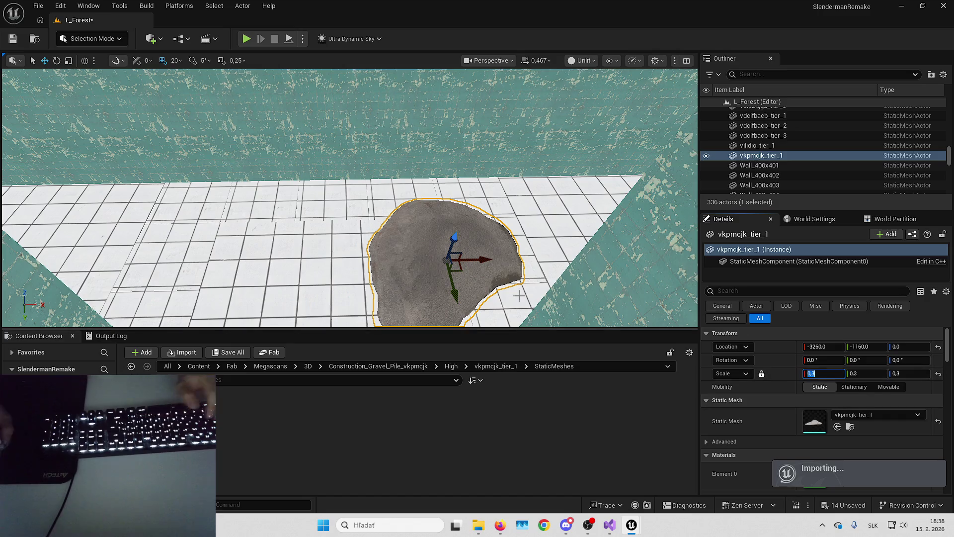
- Rotate the gravel pile rock around its vertical axis on the corridor floor
mouse_move(460, 268)
left_mouse_down()
mouse_move(347, 249)
mouse_move(427, 238)
mouse_move(497, 204)
mouse_move(541, 208)
mouse_move(284, 214)
mouse_move(228, 220)
mouse_move(223, 234)
mouse_move(368, 227)
mouse_move(382, 215)
left_mouse_up()
left_click(472, 214)
key("e")
key("w")
mouse_move(354, 243)
left_mouse_down()
mouse_move(428, 196)
mouse_move(343, 211)
mouse_move(447, 206)
mouse_move(497, 185)
left_mouse_up()
key("e")
key("w")
mouse_move(440, 203)
left_mouse_down()
mouse_move(432, 185)
mouse_move(455, 251)
mouse_move(507, 308)
mouse_move(525, 366)
left_mouse_up()
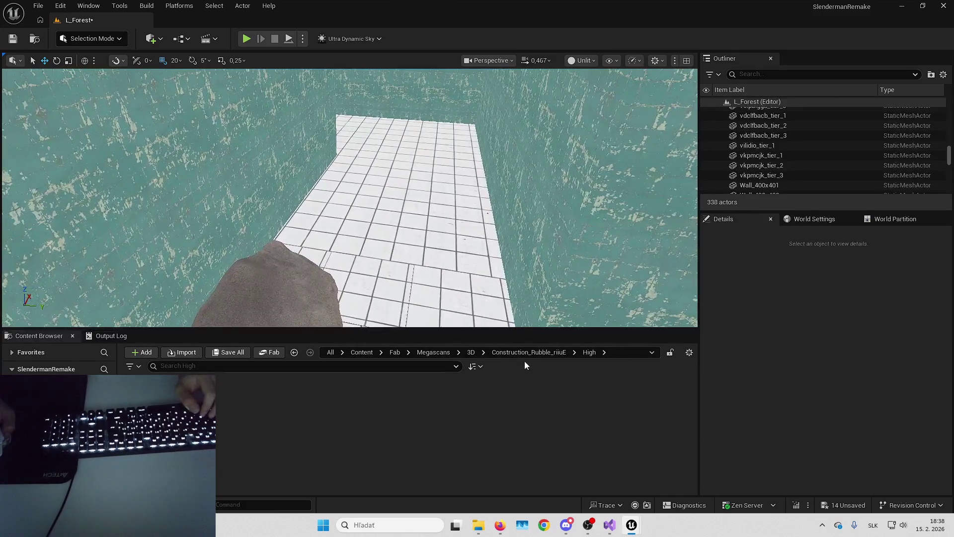
left_click(132, 366)
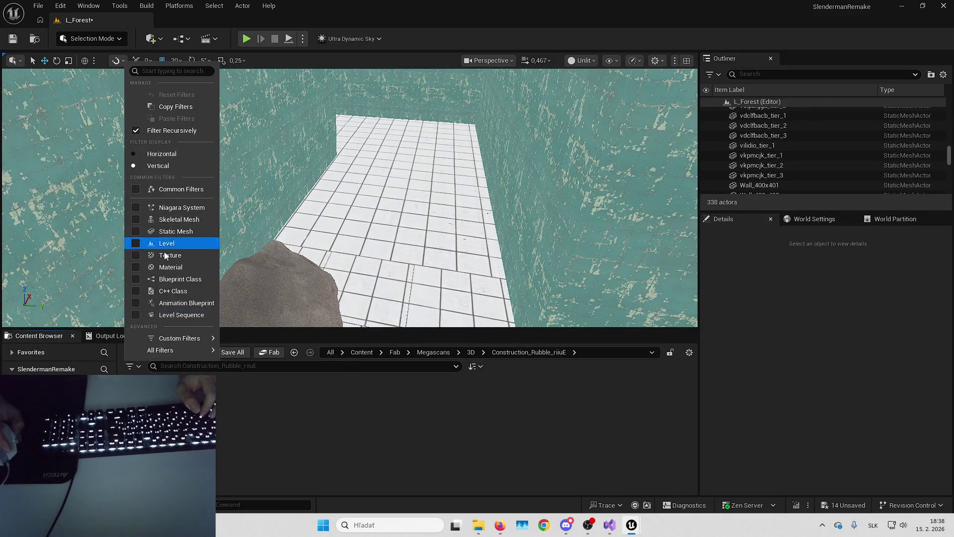
- Filter to Static Mesh, place Construction Rubble on the floor, and scale it to 2.0
left_click(169, 234)
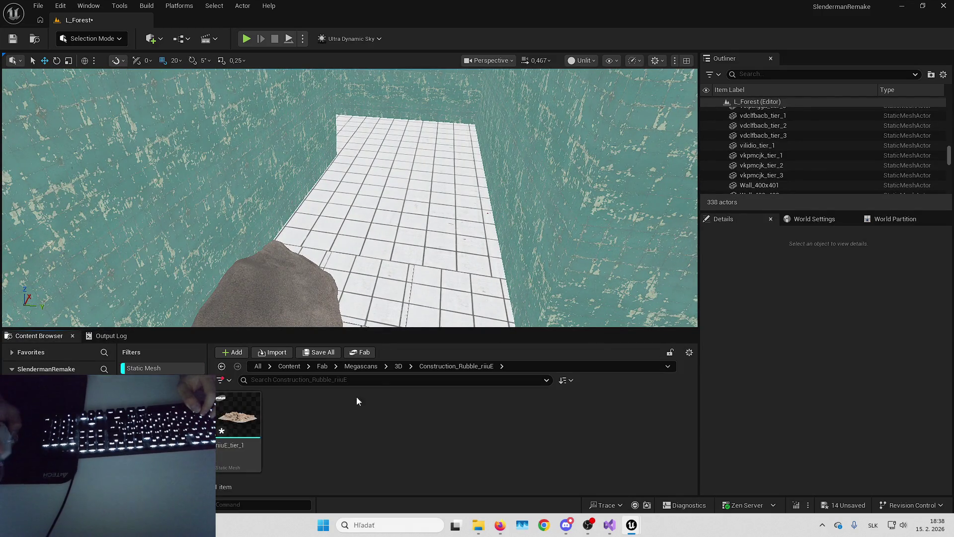
left_click(399, 367)
mouse_move(289, 402)
left_mouse_down()
mouse_move(441, 296)
mouse_move(488, 283)
mouse_move(462, 271)
left_mouse_up()
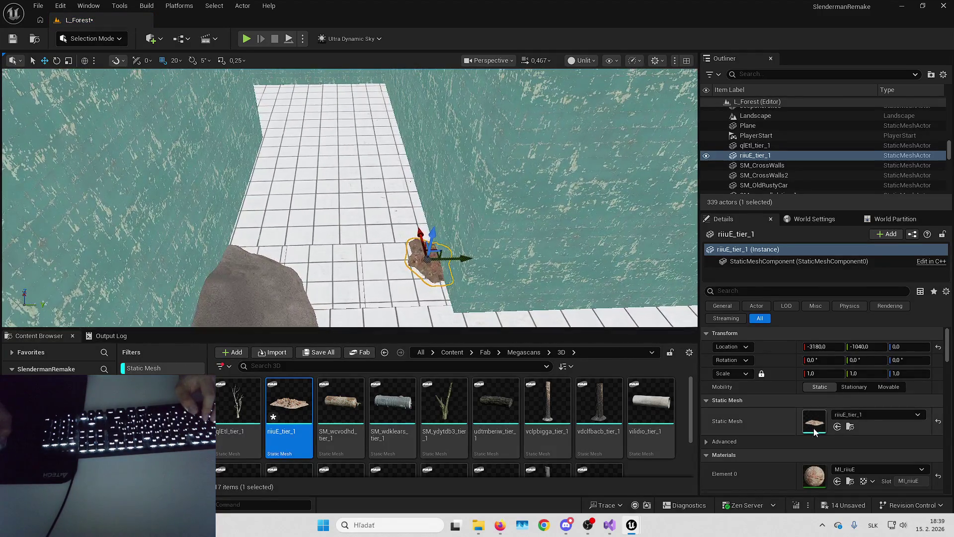
left_click(808, 373)
type("1,5")
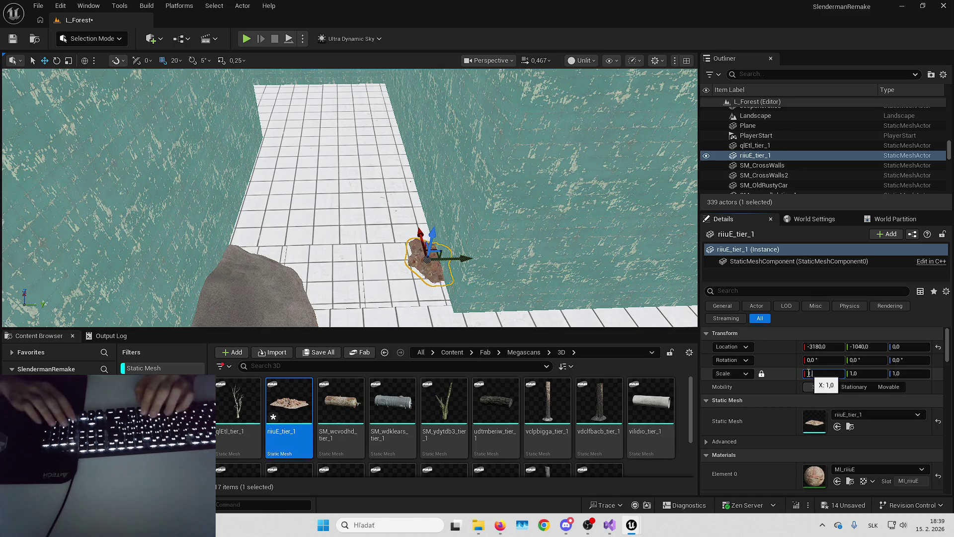
key("Return")
type("2")
key("Return")
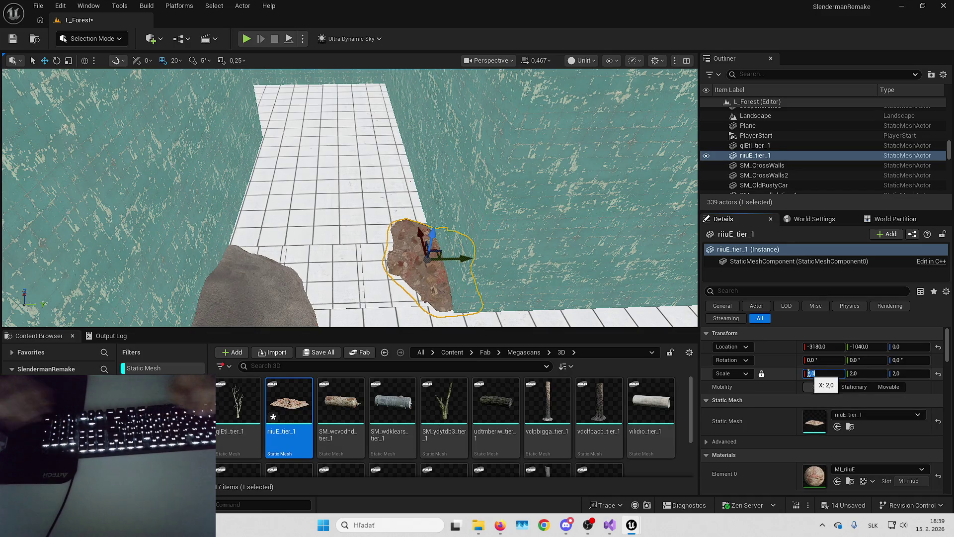
- Place a second Construction Rubble piece beside the gravel pile rock
mouse_move(403, 148)
left_mouse_down()
mouse_move(378, 164)
mouse_move(402, 148)
mouse_move(407, 169)
mouse_move(368, 189)
mouse_move(388, 199)
left_mouse_up()
key("w")
mouse_move(447, 259)
left_mouse_down()
mouse_move(432, 266)
mouse_move(488, 256)
mouse_move(378, 288)
left_mouse_up()
left_click(505, 254)
mouse_move(288, 403)
left_mouse_down()
mouse_move(419, 240)
mouse_move(393, 224)
mouse_move(447, 223)
mouse_move(606, 325)
mouse_move(422, 199)
mouse_move(417, 228)
left_mouse_up()
left_click(408, 219)
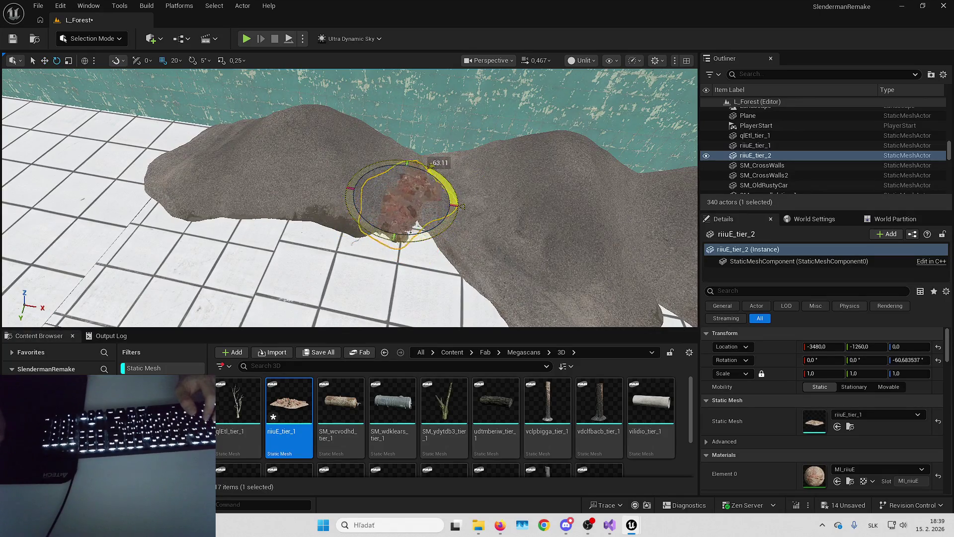
- Rotate the second rubble piece and fine-position it and the gravel rock with grid snap 1
left_click_drag(436, 200, 249, 124)
left_click(174, 60)
left_click(198, 95)
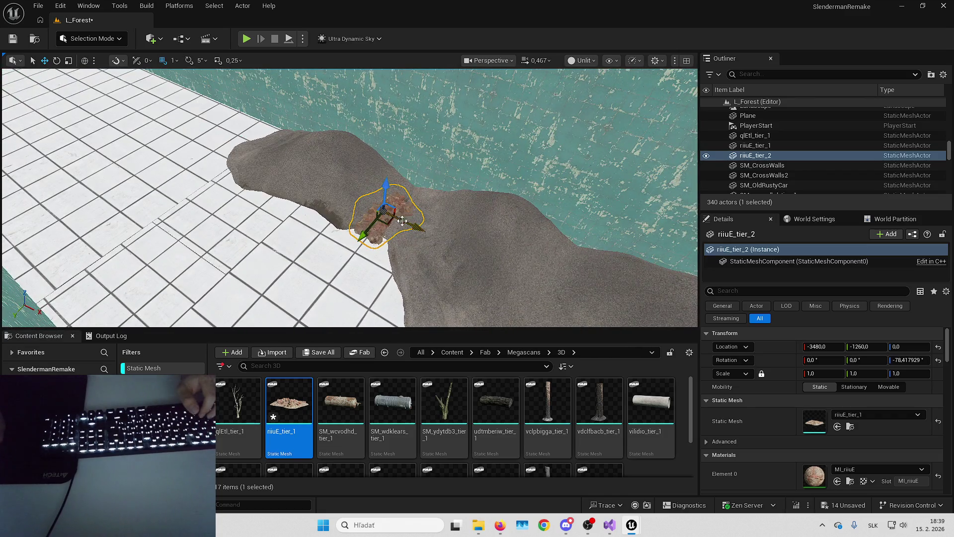
left_click_drag(399, 225, 464, 219)
left_click(453, 215)
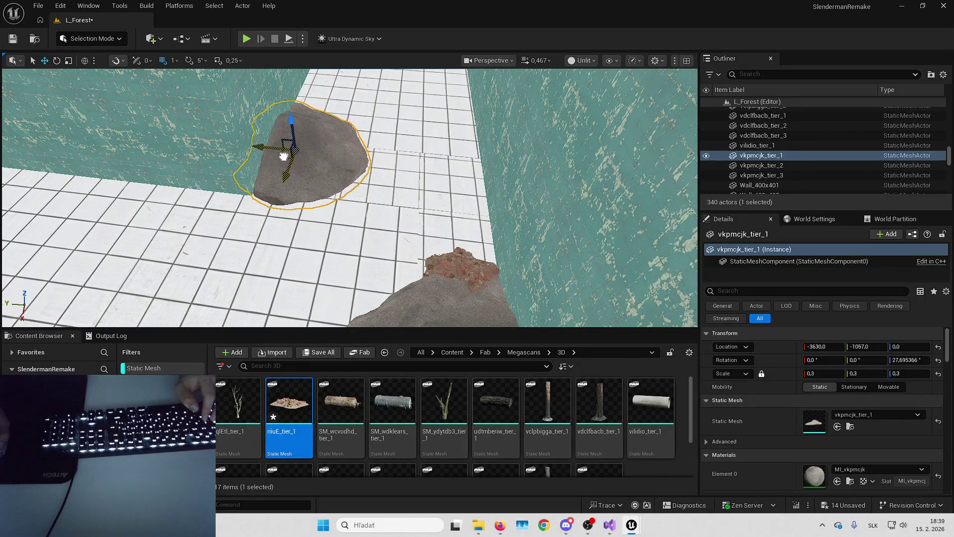
left_click_drag(280, 155, 279, 157)
left_click_drag(279, 157, 279, 157)
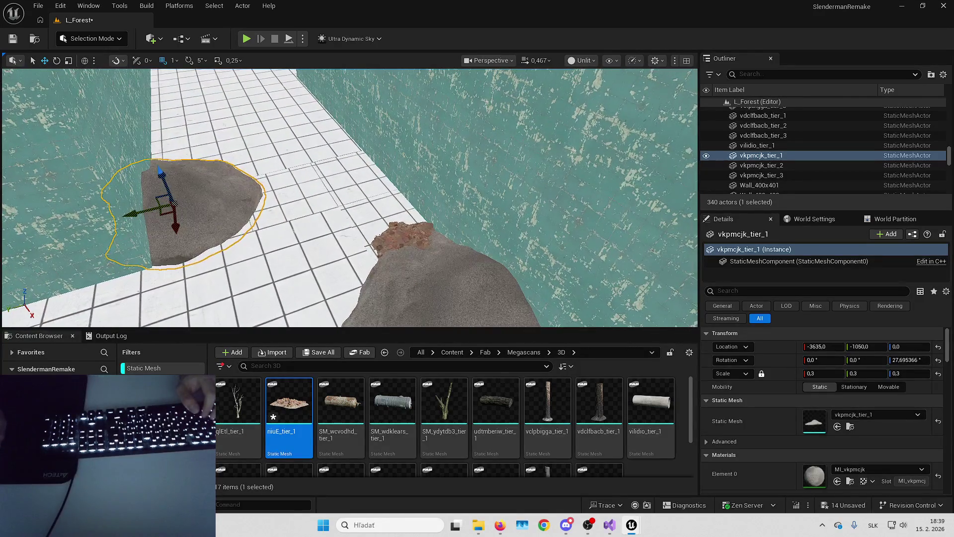
- Scale the second rubble piece up to 3.0
left_click(407, 303)
type("3")
key("Return")
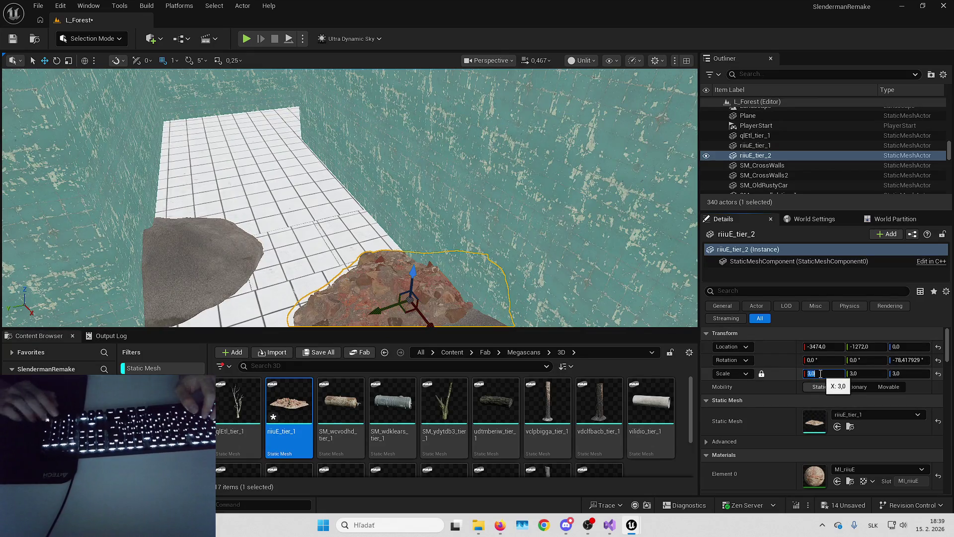
left_click_drag(438, 284, 439, 284)
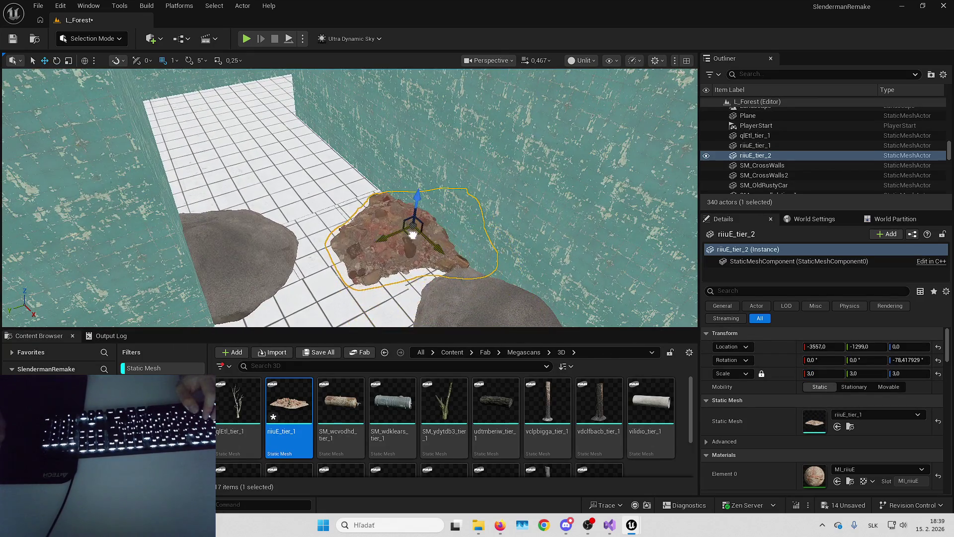
key("Escape")
left_click_drag(433, 247, 432, 246)
- Place another riiuE_tier_1 rock at 2.5 scale next to the other patch
left_click_drag(289, 400, 426, 213)
left_click(816, 372)
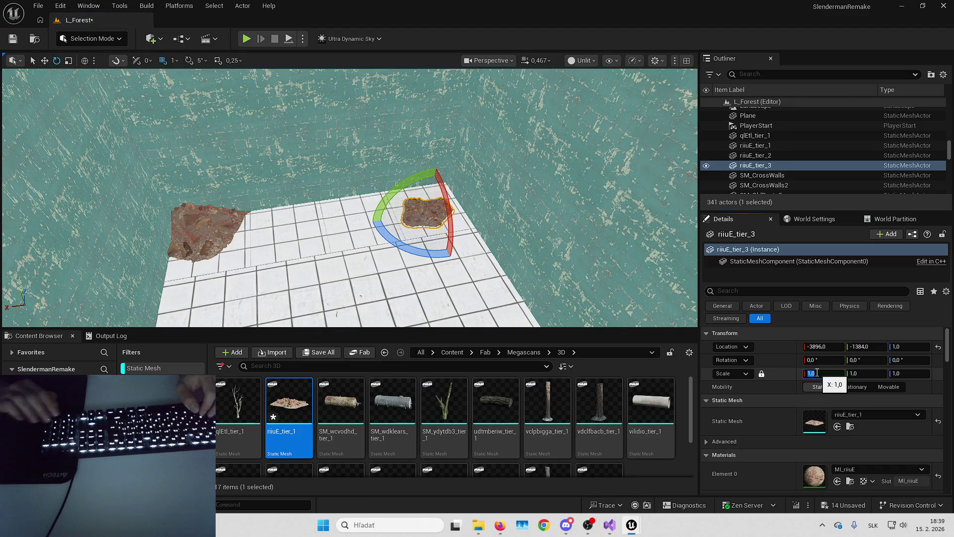
type("2,5")
key("Return")
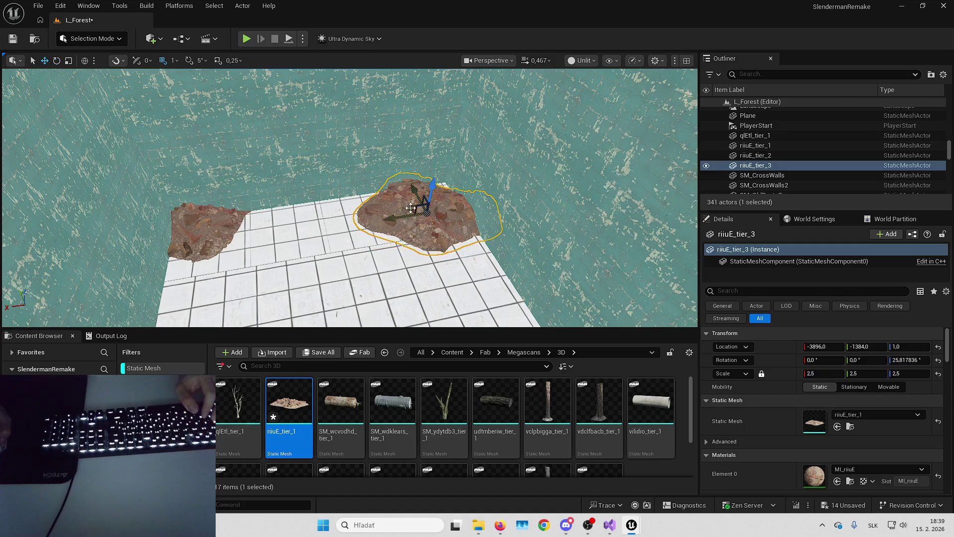
left_click_drag(411, 208, 298, 219)
- Rotate riiuE_tier_3 about -174° around its vertical axis
key("Escape")
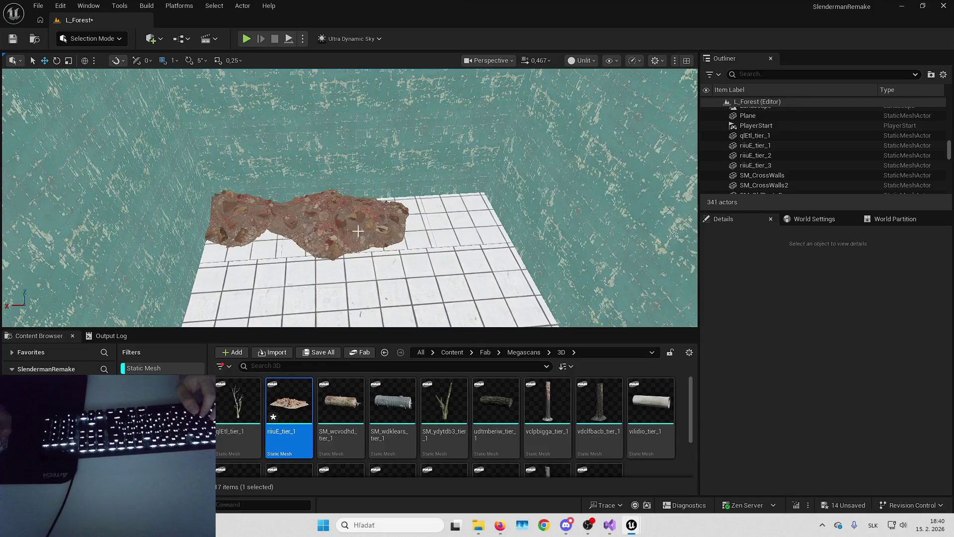
left_click(334, 240)
mouse_move(311, 253)
left_mouse_down()
mouse_move(298, 256)
mouse_move(338, 258)
mouse_move(368, 244)
mouse_move(392, 212)
mouse_move(304, 253)
left_mouse_up()
key("w")
scroll(348, 224, "up", 3)
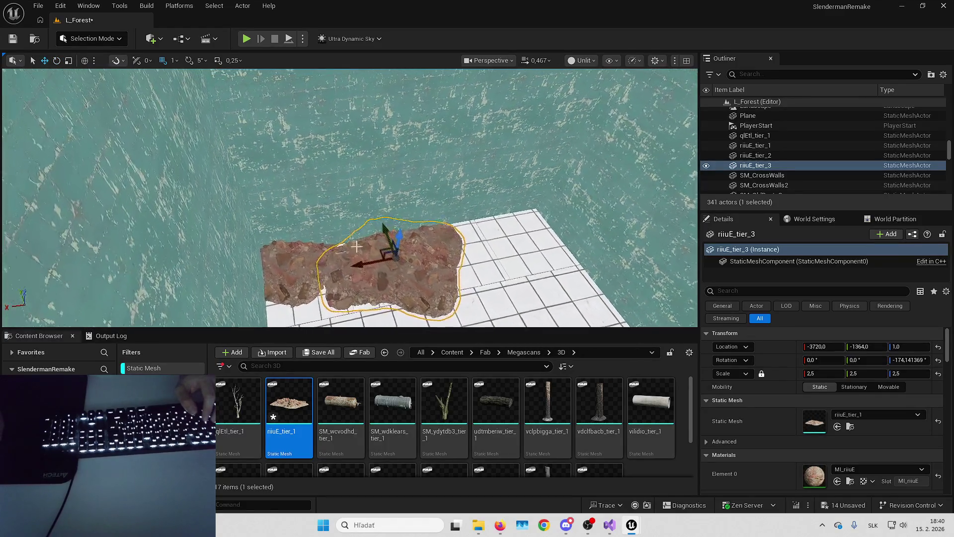
key("Escape")
left_click_drag(426, 270, 607, 295)
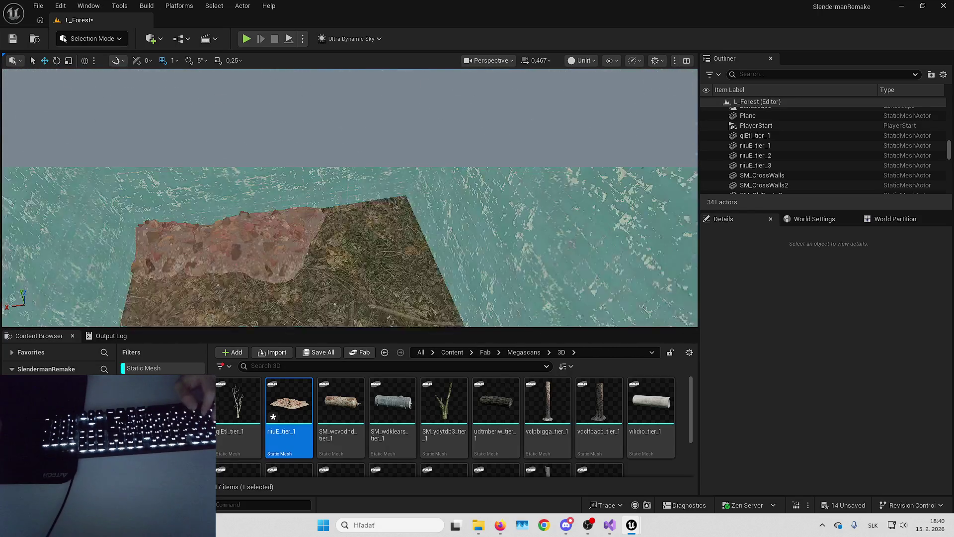
left_click(359, 352)
- Search Fab for 'chair' and add the Wooden Chair to the project
left_click(175, 29)
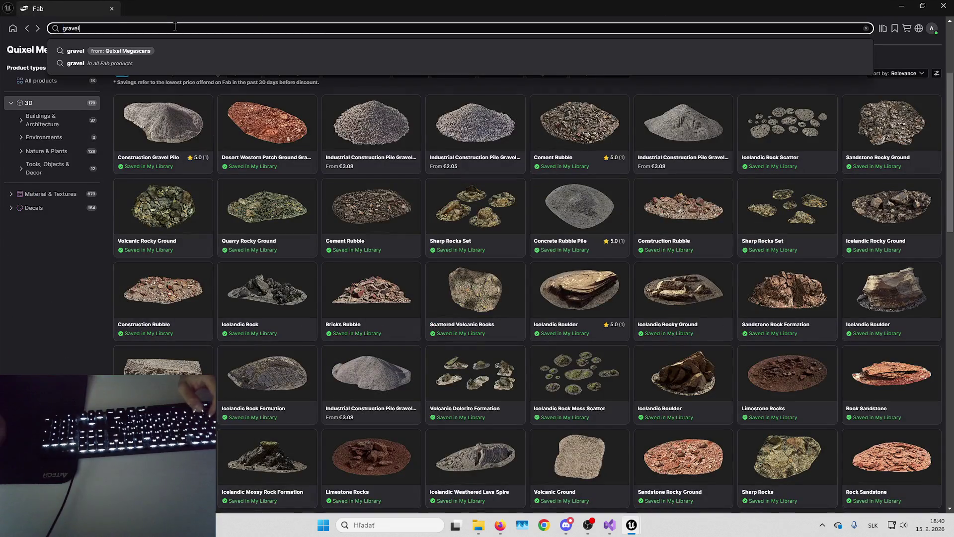
key("ctrl+a")
type("chair")
key("Return")
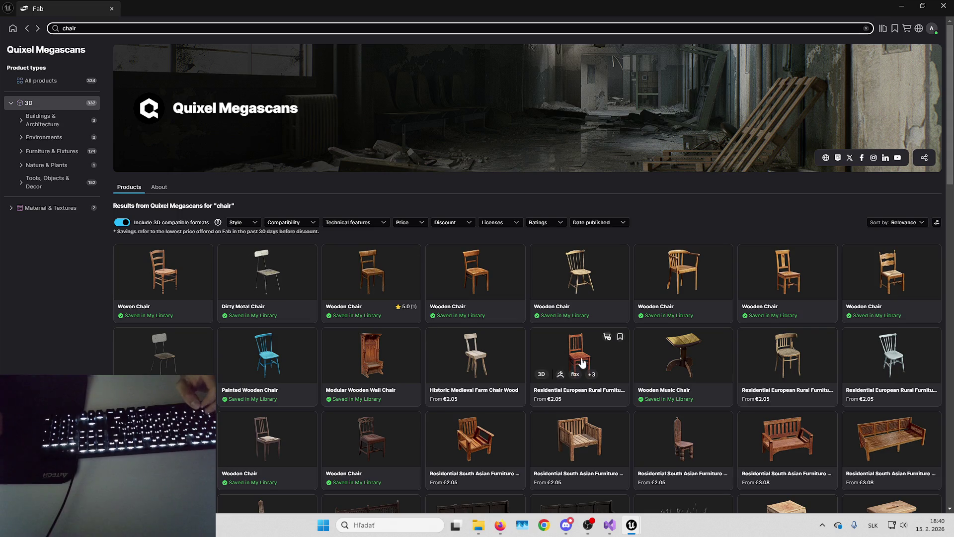
left_click(374, 263)
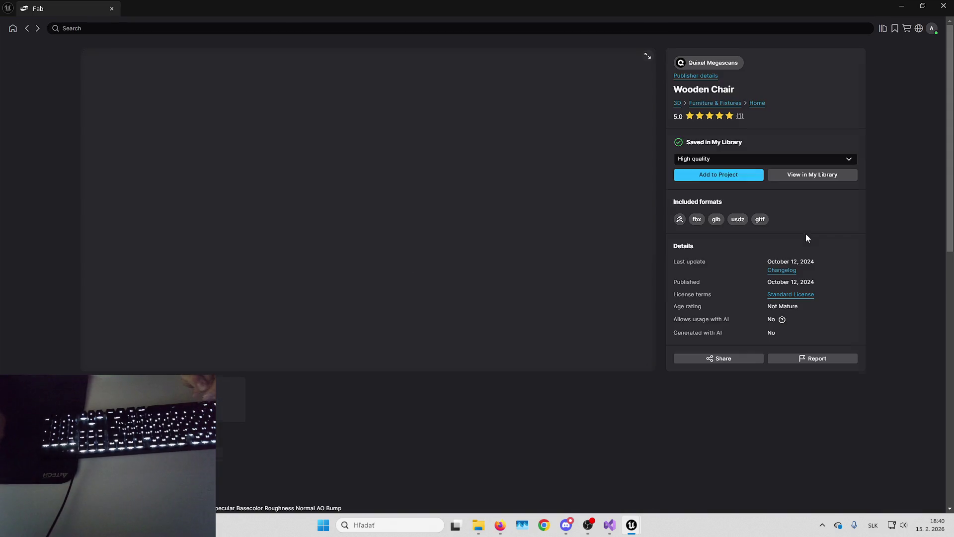
left_click(729, 176)
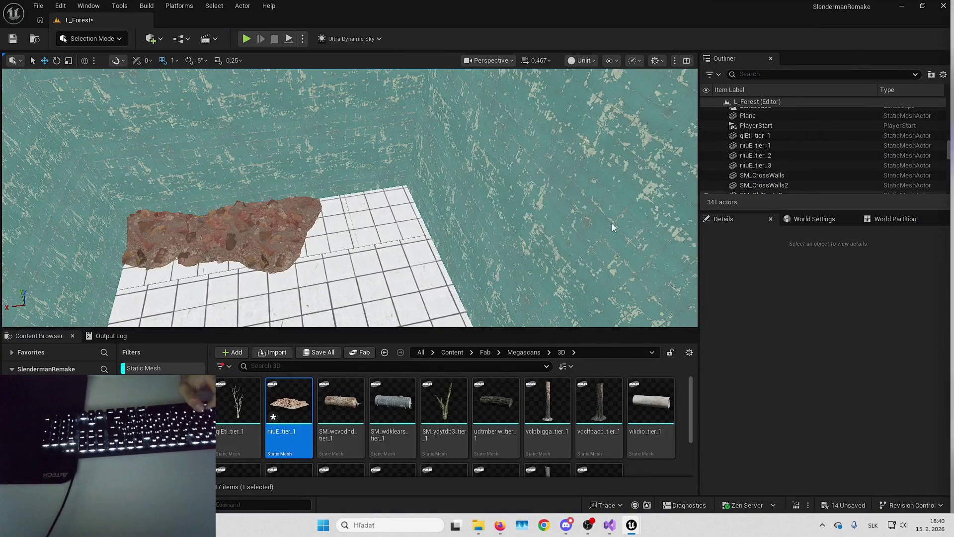
- Place a fourth riiuE_tier_1 dirt patch, riiuE_tier_4, on the tiled floor
scroll(434, 235, "down", 6)
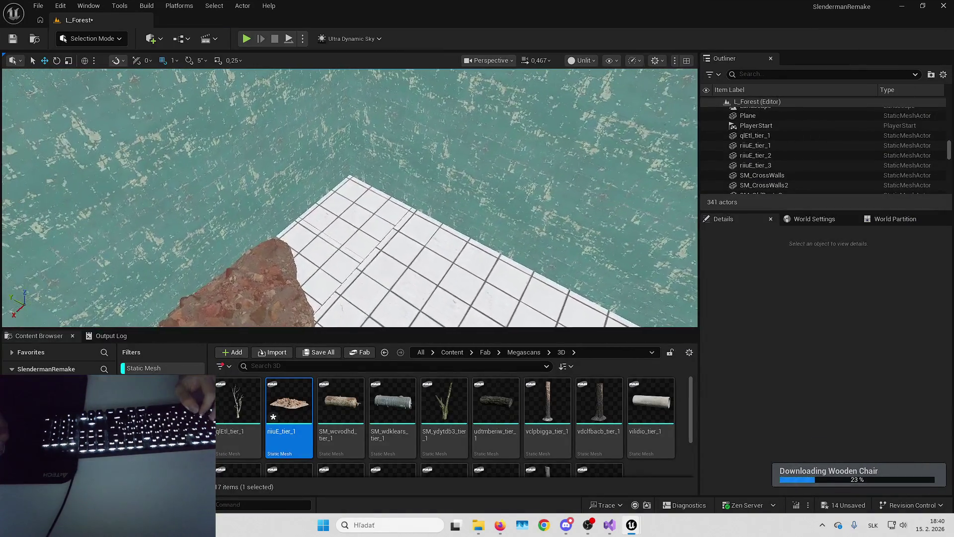
left_click_drag(433, 235, 268, 269)
mouse_move(292, 409)
left_mouse_down()
mouse_move(437, 276)
mouse_move(486, 160)
mouse_move(512, 172)
mouse_move(437, 203)
mouse_move(427, 233)
mouse_move(402, 236)
mouse_move(395, 256)
left_mouse_up()
key("Escape")
left_click(238, 280)
mouse_move(237, 280)
left_mouse_down()
mouse_move(226, 242)
mouse_move(259, 205)
left_mouse_up()
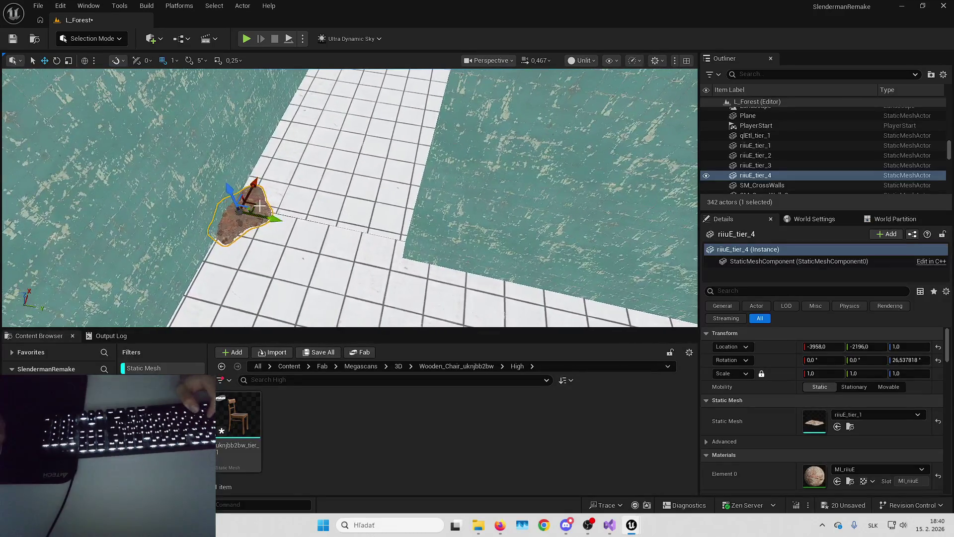
key("alt+Tab")
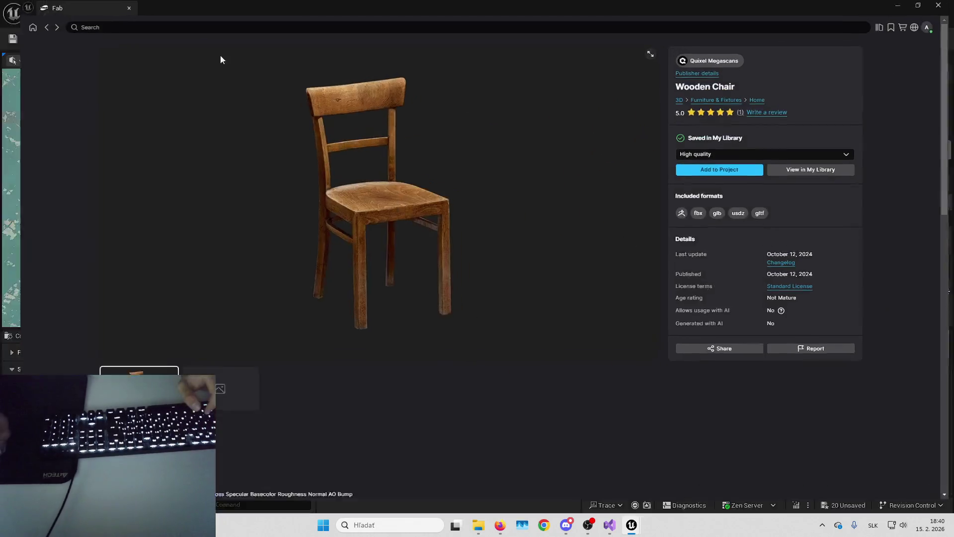
- Replace the chair search with a Fab search for 'keramic'
left_click(27, 28)
left_click(135, 29)
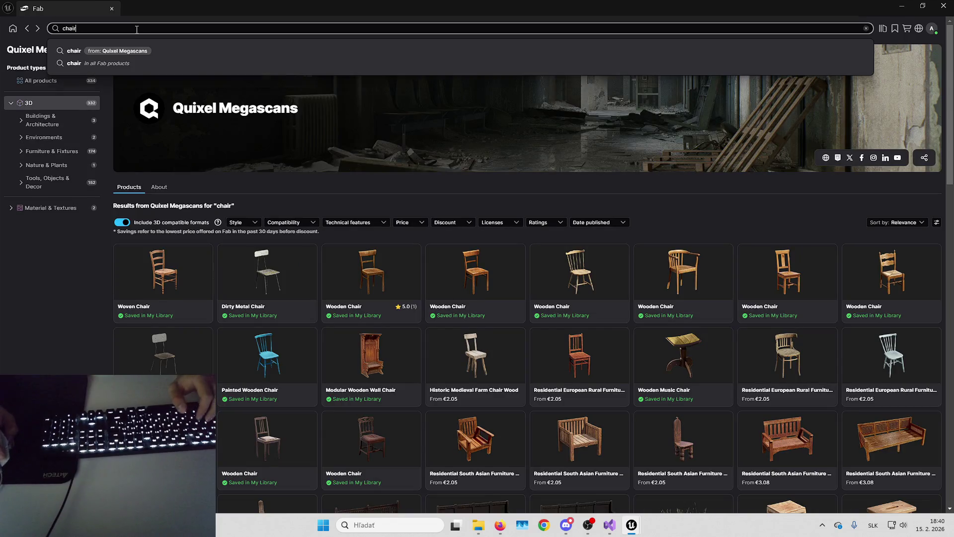
type("keramic")
key("Return")
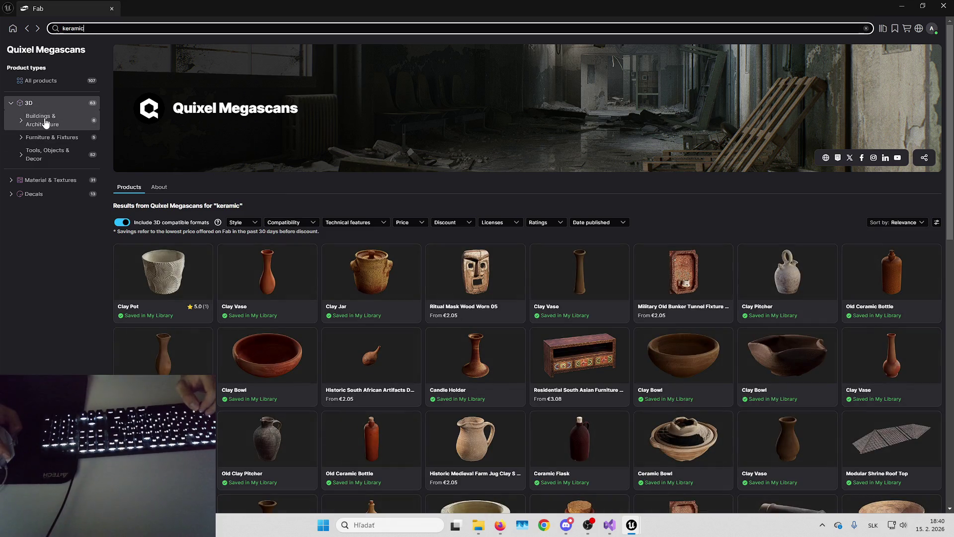
- Browse keramic results under Tools, Objects & Decor, Furniture & Fixtures, Buildings & Architecture, and 3D
left_click(50, 154)
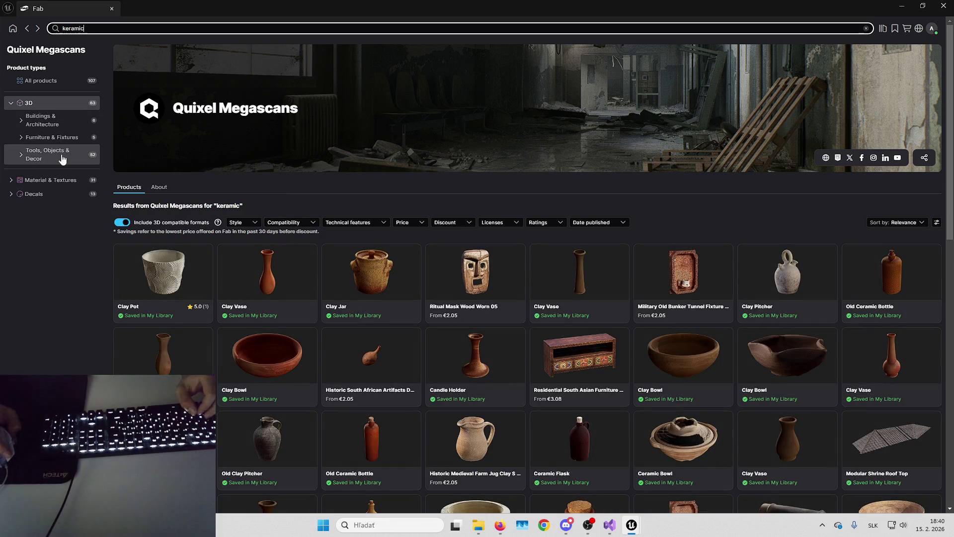
scroll(357, 262, "down", 8)
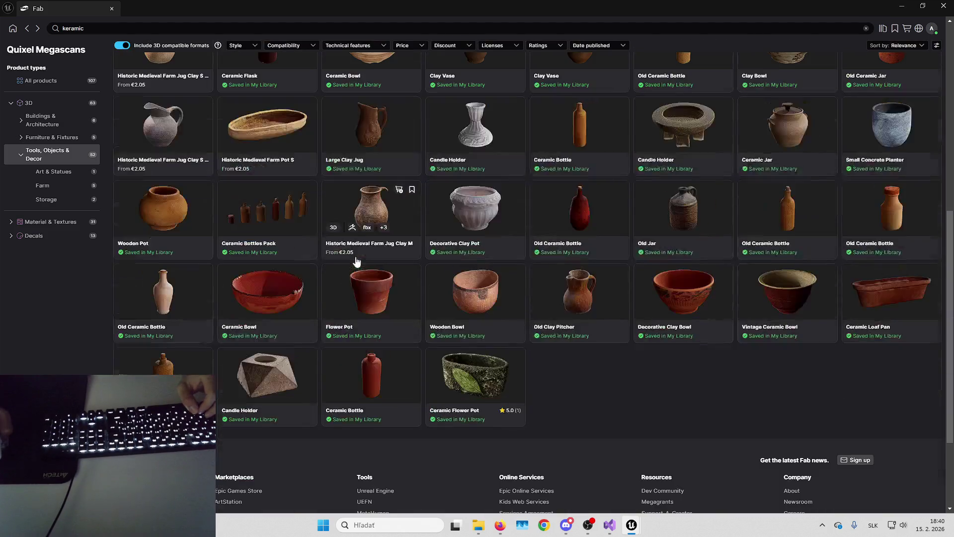
scroll(357, 260, "up", 8)
left_click(52, 137)
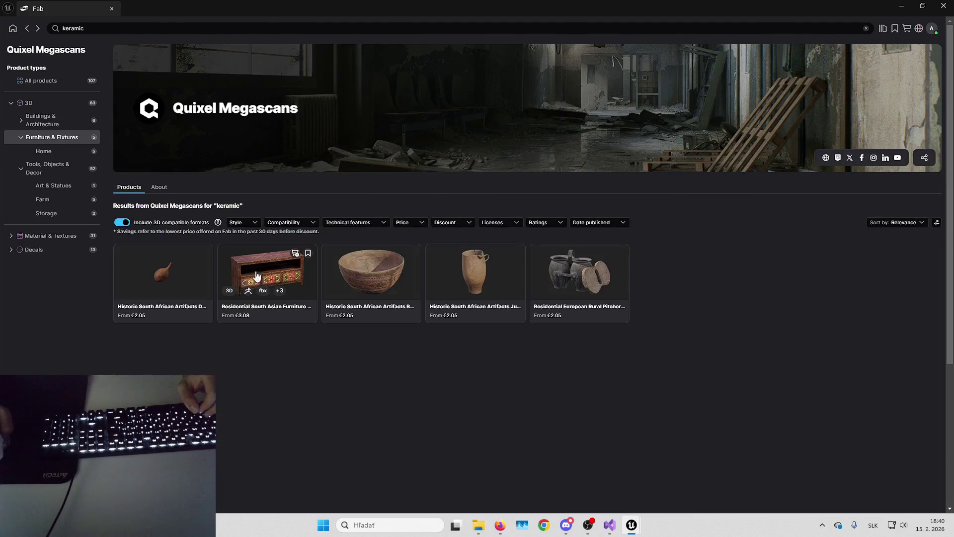
left_click(40, 120)
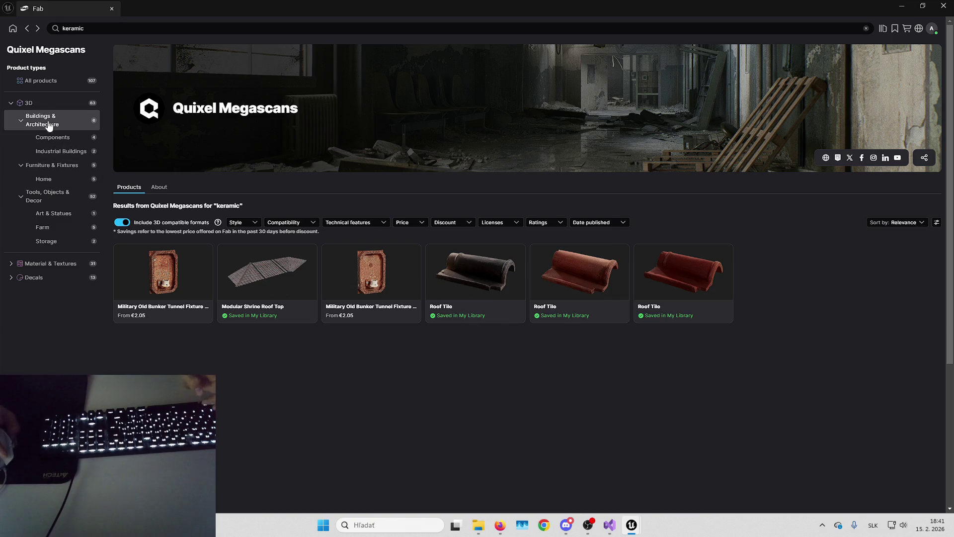
left_click(50, 101)
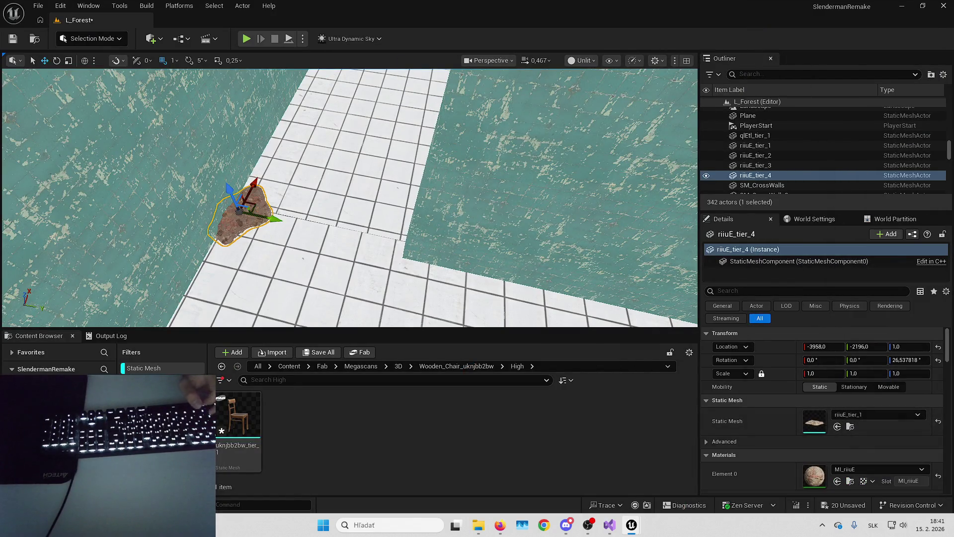
key("alt+Tab")
- Search Fab for 'wood plank' and scroll through the results
left_click(148, 29)
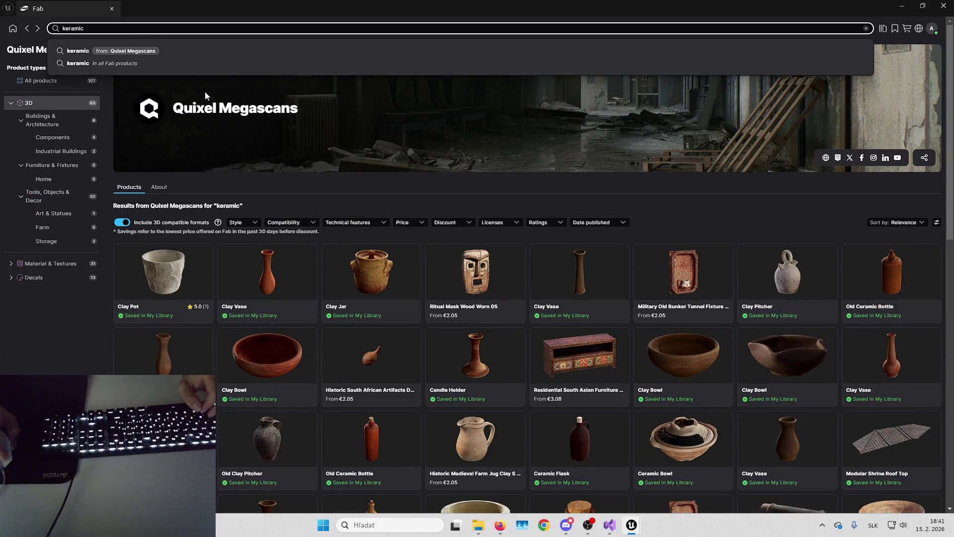
key("ctrl+a")
type("wo")
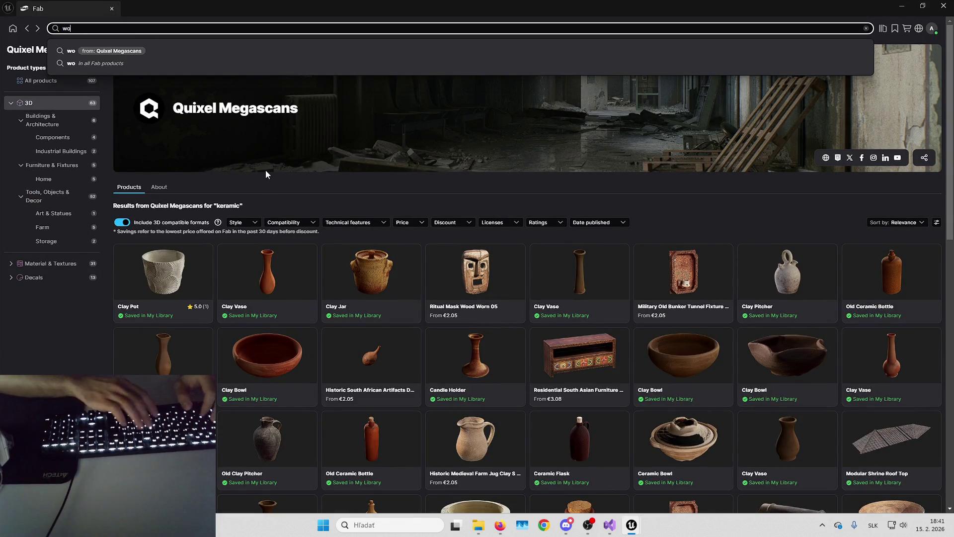
type("od plank")
key("Return")
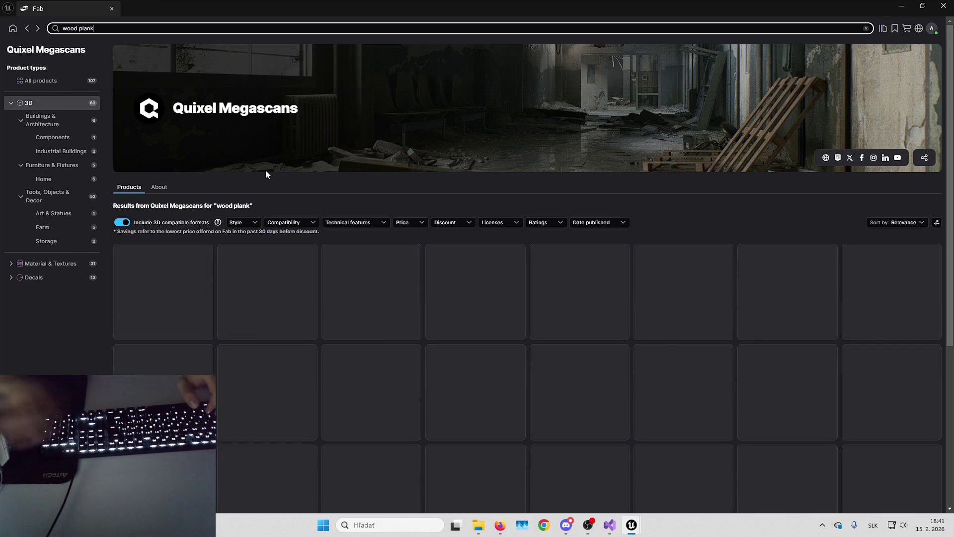
scroll(366, 288, "down", 5)
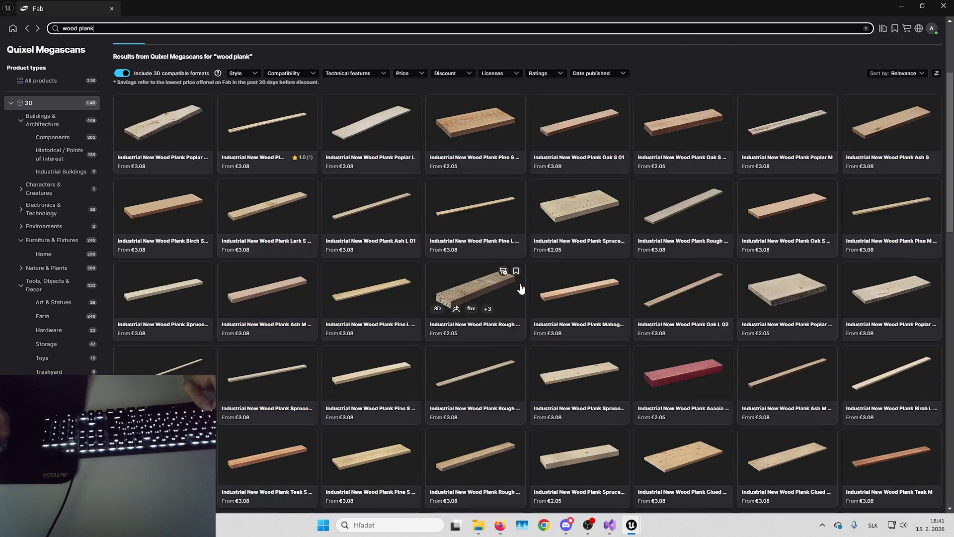
scroll(527, 273, "down", 5)
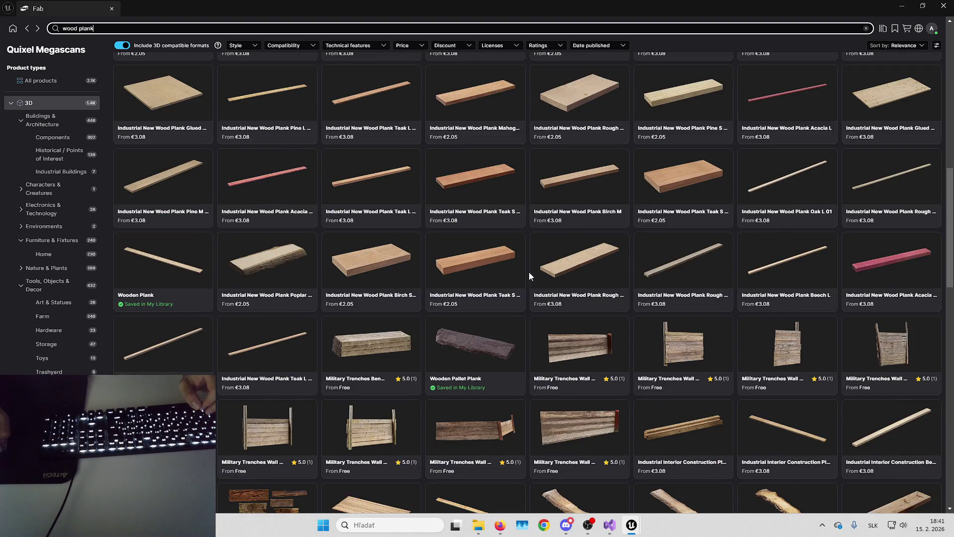
scroll(528, 272, "down", 7)
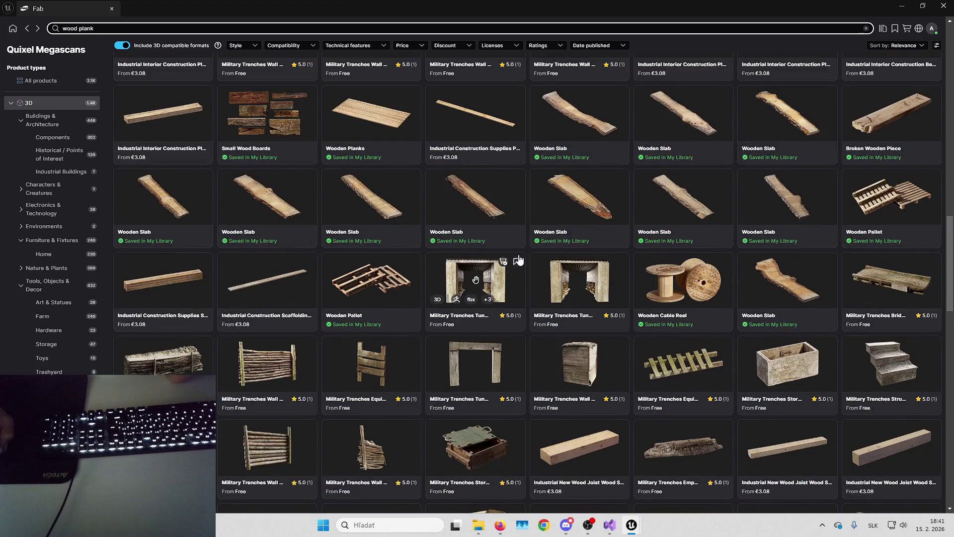
scroll(518, 261, "down", 3)
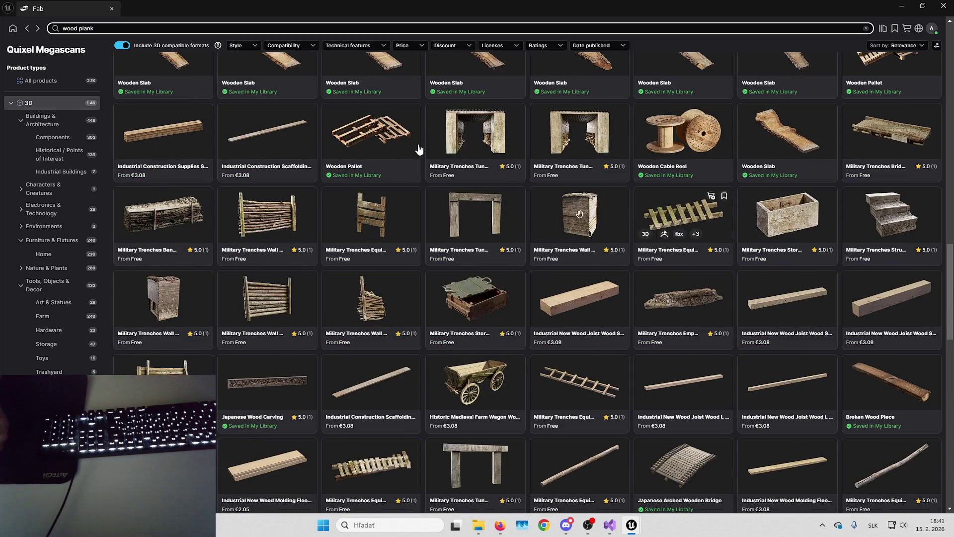
- Change the search to 'wood joist' and browse the Quixel Megascans wooden props
key("BackSpace")
key("BackSpace")
key("BackSpace")
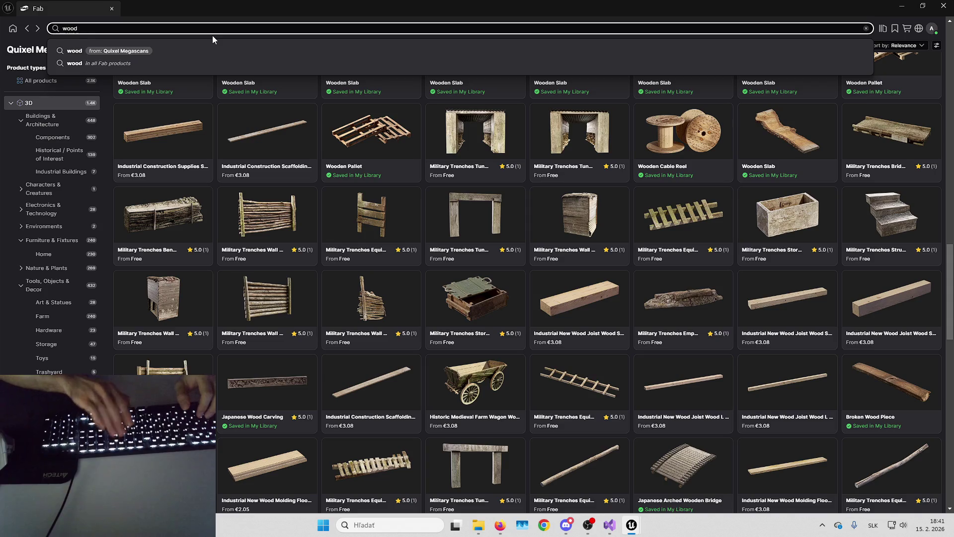
type(" joist")
key("Return")
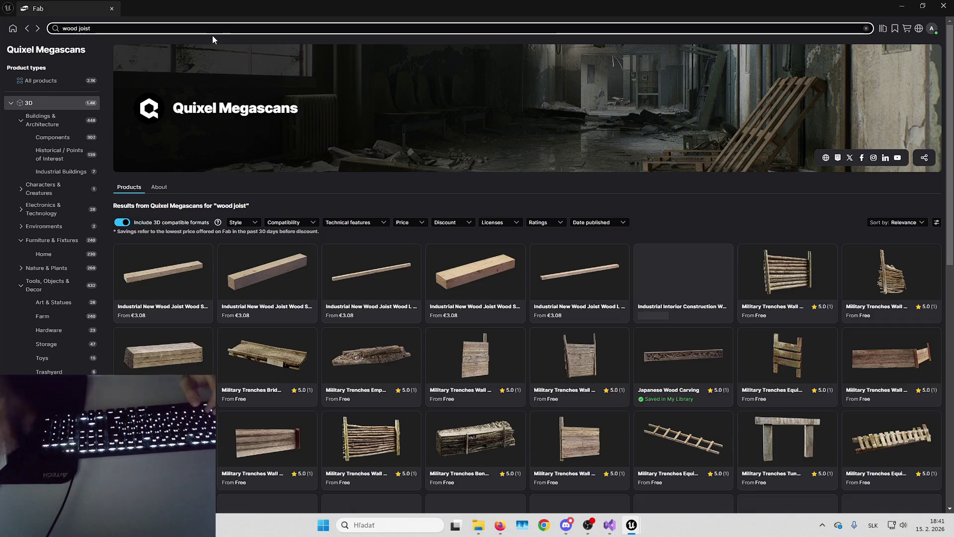
scroll(459, 326, "down", 2)
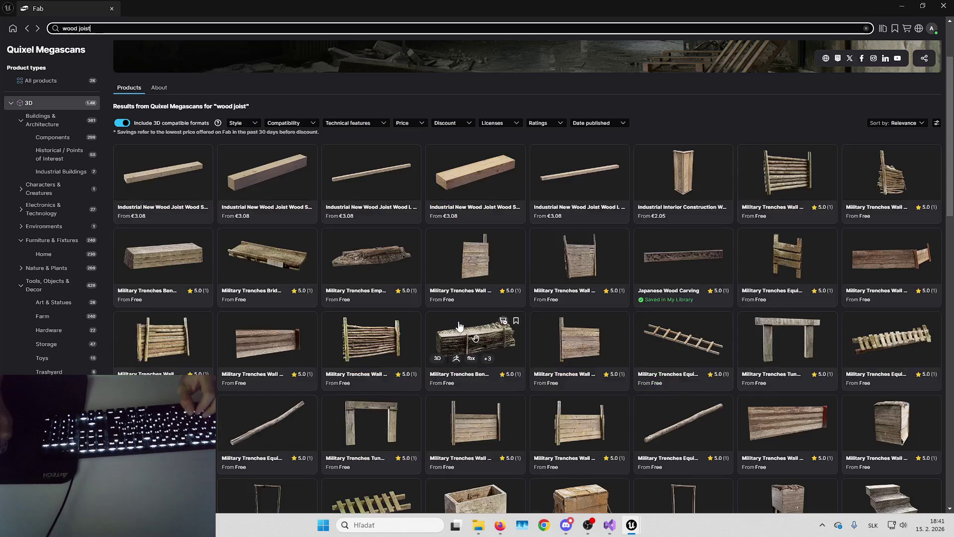
scroll(427, 242, "down", 3)
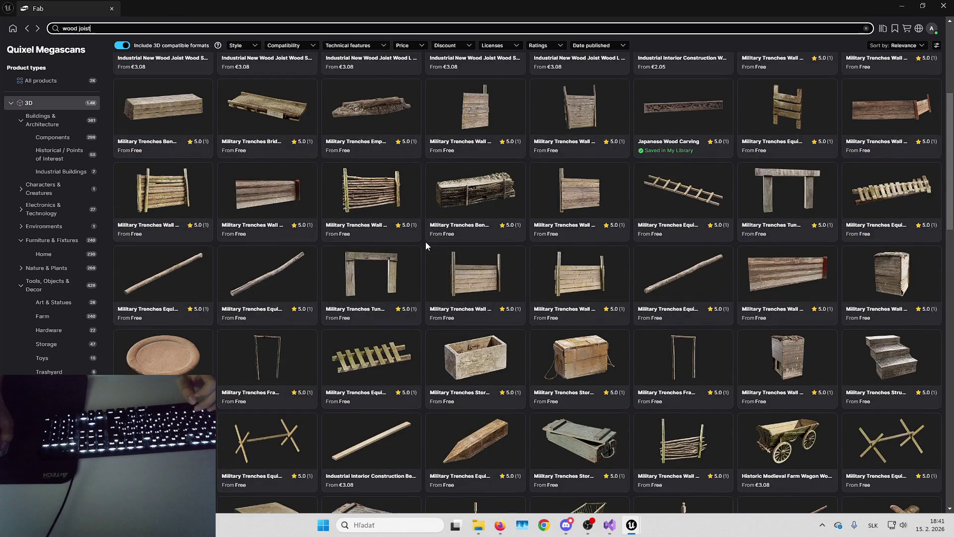
scroll(426, 241, "down", 4)
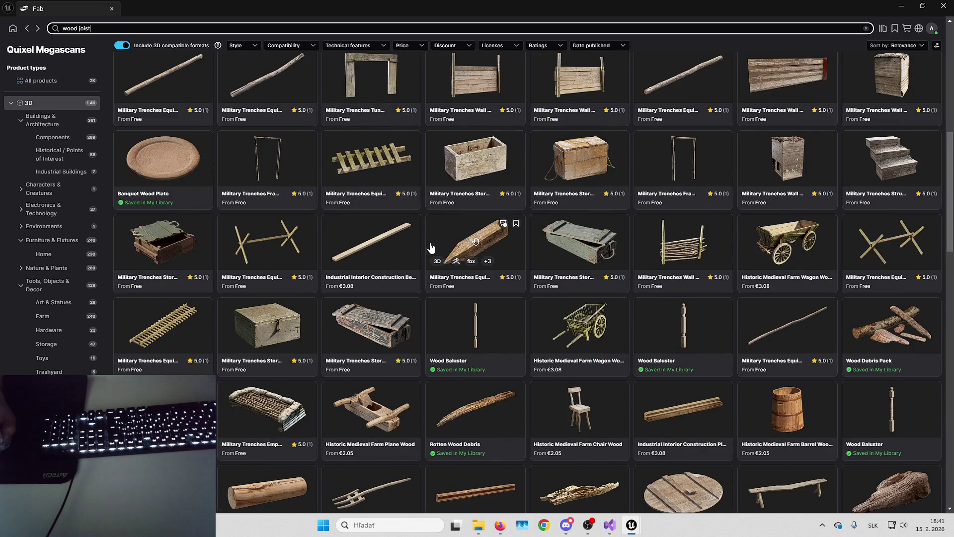
scroll(427, 247, "down", 3)
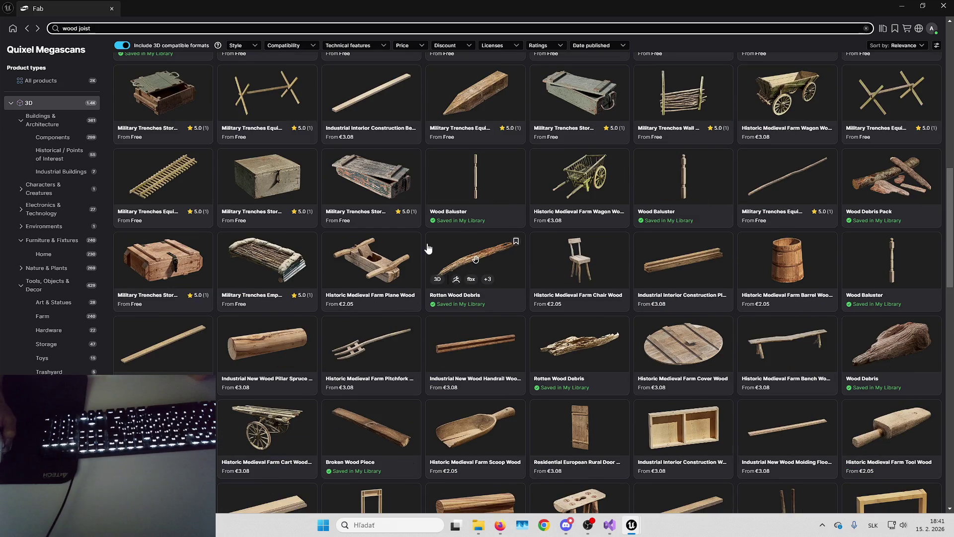
scroll(427, 247, "down", 2)
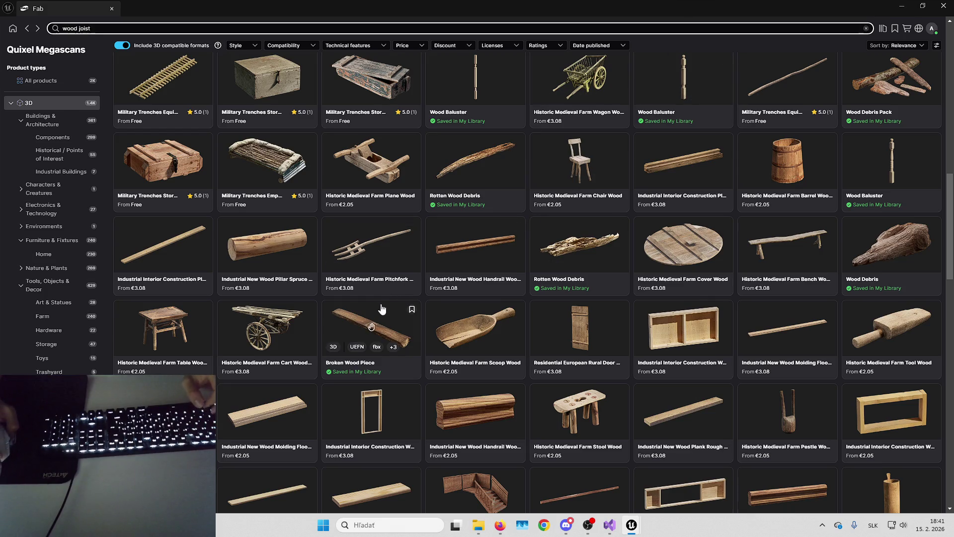
- Open the Broken Wood Piece page and add it to the project at High quality
left_click(385, 328)
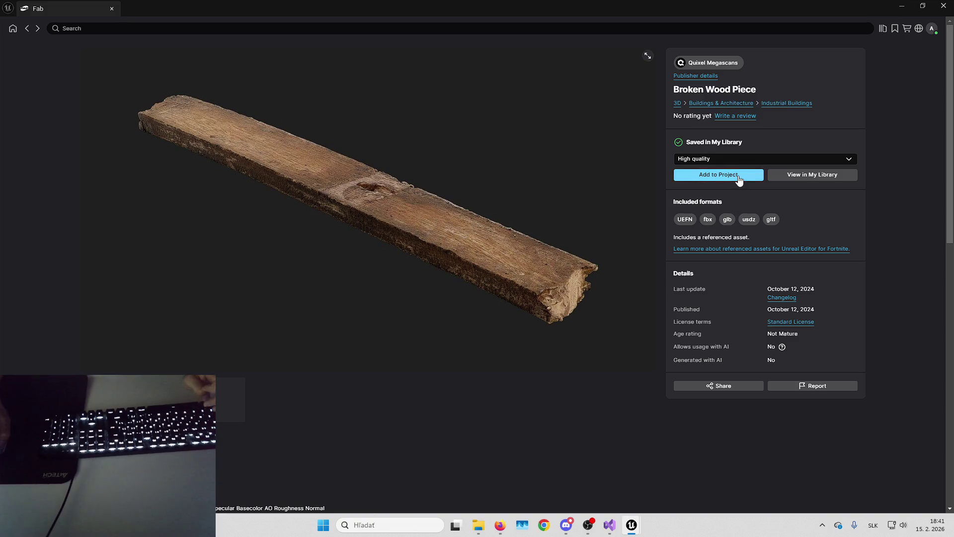
left_click(739, 180)
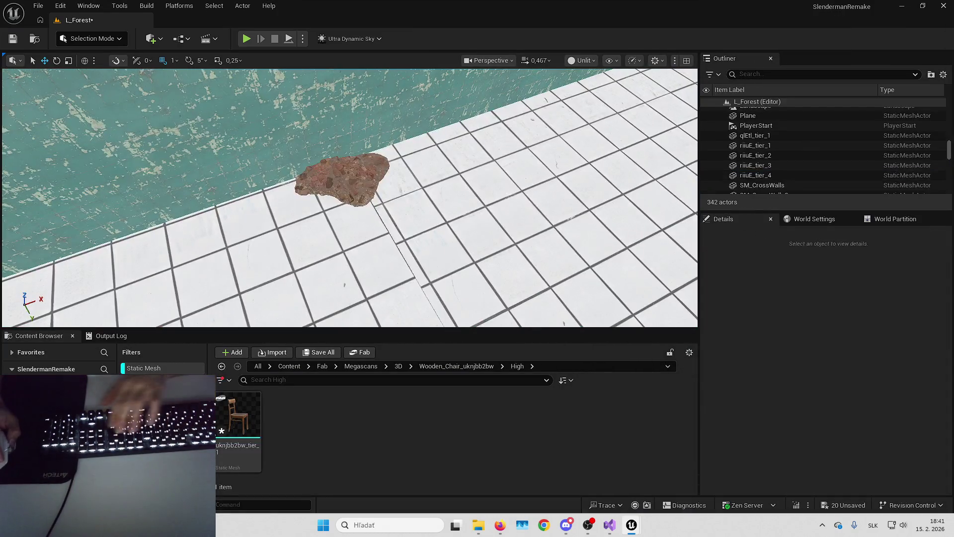
- Scale riiuE_tier_4 to 2.0, then slide it along the floor and rotate it about 8.3°
left_click(755, 175)
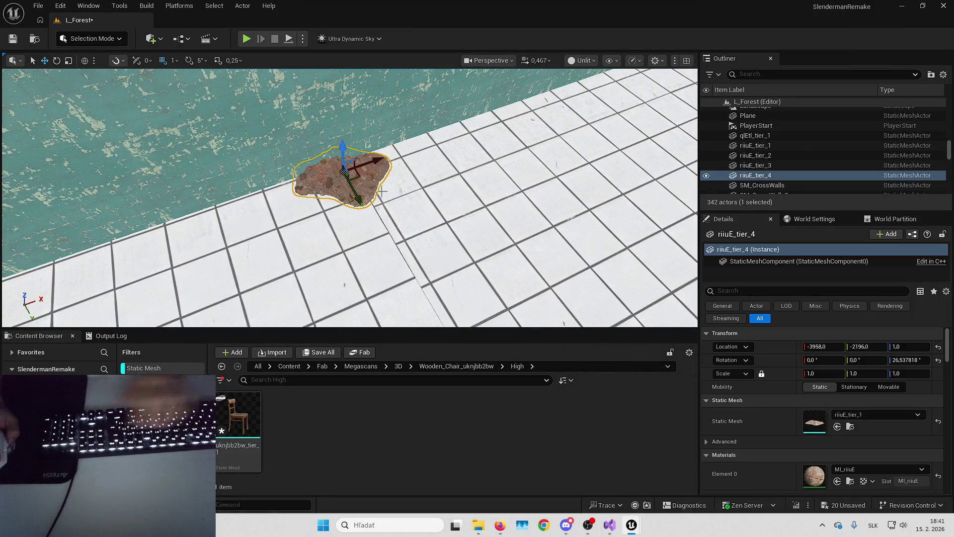
key("f")
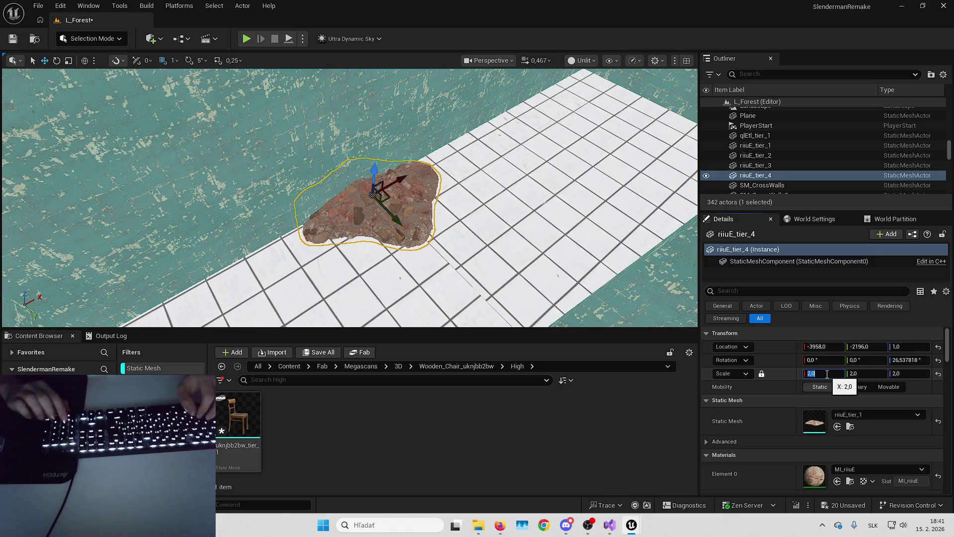
mouse_move(428, 226)
left_mouse_down()
mouse_move(431, 185)
mouse_move(425, 166)
mouse_move(417, 171)
left_mouse_up()
left_click(365, 204)
mouse_move(363, 198)
left_mouse_down()
mouse_move(398, 198)
mouse_move(400, 184)
mouse_move(319, 199)
left_mouse_up()
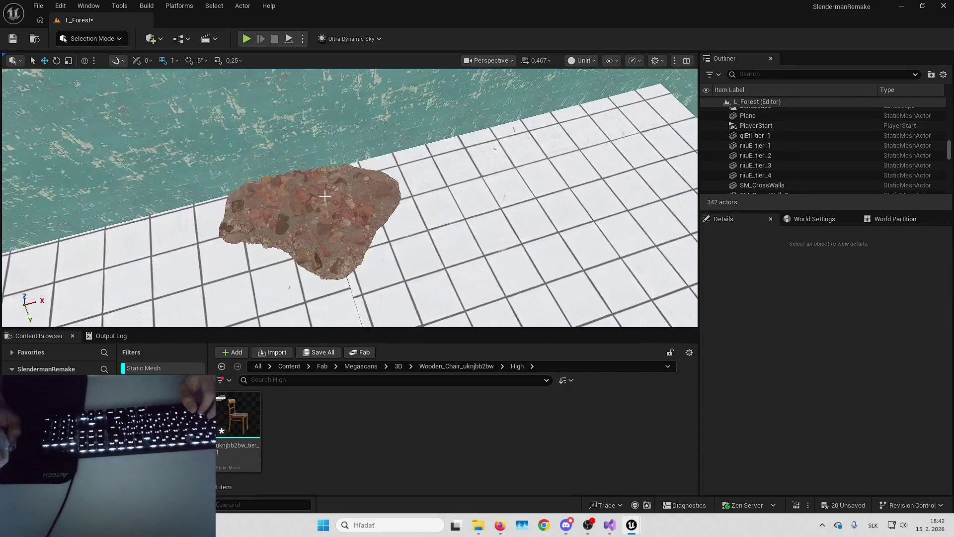
left_click(333, 203)
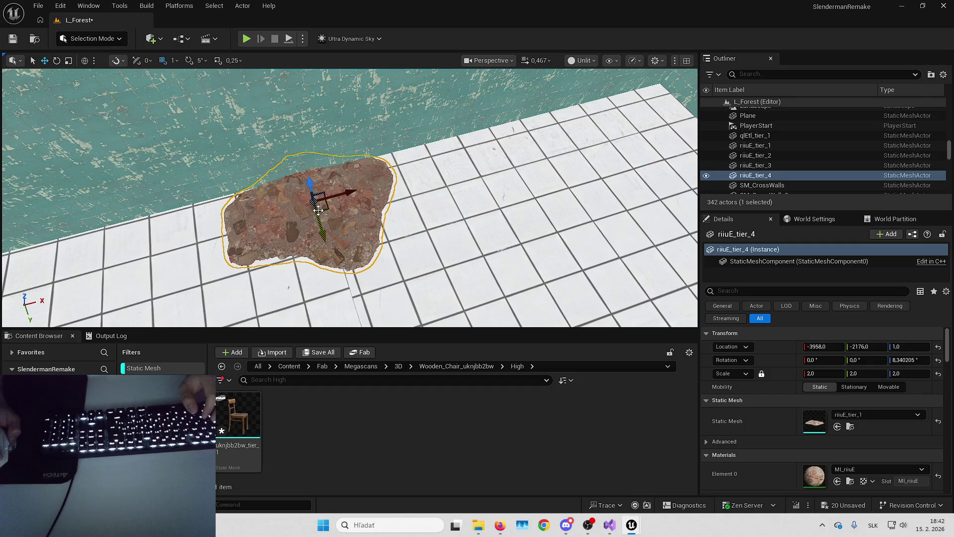
left_click_drag(330, 202, 318, 209)
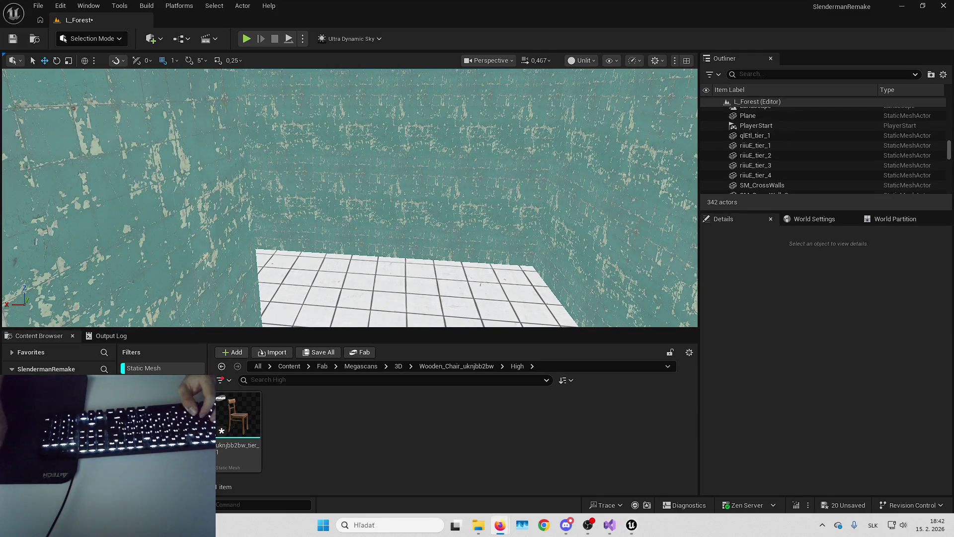
- Fly along the tiled path and place an upright wooden chair in the room
key("super+d")
key("super+d")
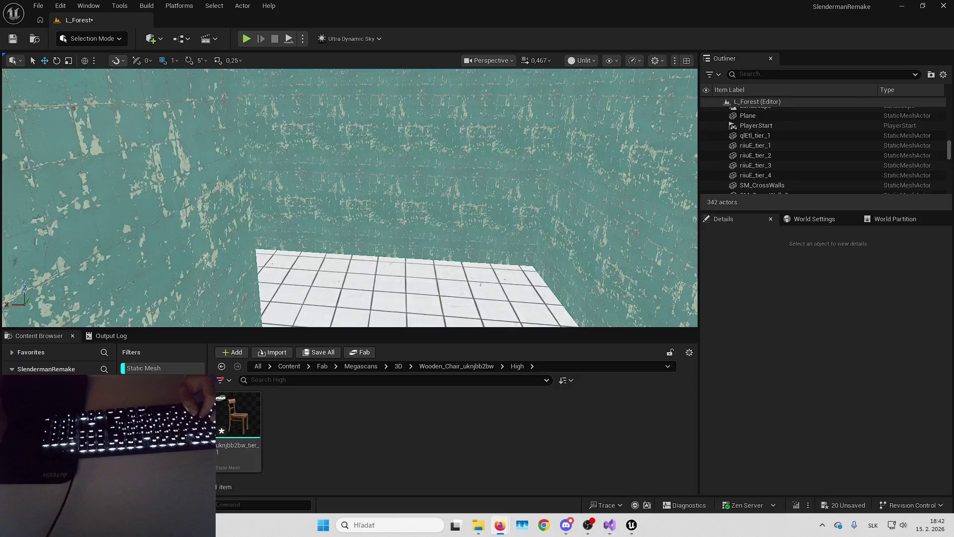
mouse_move(348, 199)
left_mouse_down()
mouse_move(333, 206)
mouse_move(422, 198)
mouse_move(358, 198)
mouse_move(378, 198)
left_mouse_up()
key("w")
left_click(231, 411)
mouse_move(231, 411)
left_mouse_down()
mouse_move(319, 194)
mouse_move(305, 196)
mouse_move(330, 220)
left_mouse_up()
key("e")
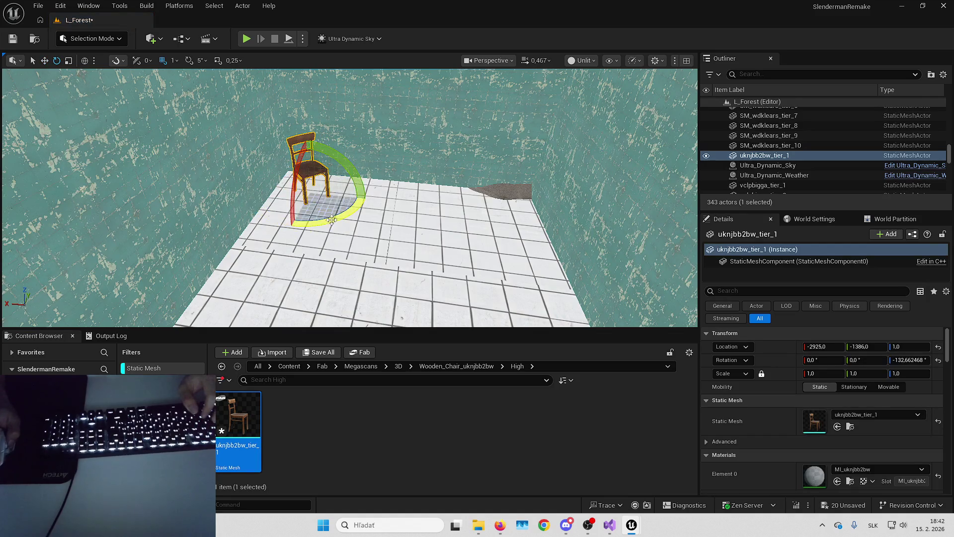
key("Escape")
- Nudge the vkpmcjk_tier_4 gravel pile along the floor and turn it
left_click_drag(347, 199, 333, 181)
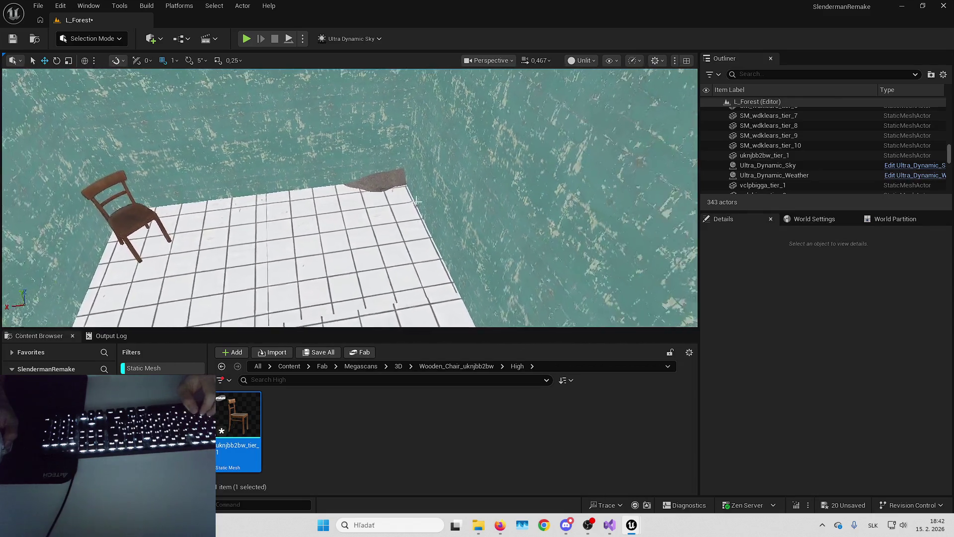
left_click(377, 180)
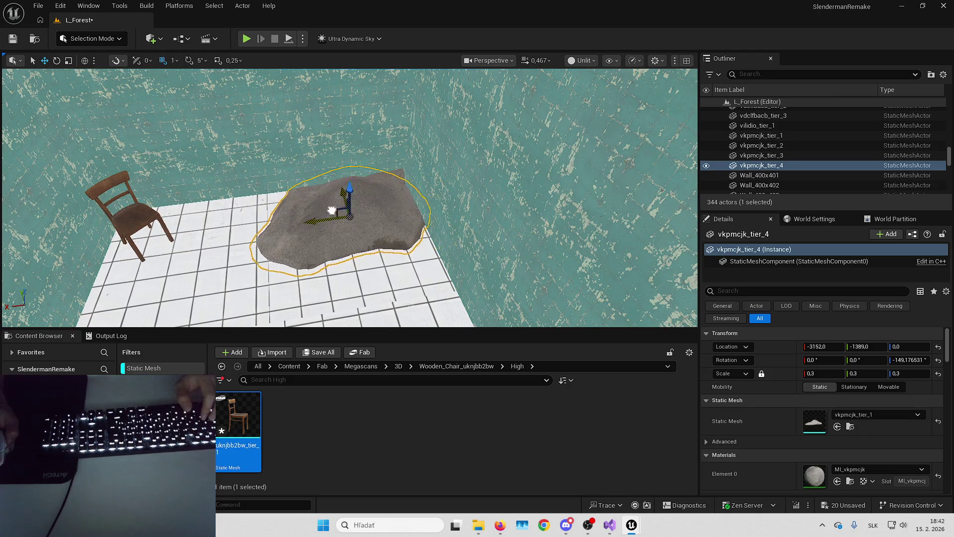
mouse_move(341, 205)
left_mouse_down()
mouse_move(363, 215)
mouse_move(368, 239)
mouse_move(347, 236)
mouse_move(382, 243)
left_mouse_up()
key("e")
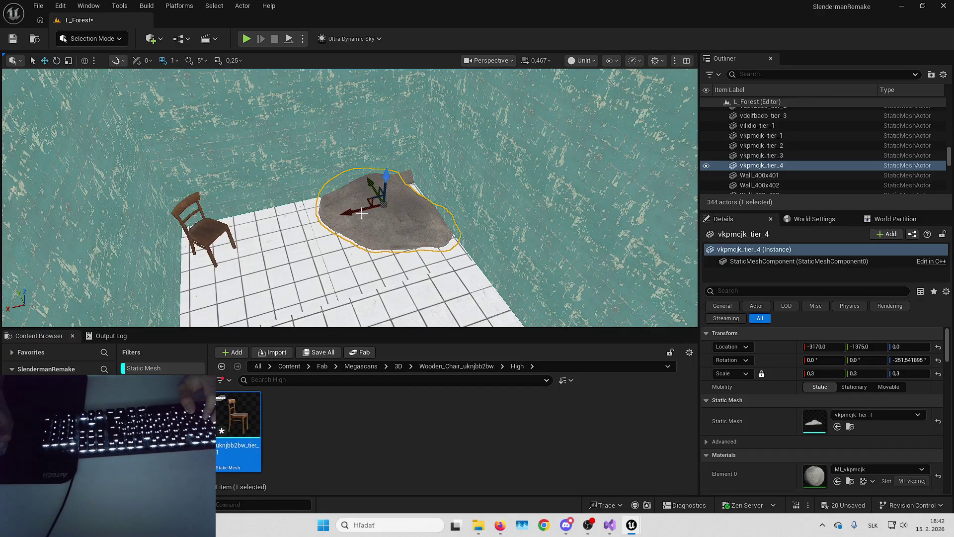
key("Escape")
- Place a second chair, uknjbb2bw_tier_2, toppled over at about -89.3° and raised to 21
mouse_move(379, 189)
left_mouse_down()
mouse_move(379, 234)
mouse_move(348, 219)
mouse_move(417, 226)
mouse_move(348, 218)
left_mouse_up()
mouse_move(237, 417)
left_mouse_down()
mouse_move(379, 232)
mouse_move(398, 307)
left_mouse_up()
key("w")
left_click_drag(368, 233, 368, 211)
key("e")
left_click_drag(298, 264, 313, 279)
key("w")
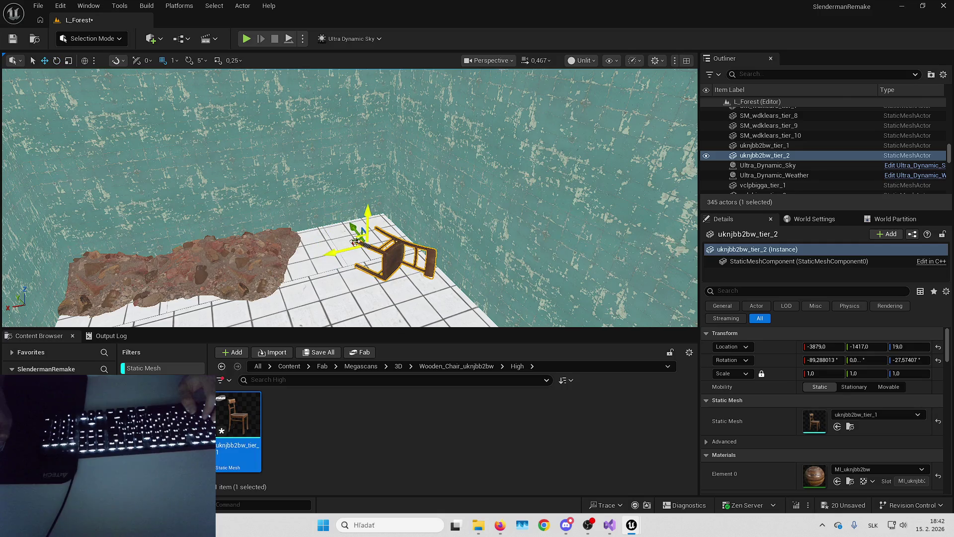
left_click_drag(353, 241, 339, 238)
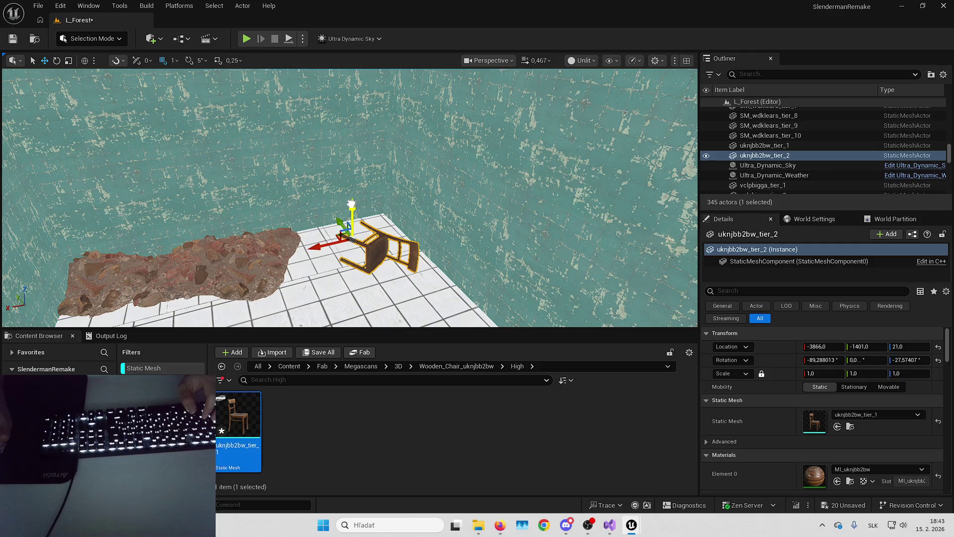
key("Escape")
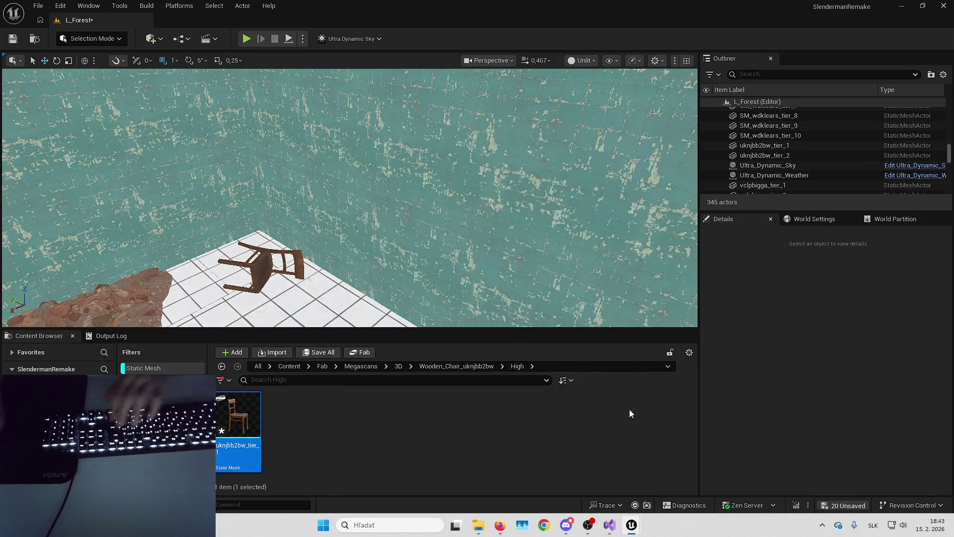
- Save all L_Forest changes with Ctrl+Shift+S, then fly the view back to the corridor
key("ctrl+shift+s")
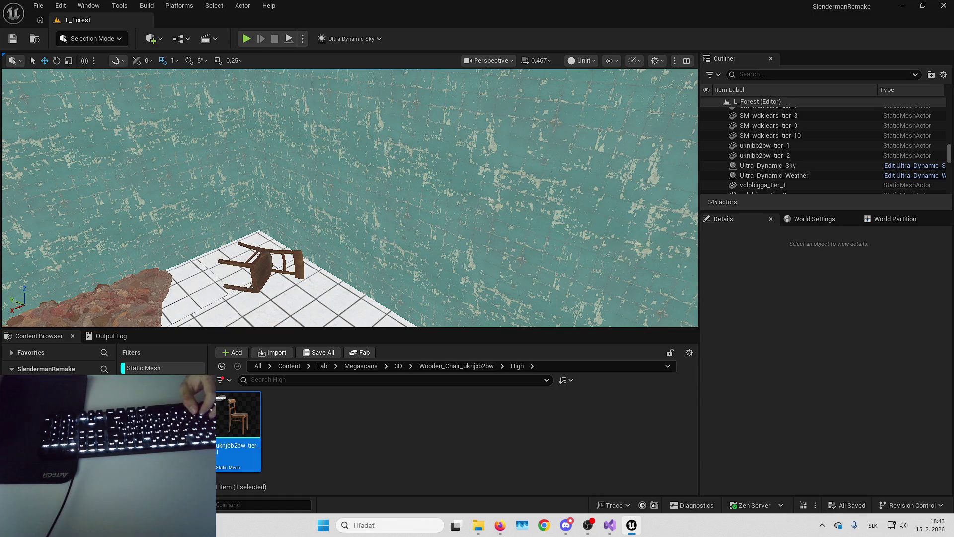
key("alt+Tab")
mouse_move(269, 209)
left_mouse_down()
mouse_move(269, 218)
mouse_move(244, 219)
left_mouse_up()
mouse_move(376, 207)
left_mouse_down()
mouse_move(368, 209)
mouse_move(376, 207)
left_mouse_up()
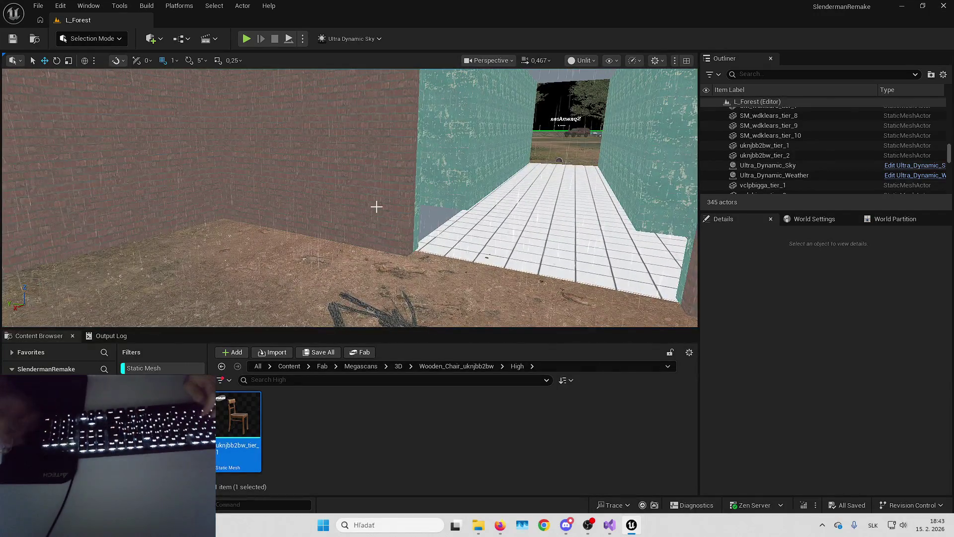
key("alt+p")
- Walk fullscreen through the dark corridors past the rubble, gravel piles and chair, then stop play
key("F11")
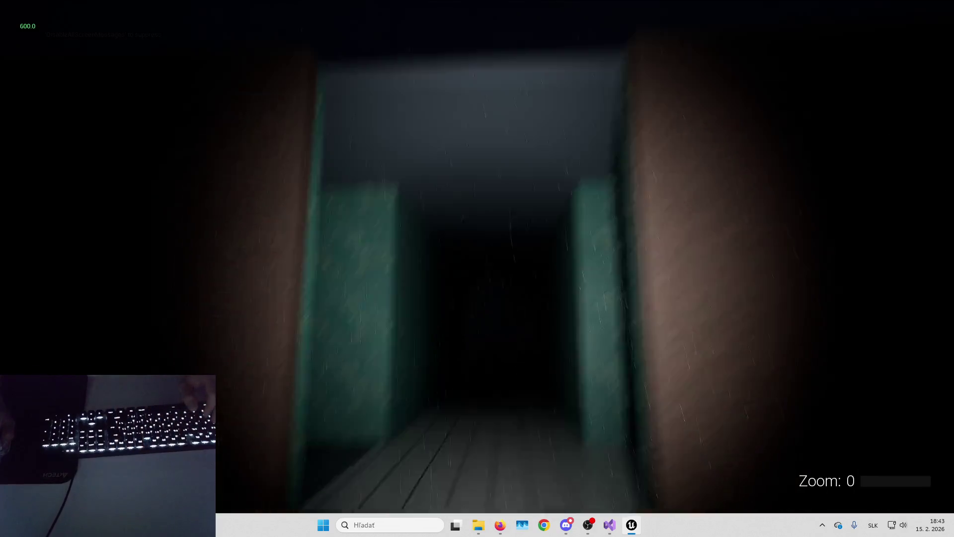
key("w")
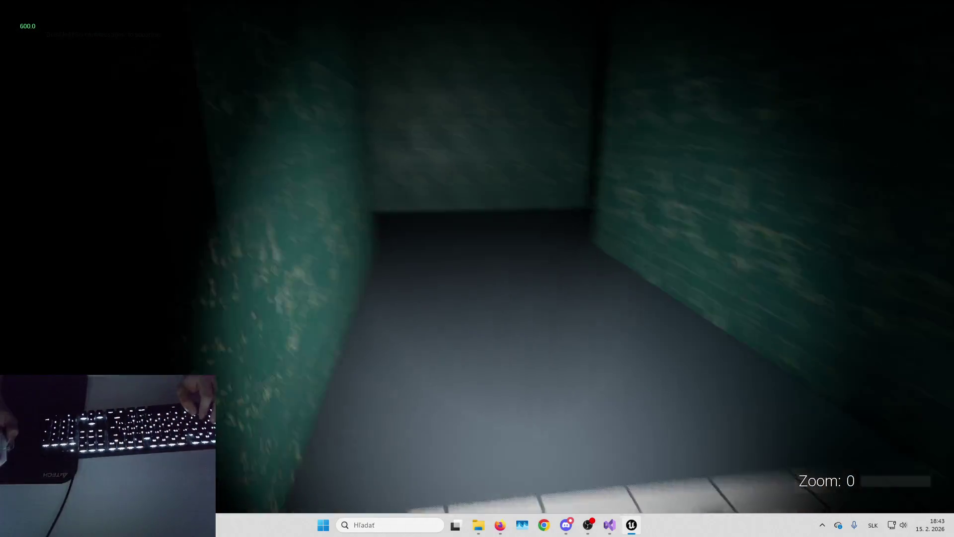
key("w")
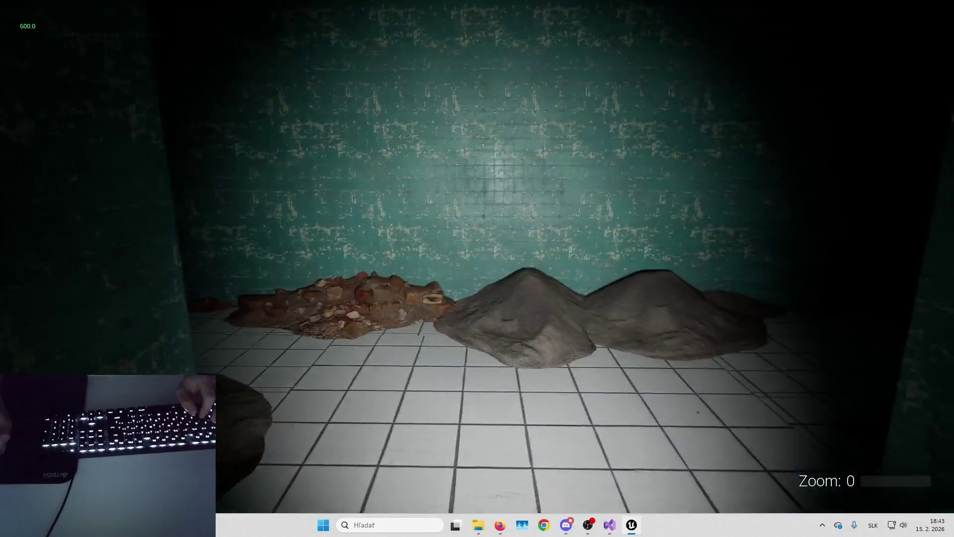
key("w")
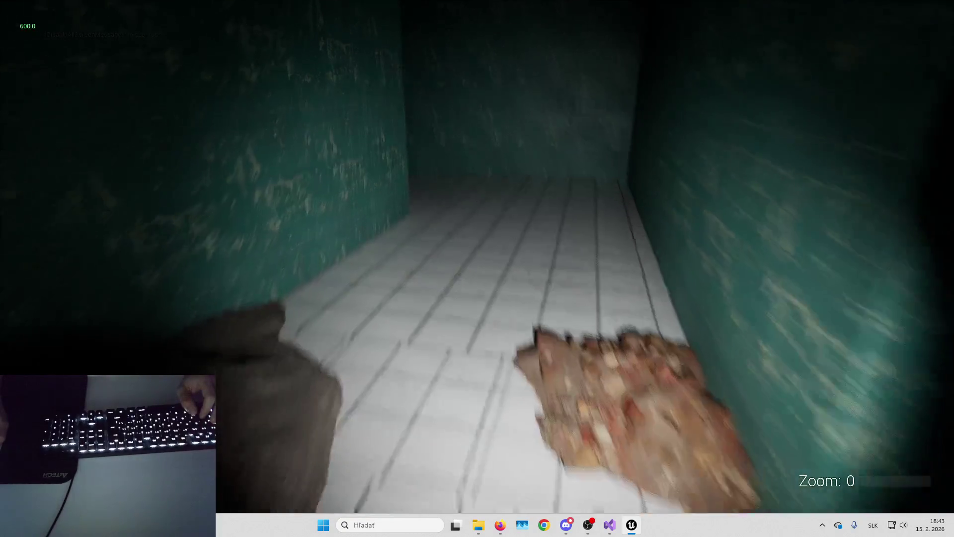
key("w")
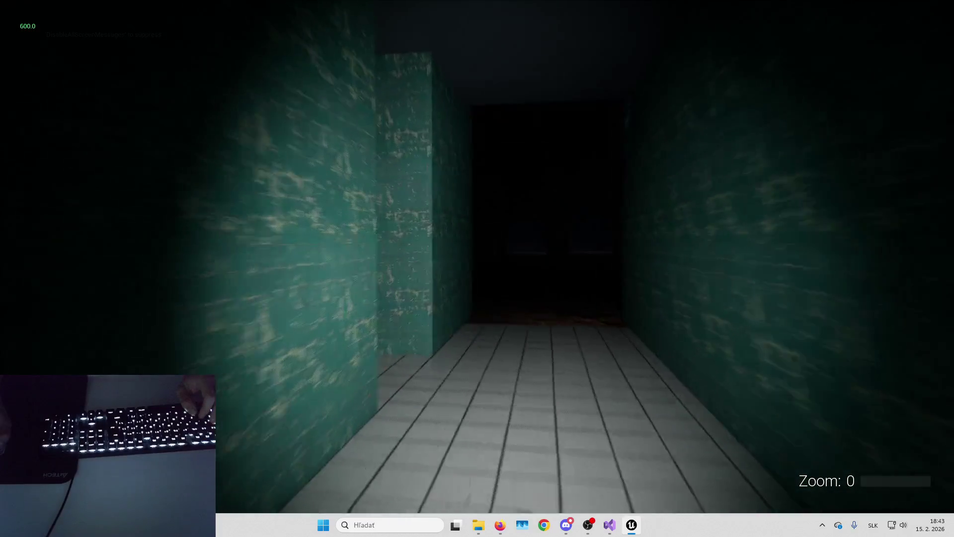
key("w")
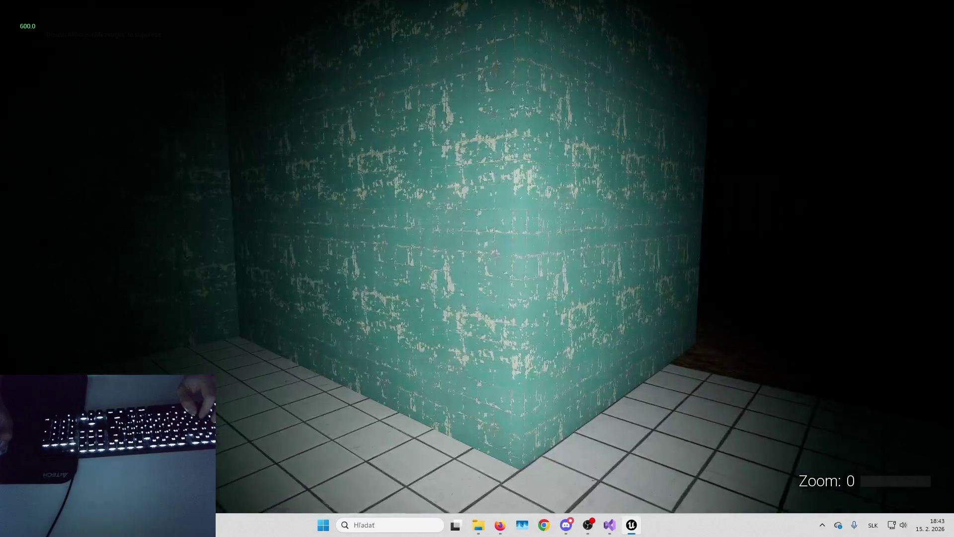
key("w")
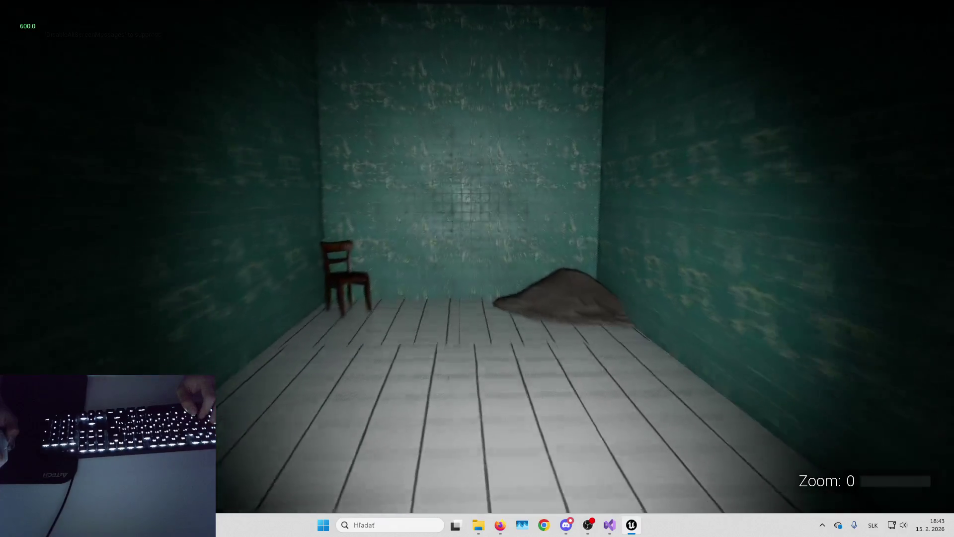
key("w")
scroll(477, 268, "up", 3)
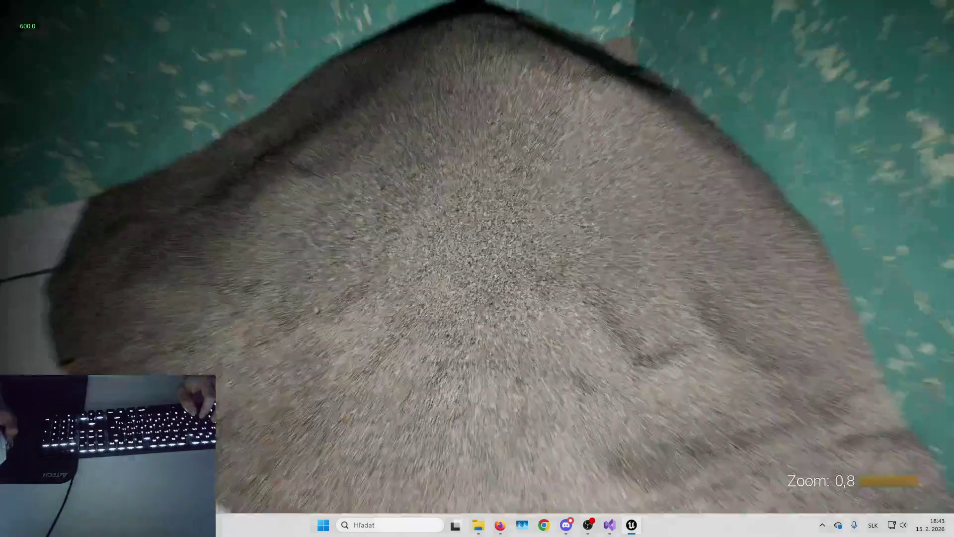
scroll(477, 268, "up", 1)
scroll(477, 268, "down", 5)
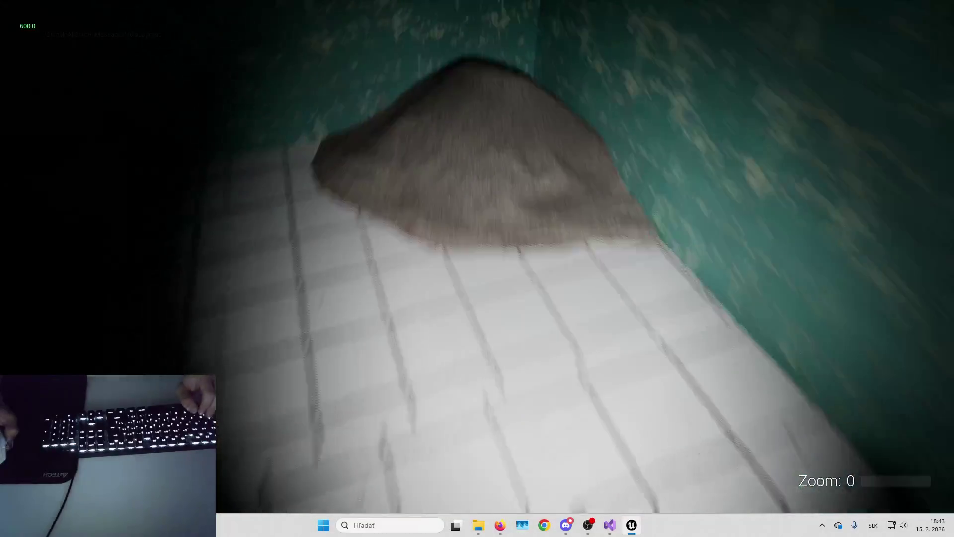
key("Escape")
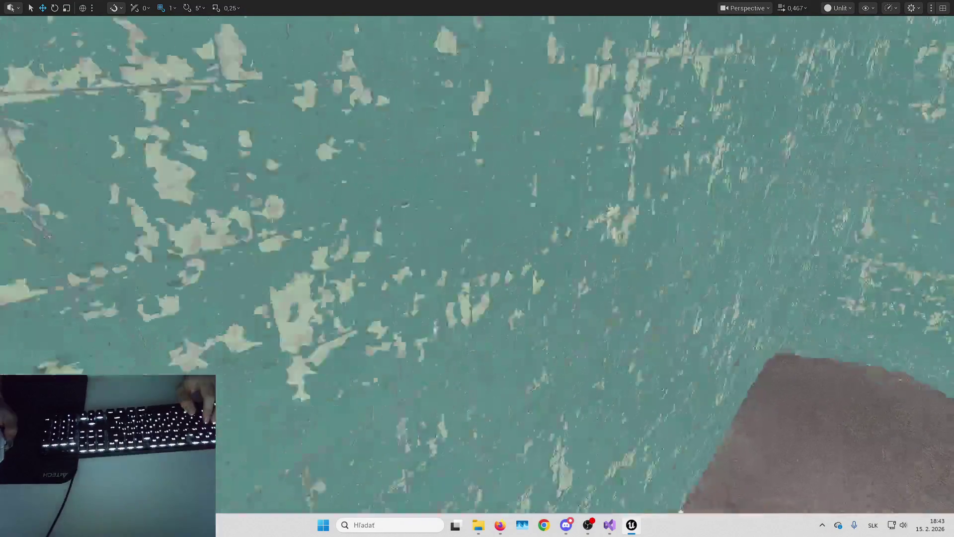
- Push the grey rock pile back against the corridor wall
key("s")
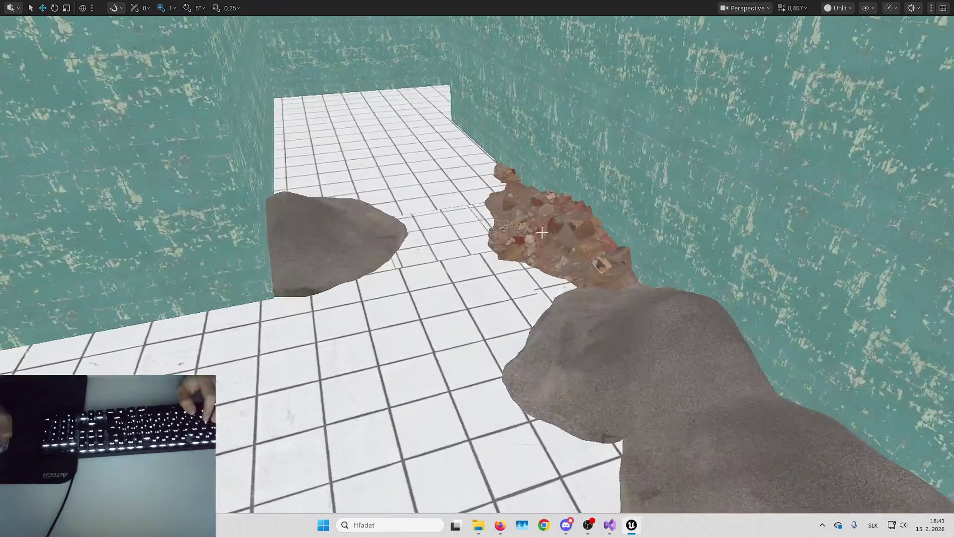
left_click(497, 318)
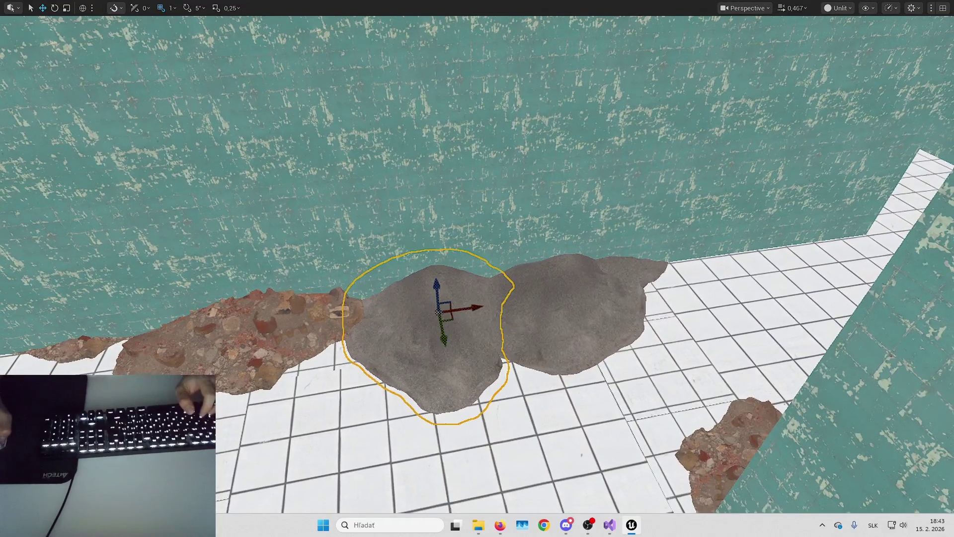
key("Escape")
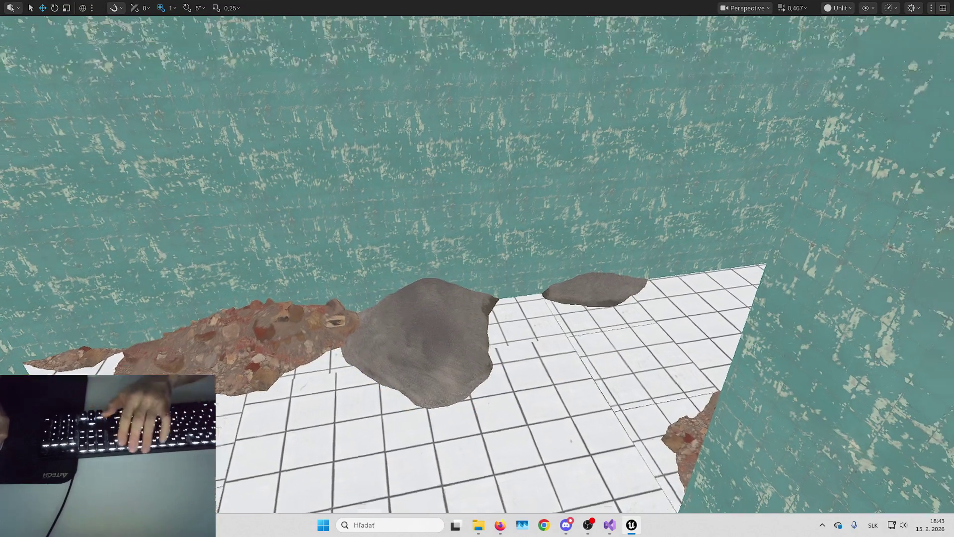
key("e")
left_click(588, 315)
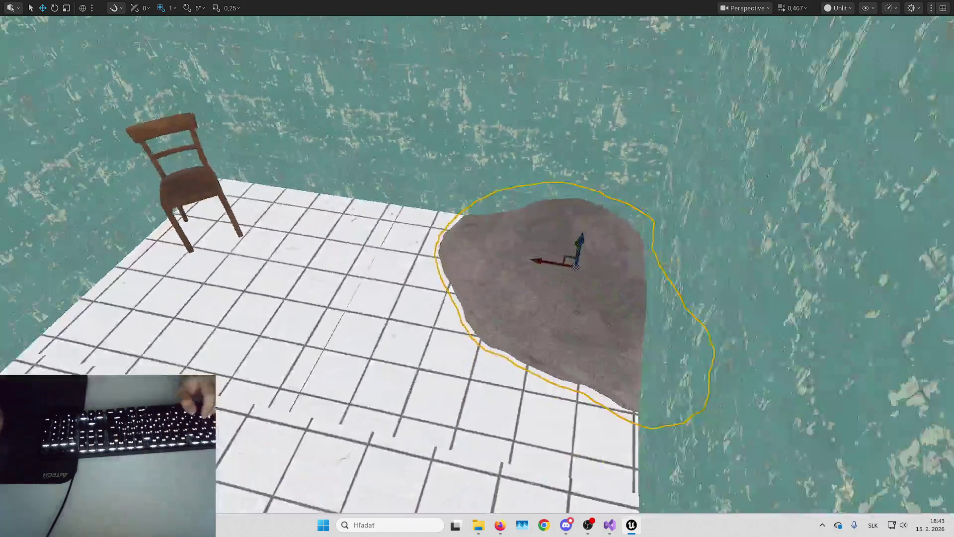
mouse_move(575, 266)
left_mouse_down()
mouse_move(572, 234)
mouse_move(600, 260)
left_mouse_up()
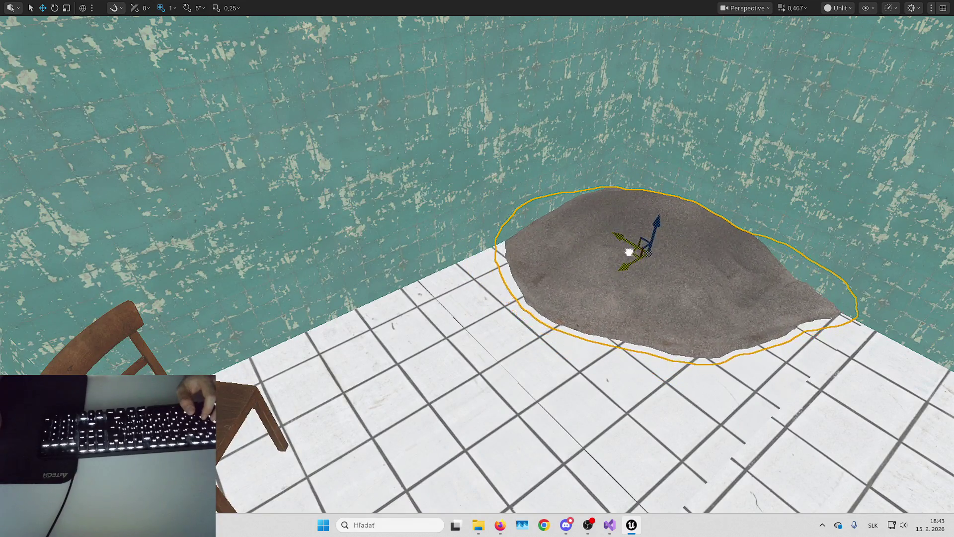
mouse_move(627, 240)
left_mouse_down()
mouse_move(601, 314)
mouse_move(655, 303)
left_mouse_up()
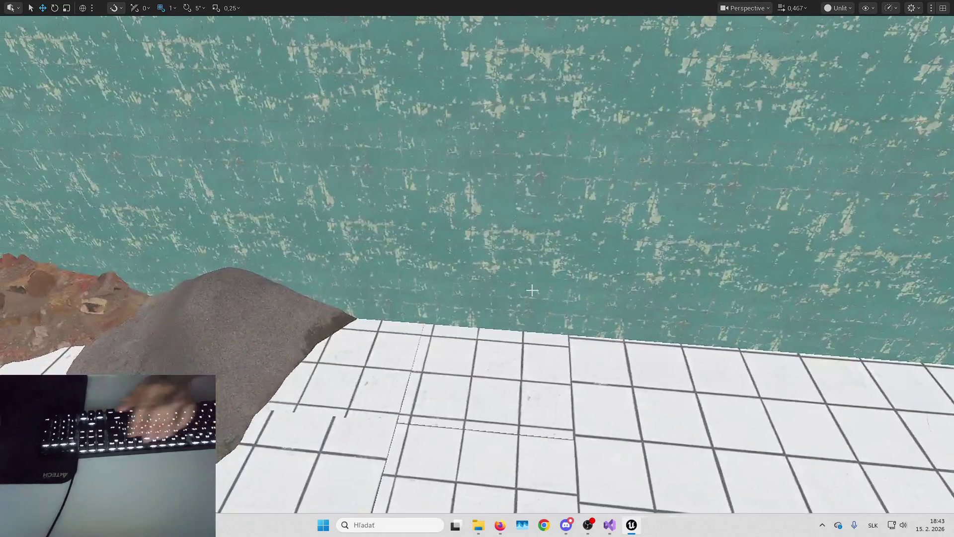
- Place a third chair, uknjbb2bw_tier_3, upright beside the rock, turned about 116.4°
key("F11")
mouse_move(238, 415)
left_mouse_down()
mouse_move(298, 318)
mouse_move(348, 295)
left_mouse_up()
left_click_drag(329, 233, 330, 268)
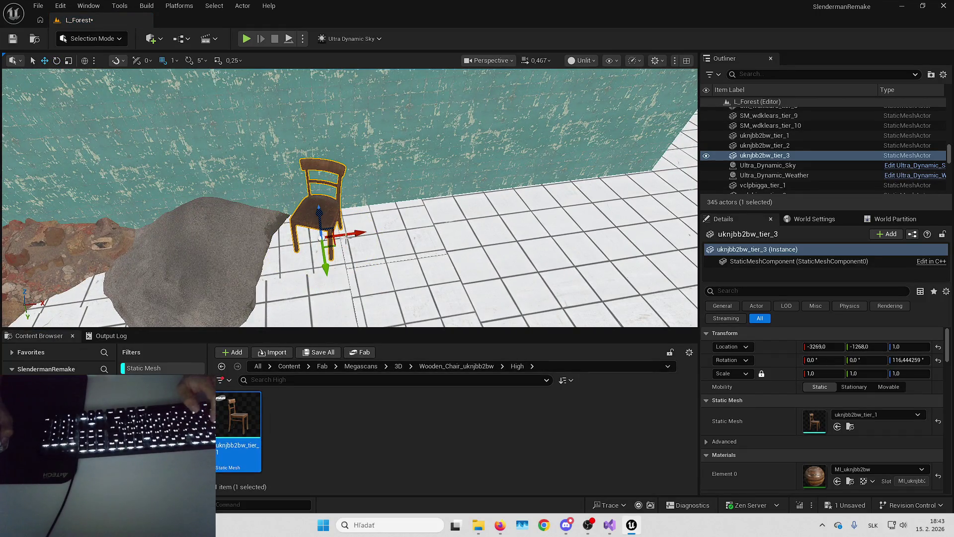
- Duplicate the chair as uknjbb2bw_tier_4 beside it and drop uknjbb2bw_tier_5 on another floor
left_click_drag(346, 236, 401, 229, "alt")
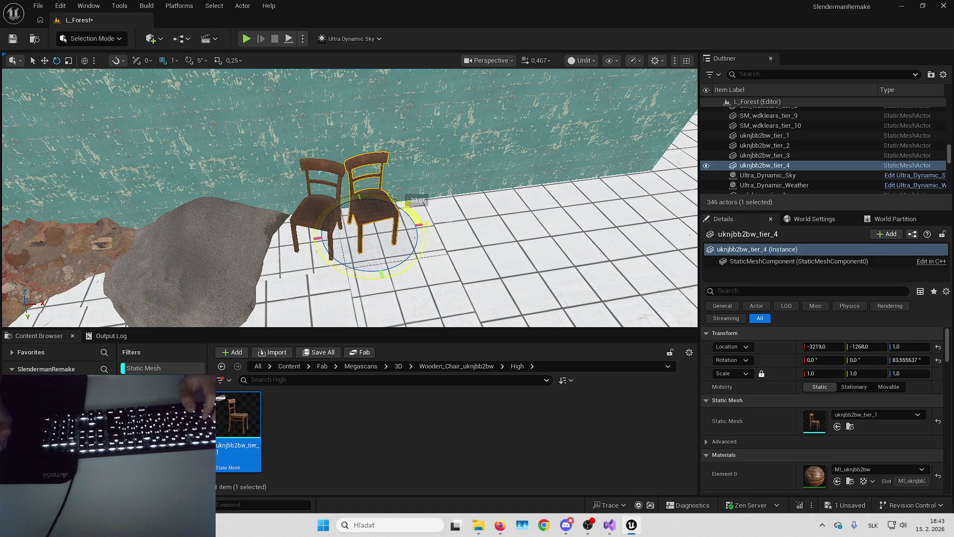
key("Escape")
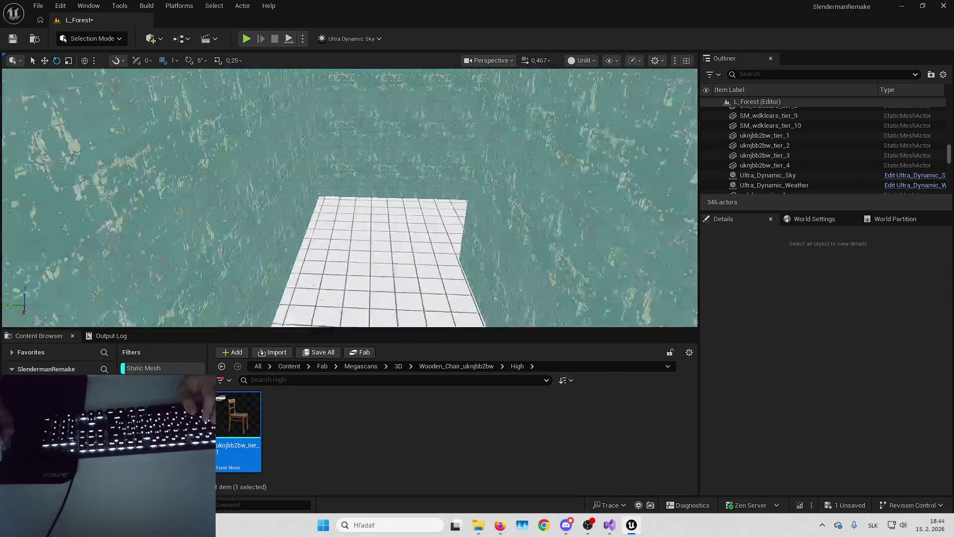
left_click_drag(237, 414, 365, 227)
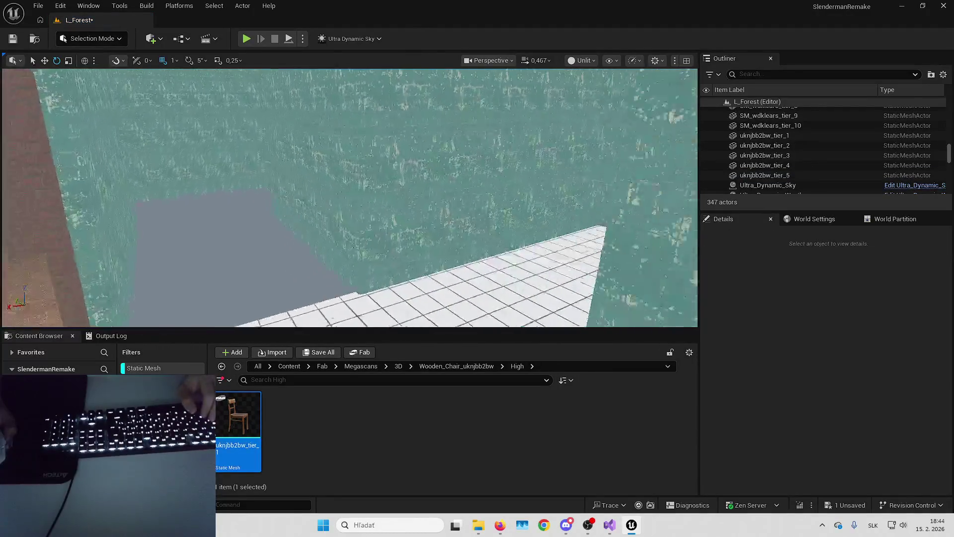
- Check the tiled floor's material and browse the Content Browser to the tile material folder
left_click(384, 266)
mouse_move(384, 266)
left_mouse_down()
mouse_move(370, 255)
mouse_move(190, 325)
left_mouse_up()
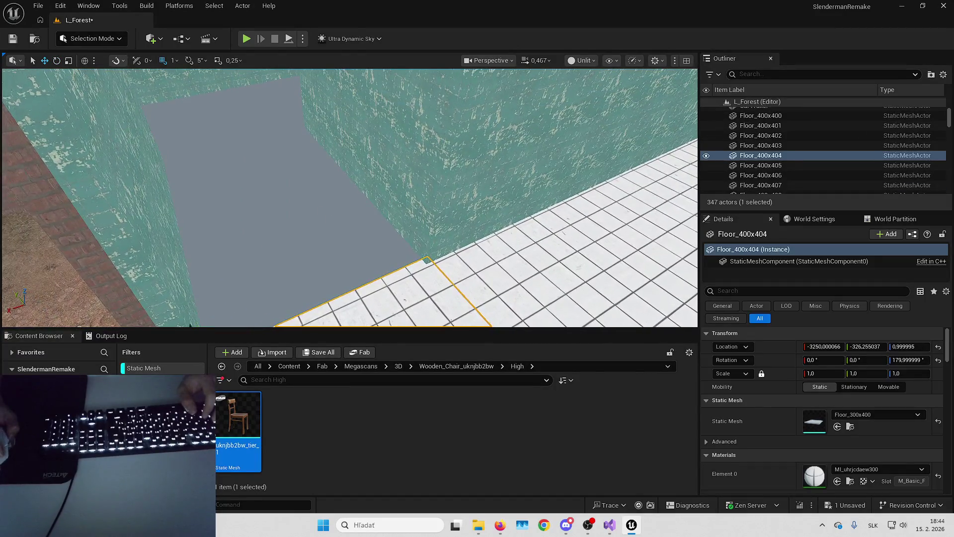
key("f")
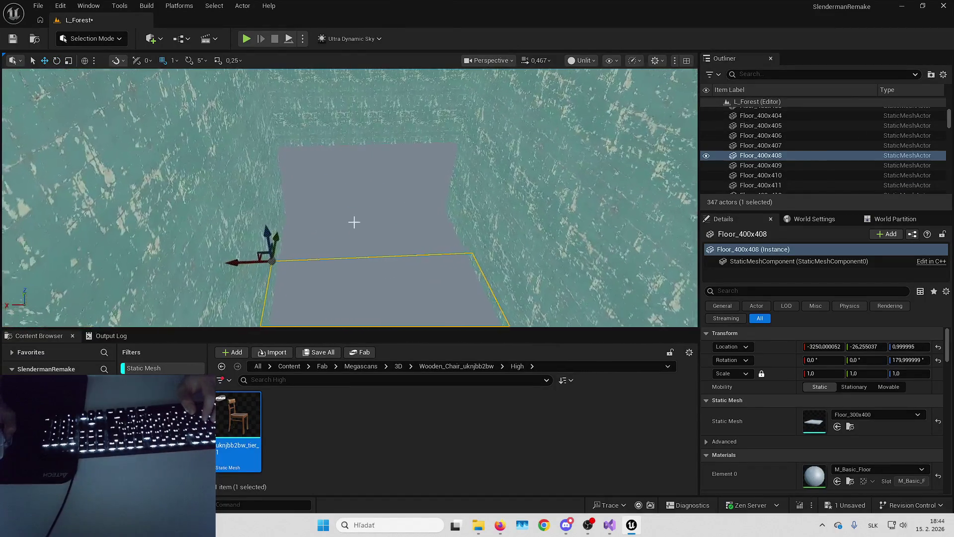
left_click(398, 366)
right_click(174, 368)
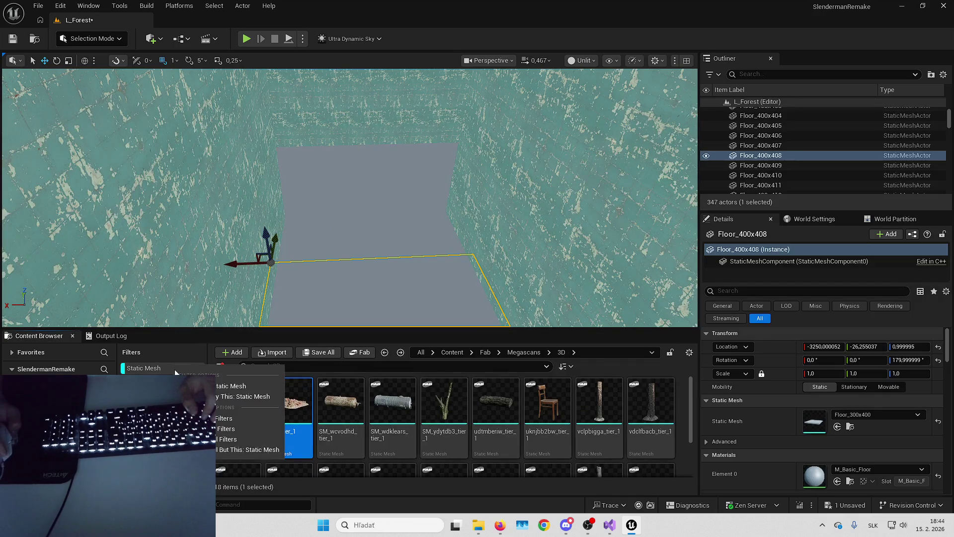
left_click(221, 392)
double_click(309, 425)
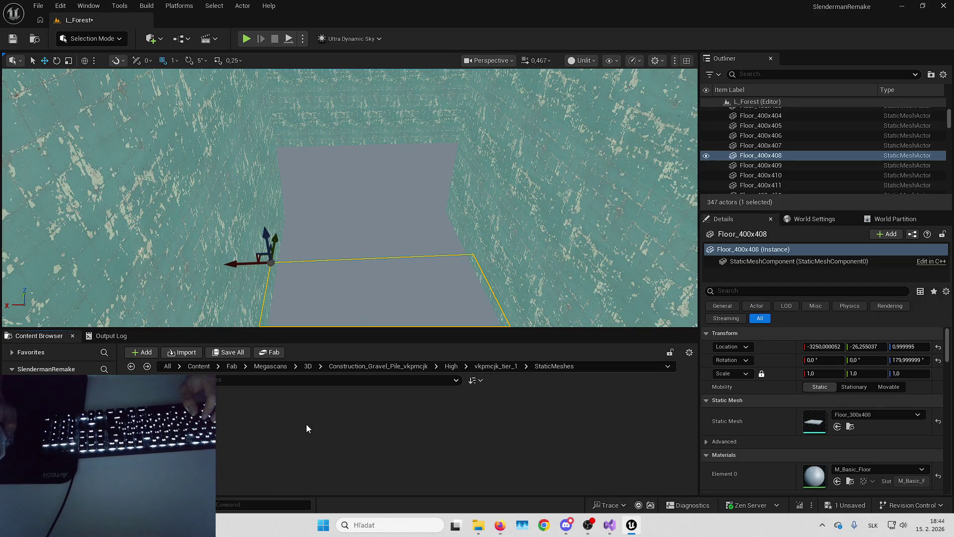
left_click_drag(373, 279, 347, 269)
left_click(348, 268)
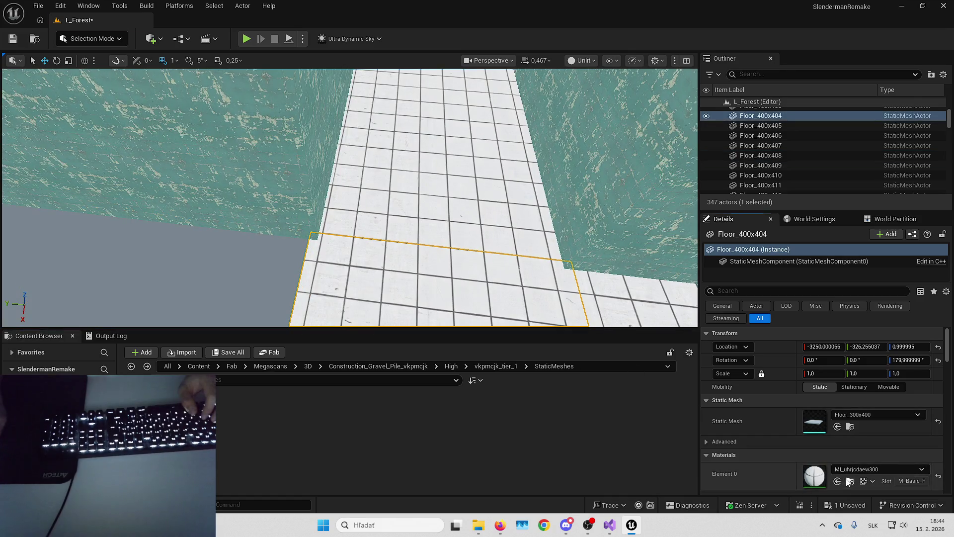
left_click(848, 481)
- Give grey floor tiles Floor_400x407, 408, 409 and two more the white tile material
left_click(381, 247)
left_click(837, 481)
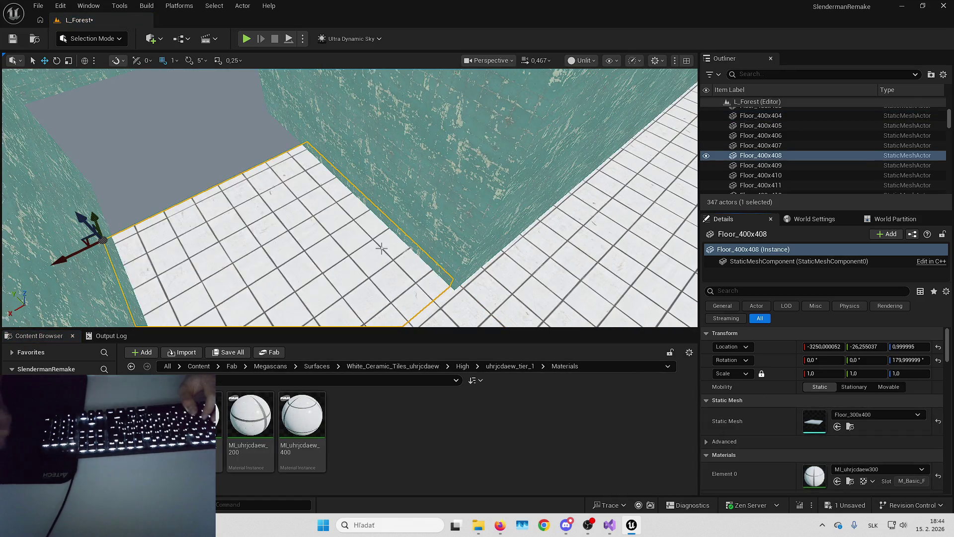
left_click(347, 233)
left_click(838, 481)
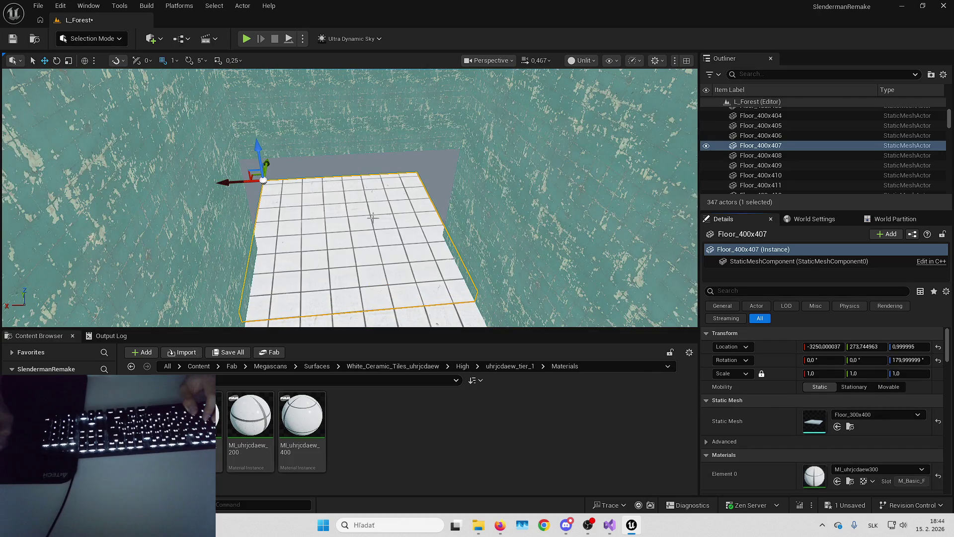
left_click(309, 199)
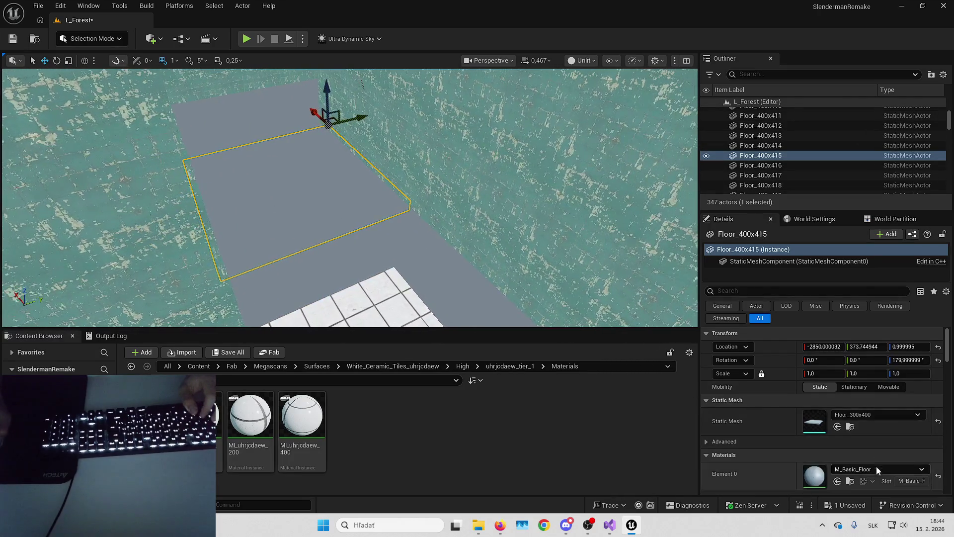
left_click(347, 224)
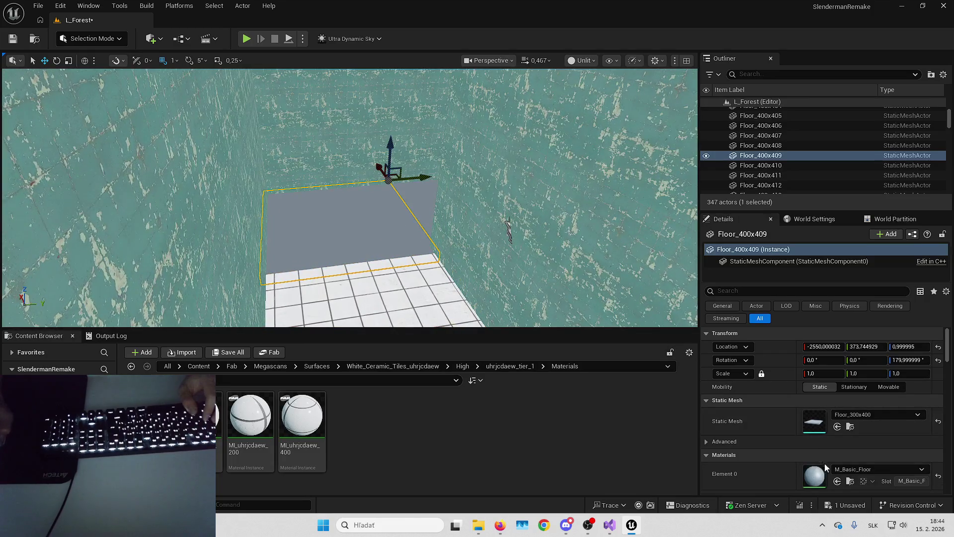
left_click(837, 481)
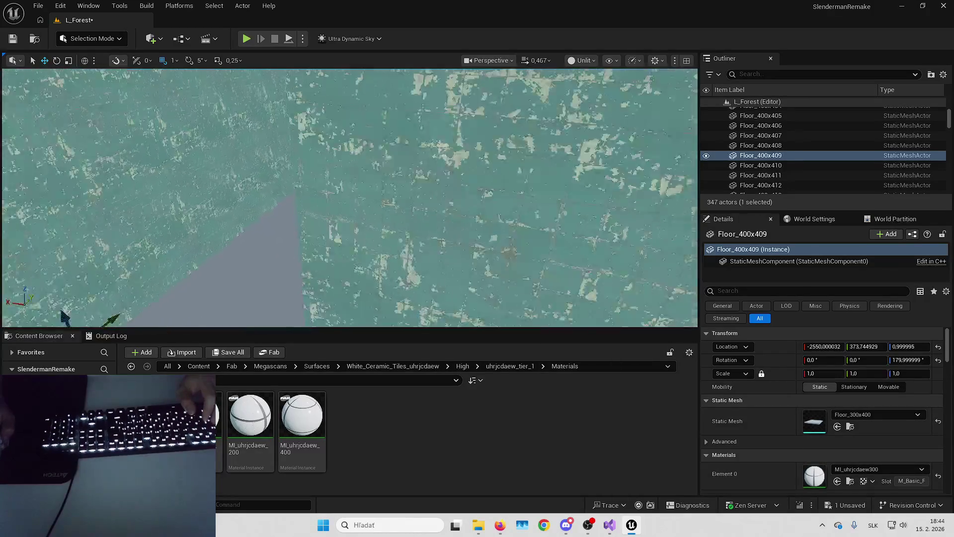
left_click(373, 211, "ctrl")
left_click(417, 119, "ctrl")
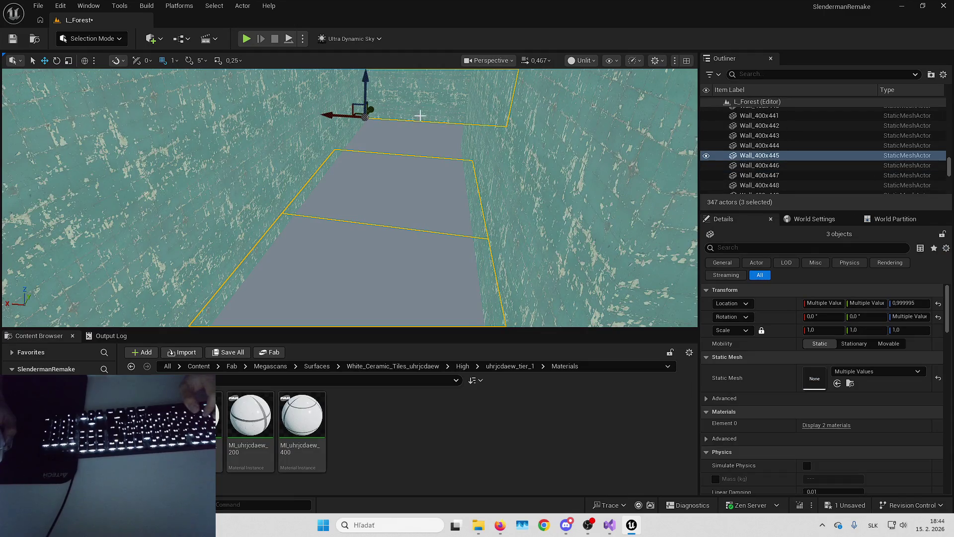
left_click(420, 115, "ctrl")
left_click(837, 438)
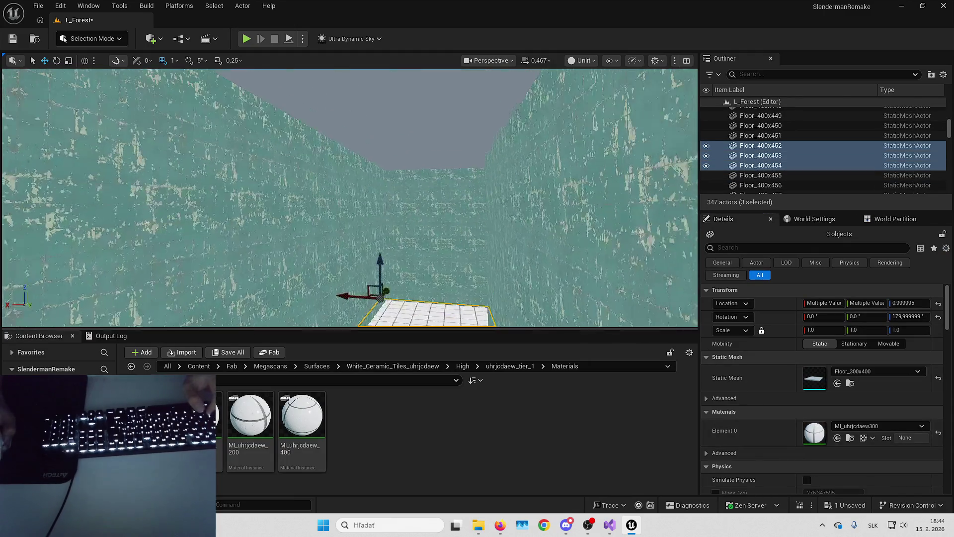
- Apply the tile material to Floor_400x442, 443, 446 and 447
left_click_drag(247, 307, 247, 279)
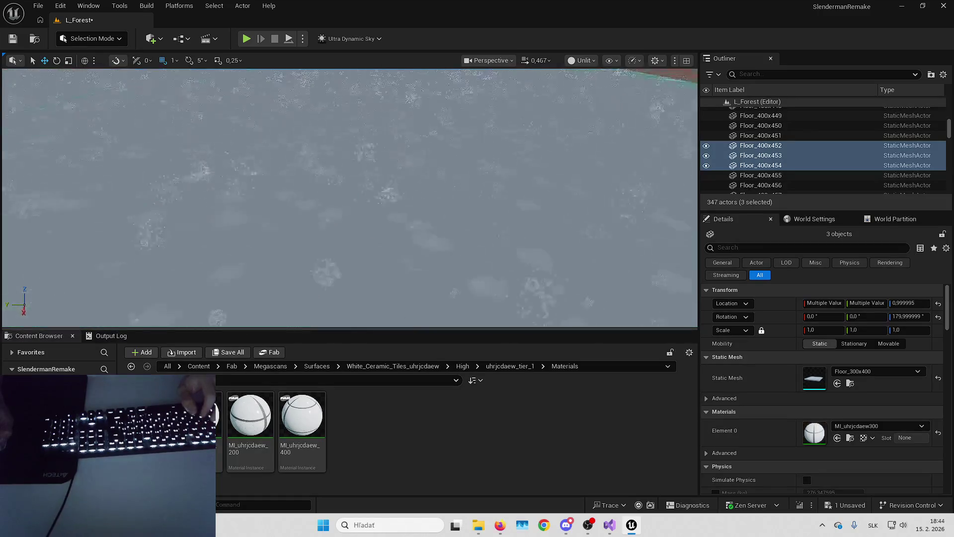
left_click_drag(398, 187, 378, 179)
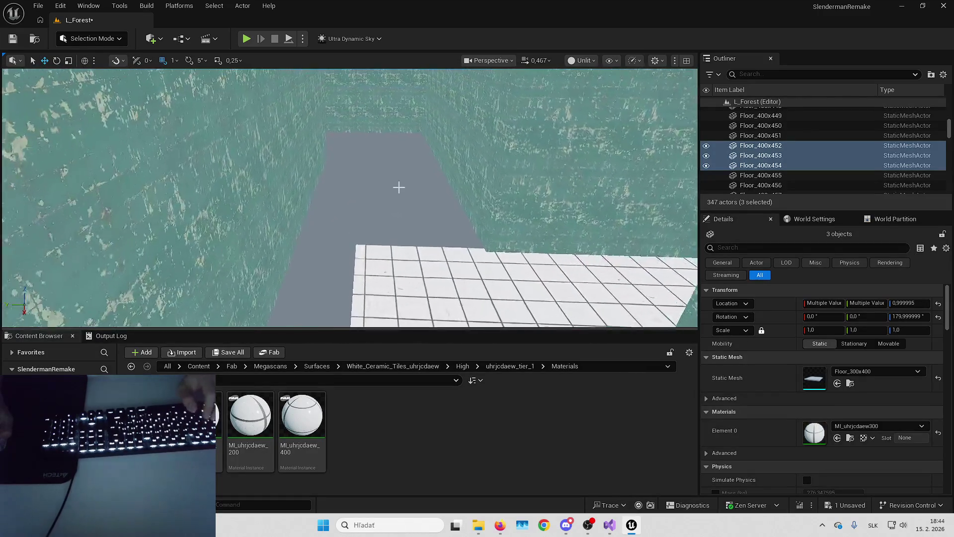
left_click(384, 197)
left_click(382, 158, "ctrl")
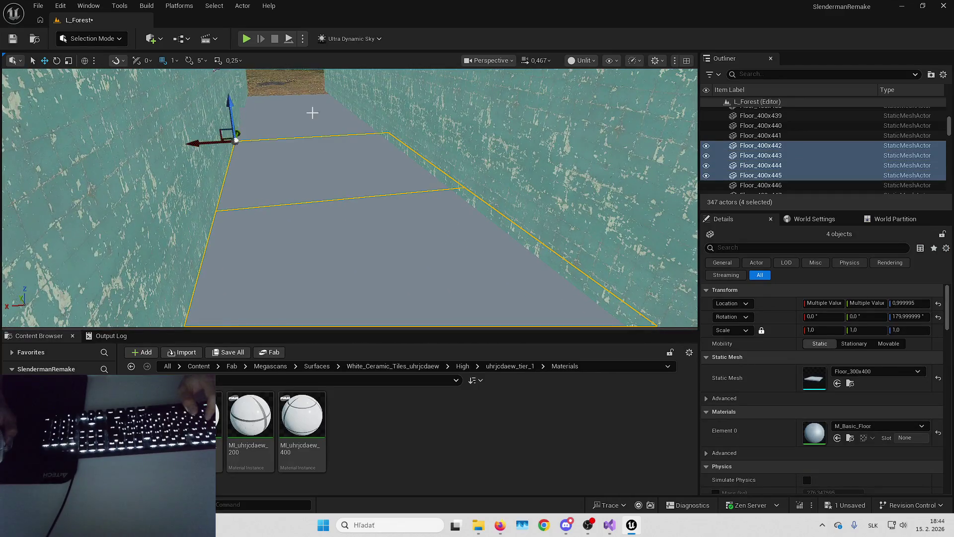
left_click(312, 113, "ctrl")
left_click(342, 115, "ctrl")
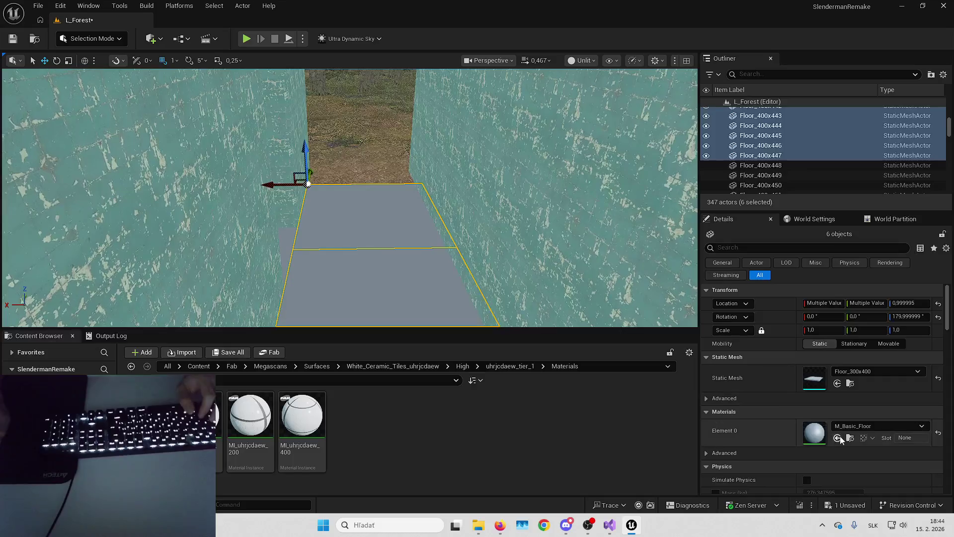
left_click(838, 437)
- Assign MI_uhrjcdaew_400 and MI_uhrjcdaew_200 tiles to floors Floor_400x448 through Floor_400x456
left_click(494, 254)
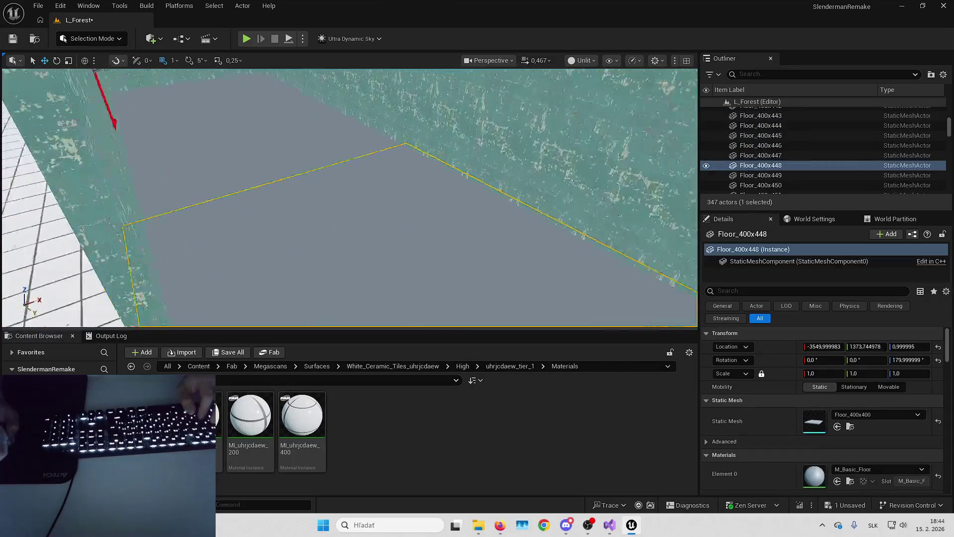
left_click_drag(302, 415, 815, 475)
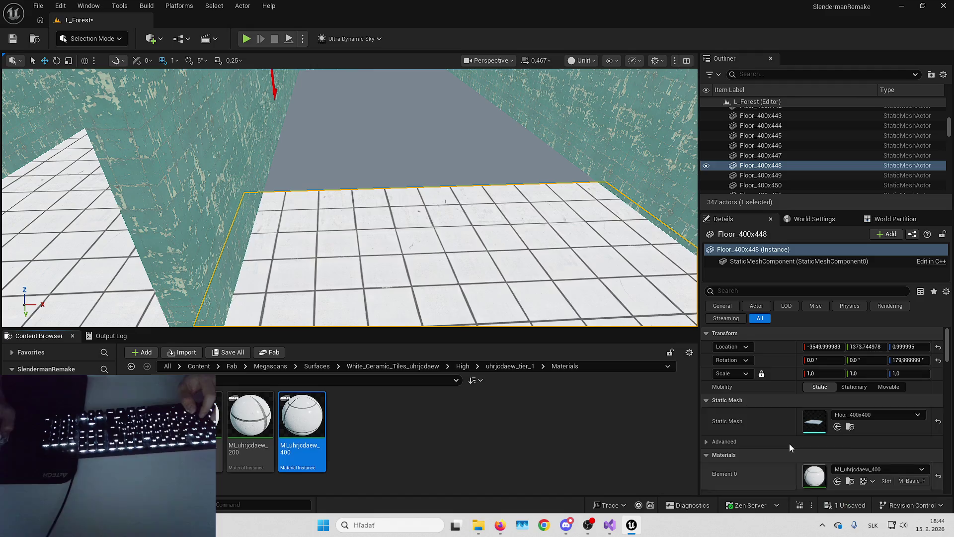
left_click(477, 151)
key("f")
left_click(837, 481)
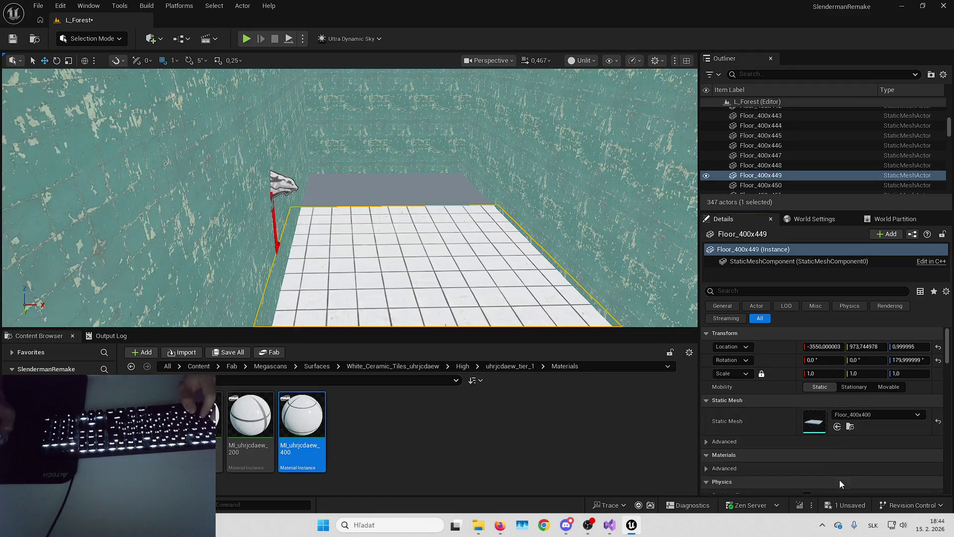
left_click(365, 240)
left_click(365, 239, "ctrl")
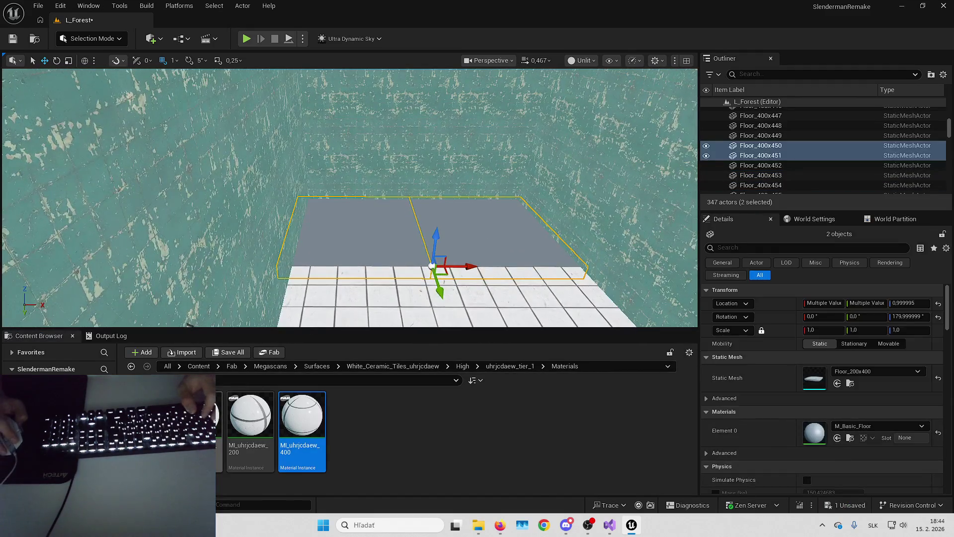
left_click(837, 438)
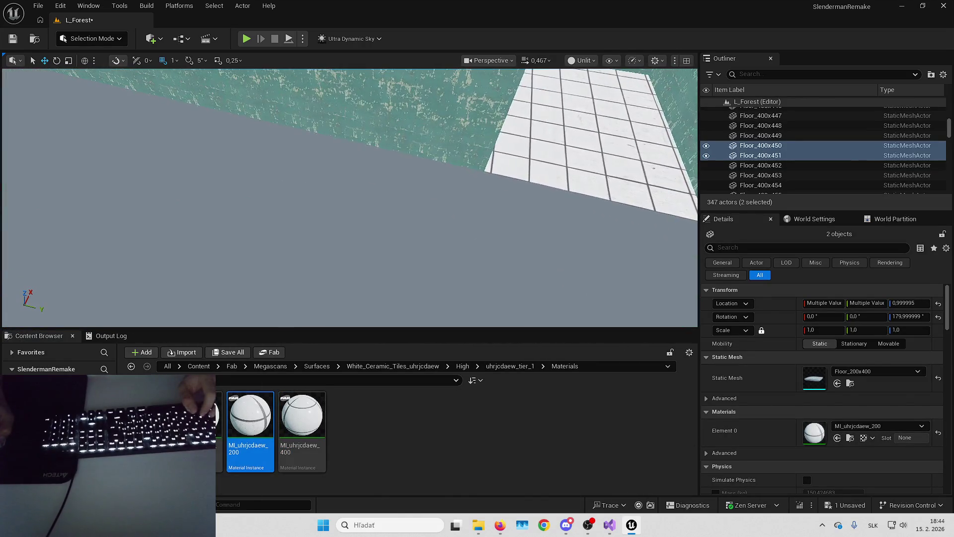
left_click(228, 178)
left_click(228, 178, "ctrl")
left_click_drag(301, 415, 815, 475)
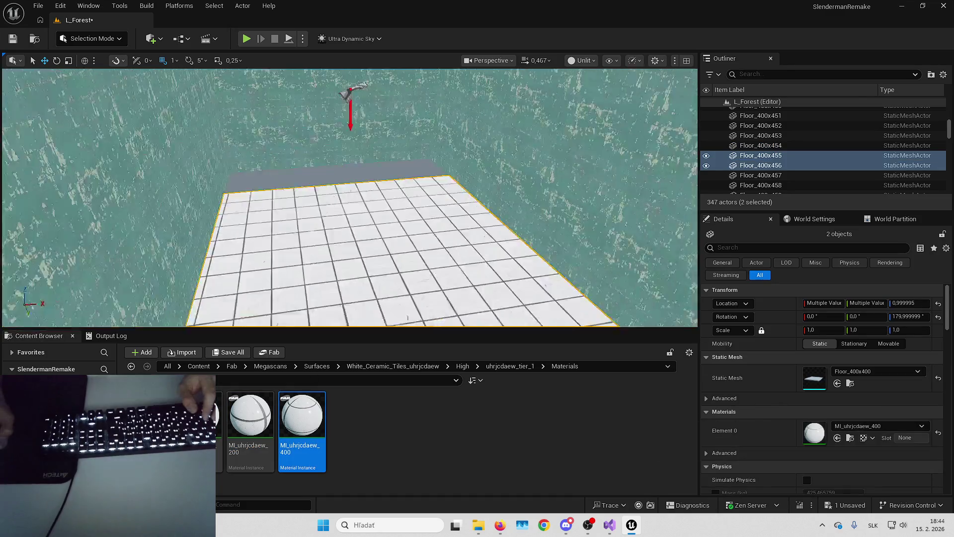
- Assign MI_uhrjcdaew_100 to floor strips Floor_400x457 through Floor_400x463
left_click(449, 230)
left_click(380, 235, "ctrl")
left_click(306, 240, "ctrl")
left_click(231, 248, "ctrl")
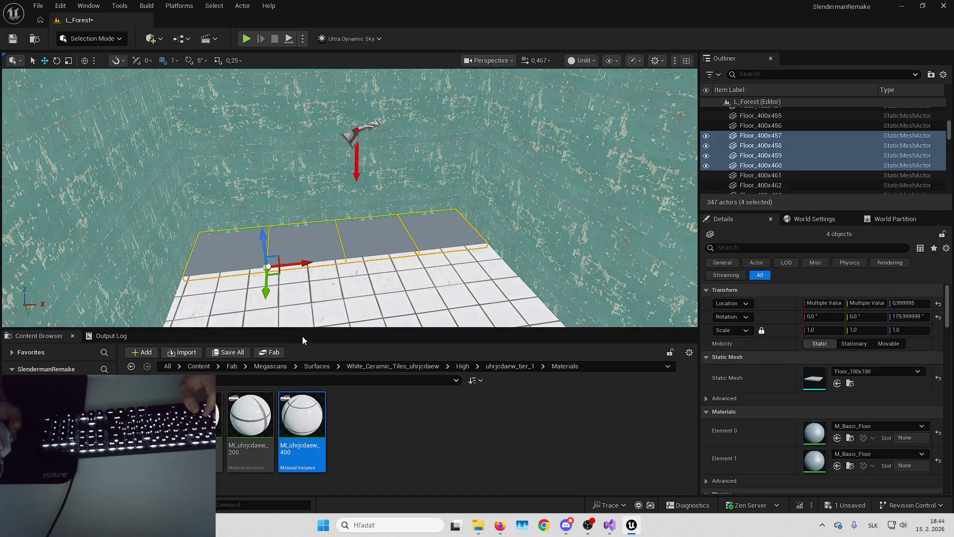
mouse_move(218, 422)
left_mouse_down()
mouse_move(448, 427)
mouse_move(745, 457)
mouse_move(750, 432)
left_mouse_up()
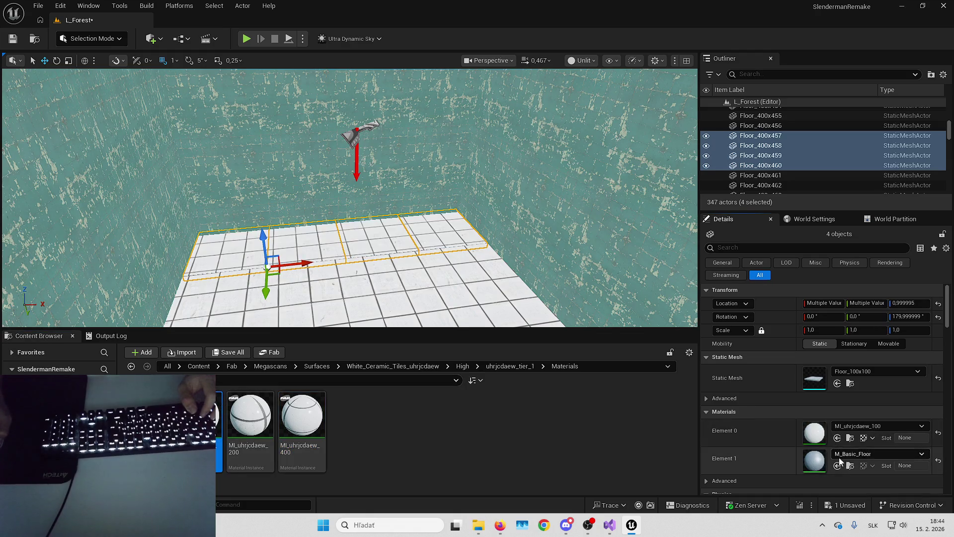
left_click_drag(610, 322, 204, 160)
left_click(298, 177)
left_click(390, 171, "ctrl")
left_click(437, 164, "ctrl")
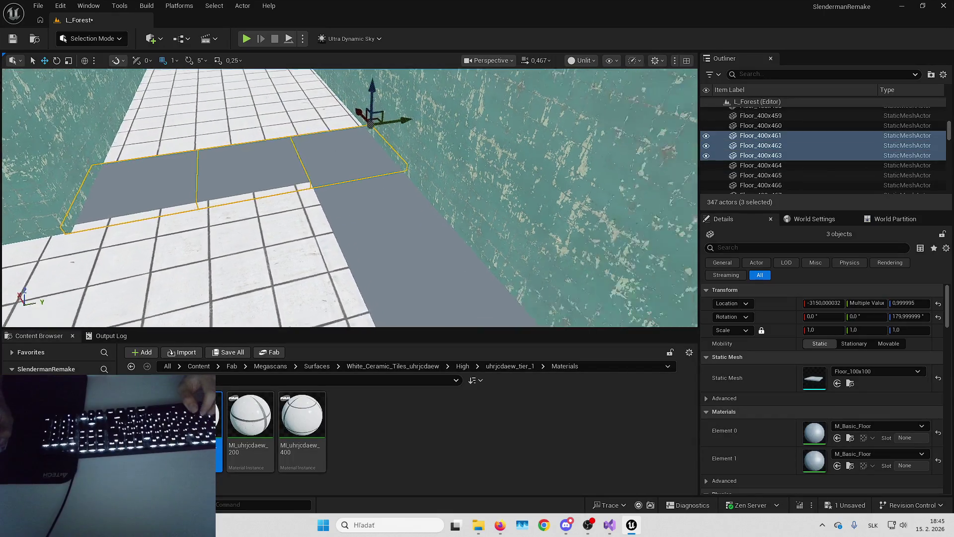
left_click(837, 465)
left_click(837, 437)
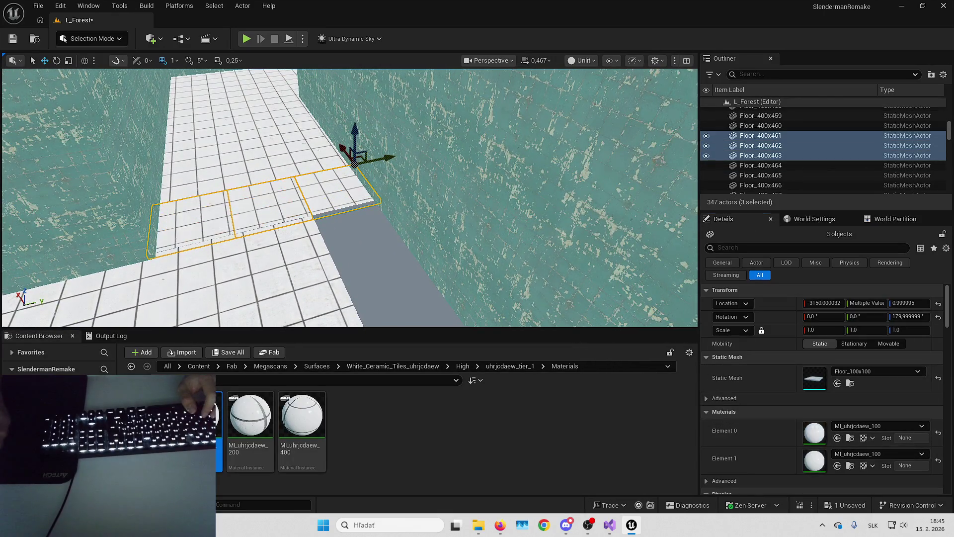
left_click_drag(282, 201, 282, 151)
- Delete the six remaining grey strips, Floor_400x464 through Floor_400x469
left_click(350, 186)
left_click(432, 223, "ctrl")
left_click(510, 259, "ctrl")
left_click(497, 248, "ctrl")
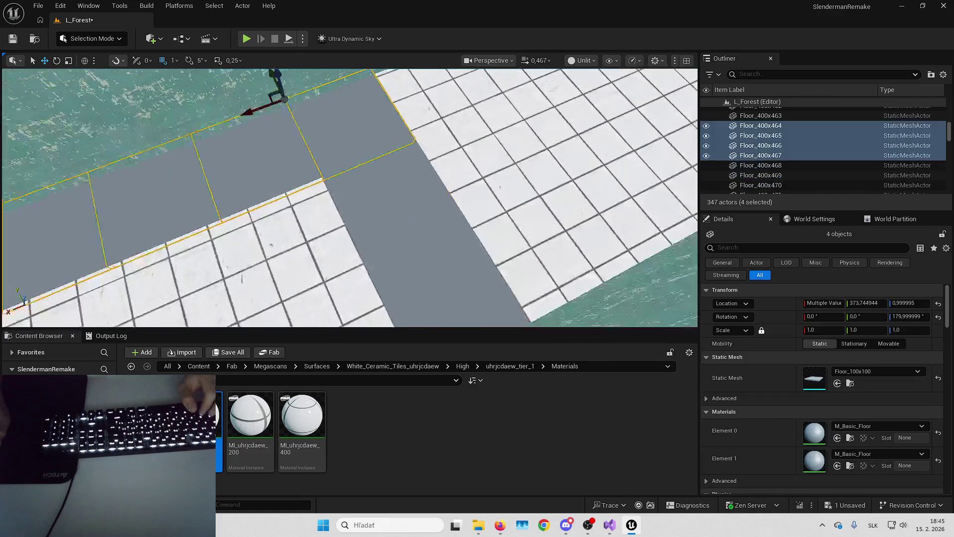
left_click(492, 258, "ctrl")
left_click(447, 208, "ctrl")
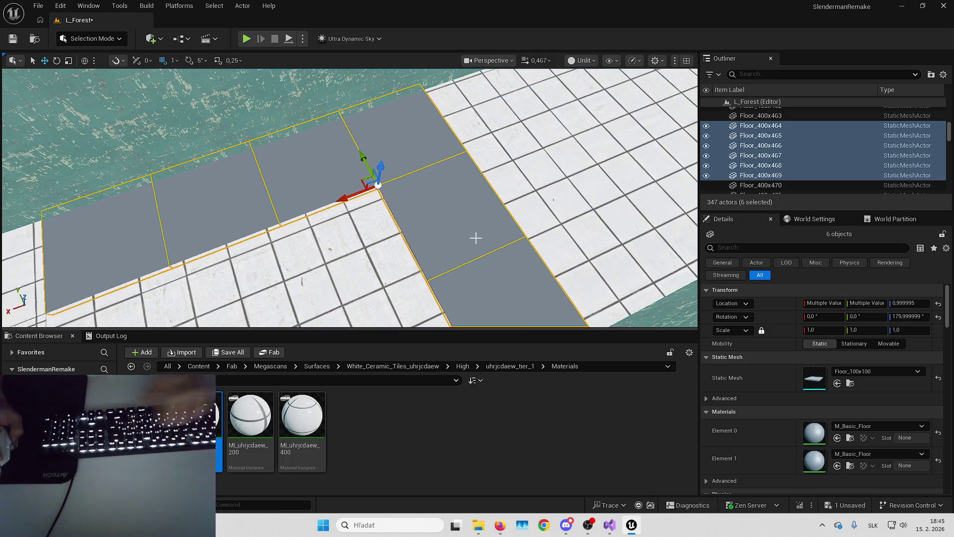
key("Delete")
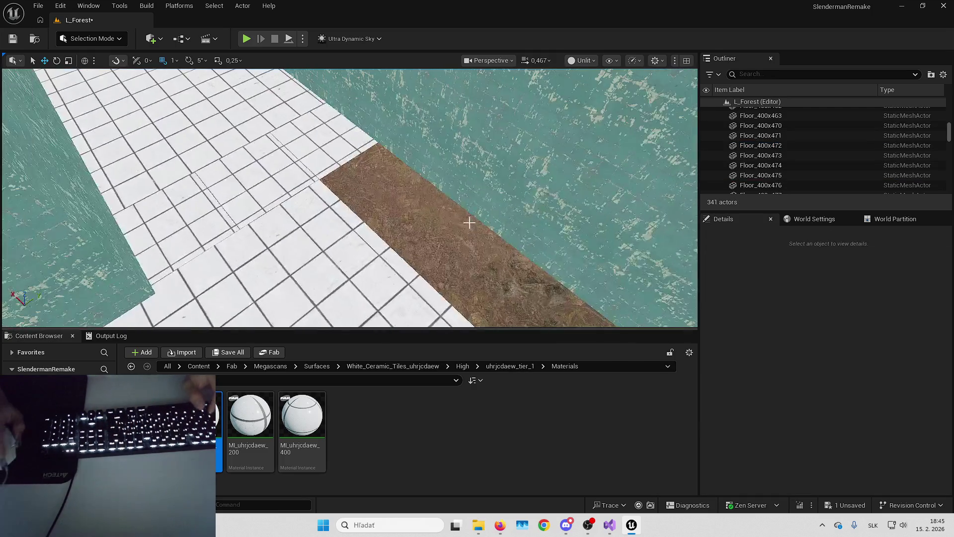
- Delete floor tiles Floor_400x461 and Floor_400x463, plus two more tiles near the chairs
left_click(319, 155)
key("Delete")
left_click(245, 213)
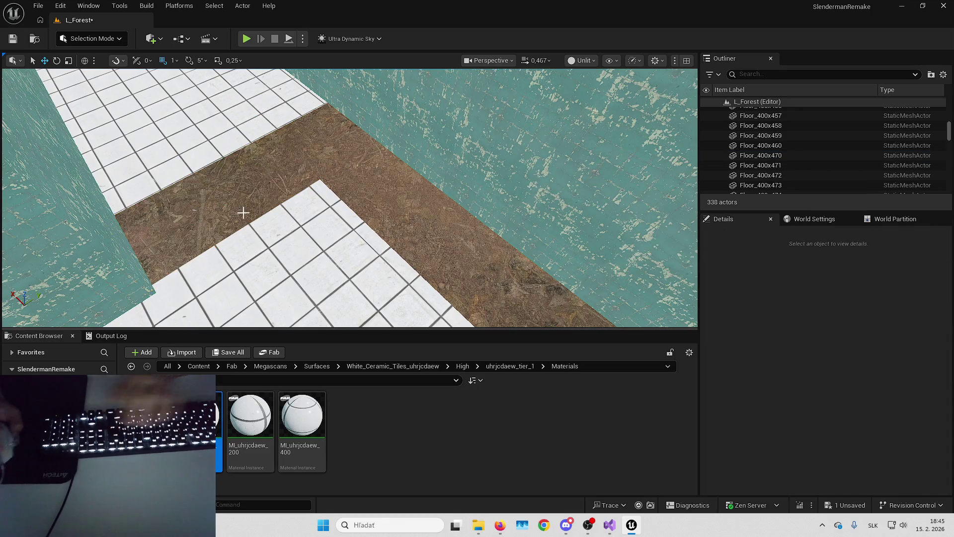
key("Delete")
left_click_drag(348, 198, 348, 149)
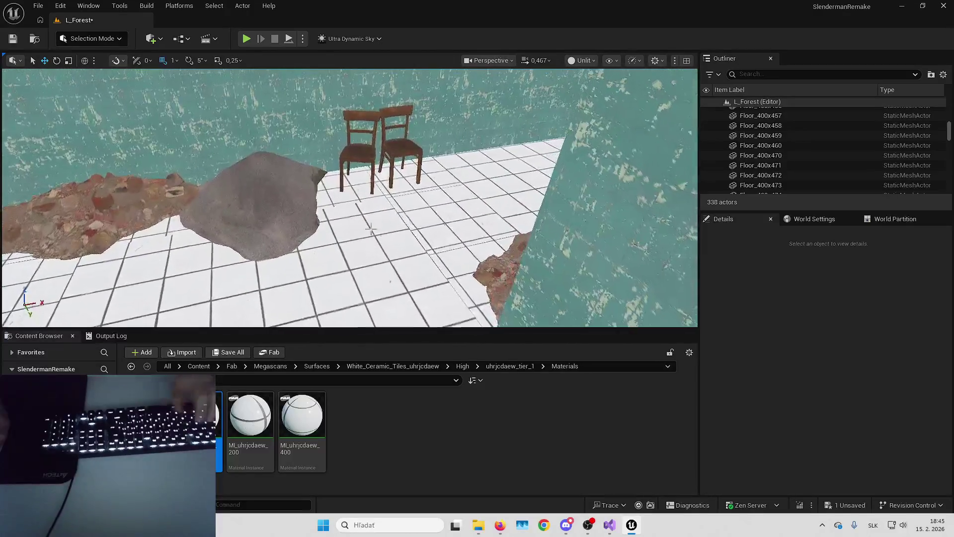
left_click(447, 234)
key("Delete")
left_click(618, 318)
key("Delete")
- Delete the tile under the chairs, another corridor tile and Floor_400x427, then select rock and rubble pile
left_click(341, 194)
key("Delete")
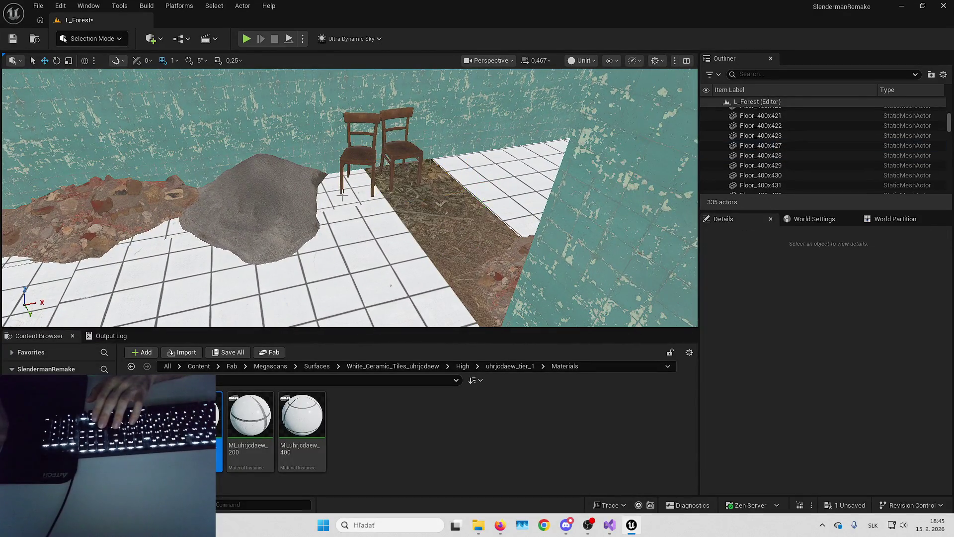
left_click_drag(180, 233, 149, 233)
left_click(180, 233)
key("Delete")
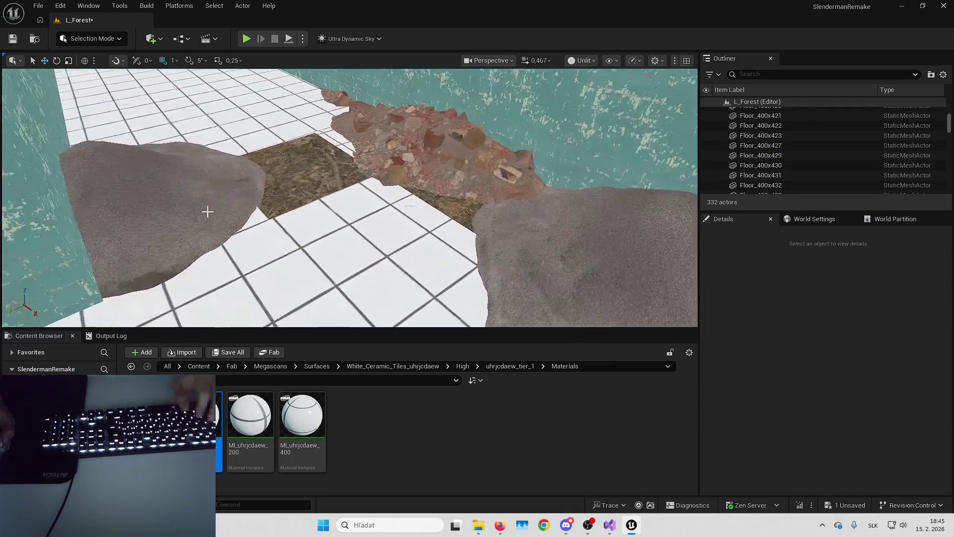
left_click(330, 149)
key("Delete")
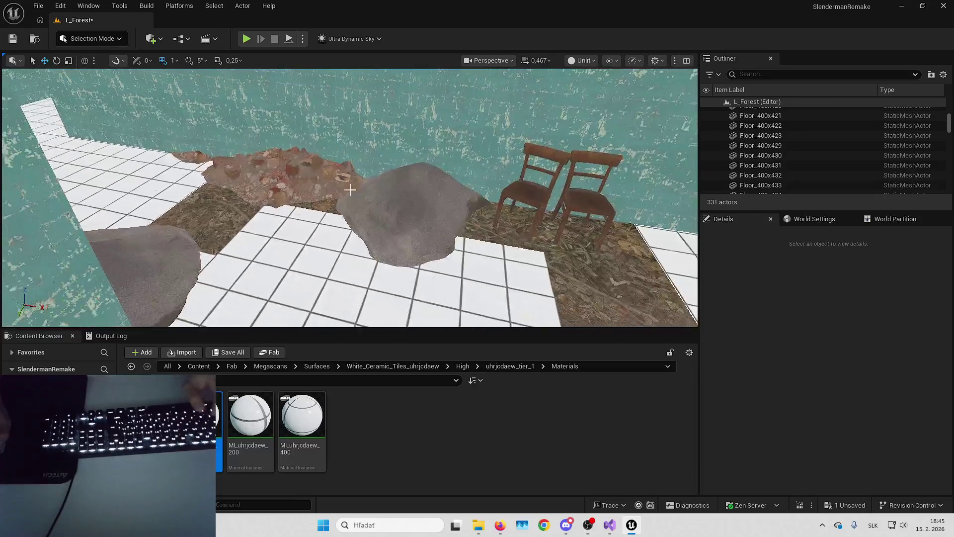
left_click(403, 186)
left_click(323, 196, "ctrl")
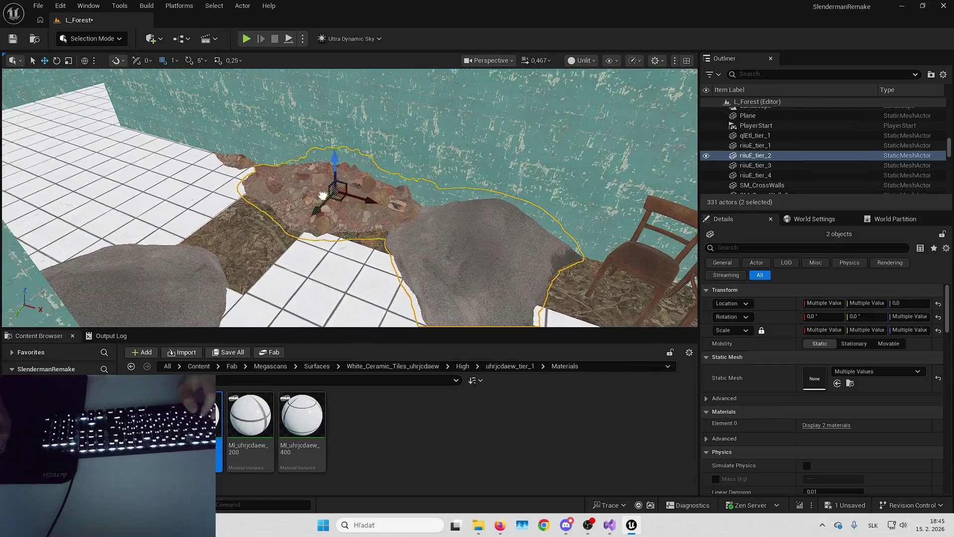
- Alt-drag copies of the three selected rocks further along the dirt strip
left_click(284, 187, "ctrl")
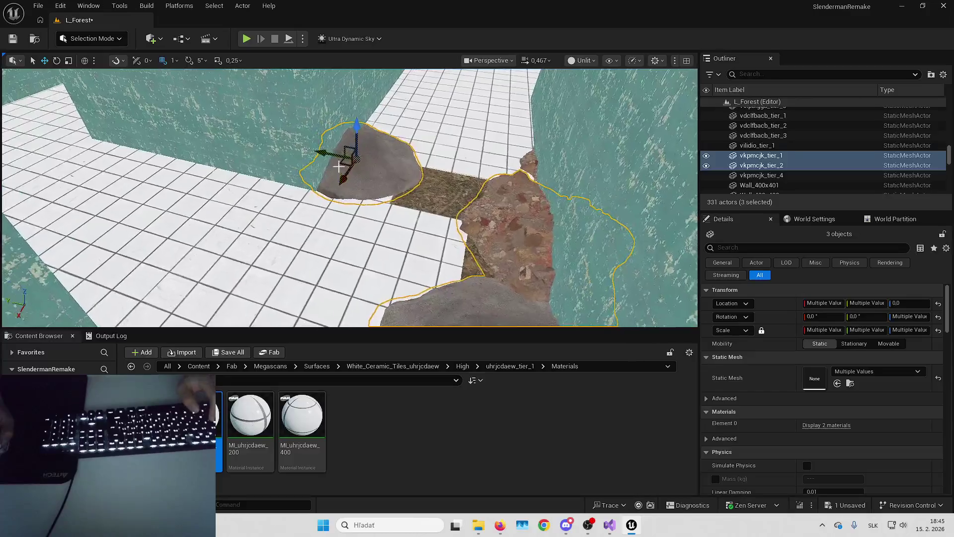
left_click_drag(338, 167, 140, 149, "alt")
left_click_drag(278, 177, 278, 177)
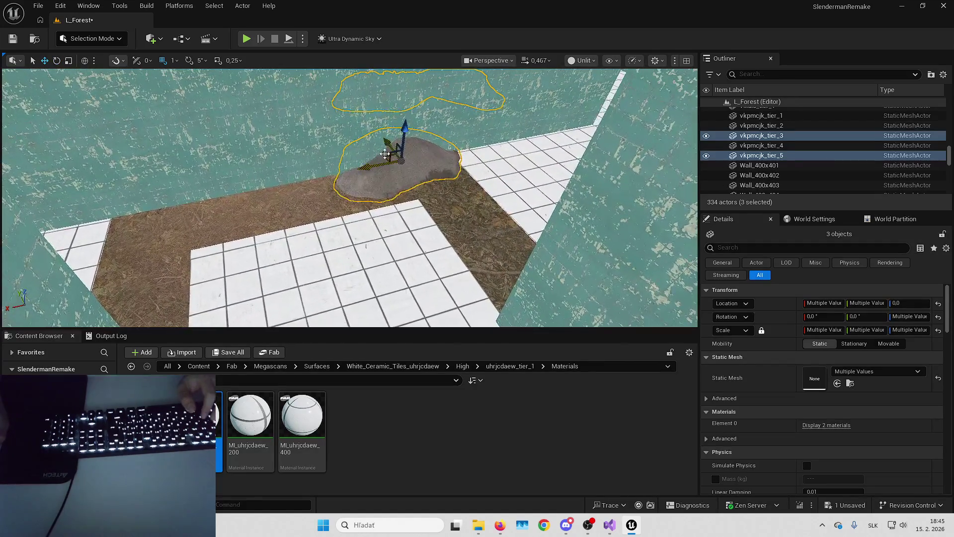
left_click_drag(361, 207, 361, 207)
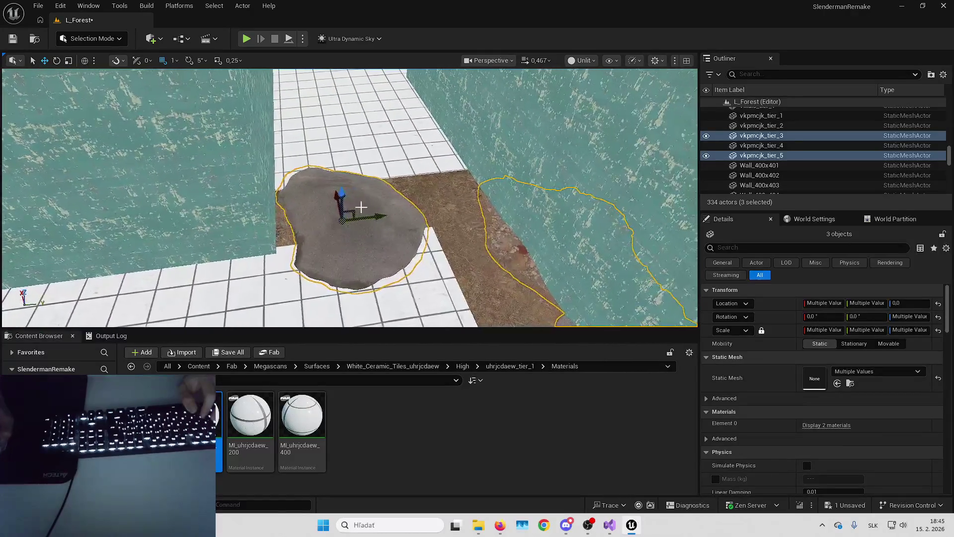
key("f")
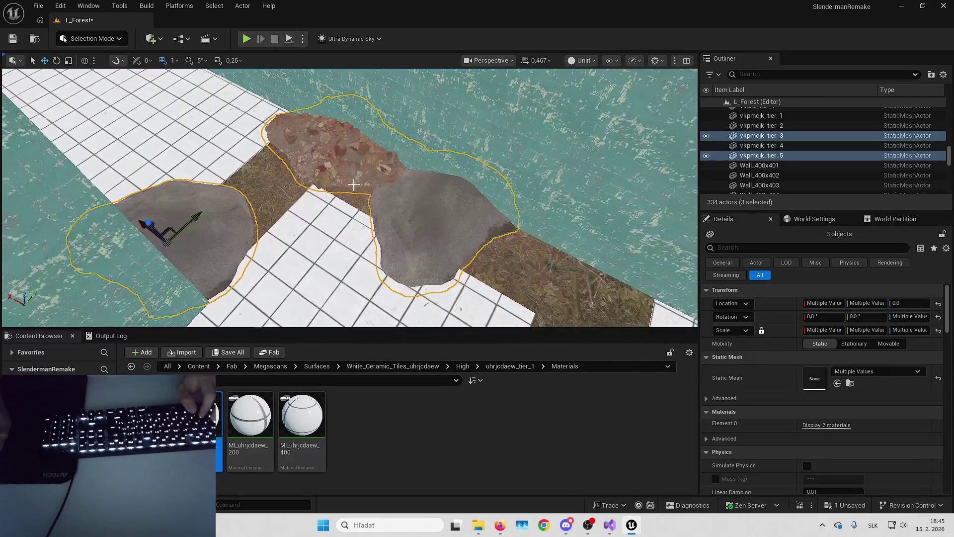
- Move the red rubble pile and grey rocks vkpmcjk_tier_5 and vkpmcjk_tier_3 along the dirt
left_click(360, 186)
left_click(405, 228, "ctrl")
left_click_drag(417, 195, 522, 227)
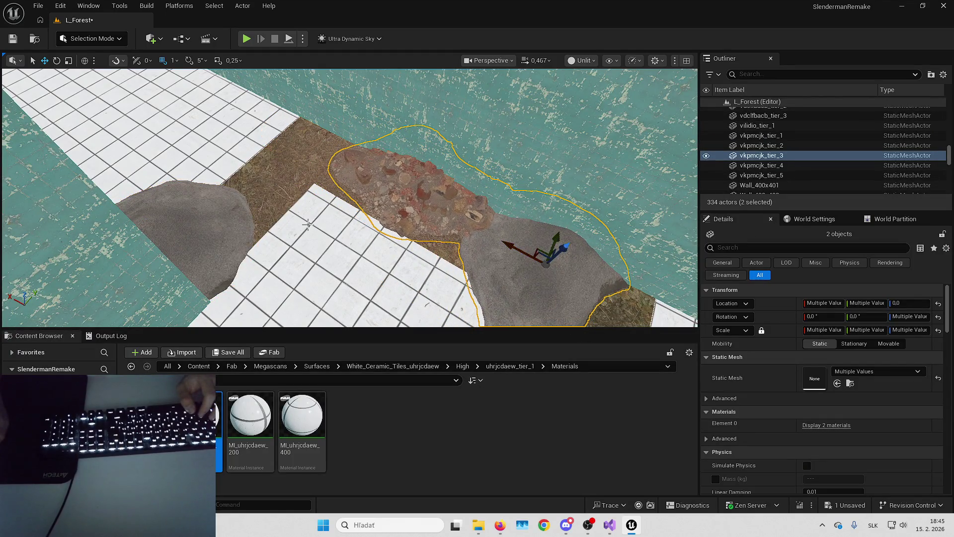
left_click(526, 269)
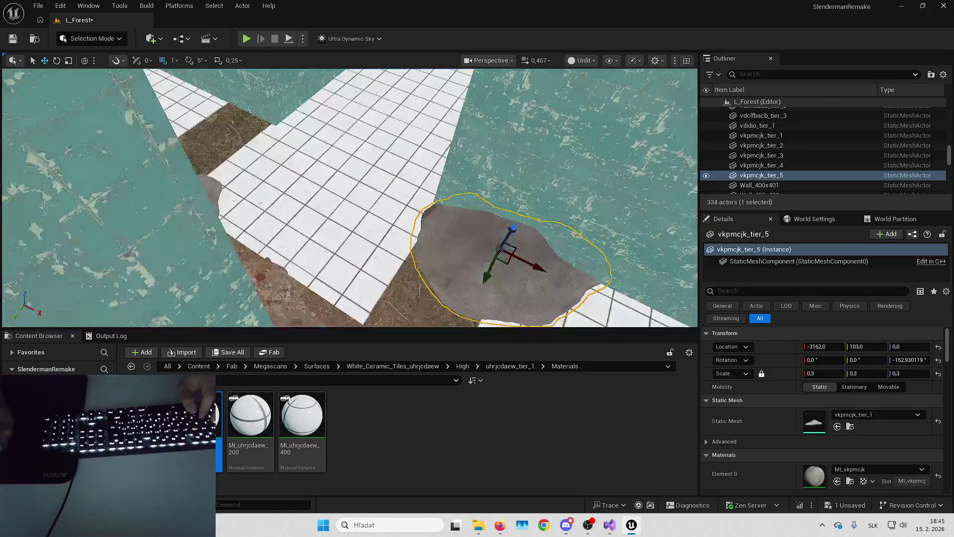
mouse_move(565, 273)
left_mouse_down()
mouse_move(234, 149)
mouse_move(200, 147)
left_mouse_up()
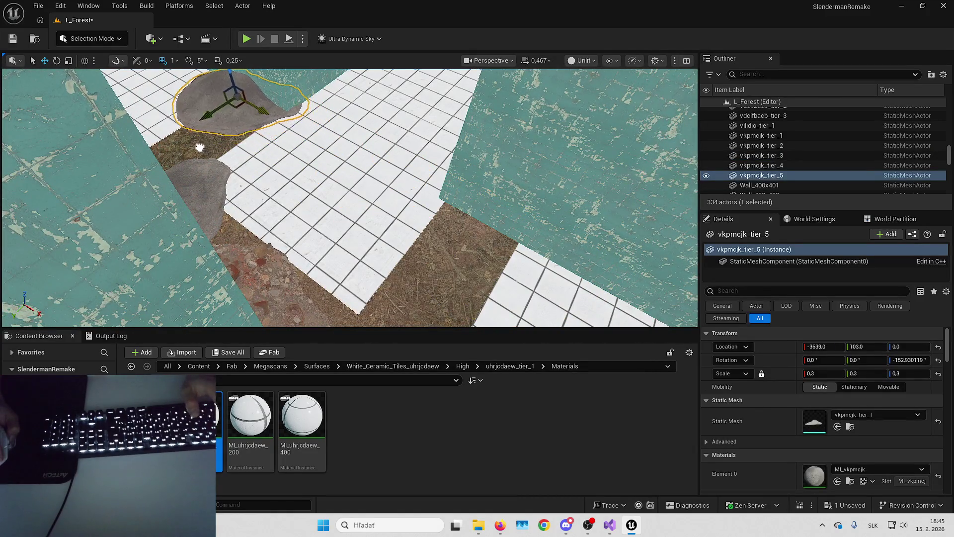
key("Escape")
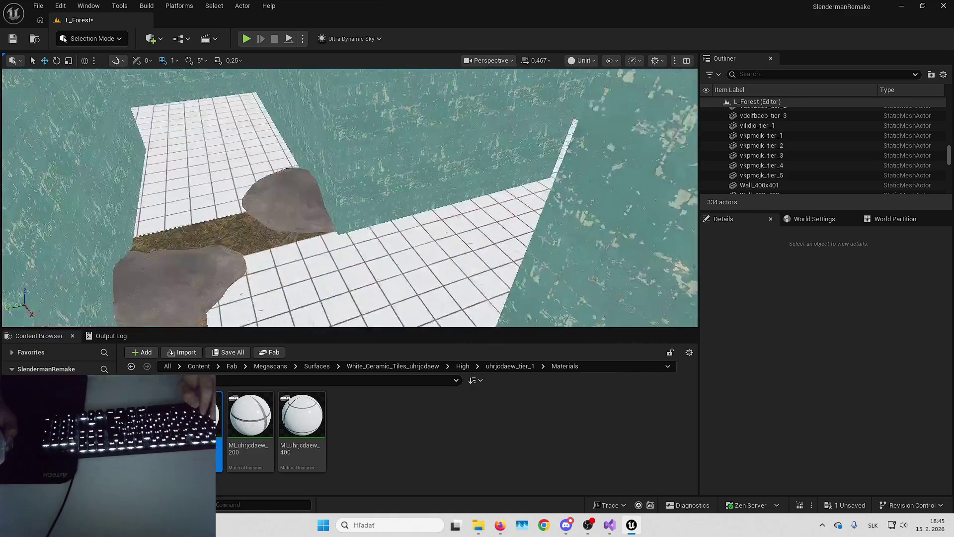
left_click(432, 143)
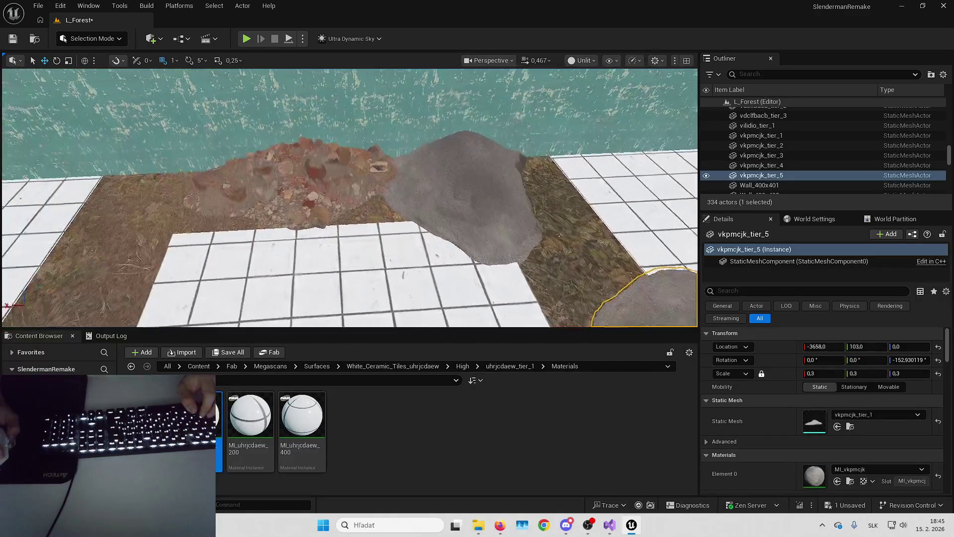
left_click(460, 191)
left_click_drag(442, 179, 163, 188)
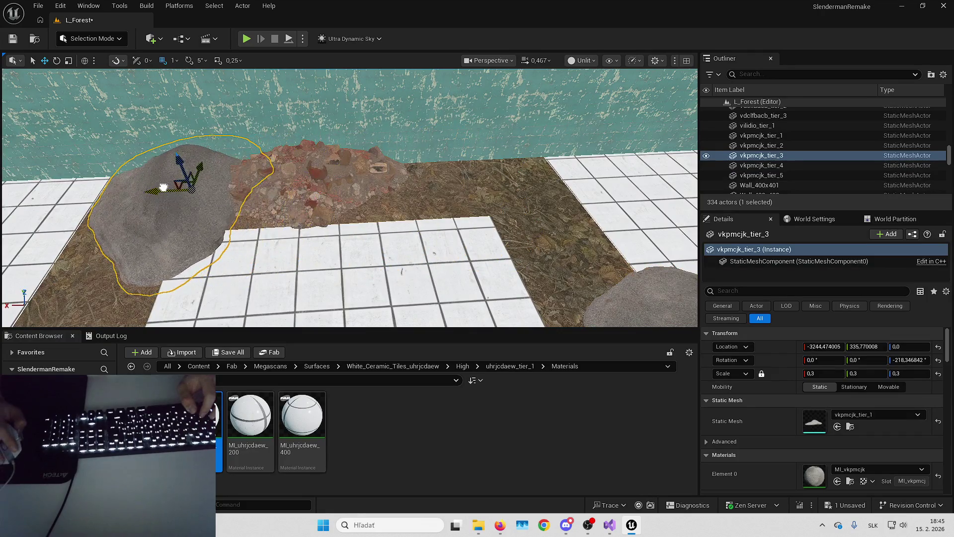
- Duplicate rubble pile riiuE_tier_5 as a smaller 1.8-scale copy beside it and rotate it
left_click(296, 187)
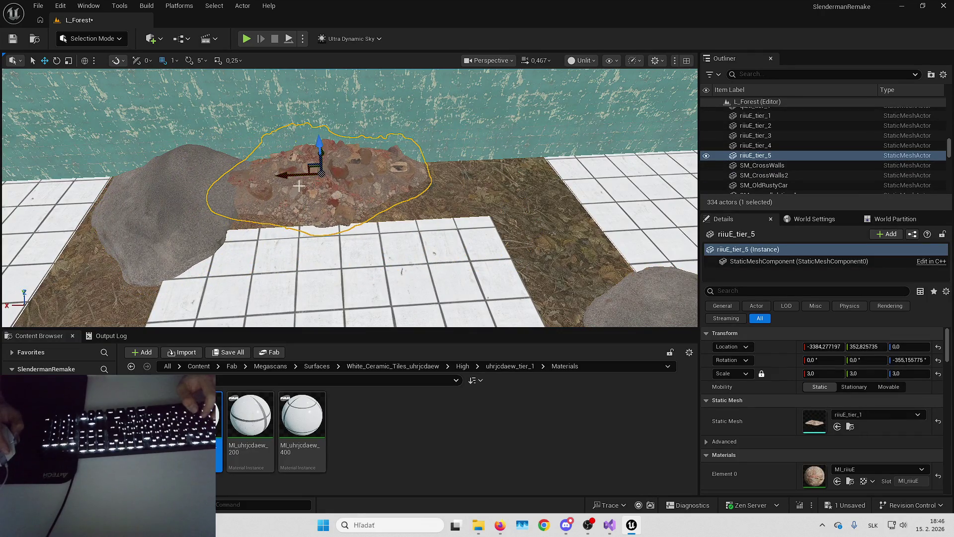
key("ctrl+d")
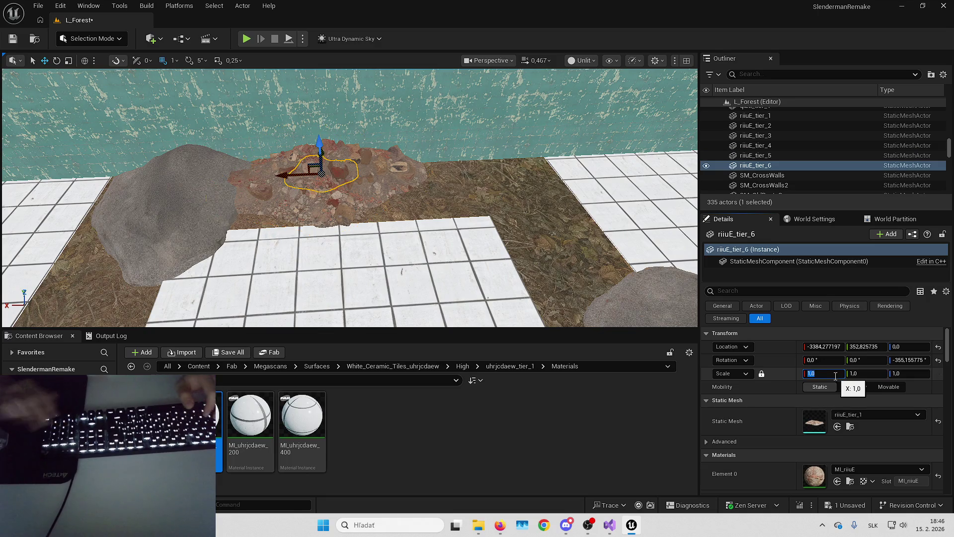
type("1,8")
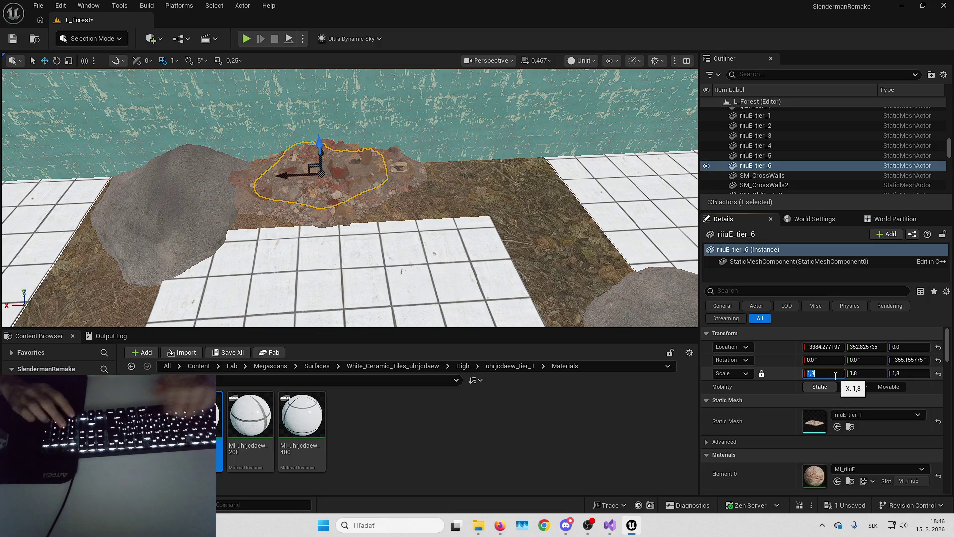
left_click_drag(476, 181, 372, 193)
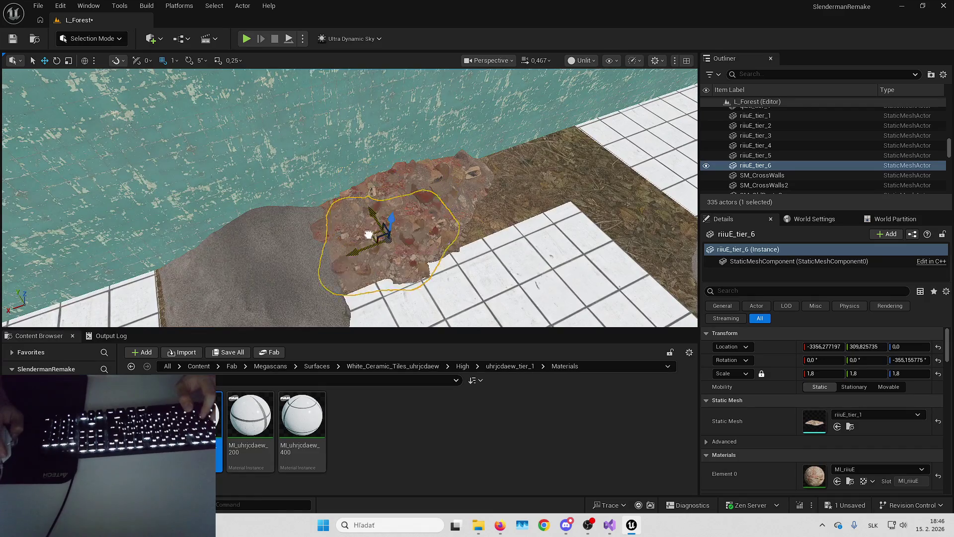
key("Escape")
left_click_drag(361, 257, 408, 254)
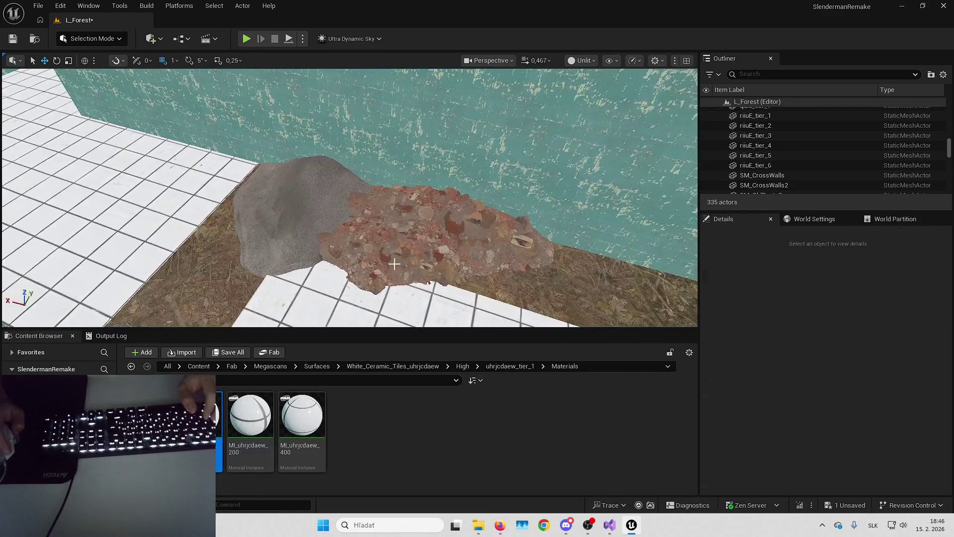
left_click(394, 264)
key("e")
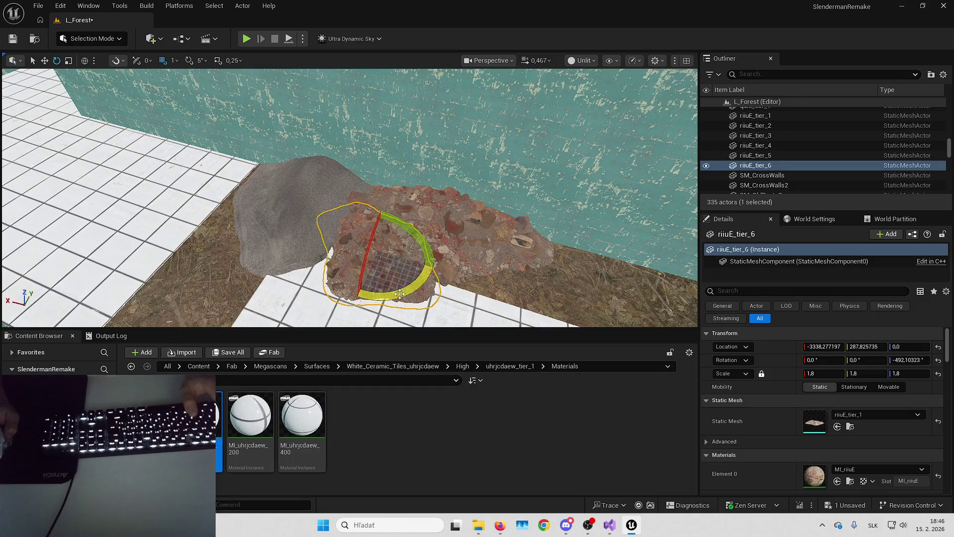
key("w")
mouse_move(368, 242)
left_mouse_down()
mouse_move(417, 231)
mouse_move(378, 238)
left_mouse_up()
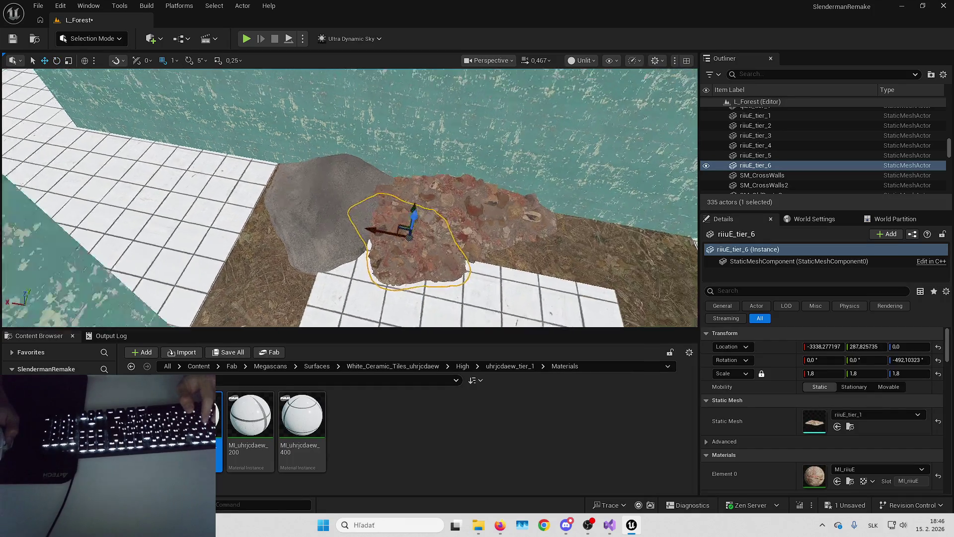
key("Escape")
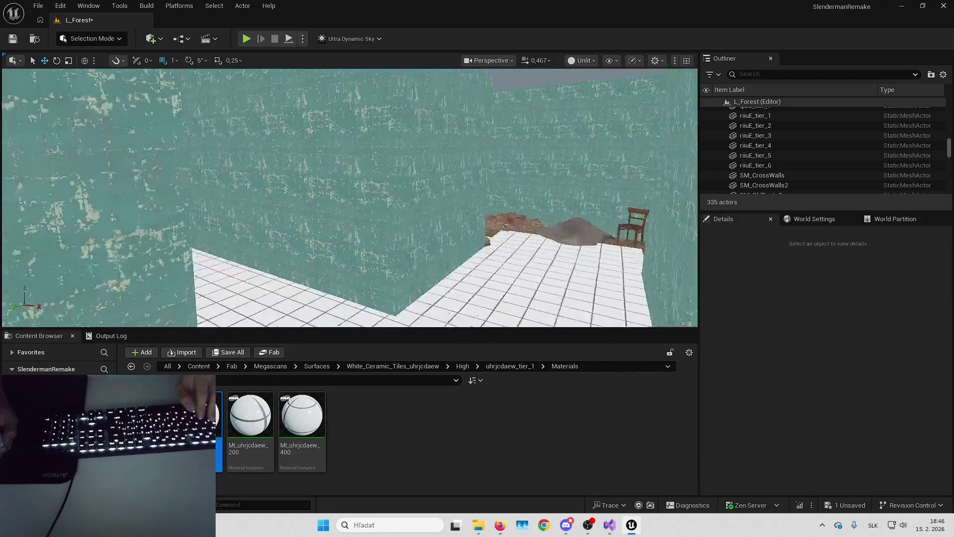
- Delete two more floor tiles near the far corner and select the next one
left_click_drag(311, 227, 311, 227)
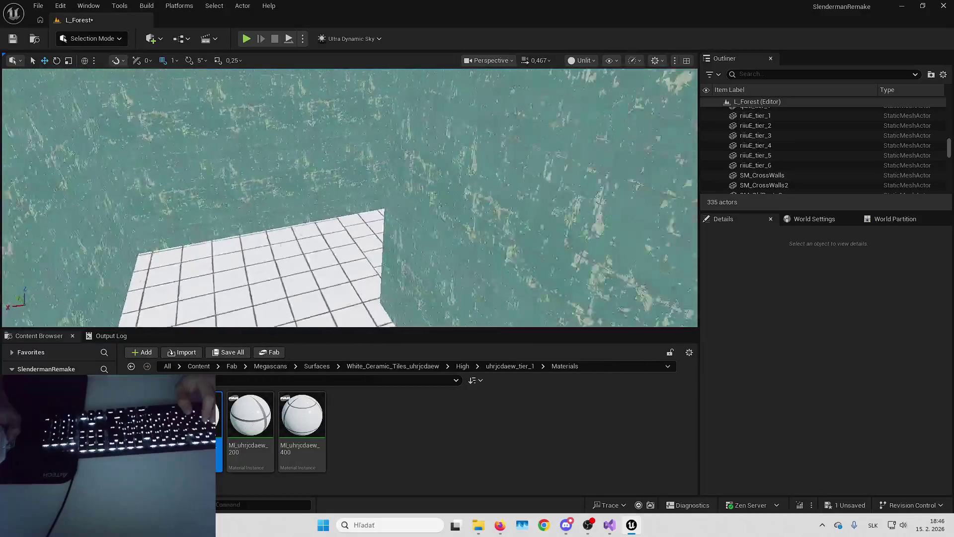
left_click_drag(348, 199, 348, 219)
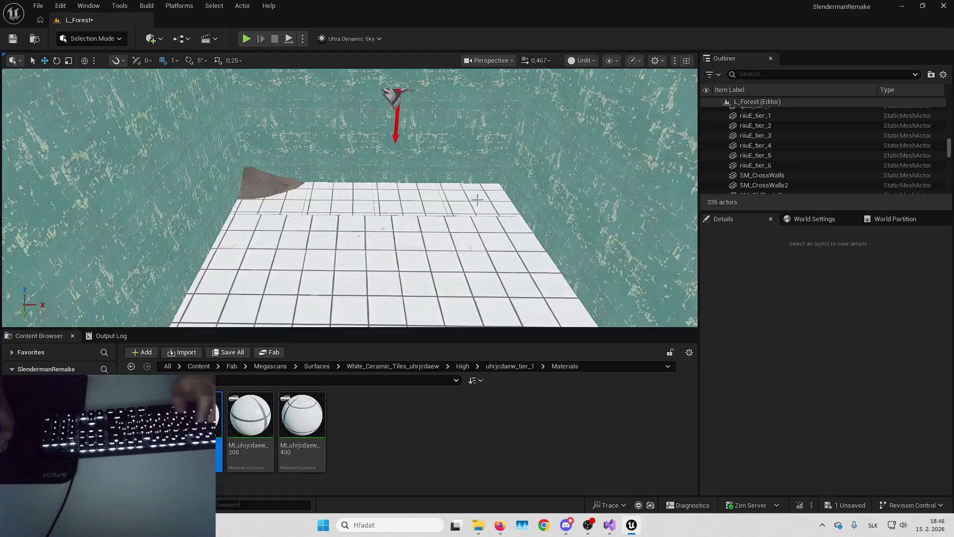
left_click(476, 199)
key("Delete")
left_click(413, 199)
key("Delete")
left_click(338, 200)
key("Delete")
left_click_drag(386, 223, 348, 219)
- Delete another floor piece and look toward the corner dirt patch
left_click(375, 182)
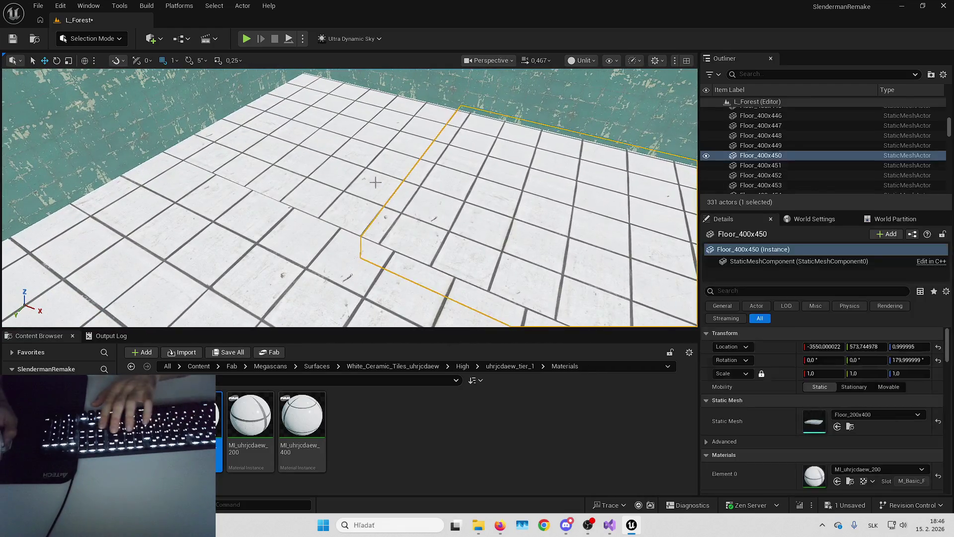
key("Delete")
left_click_drag(287, 273, 279, 248)
left_click_drag(411, 201, 360, 217)
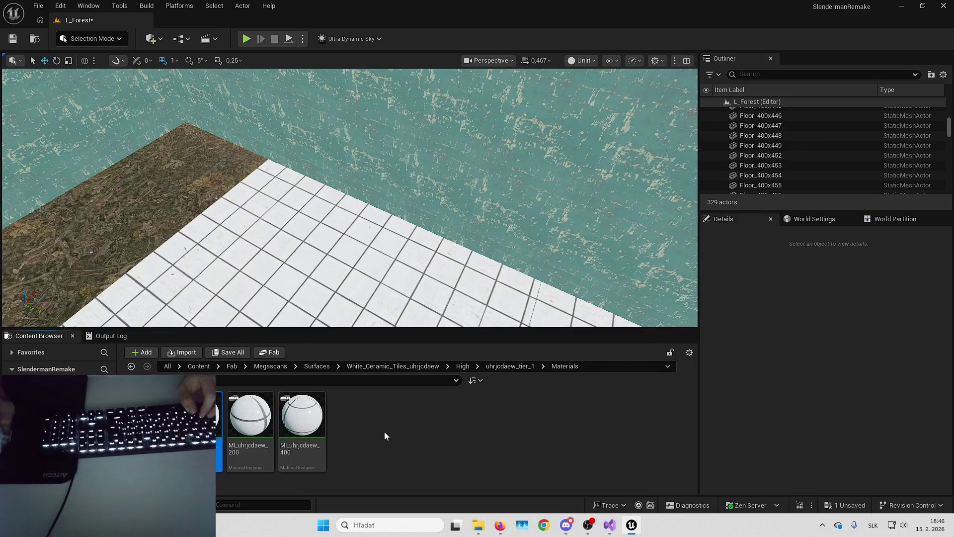
- Search the Megascans folder for 'chair' and place and rotate a chair mesh in the level
left_click(317, 366)
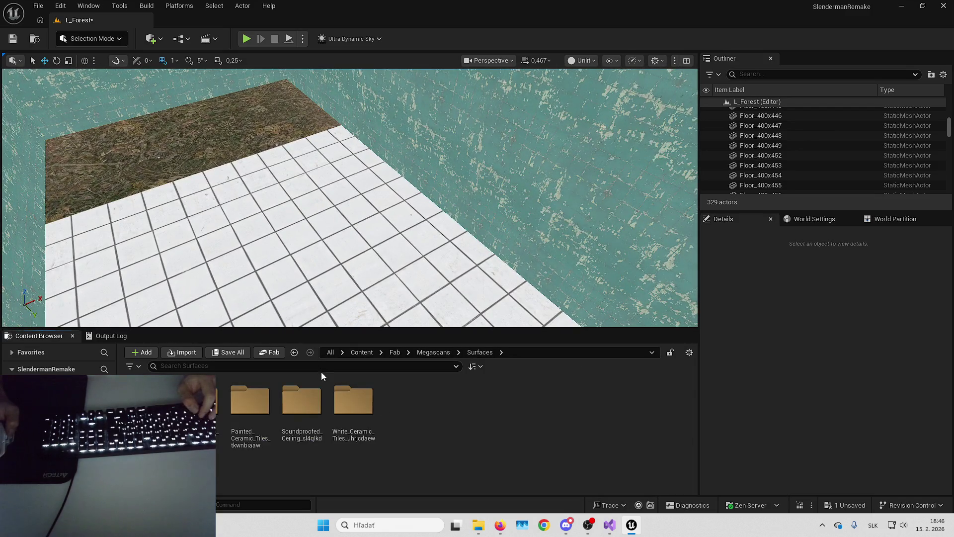
left_click(439, 356)
type("chair")
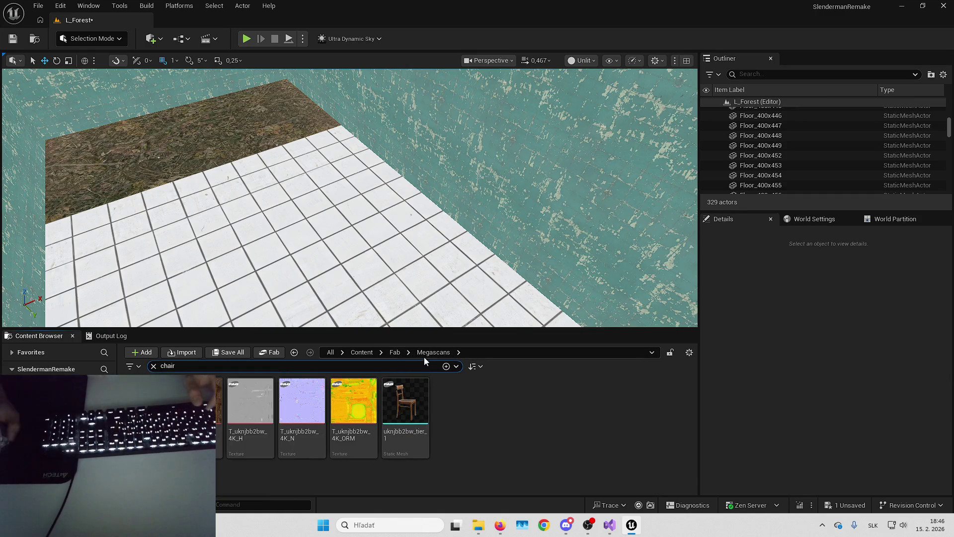
mouse_move(405, 405)
left_mouse_down()
mouse_move(391, 125)
mouse_move(376, 178)
mouse_move(398, 151)
mouse_move(411, 191)
left_mouse_up()
key("e")
key("w")
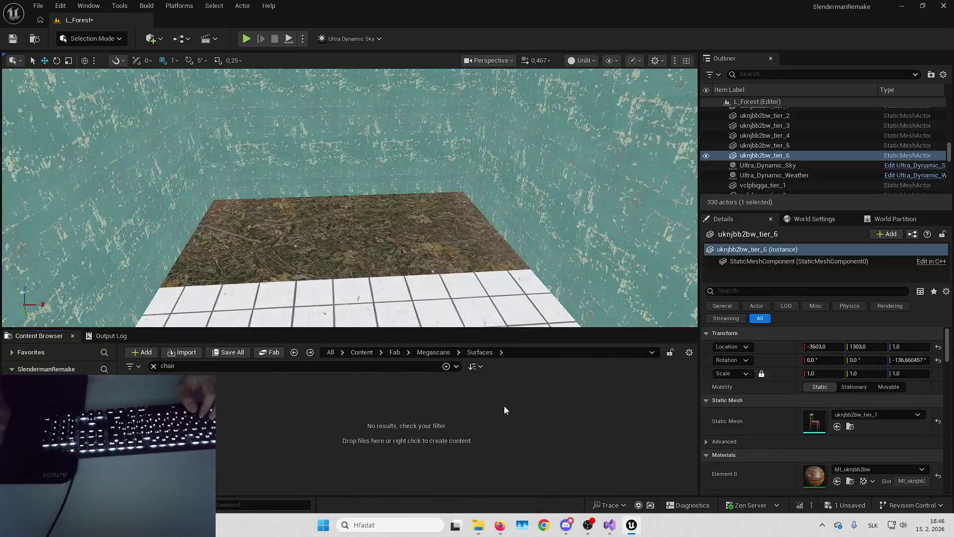
- Add a new rubble pile, riiuE_tier_7, onto the grass dirt patch
left_click_drag(420, 252, 318, 243)
left_click(420, 252)
mouse_move(814, 421)
left_mouse_down()
mouse_move(440, 273)
mouse_move(474, 167)
mouse_move(461, 205)
left_mouse_up()
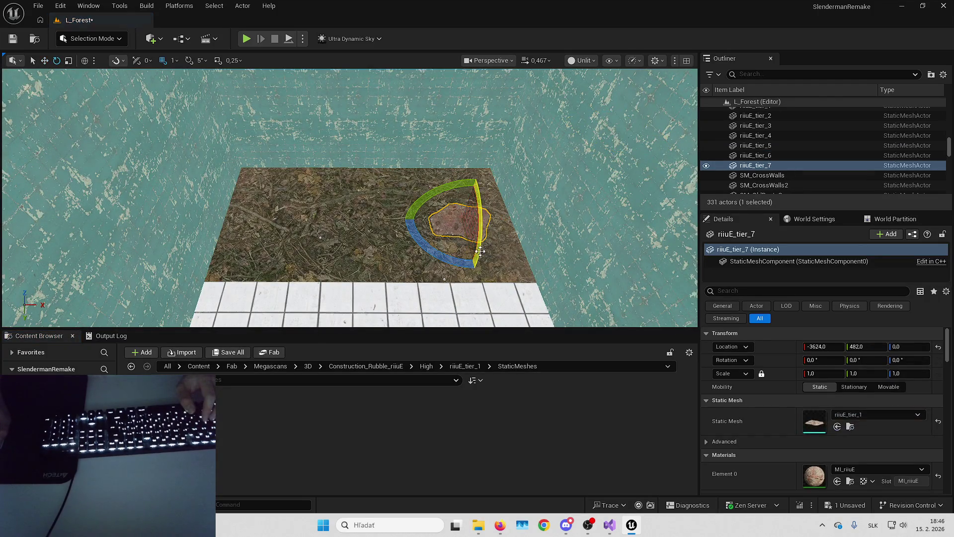
- Scale the new rubble pile to 3 and slide it left along X
type("3")
key("Return")
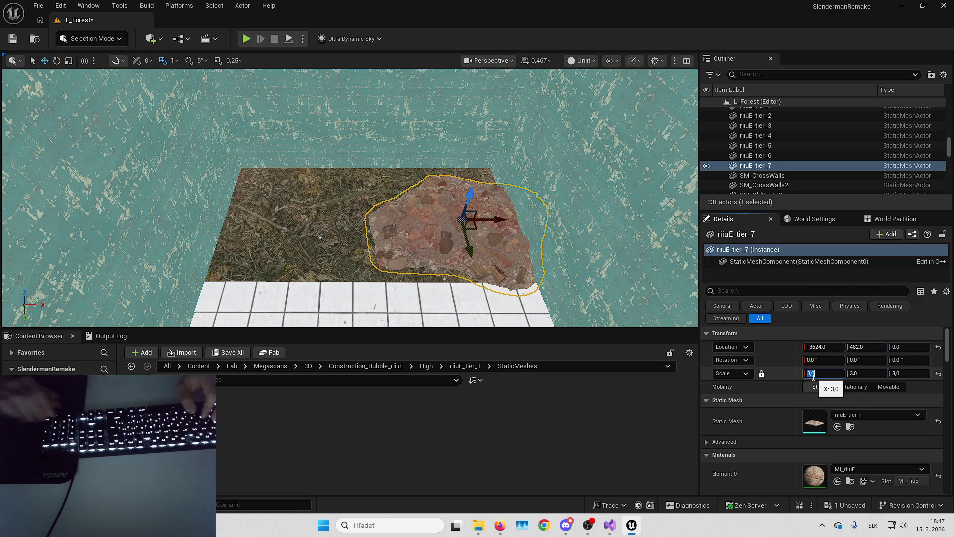
left_click_drag(454, 204, 464, 185)
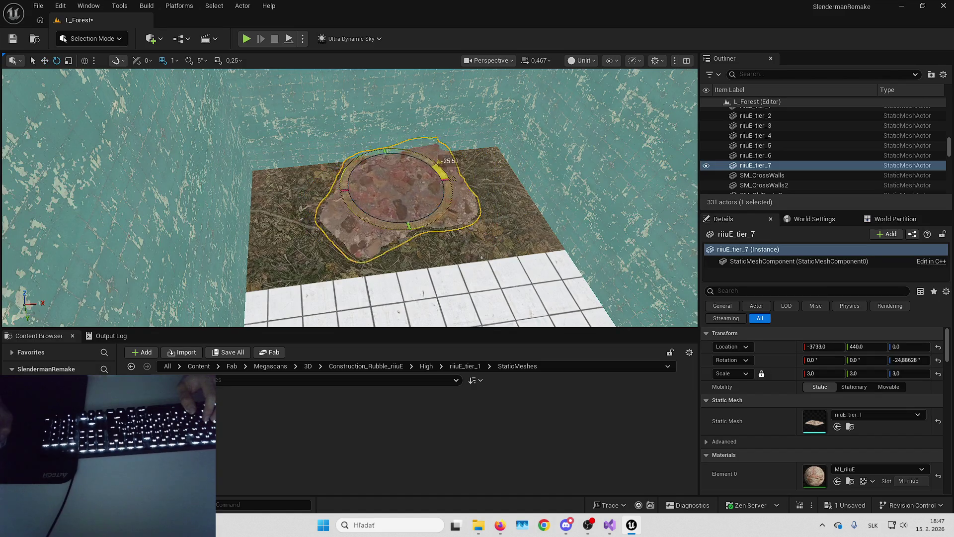
left_click_drag(400, 145, 495, 243)
key("f")
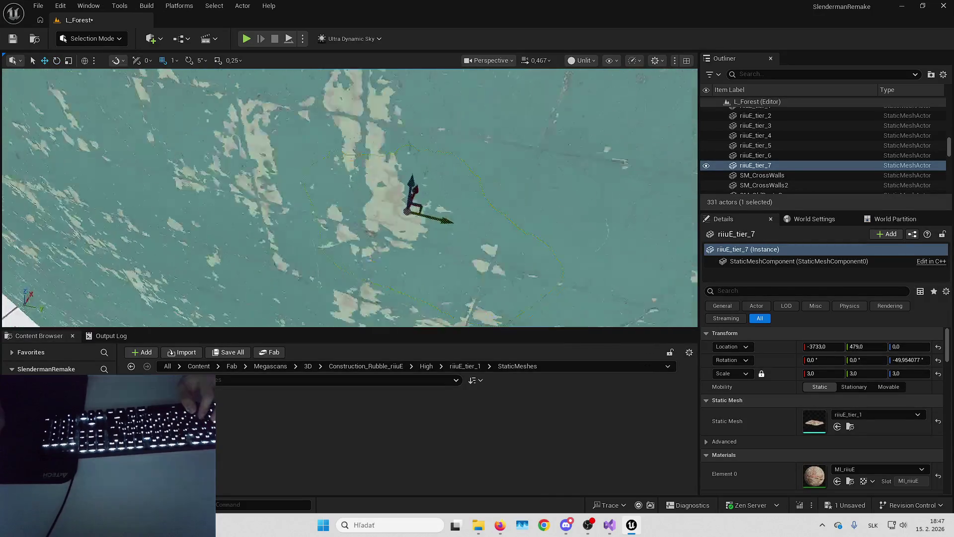
left_click_drag(412, 196, 308, 205)
- Duplicate the rubble pile as riiuE_tier_8 and rotate the copy to about -194.2°
key("ctrl+d")
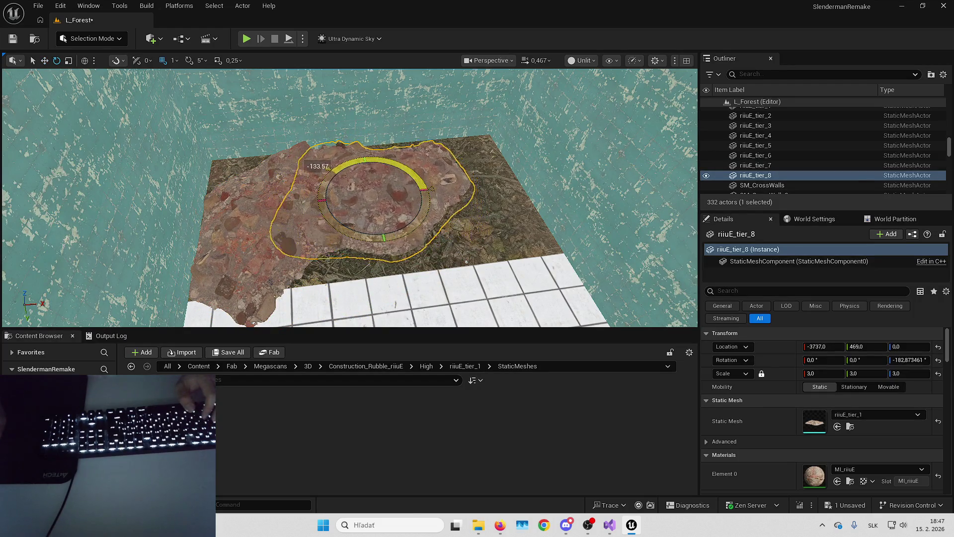
mouse_move(375, 184)
left_mouse_down()
mouse_move(484, 316)
mouse_move(465, 298)
left_mouse_up()
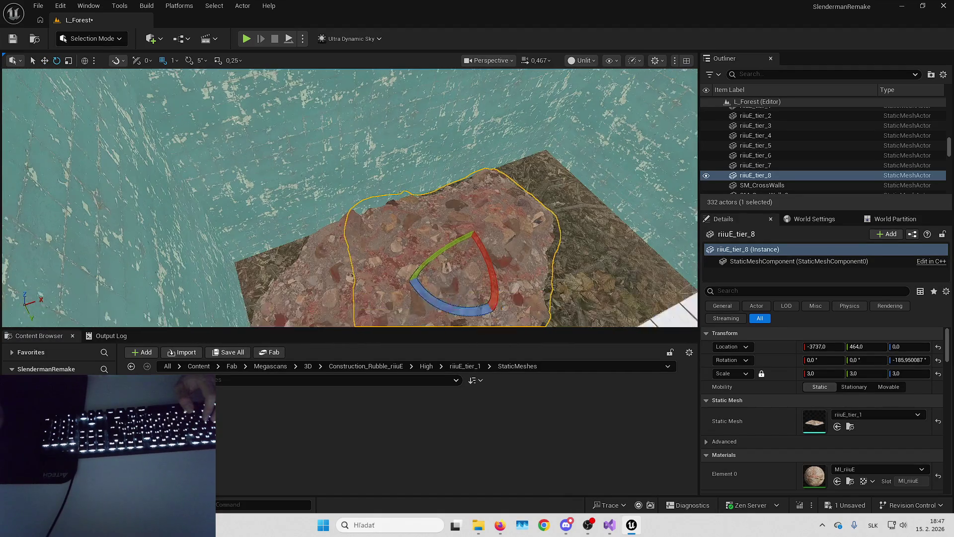
mouse_move(502, 238)
left_mouse_down()
mouse_move(497, 229)
mouse_move(479, 251)
mouse_move(467, 229)
left_mouse_up()
key("Escape")
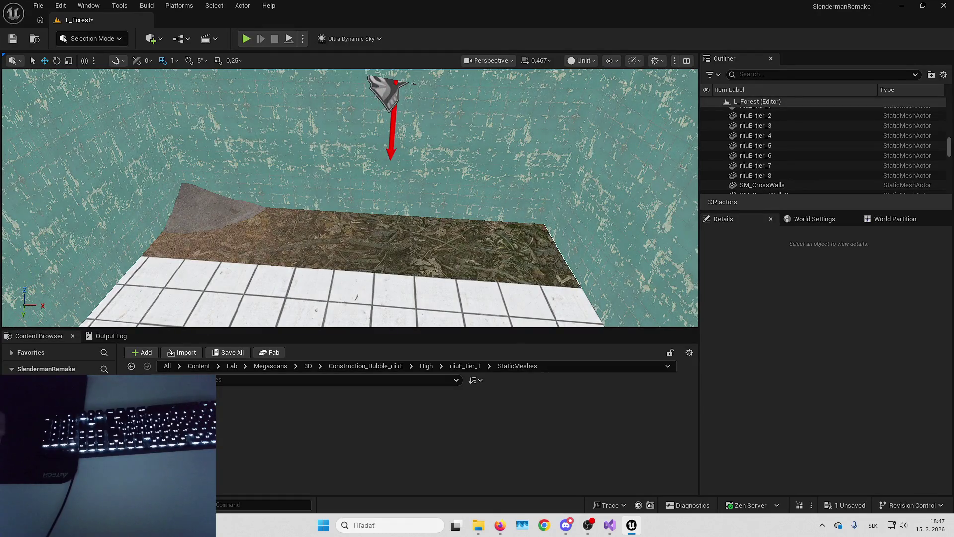
- Frame the gravel pile, then delete several floor tiles near it to expose grass
left_click(216, 190)
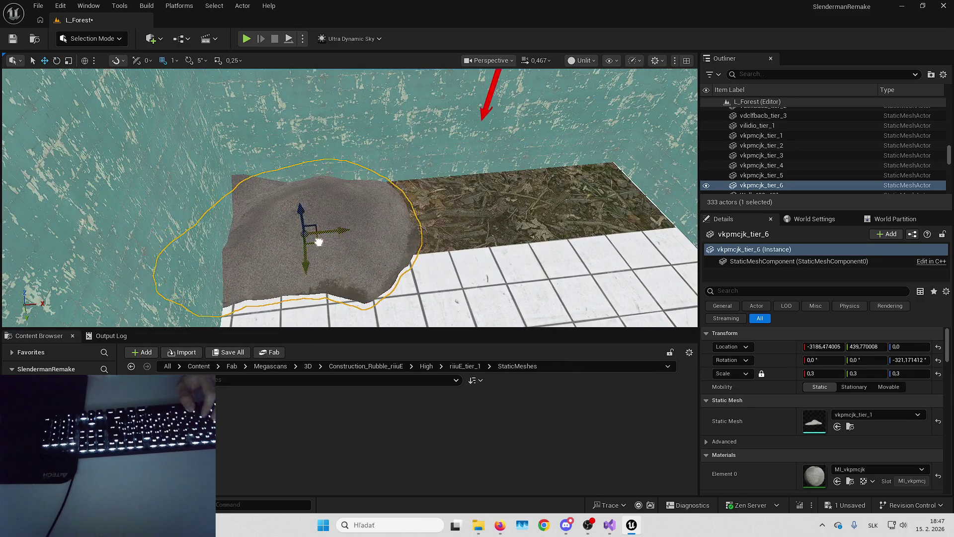
key("f")
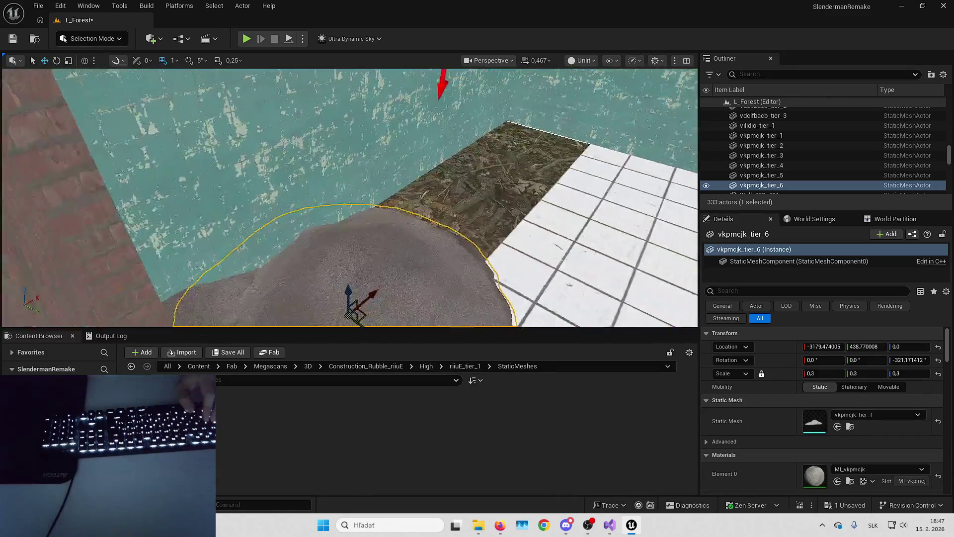
key("Escape")
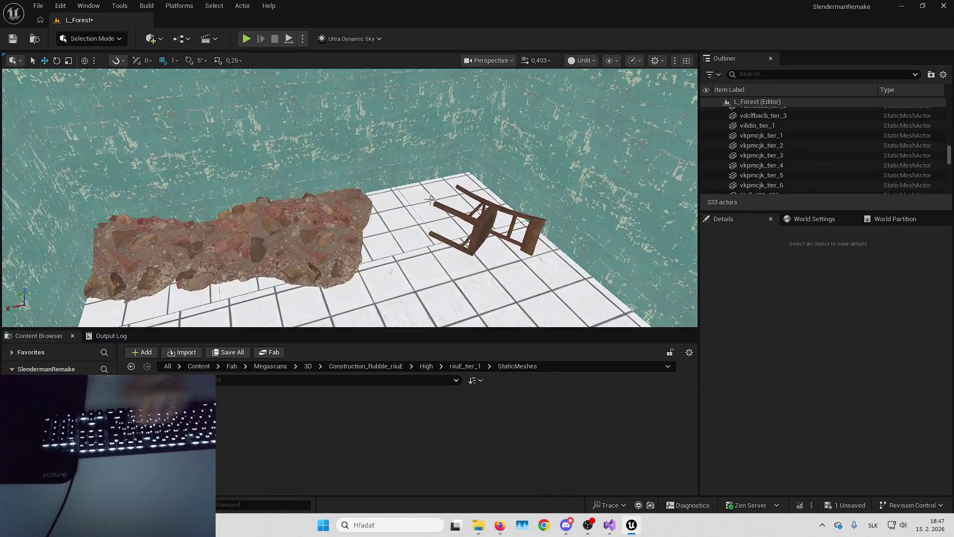
left_click(369, 240)
key("Delete")
left_click(370, 240)
key("Delete")
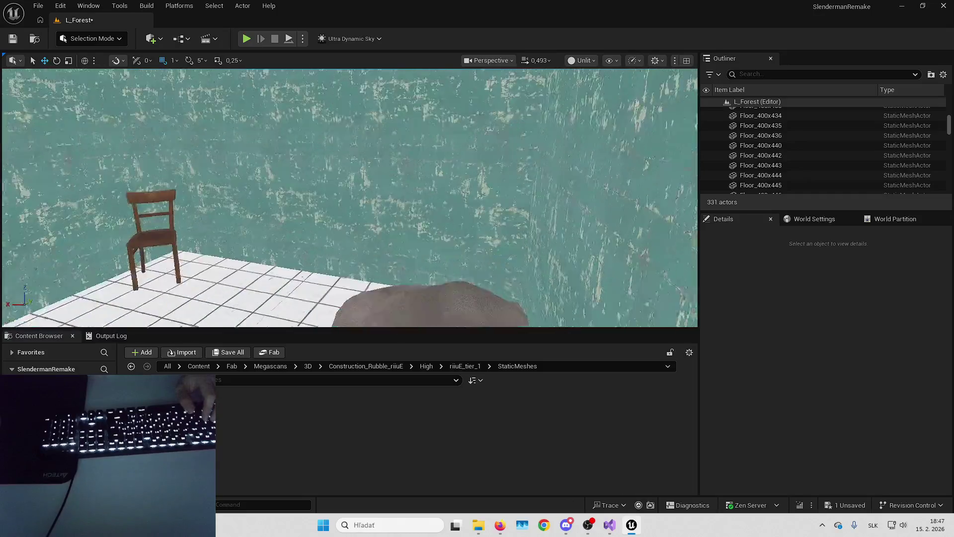
left_click(441, 278)
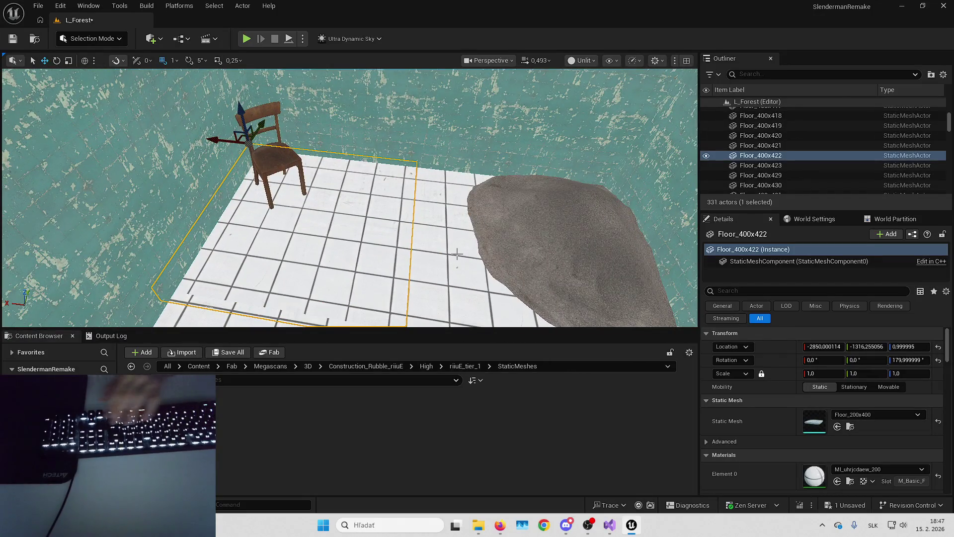
key("Delete")
left_click_drag(441, 278, 442, 308)
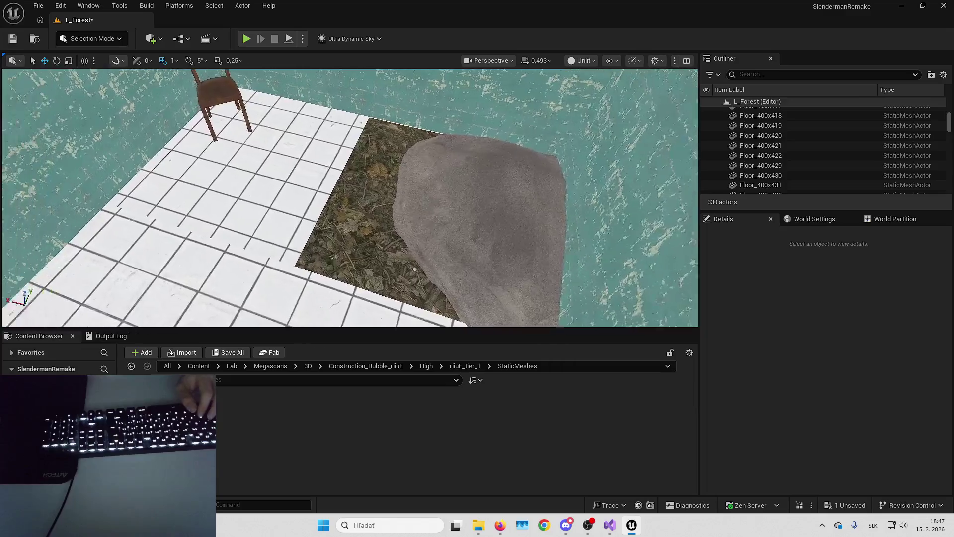
- Delete the floor tile beneath the chair and nudge the chair into place
left_click(368, 154)
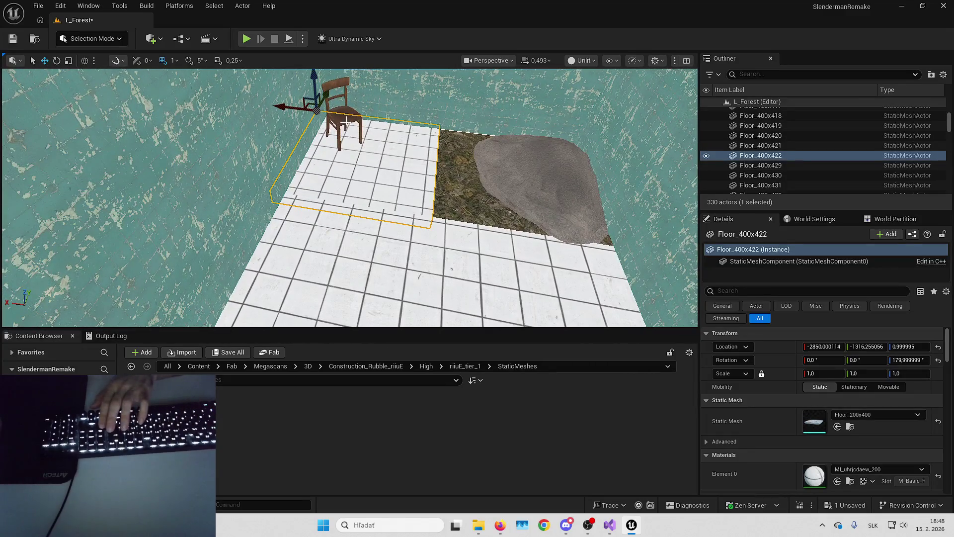
key("Delete")
key("q")
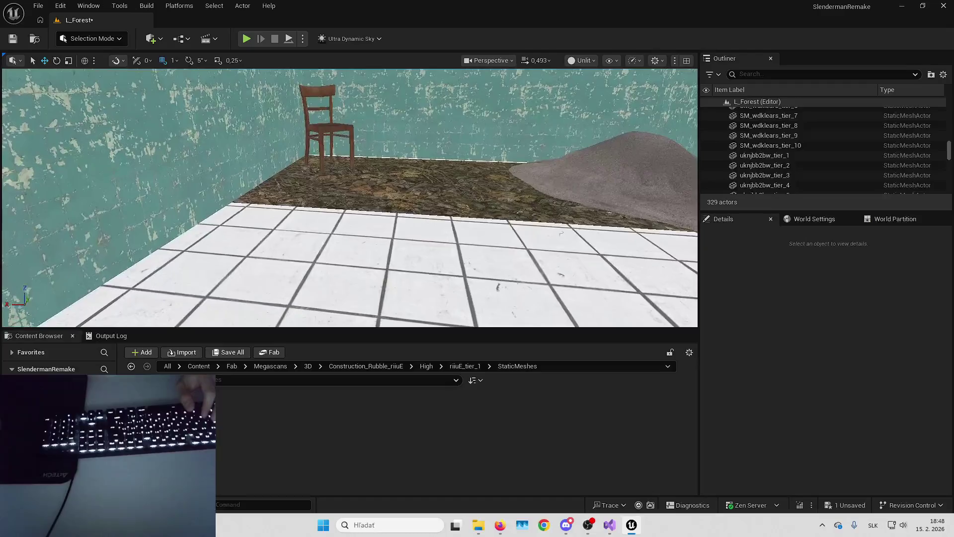
key("s")
left_click(382, 144)
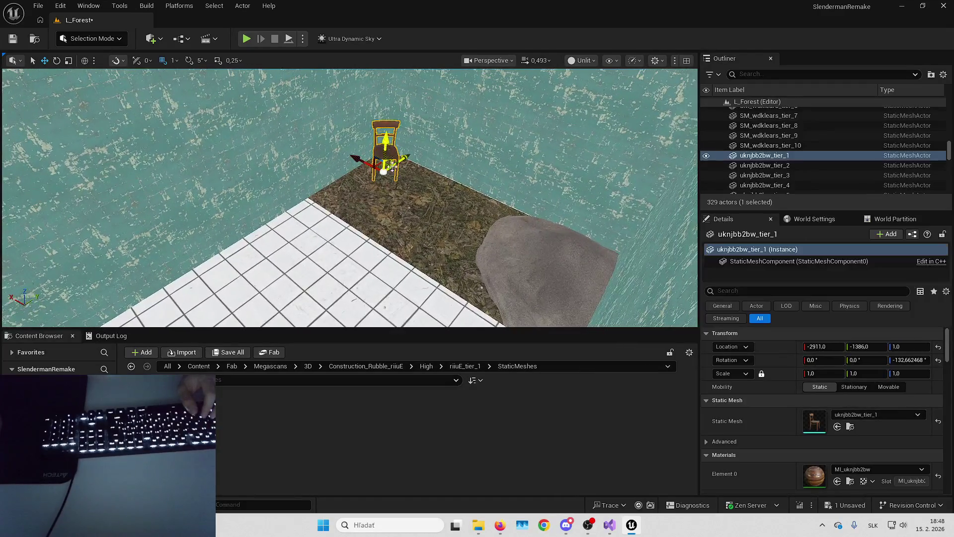
left_click_drag(288, 230, 283, 222)
key("Escape")
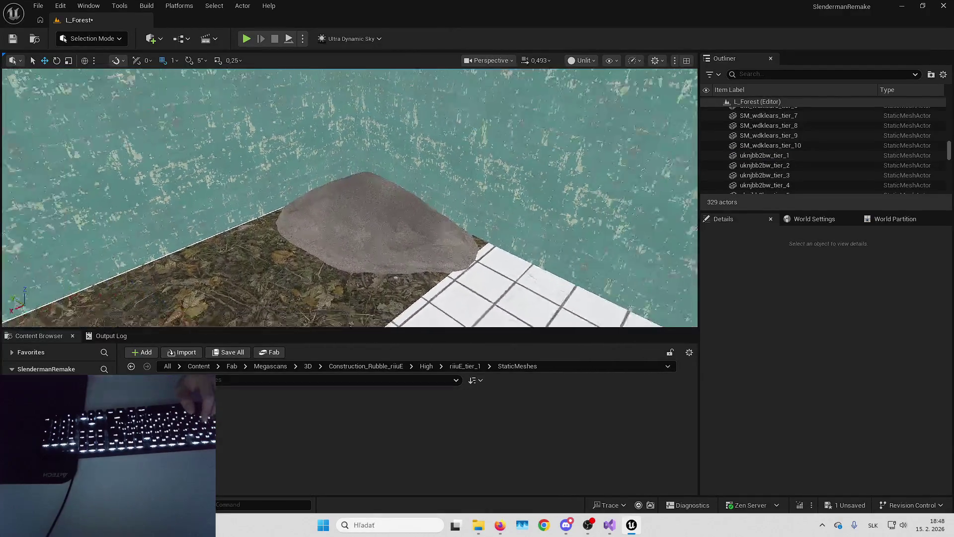
- Alt-drag a copy of the gravel pile to the left and rotate it
left_click(366, 241)
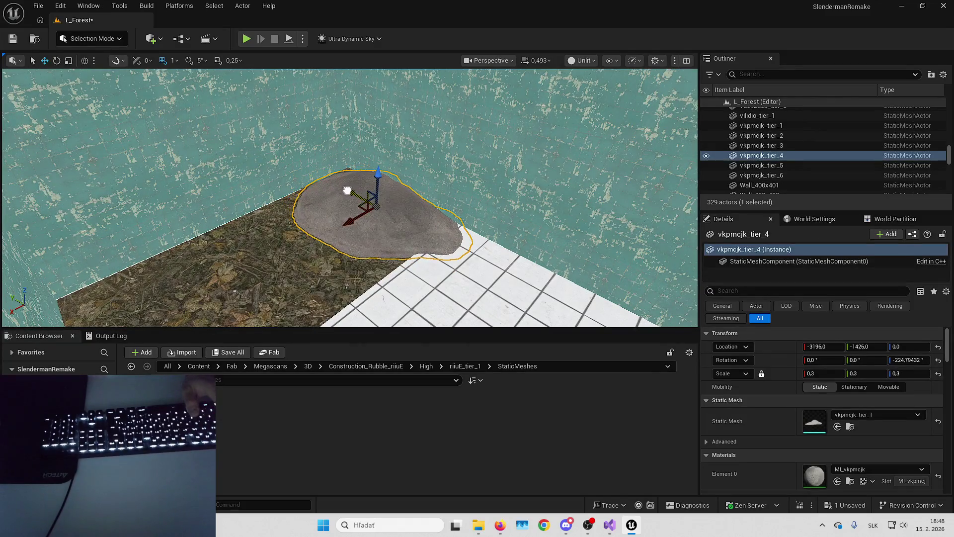
key("Escape")
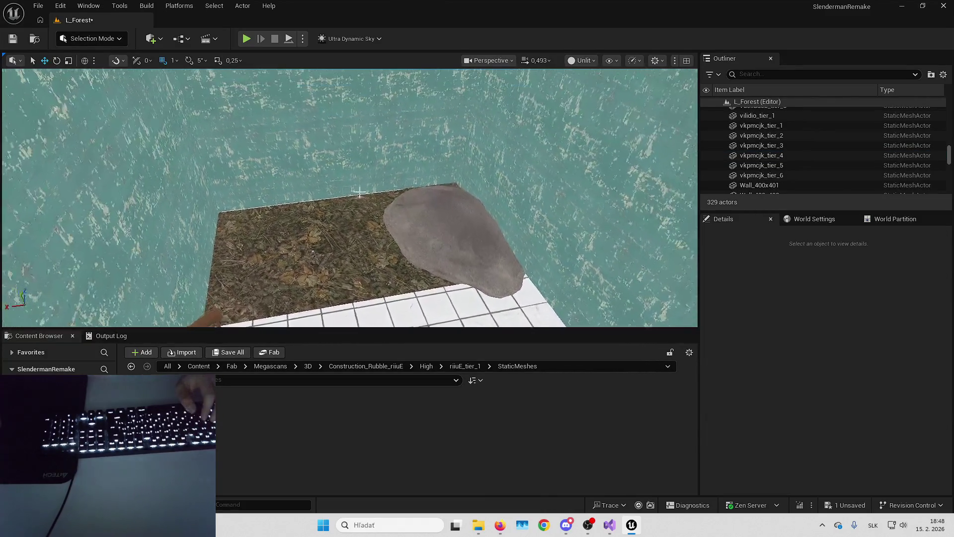
left_click(420, 219)
left_click_drag(434, 225, 383, 213)
key("e")
mouse_move(393, 268)
left_mouse_down()
mouse_move(347, 258)
mouse_move(319, 237)
left_mouse_up()
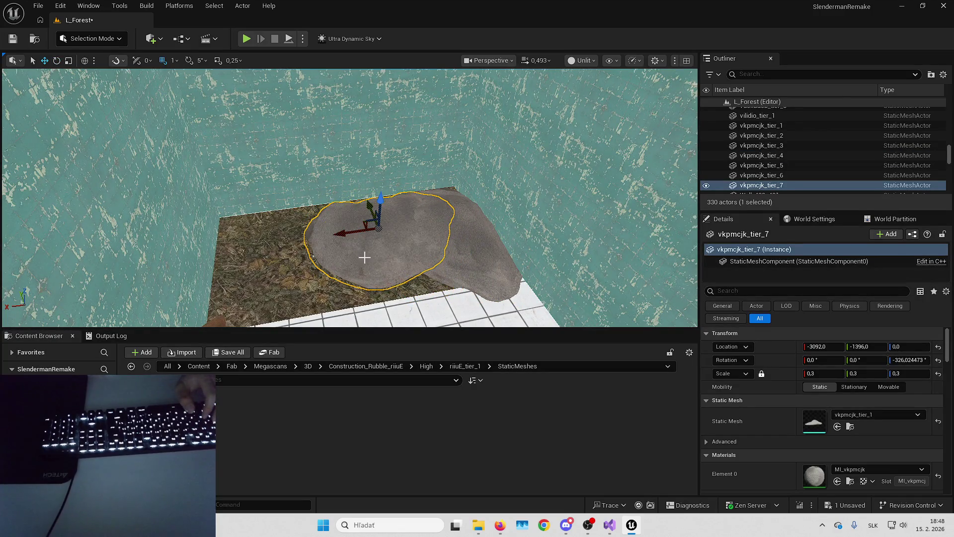
key("Escape")
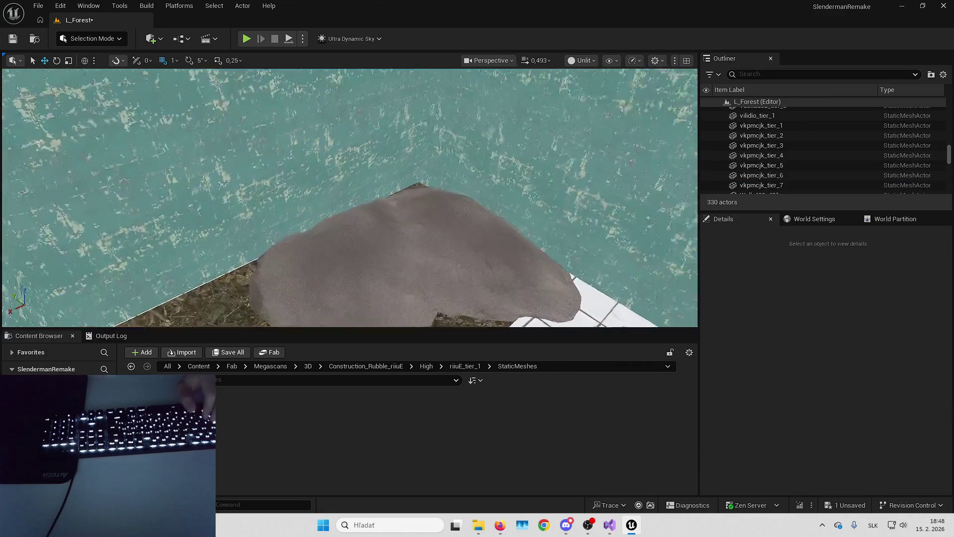
- Check the chair and gravel, then save the L_Forest level with Ctrl+S
left_click_drag(349, 198, 327, 179)
mouse_move(455, 198)
left_mouse_down()
mouse_move(455, 224)
mouse_move(437, 219)
mouse_move(455, 199)
mouse_move(426, 174)
mouse_move(425, 144)
left_mouse_up()
left_click(455, 198)
key("Escape")
key("ctrl+s")
key("Return")
mouse_move(445, 198)
left_mouse_down()
mouse_move(445, 184)
mouse_move(427, 207)
mouse_move(389, 189)
left_mouse_up()
scroll(428, 206, "up", 2)
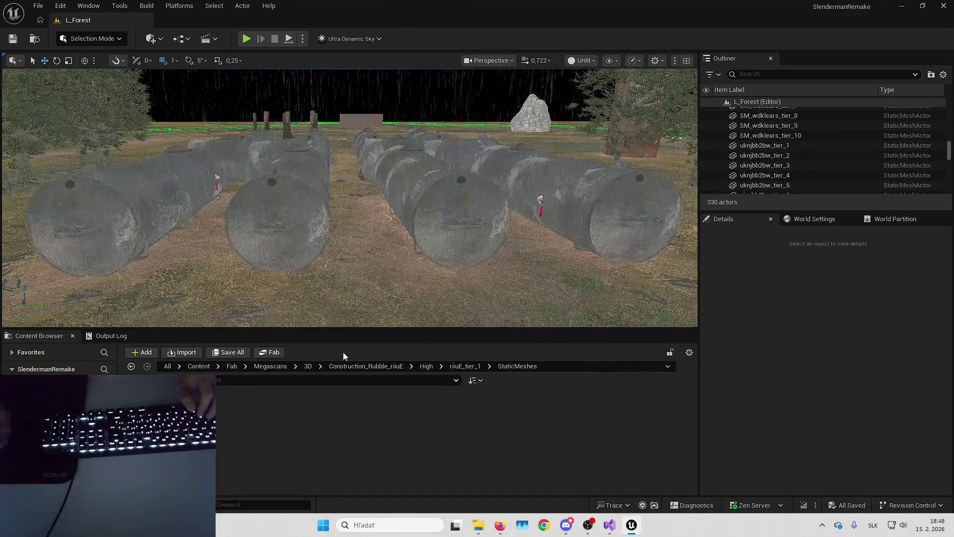
- Return to the Content root, select the corridor's ceiling slab, then switch to Fab's My Library
left_click(199, 366)
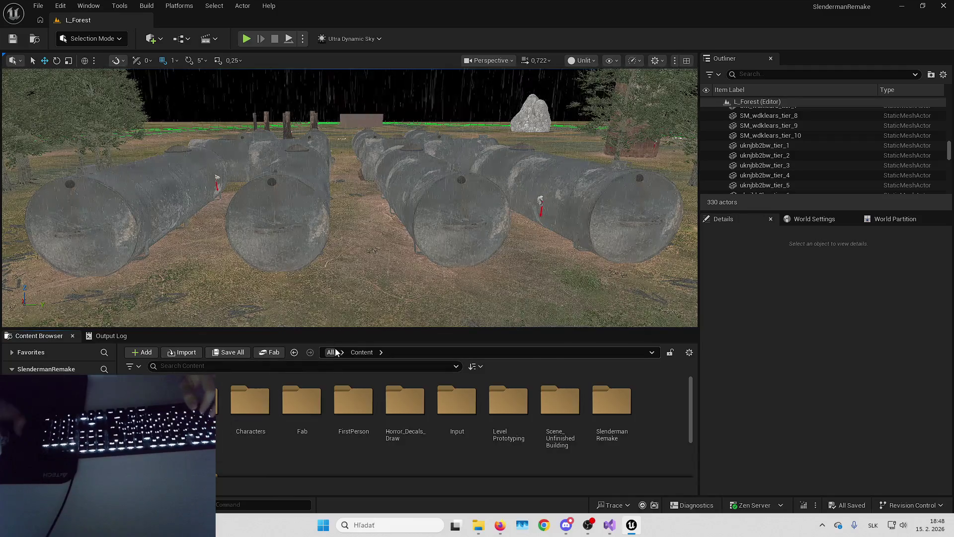
left_click_drag(410, 249, 403, 234)
left_click(404, 234)
scroll(417, 258, "up", 8)
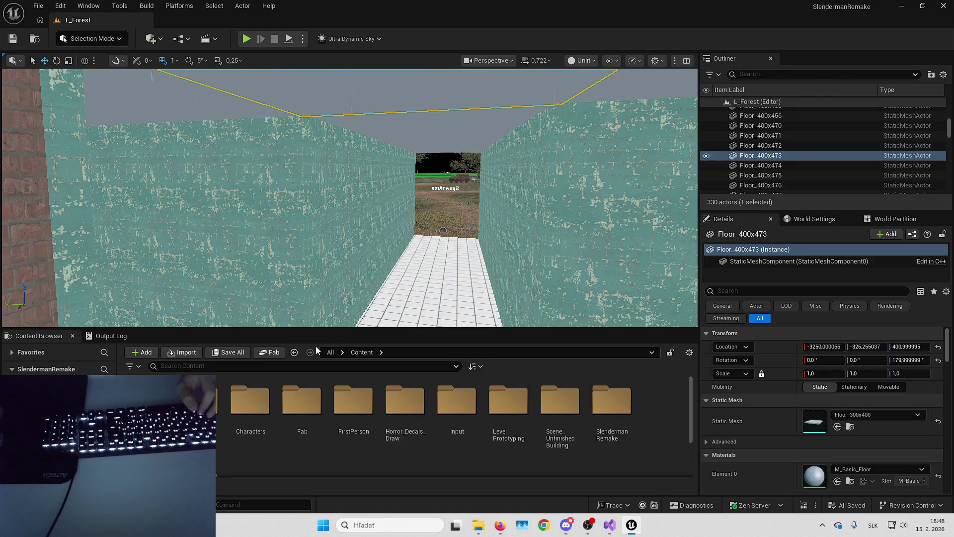
left_click_drag(424, 151, 405, 151)
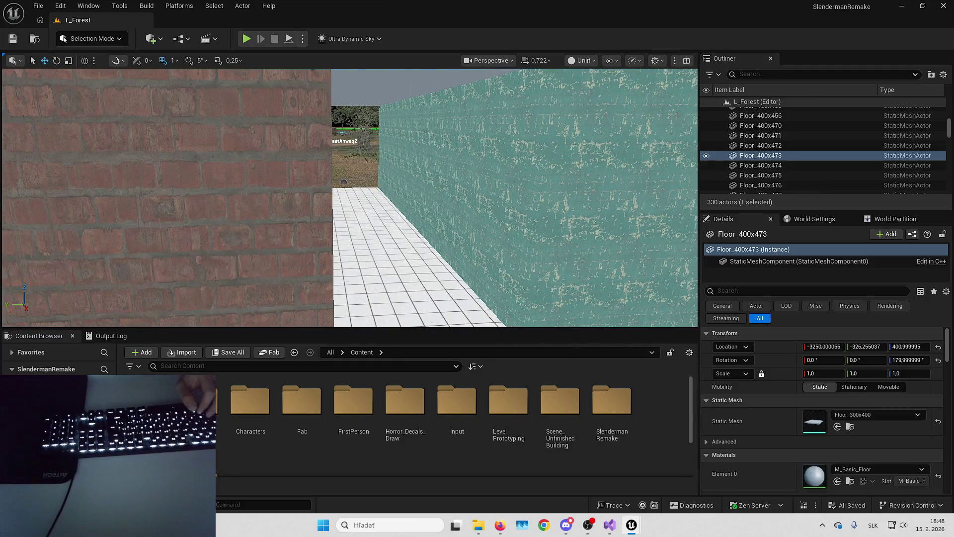
key("alt+Tab")
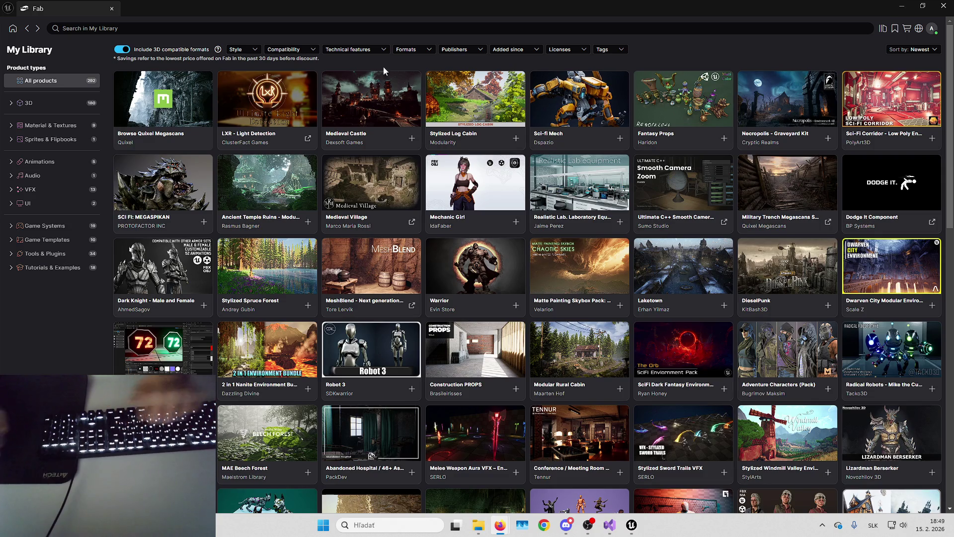
- Search Quixel Megascans for 'ceiling' and add the Damaged Ceiling material to the project
left_click(229, 28)
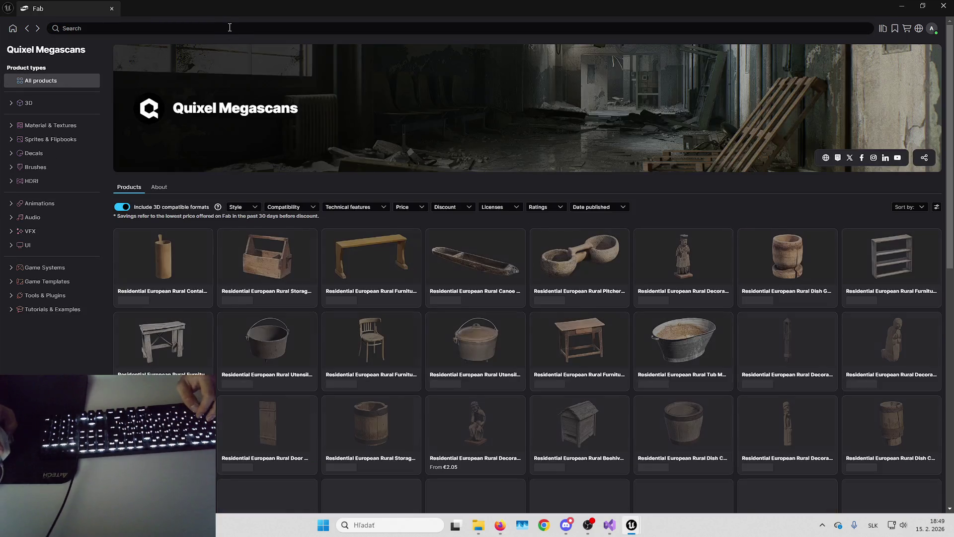
type("ceiling")
key("Return")
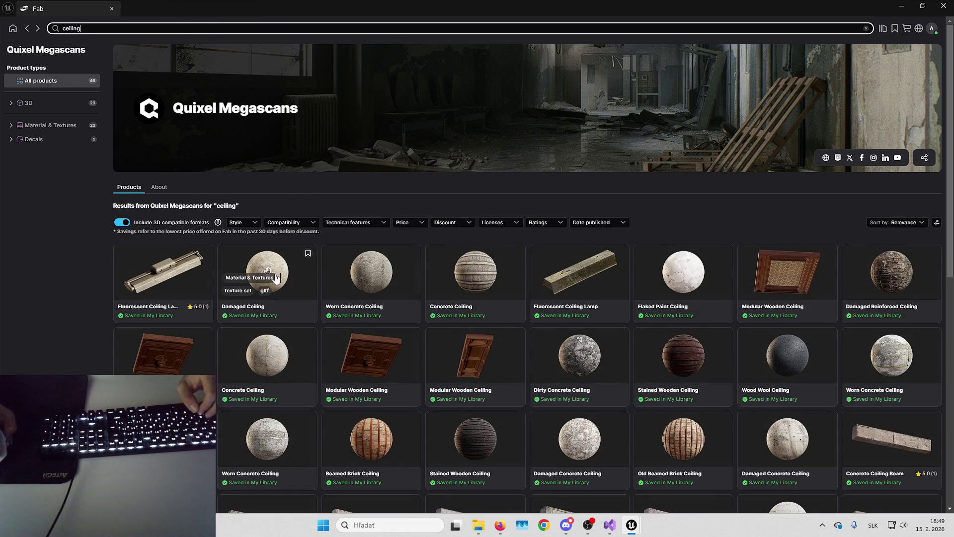
left_click(291, 275)
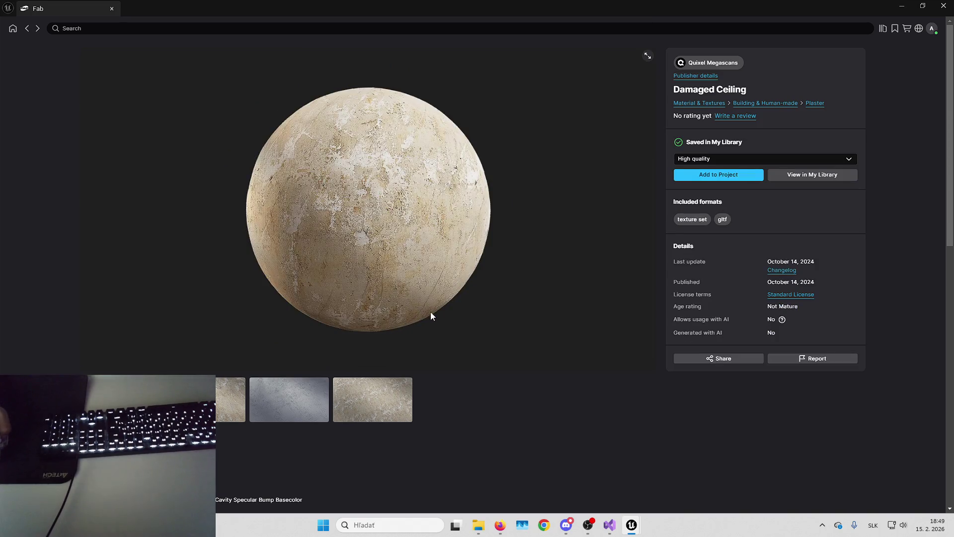
left_click(746, 171)
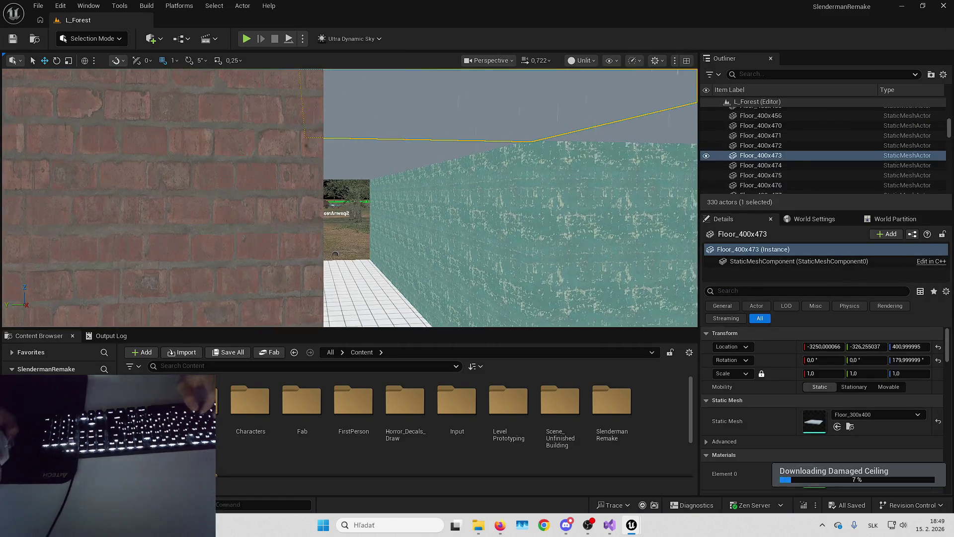
left_click_drag(455, 274, 437, 257)
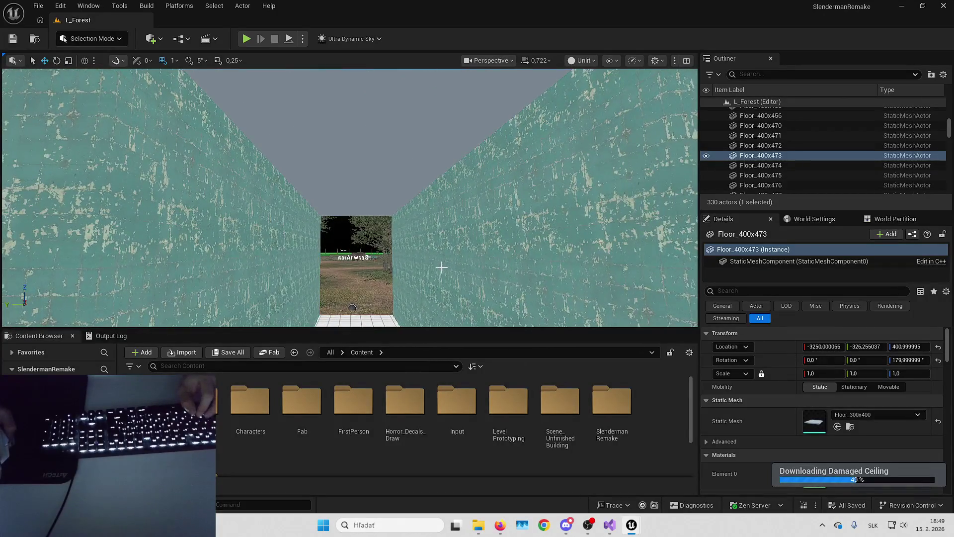
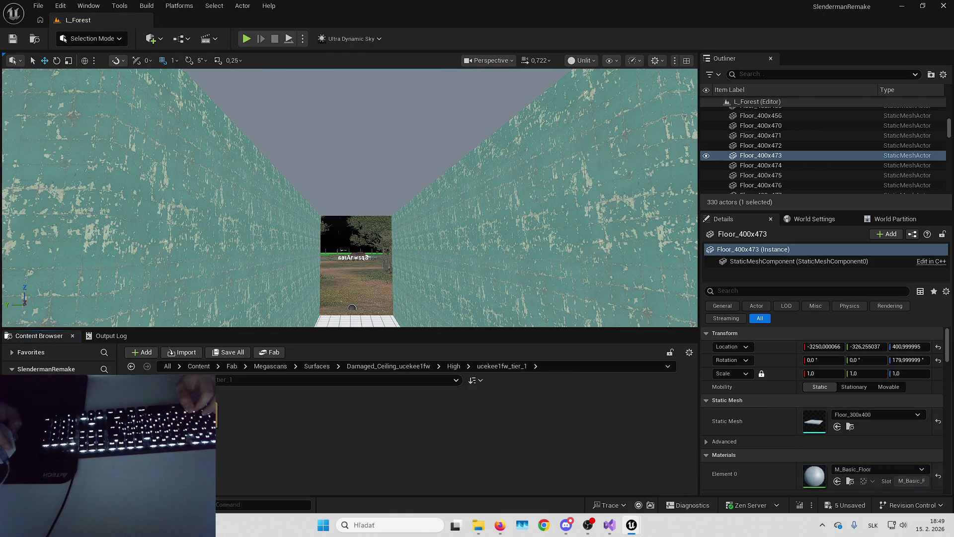
- Apply the damaged-ceiling material MI_ucekee1fw to the untextured ceiling slabs, including Floor_400x532
double_click(761, 185)
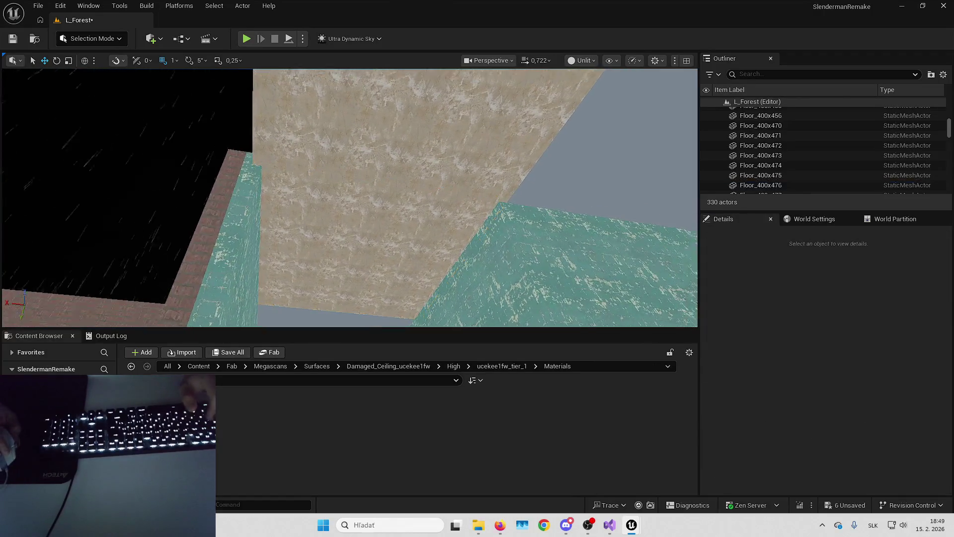
double_click(760, 155)
left_click(511, 237, "ctrl")
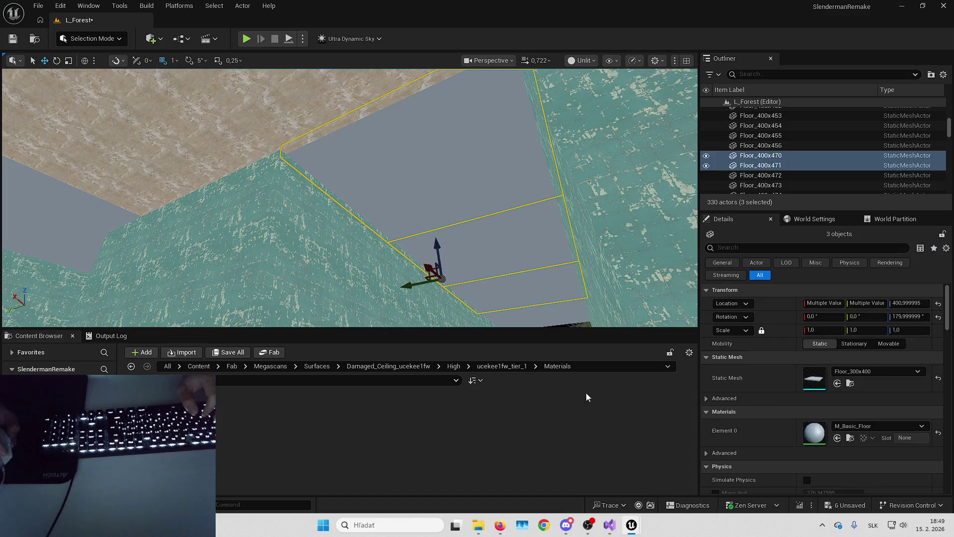
mouse_move(378, 214)
left_mouse_down()
mouse_move(382, 244)
mouse_move(367, 121)
left_mouse_up()
key("Escape")
left_click(330, 149)
left_click(366, 121, "ctrl")
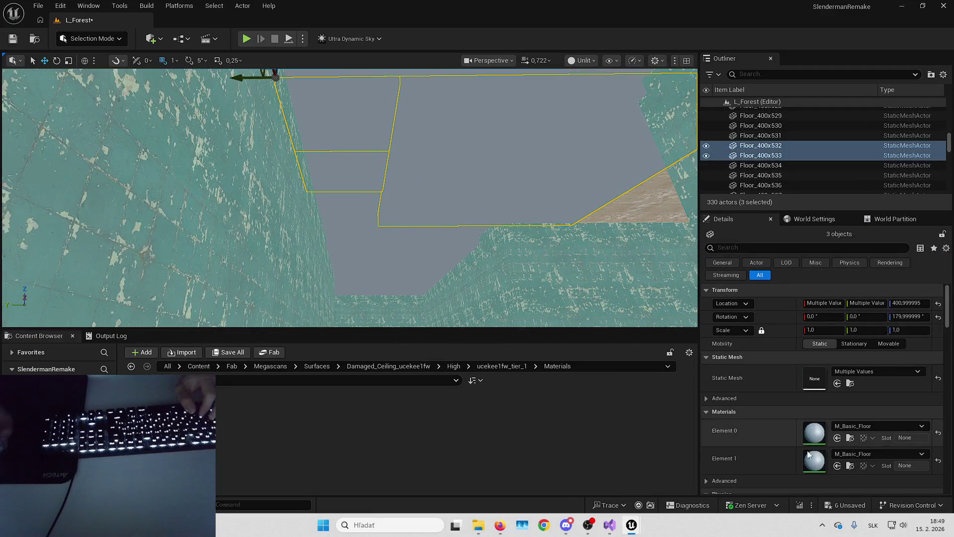
left_click(837, 439)
- Undo the accidental move of a floor slab with Ctrl+Z
left_click_drag(347, 199, 347, 164)
key("Escape")
mouse_move(264, 268)
left_mouse_down()
mouse_move(264, 258)
mouse_move(264, 279)
mouse_move(264, 268)
left_mouse_up()
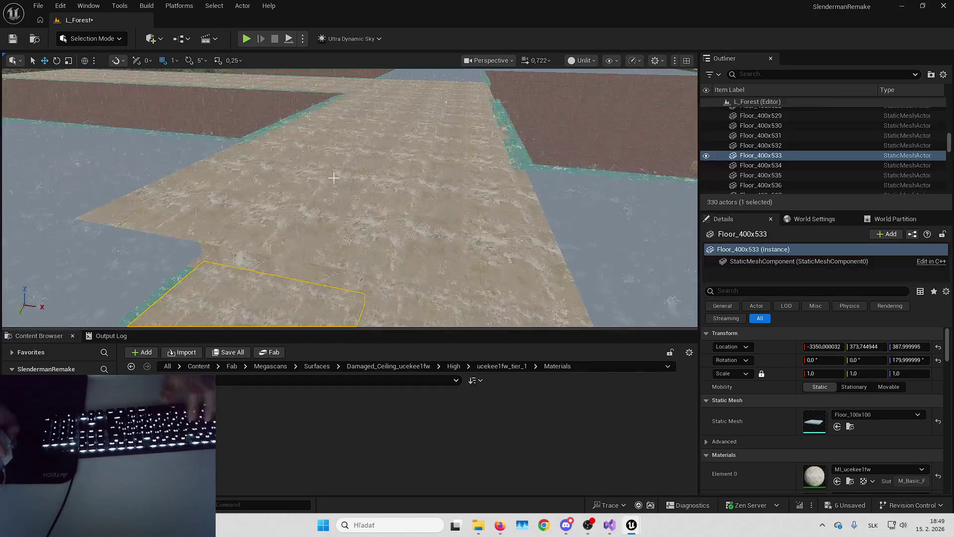
key("ctrl+z")
- Select ceiling slabs Floor_400x532 through Floor_400x535 over the ceiling gap
left_click_drag(387, 187, 410, 212)
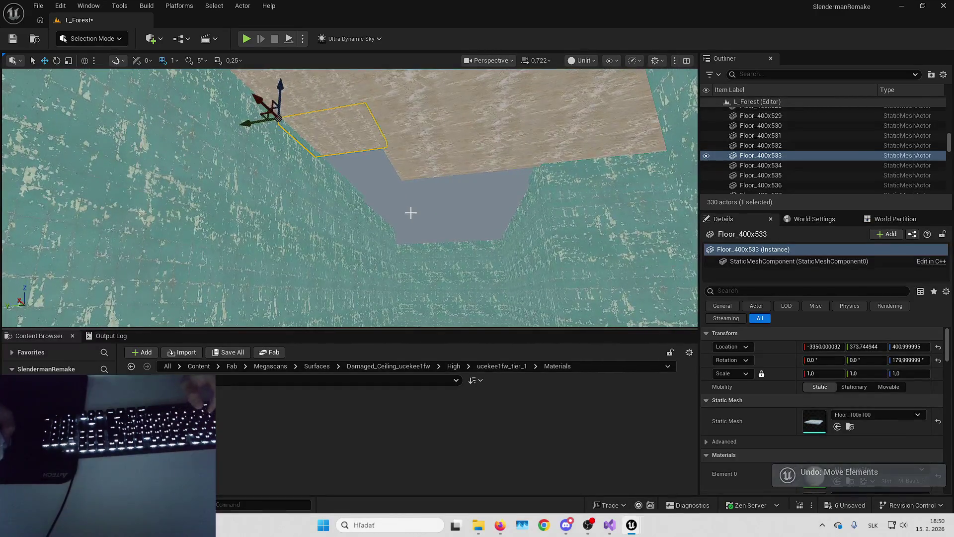
left_click_drag(398, 181, 372, 157)
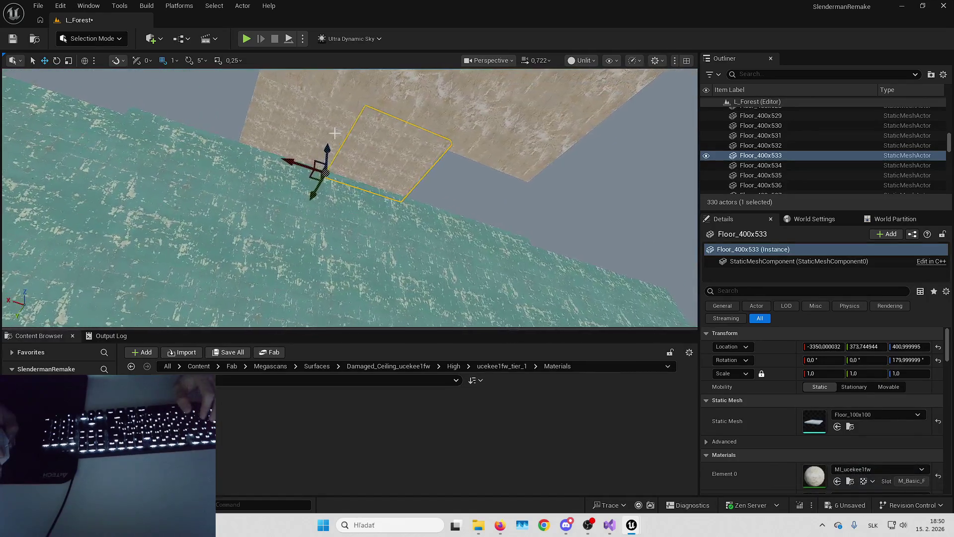
left_click(363, 152)
left_click(447, 196, "ctrl")
left_click(487, 199, "ctrl")
left_click(515, 202, "ctrl")
left_click_drag(515, 202, 420, 220)
left_click_drag(348, 199, 328, 178)
key("Escape")
left_click_drag(477, 308, 470, 303)
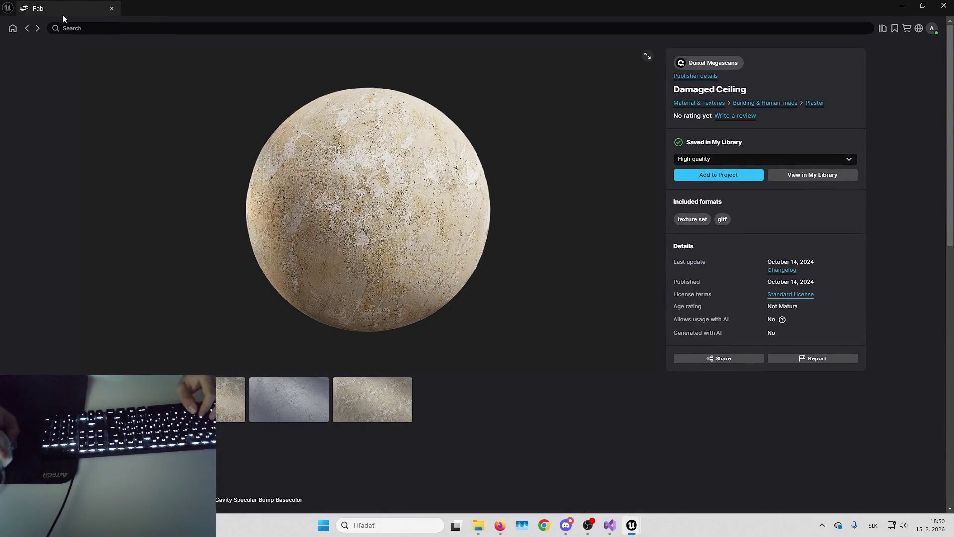
- Return to the ceiling search results and open the Worn Concrete Ceiling product to preview its texture
left_click(27, 31)
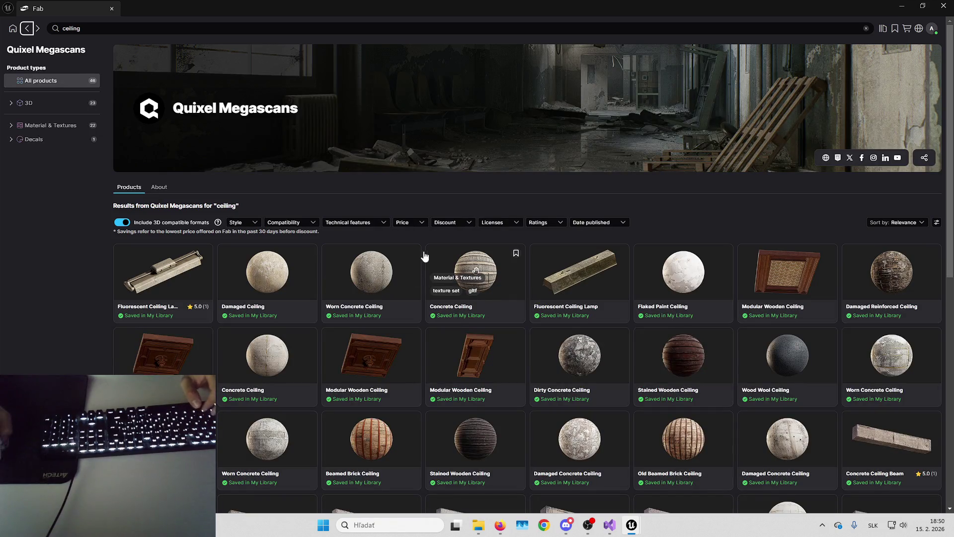
left_click(398, 275)
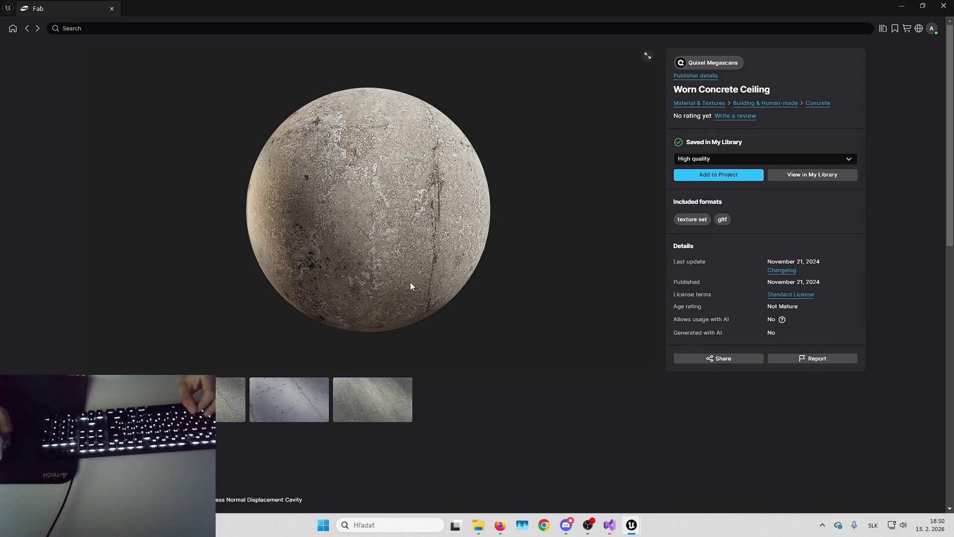
left_click(238, 401)
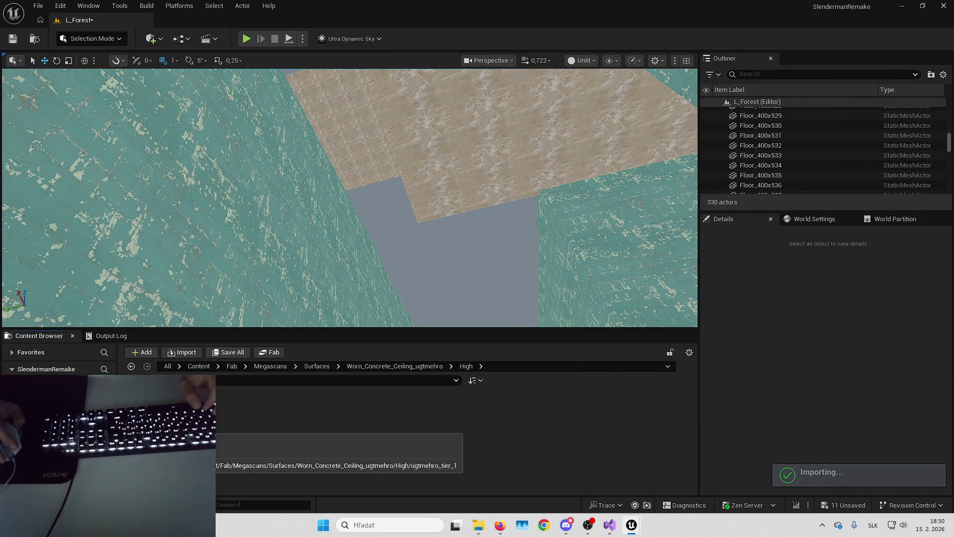
- Unlock the scale on slab Floor_400x532 and begin editing its Z scale
left_click(517, 154)
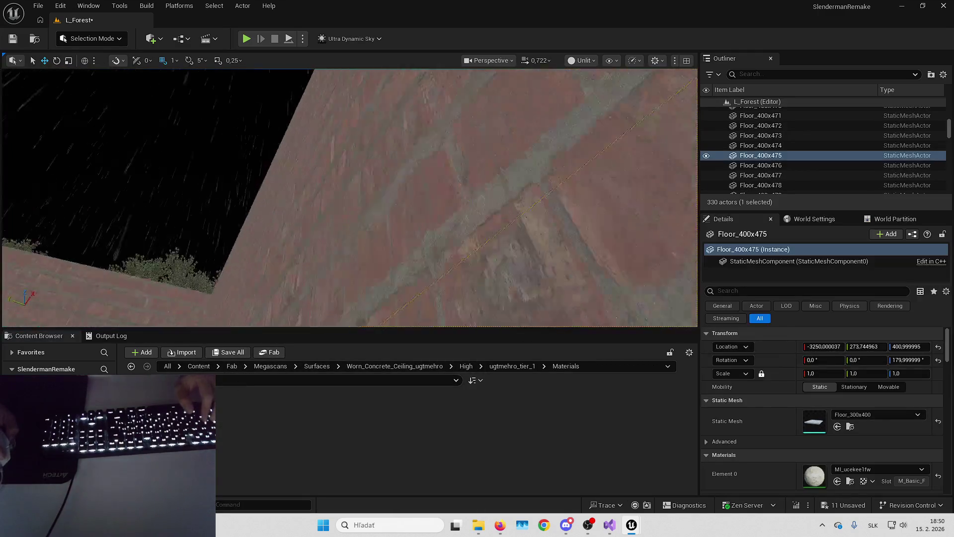
left_click(323, 169)
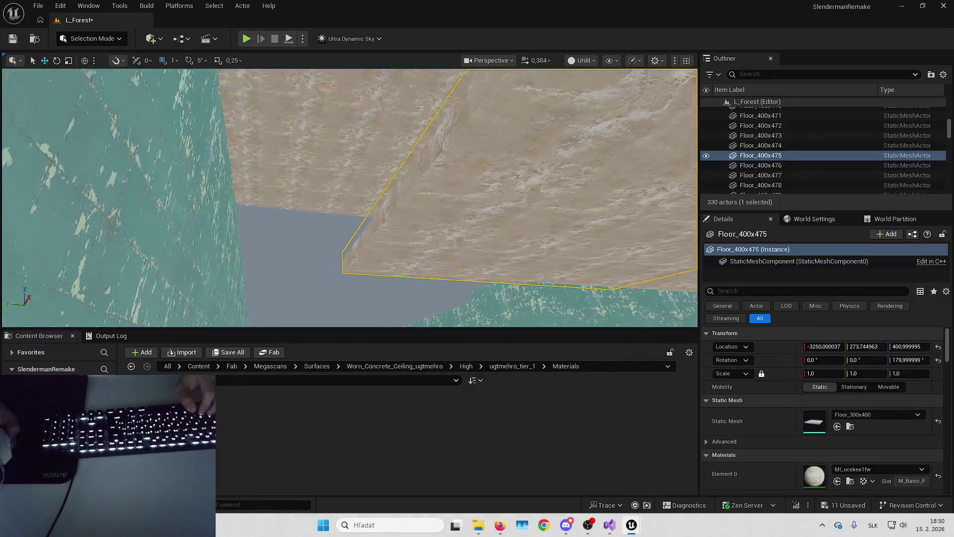
key("q")
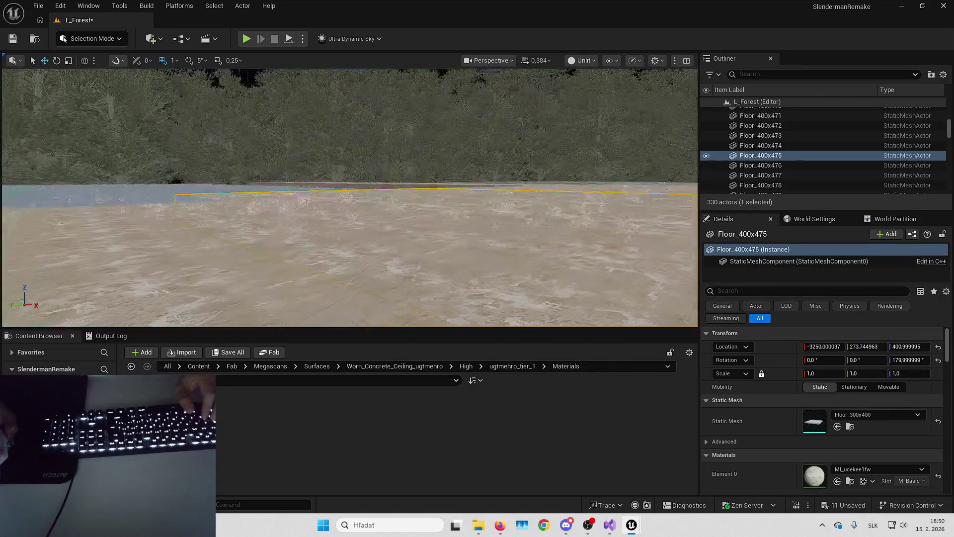
left_click(423, 199)
key("q")
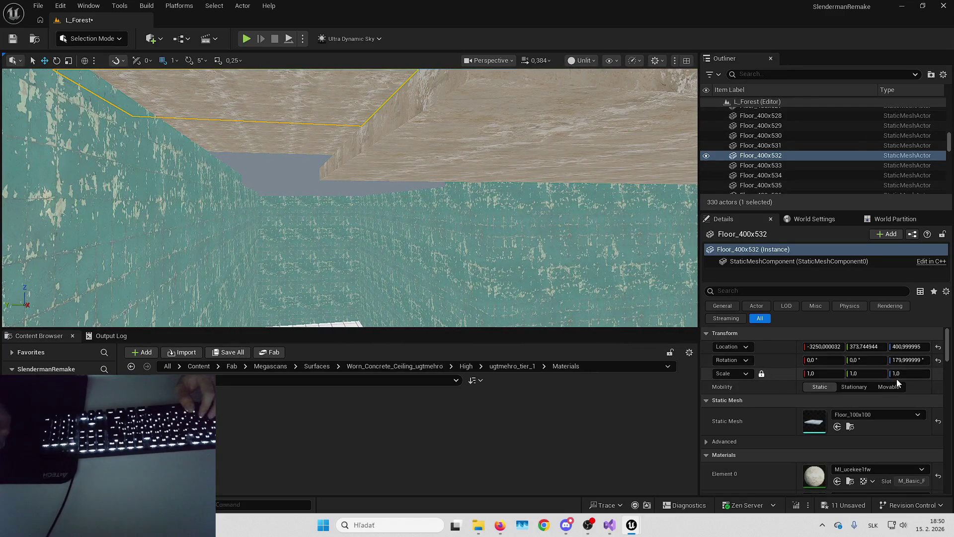
left_click(763, 373)
left_click(905, 376)
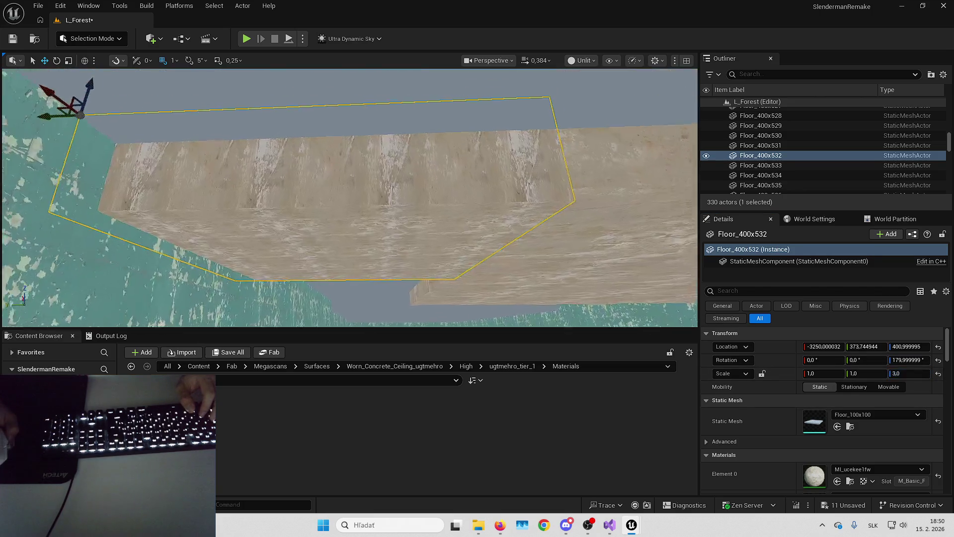
key("w")
key("Escape")
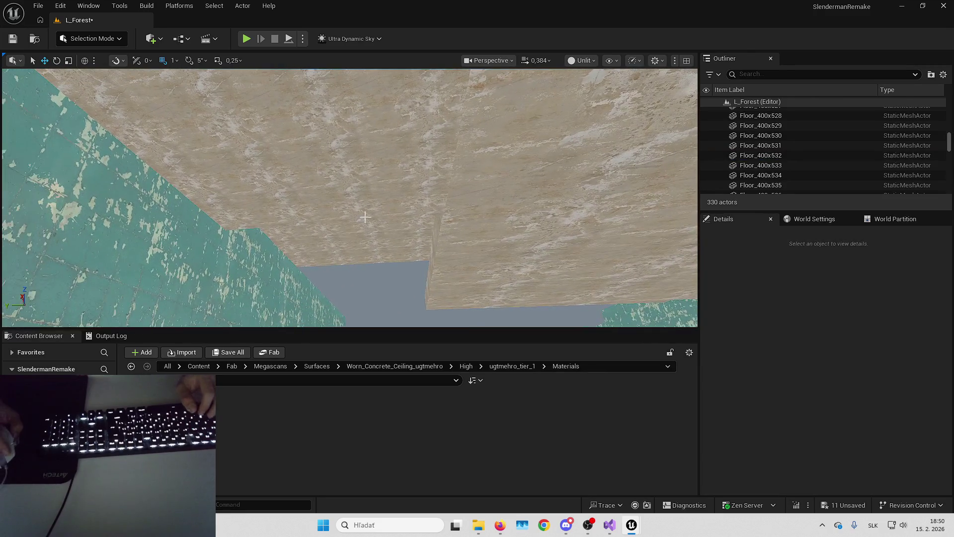
- Set Z scale 3.0 on slabs Floor_400x533 through Floor_400x537
left_click(454, 249)
left_click(454, 249, "ctrl")
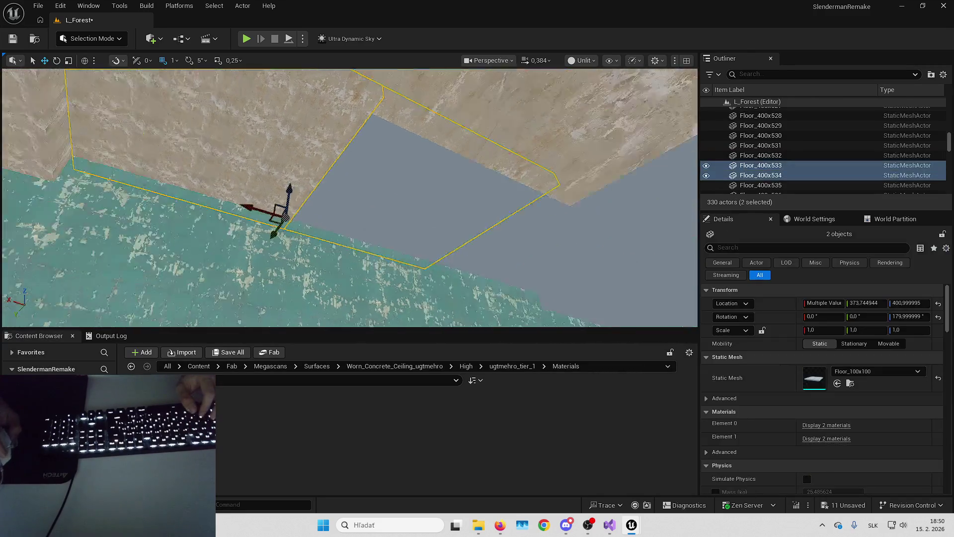
left_click(488, 247, "ctrl")
left_click(513, 260, "ctrl")
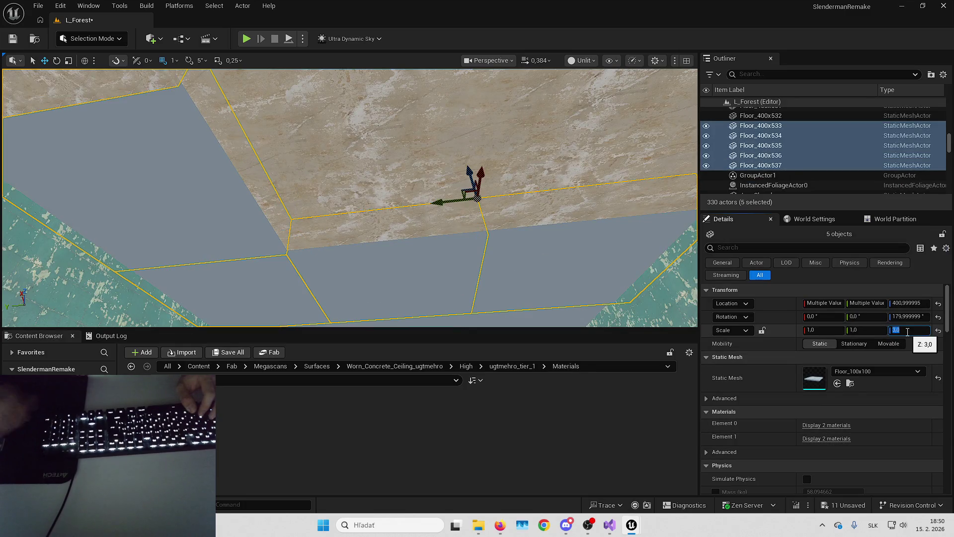
type("3")
key("Return")
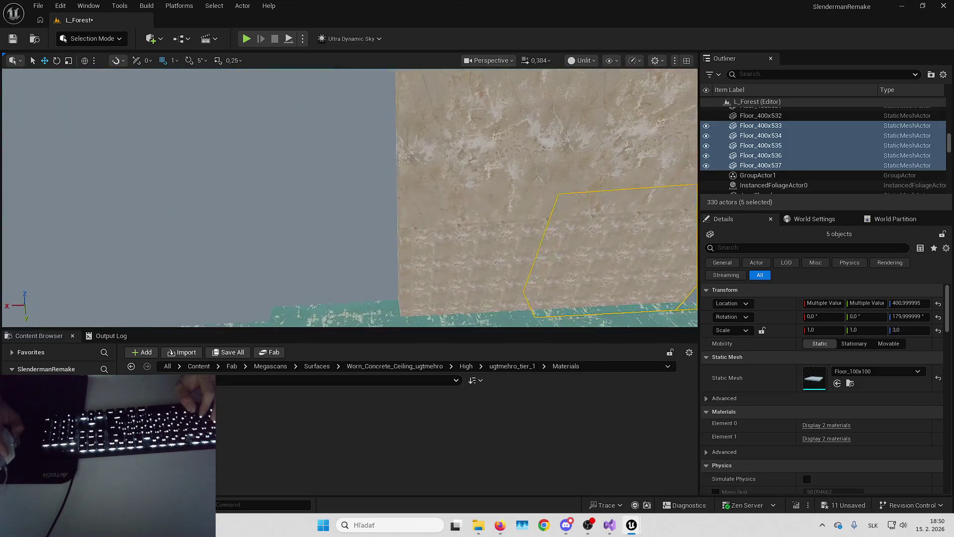
- Set Z scale 3.0 on slabs Floor_400x529, Floor_400x530 and Floor_400x531
left_click(395, 233)
left_click(541, 139, "ctrl")
left_click(437, 185, "ctrl")
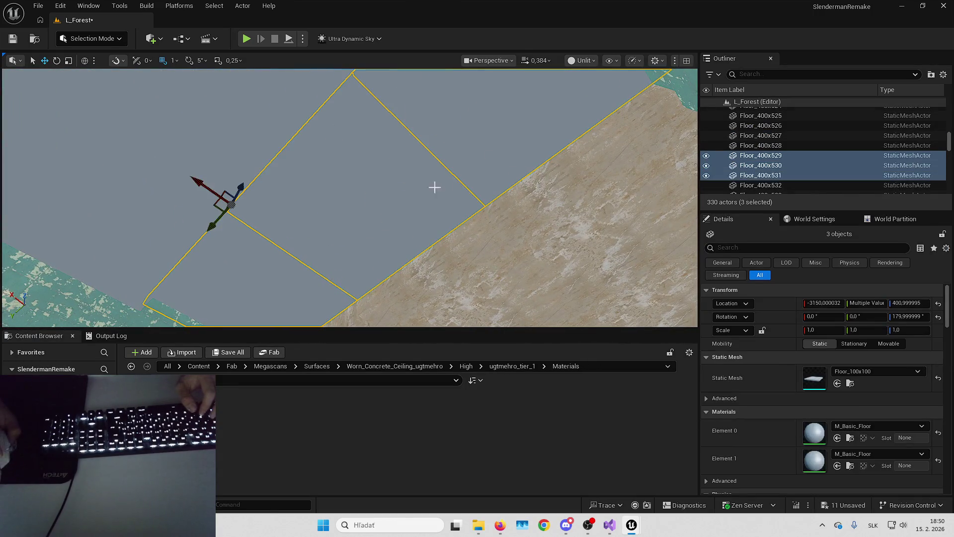
type("3")
key("Return")
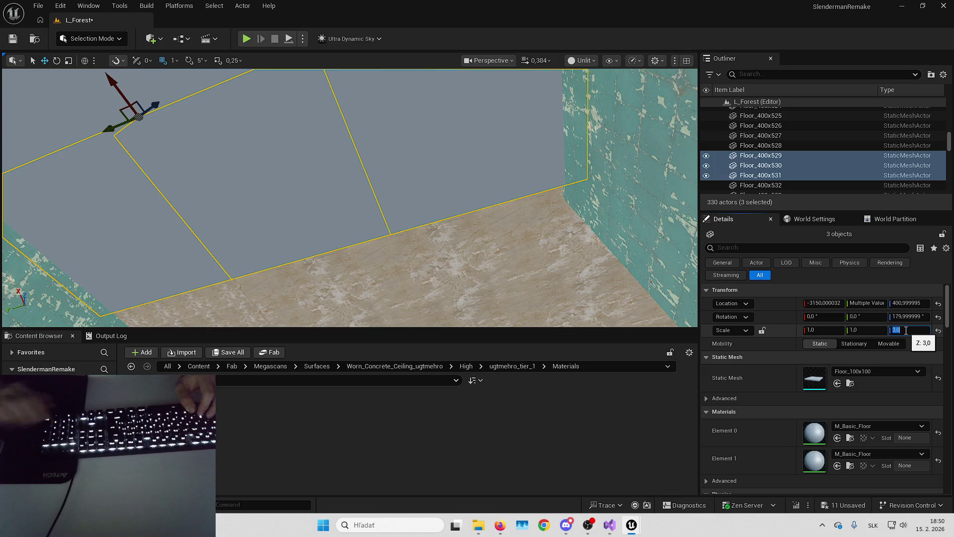
- Assign the Content Browser material to Element 0 and Element 1 of slabs Floor_400x532 and Floor_400x533
left_click_drag(454, 272, 376, 269)
left_click(375, 269, "ctrl")
left_click(256, 235, "ctrl")
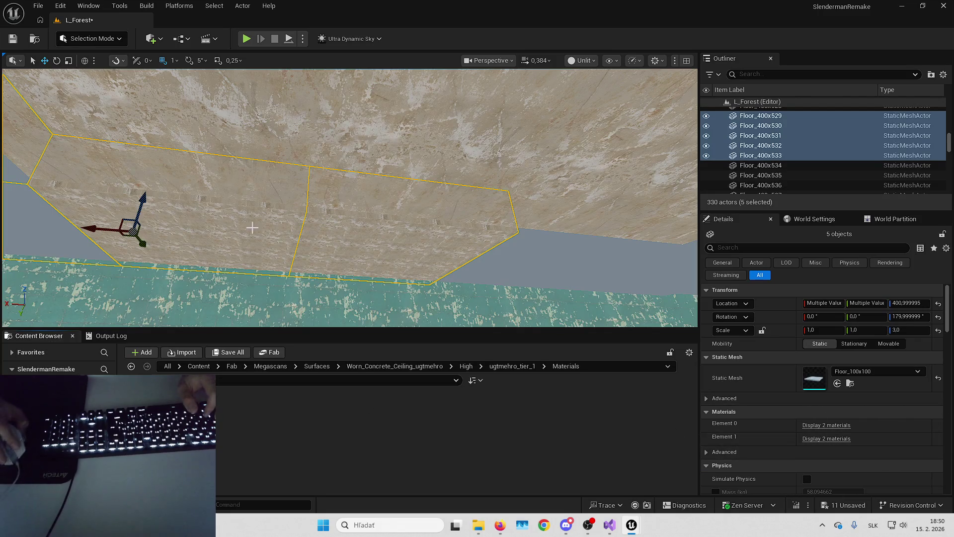
left_click(351, 257)
left_click(232, 243, "ctrl")
left_click(838, 466)
left_click(838, 437)
scroll(421, 222, "up", 3)
- Assign MI_ugtmehro to Element 0 and Element 1 of the slabs up to Floor_400x537
left_click(421, 222)
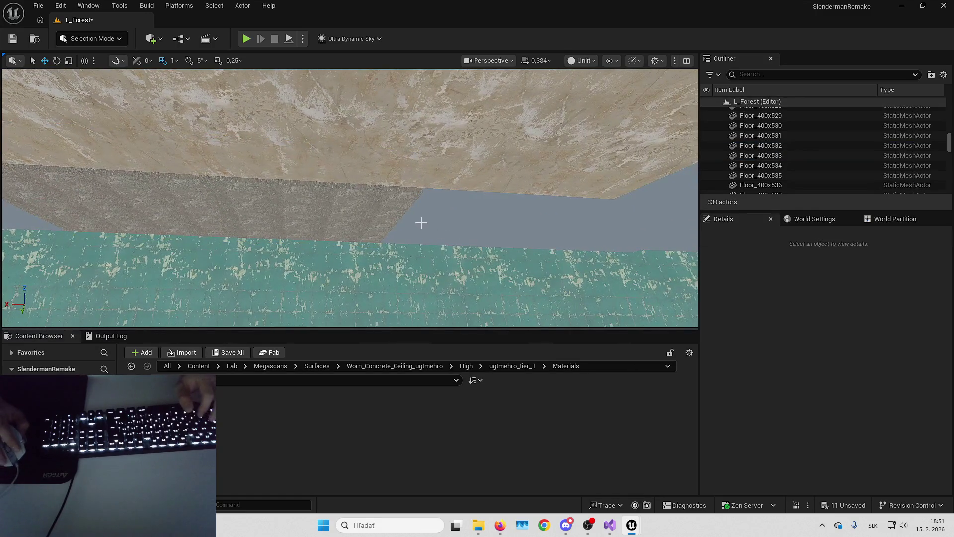
left_click(421, 222)
mouse_move(494, 219)
left_mouse_down()
mouse_move(432, 221)
mouse_move(385, 153)
left_mouse_up()
left_click(368, 212, "ctrl")
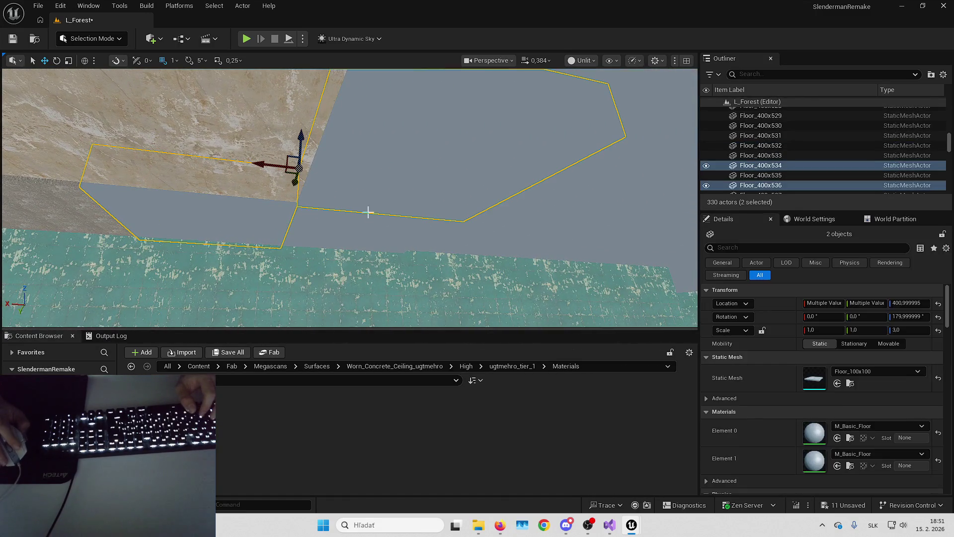
scroll(366, 232, "up", 3)
left_click(389, 195, "ctrl")
mouse_move(390, 196)
left_mouse_down()
mouse_move(368, 209)
mouse_move(365, 72)
mouse_move(330, 75)
left_mouse_up()
left_click(837, 465)
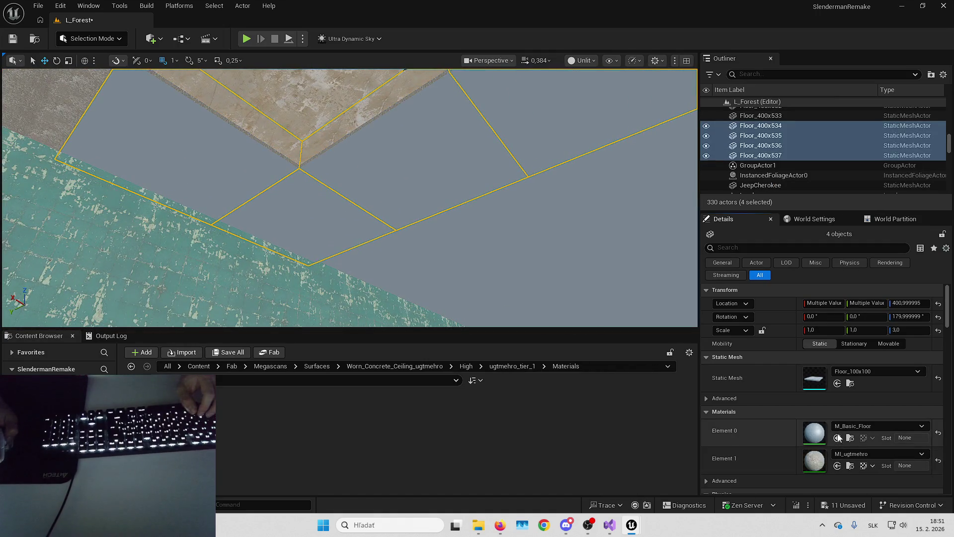
left_click(837, 437)
scroll(426, 244, "up", 3)
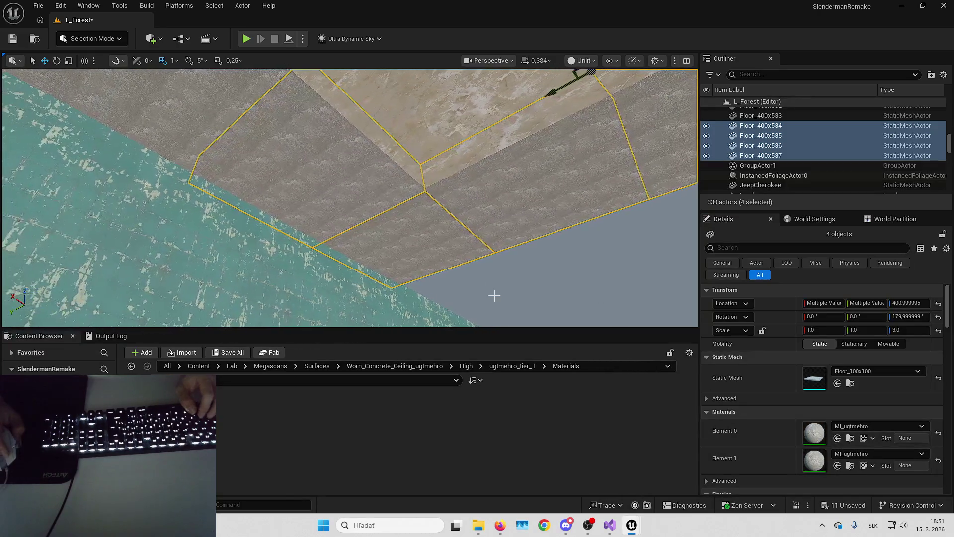
left_click_drag(309, 169, 311, 196)
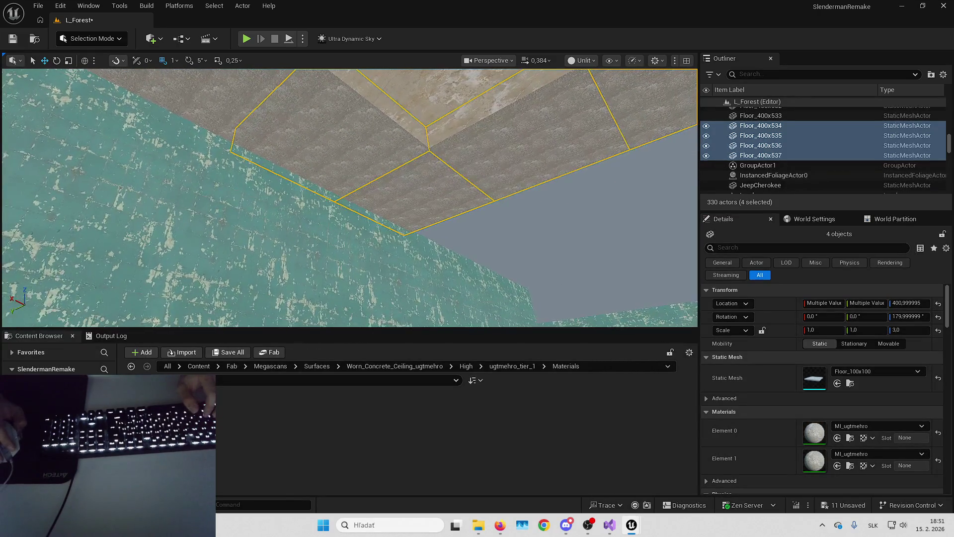
key("BackSpace")
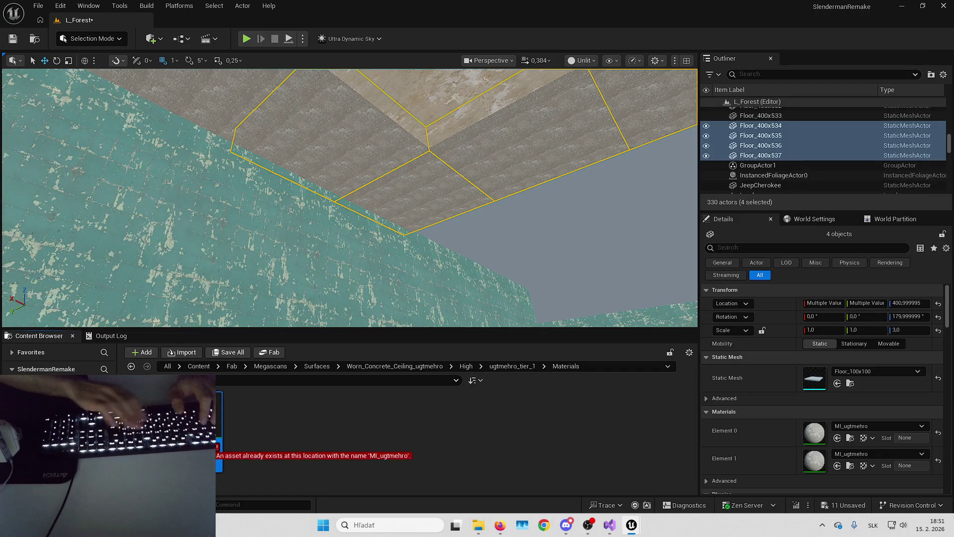
- Drop the clashing name, rename the instance to MI_ugtmehro100, then select slab Floor_400x475
key("Return")
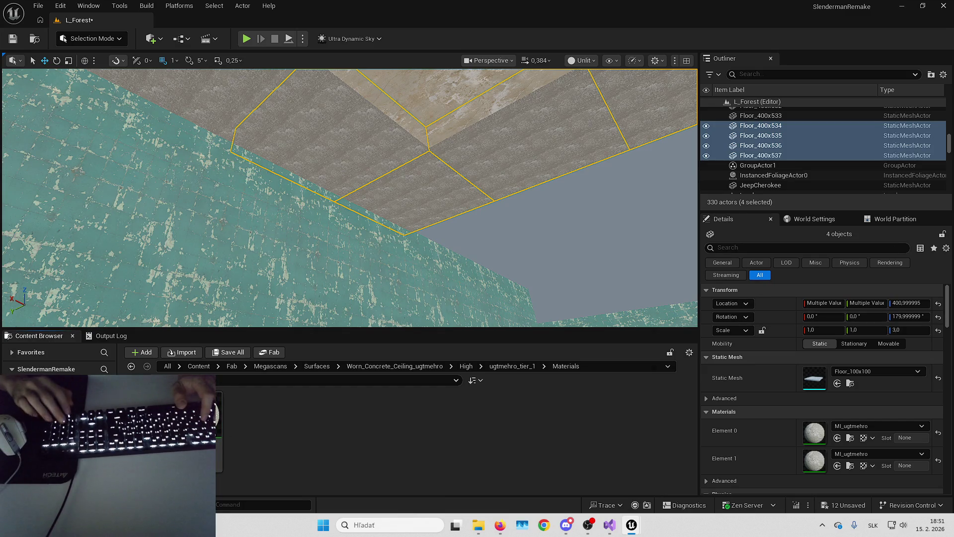
key("ctrl+z")
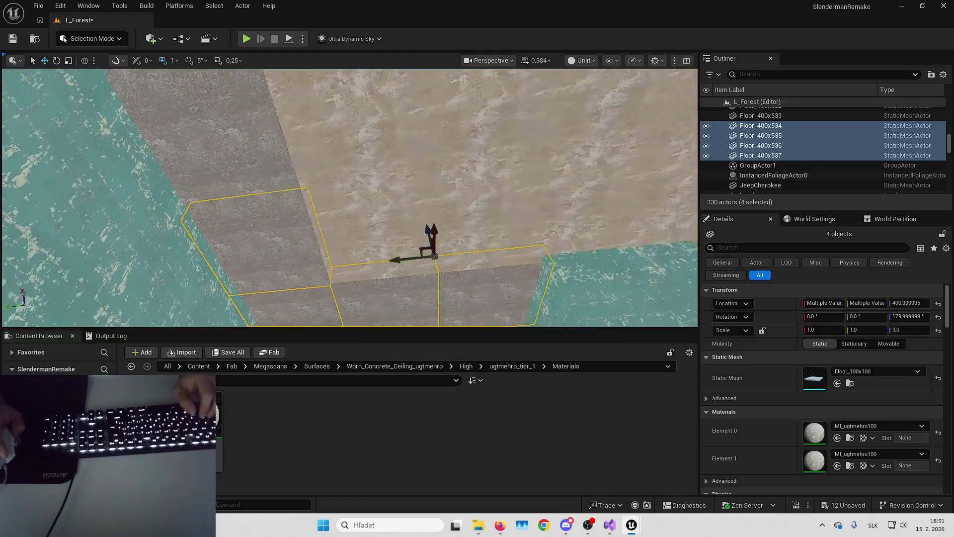
left_click(527, 176)
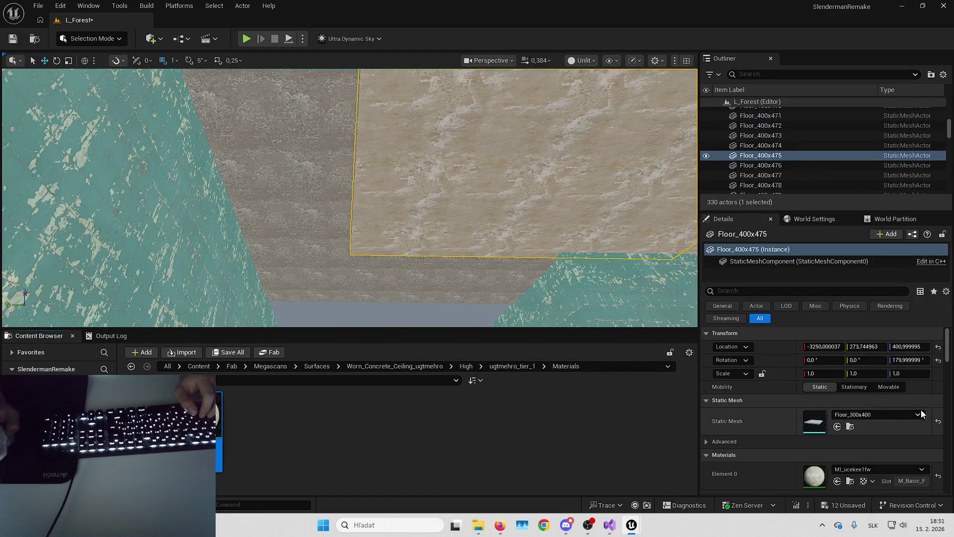
- Give the current slab worn concrete, then ceiling panels Floor_400x510–515 MI_ugtmehro300
left_click(838, 482)
key("Escape")
left_click_drag(423, 225, 424, 225)
left_click(424, 225)
left_click(410, 203, "ctrl")
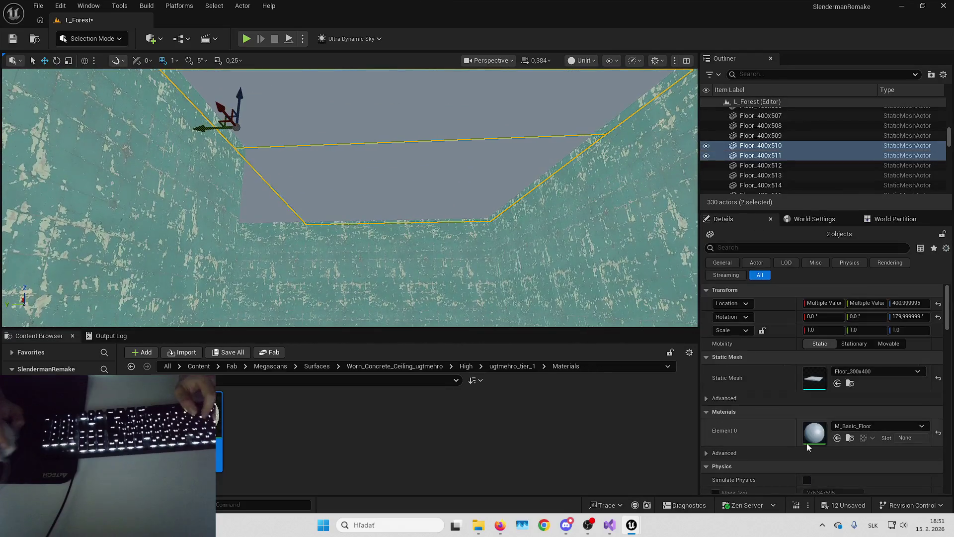
left_click_drag(394, 165, 394, 166)
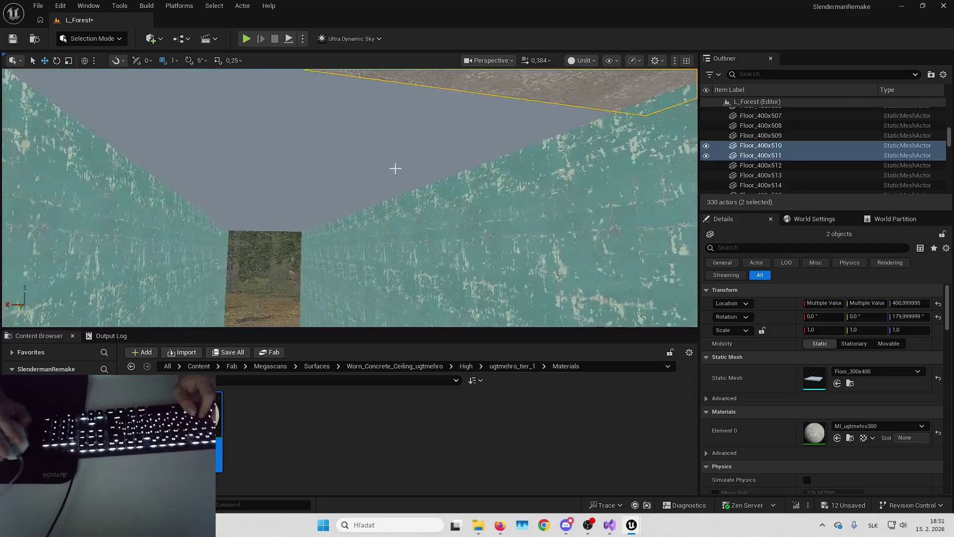
left_click(394, 164)
left_click(382, 199, "ctrl")
left_click(375, 243, "ctrl")
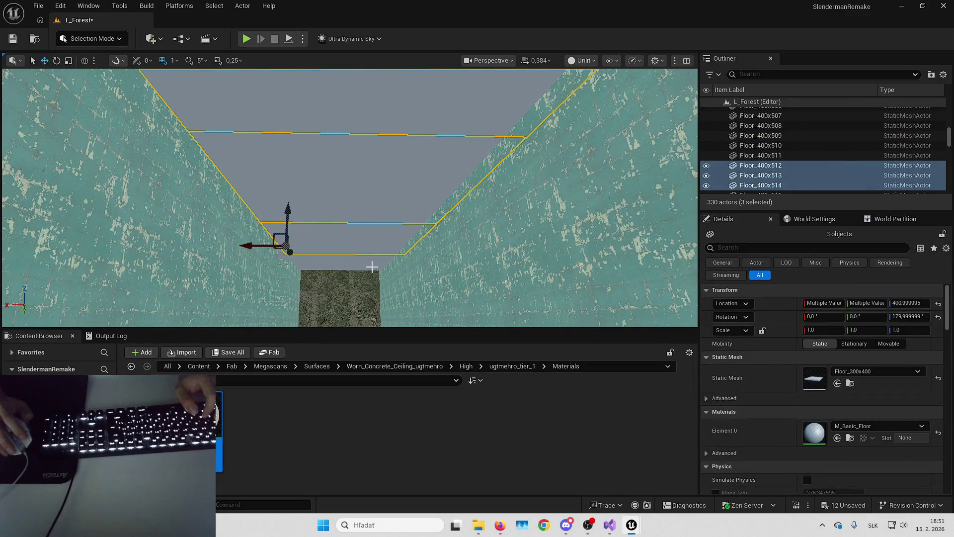
left_click(372, 267, "ctrl")
left_click(838, 438)
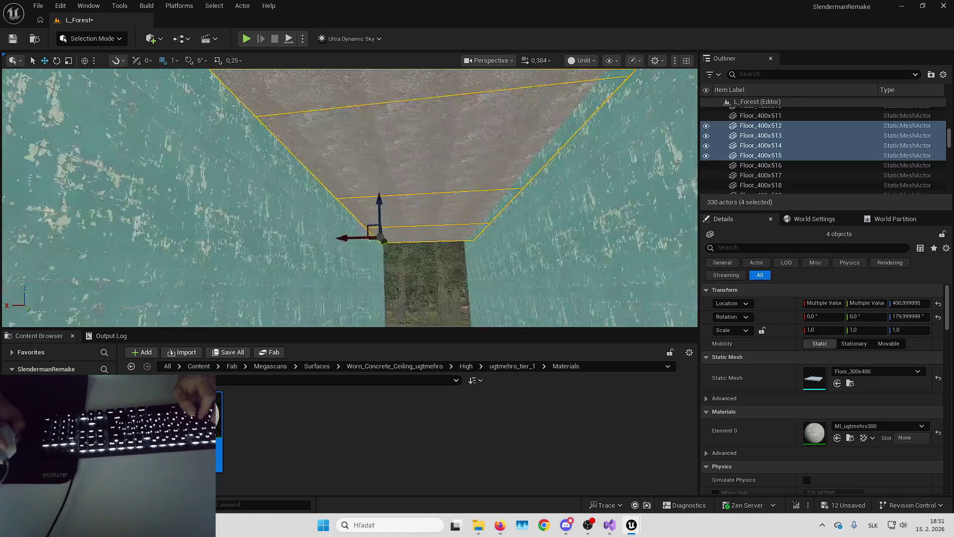
- Apply concrete to ceiling panels Floor_400x516 through Floor_400x519 and check Floor_400x518's material
left_click(347, 149)
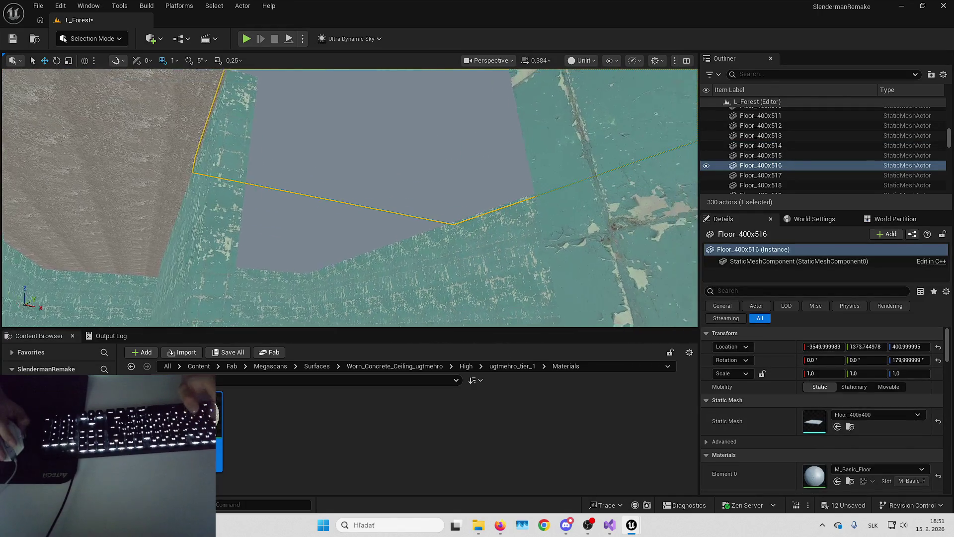
left_click(837, 481)
key("Escape")
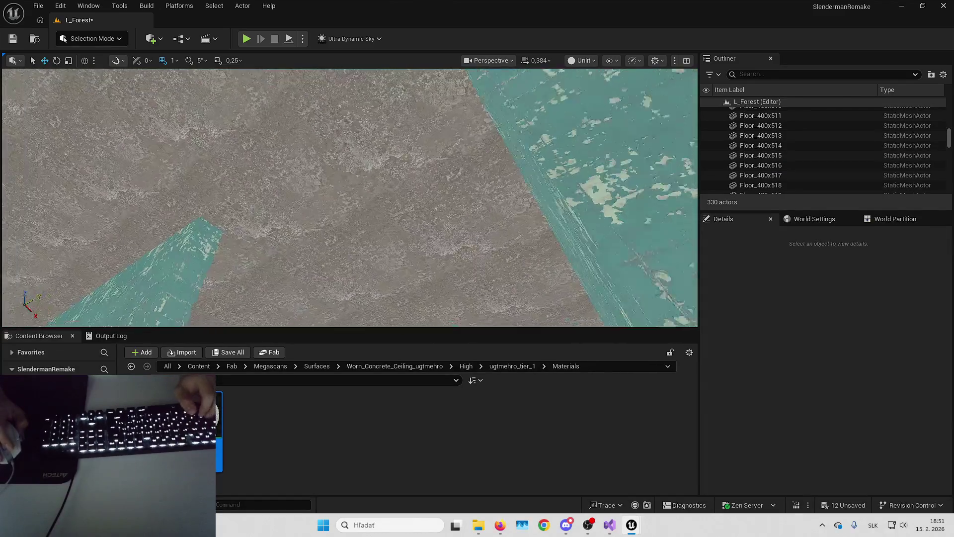
left_click(423, 223)
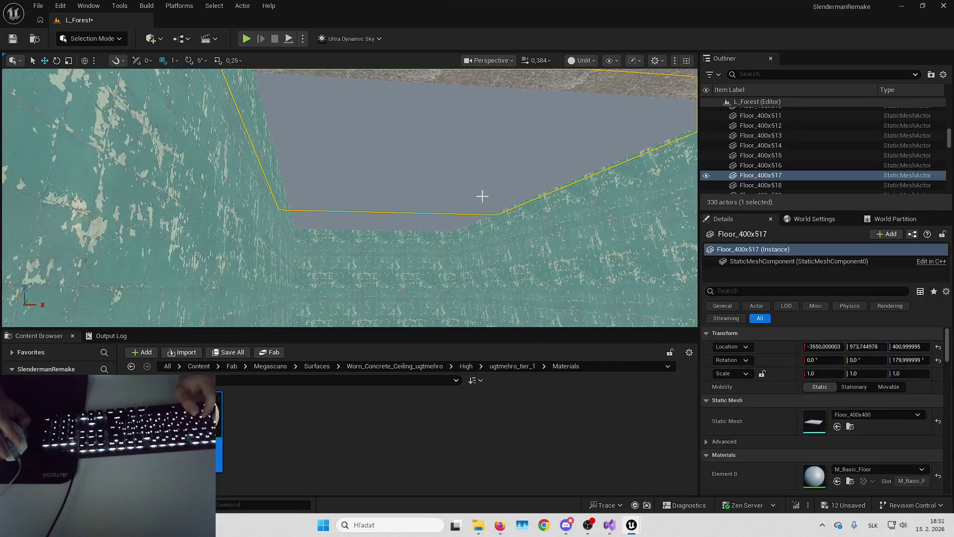
left_click(374, 221, "ctrl")
left_click(837, 437)
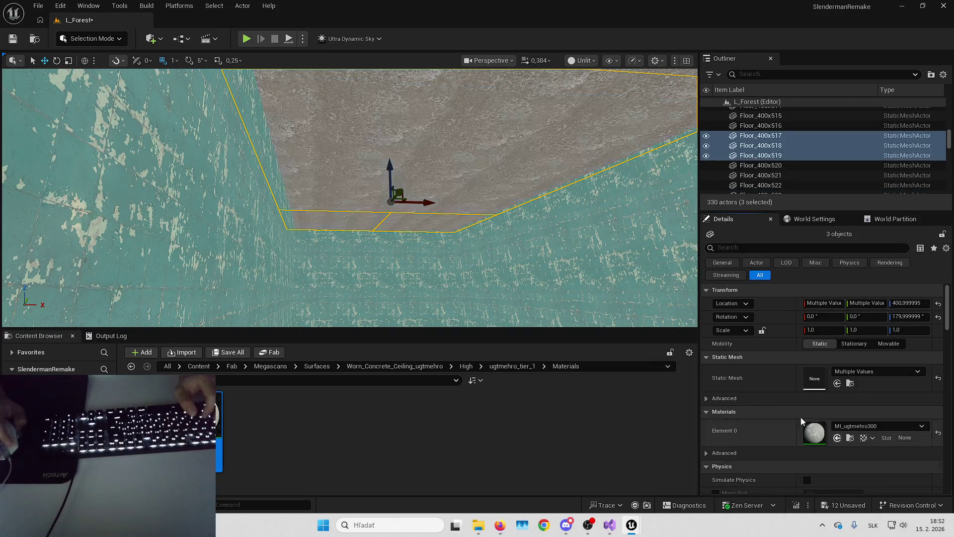
key("Escape")
left_click(422, 164)
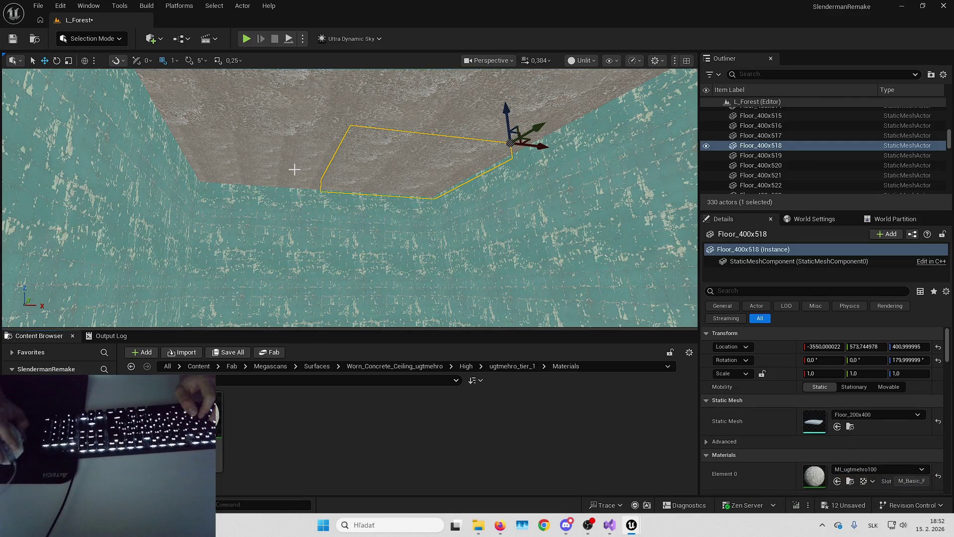
key("Escape")
- Give the small ceiling panels Floor_400x524–528 the MI_ugtmehro100 concrete material
mouse_move(447, 224)
left_mouse_down()
mouse_move(453, 309)
mouse_move(470, 214)
left_mouse_up()
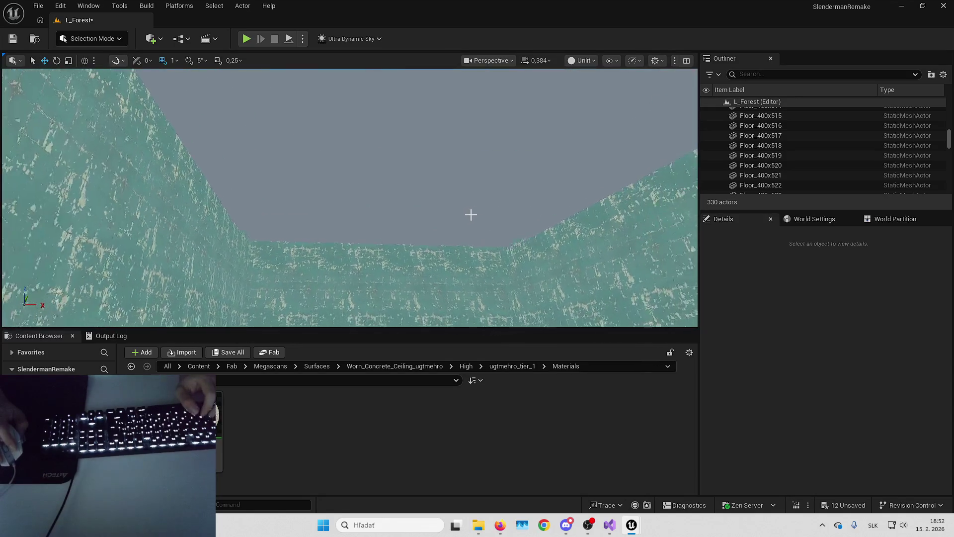
left_click(450, 238)
left_click(492, 234)
left_click(432, 236, "ctrl")
left_click(366, 234, "ctrl")
left_click(309, 234, "ctrl")
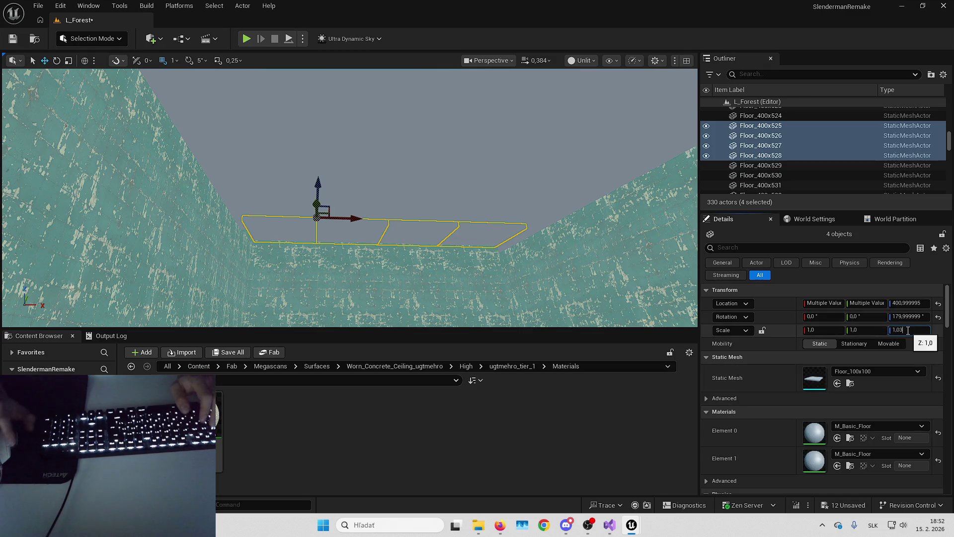
left_click(837, 437)
- Put MI_ugtmehro300 on Floor_400x524, then concrete on panels Floor_400x520–523 and Floor_400x477
left_click(554, 217)
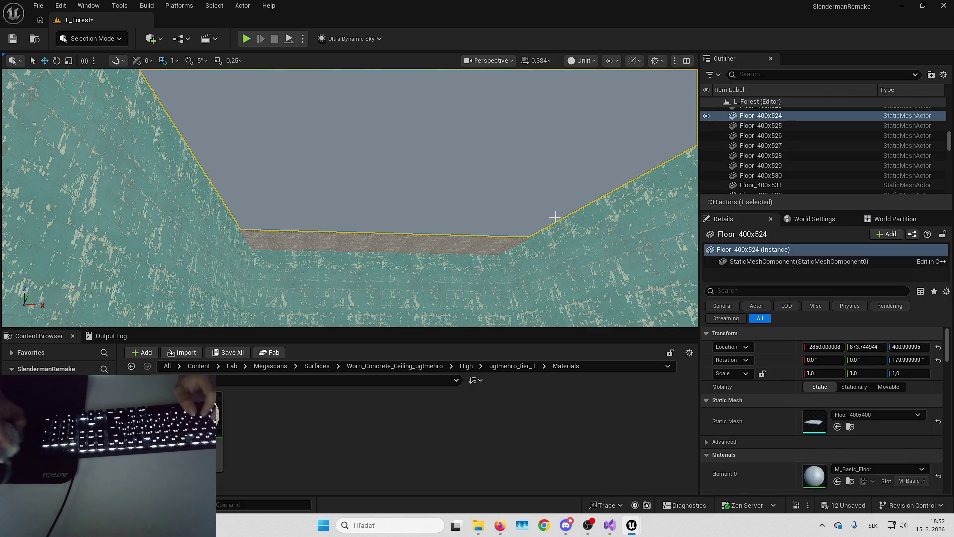
left_click_drag(219, 413, 819, 473)
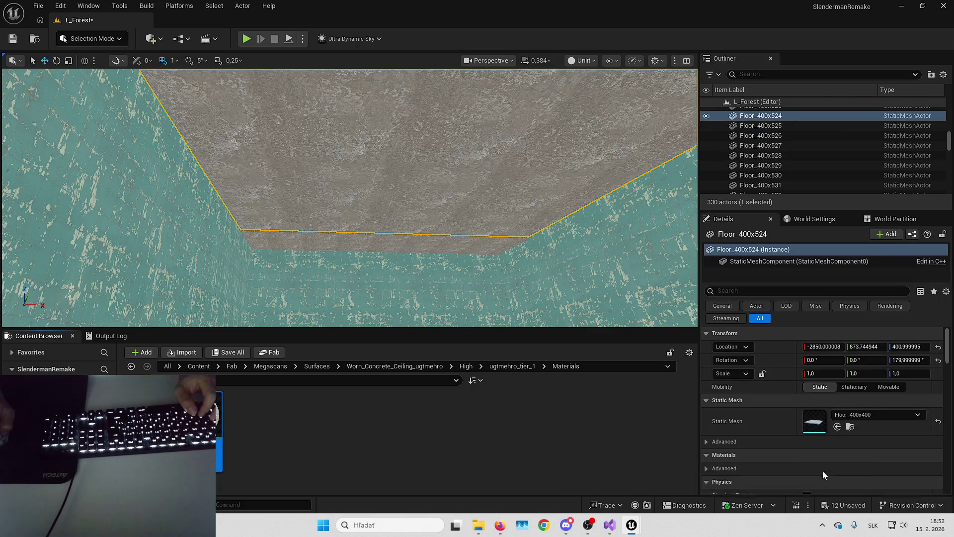
key("Escape")
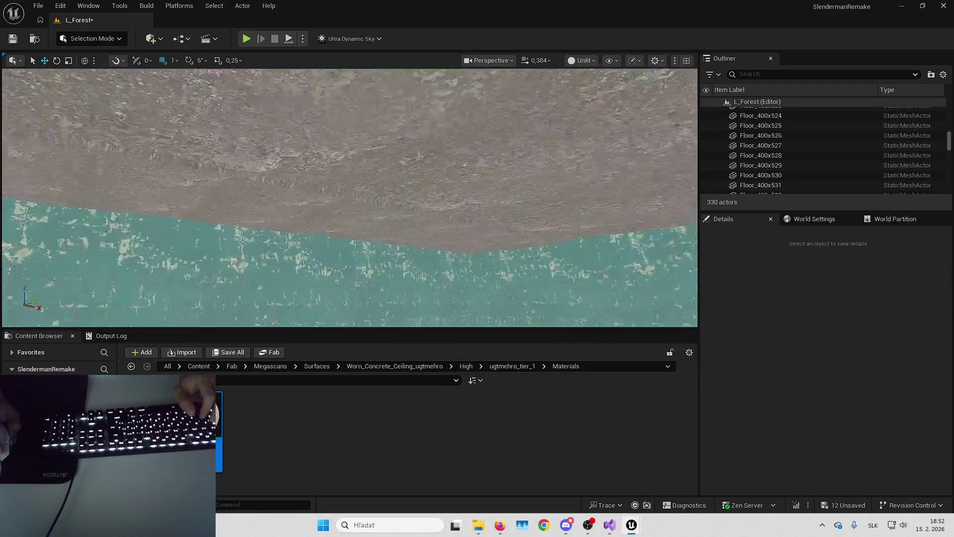
left_click(456, 228)
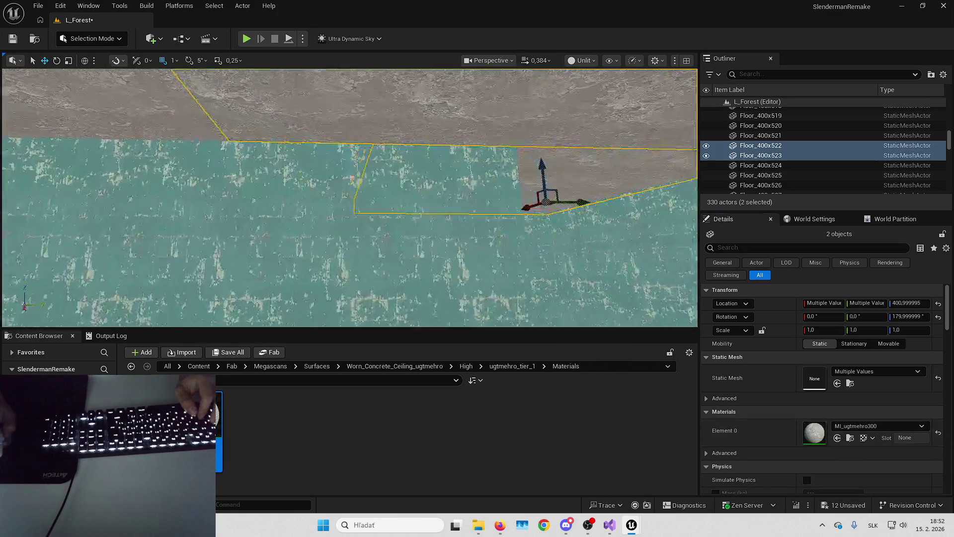
left_click(447, 218)
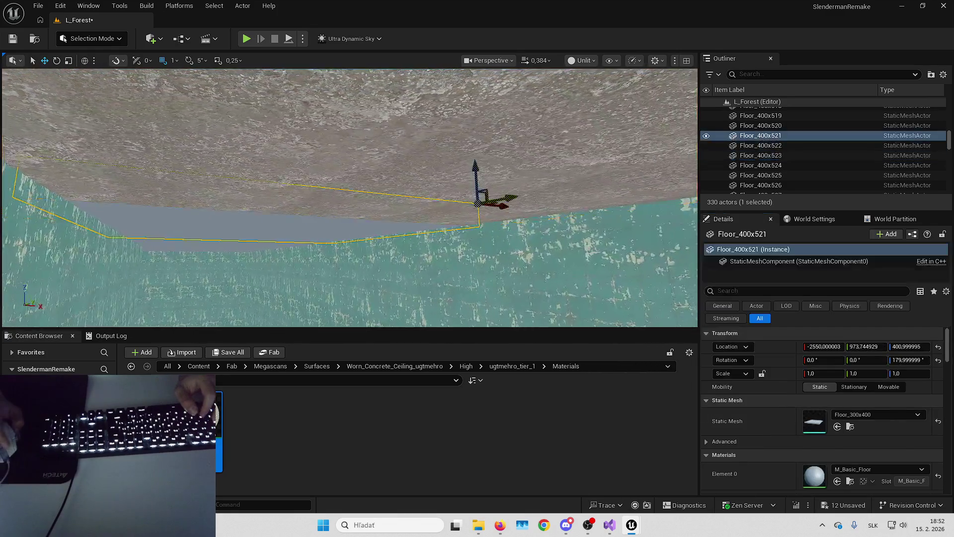
left_click(472, 294, "ctrl")
left_click(471, 287, "ctrl")
left_click(837, 438)
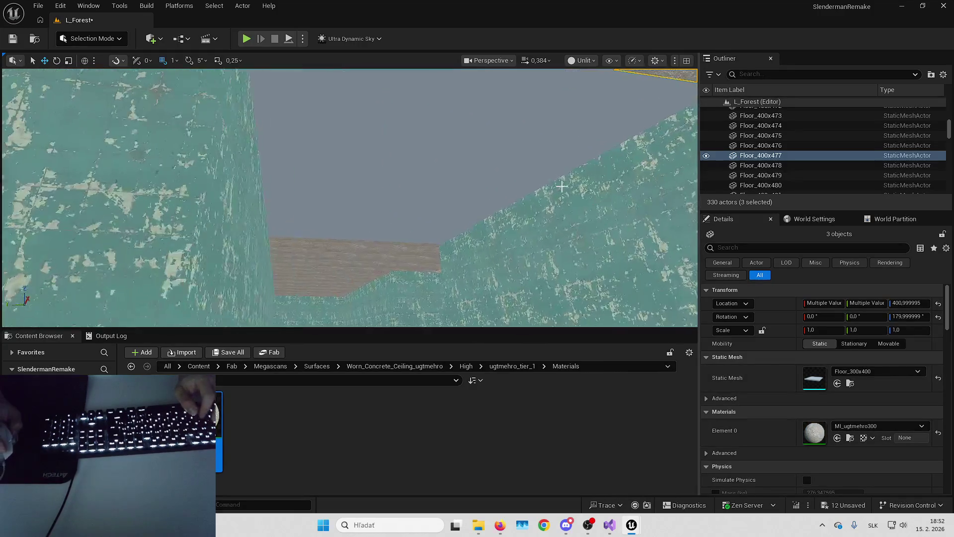
- Apply MI_ugtmehro300 to Floor_400x483 and MI_ugtmehro100 to strip panels Floor_400x530 and 531
left_click(405, 207)
left_click(389, 228, "ctrl")
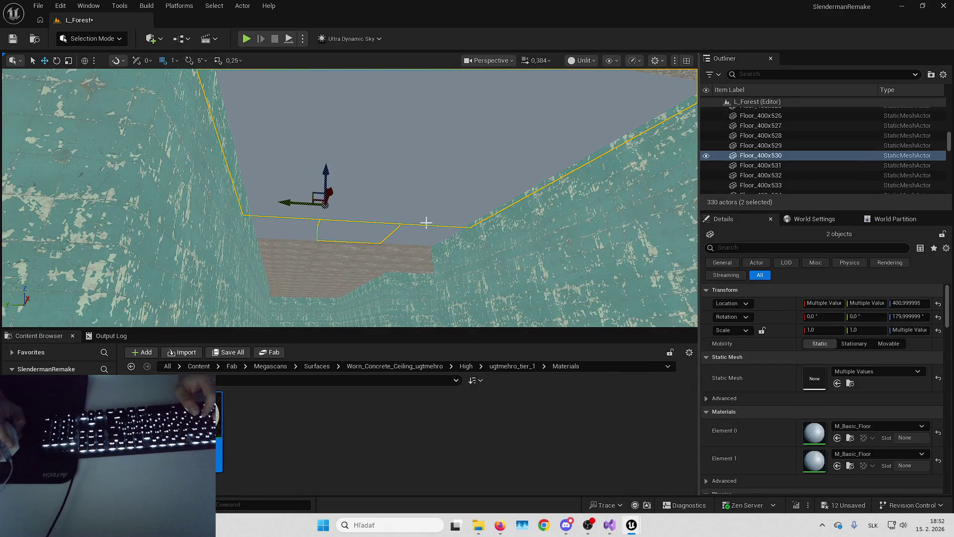
left_click(378, 234, "ctrl")
left_click(838, 481)
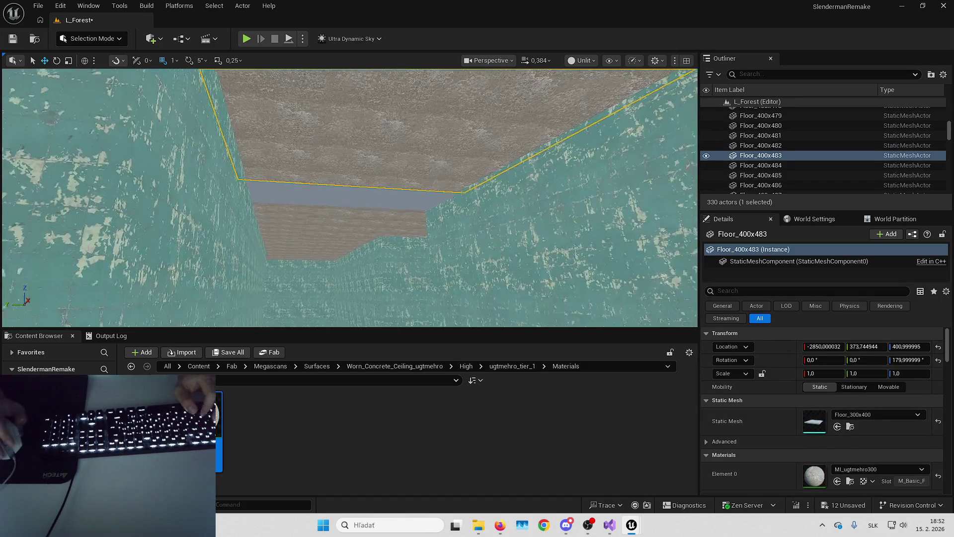
left_click(436, 192)
left_click(358, 181, "ctrl")
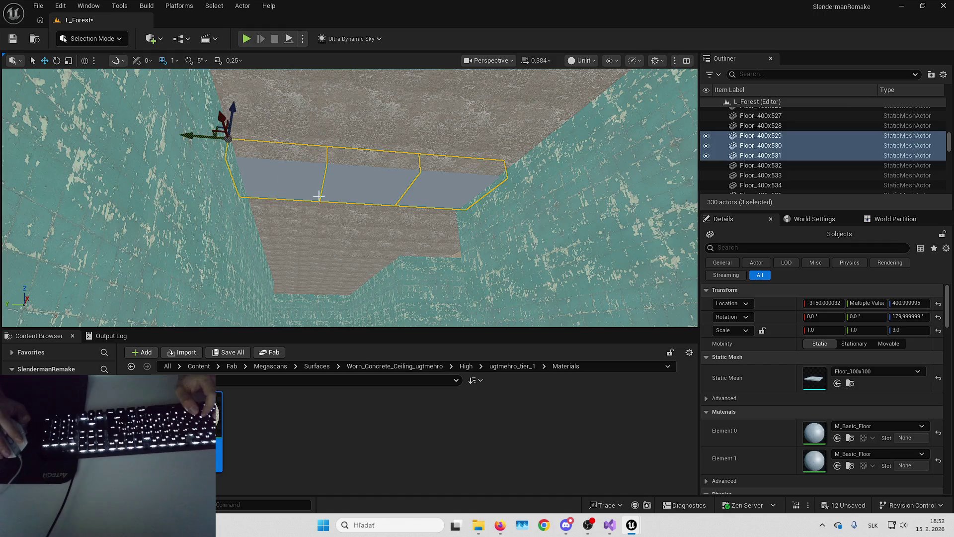
left_click(837, 437)
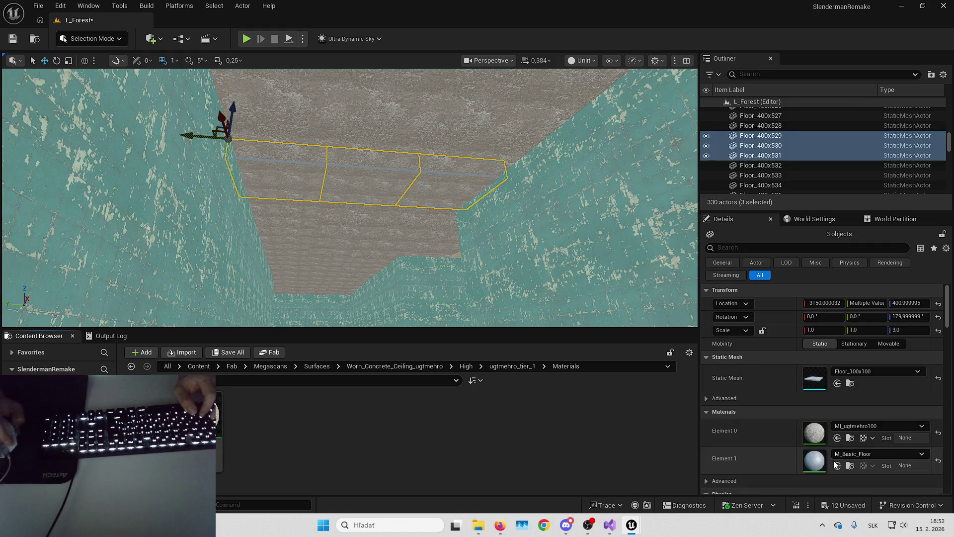
- Apply MI_ugtmehro300 to Floor_400x476 and neighbouring panels, and concrete to Floor_400x480
left_click(472, 238)
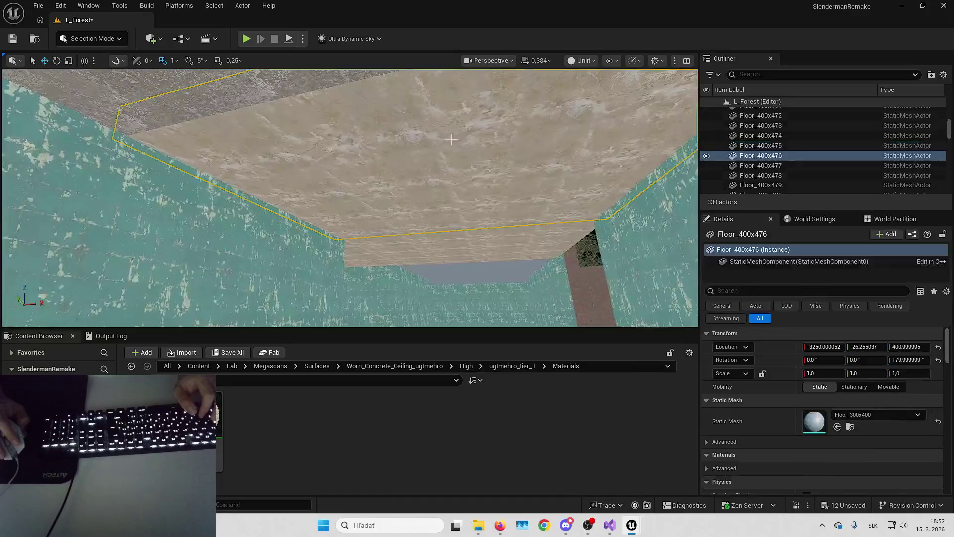
left_click(472, 249, "ctrl")
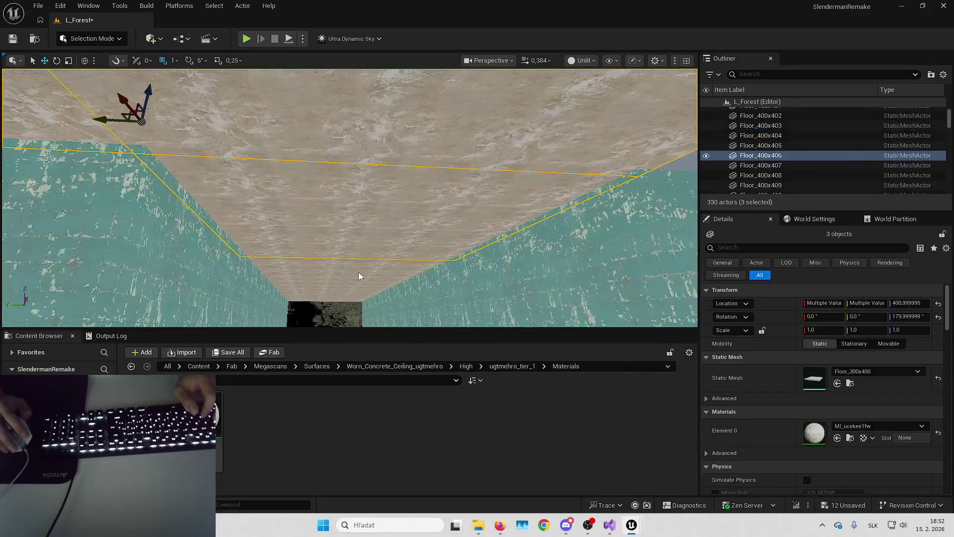
left_click_drag(364, 290, 415, 336)
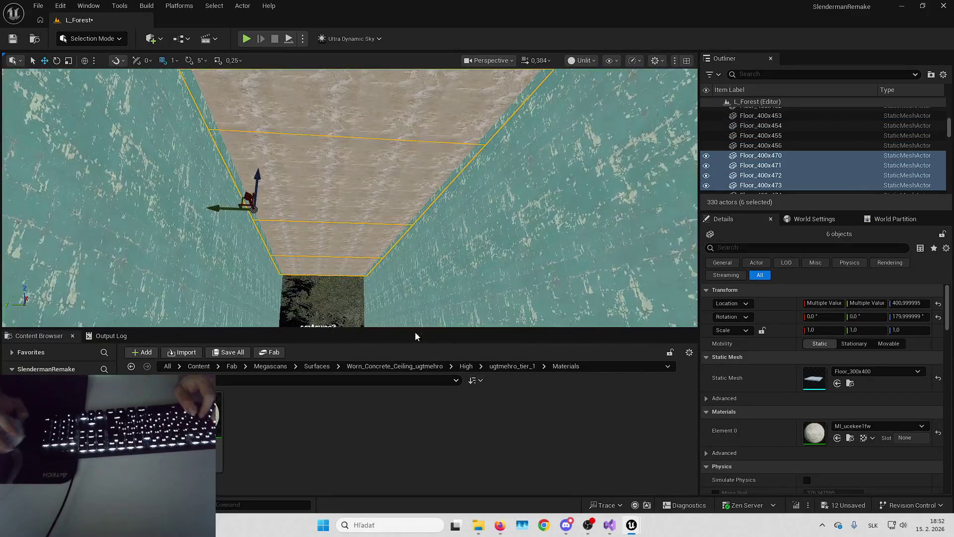
left_click_drag(245, 430, 814, 432)
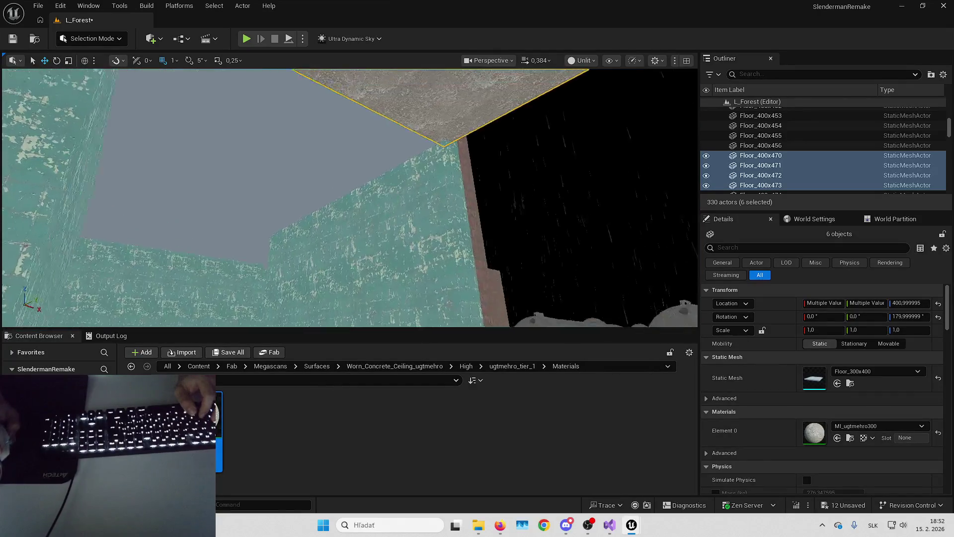
left_click(417, 215)
left_click(836, 438)
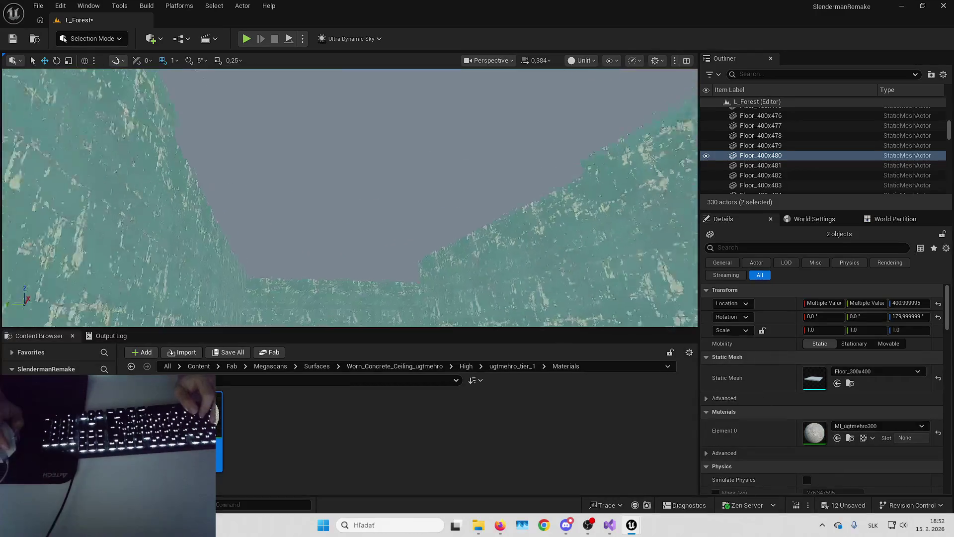
- Assign MI_ugtmehro100 to both material slots of panels Floor_400x478–479, 498, 501–502, 504–506
left_click(379, 151)
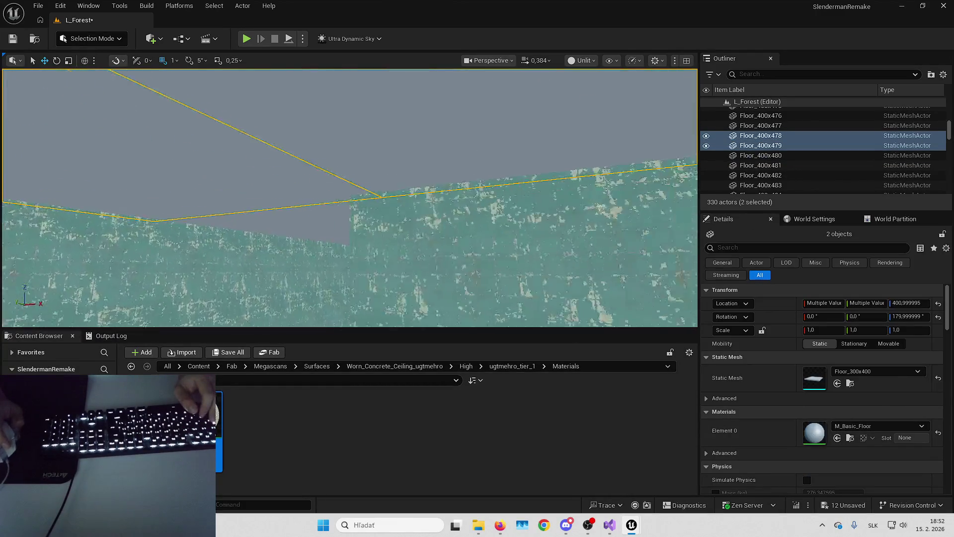
left_click(441, 197, "ctrl")
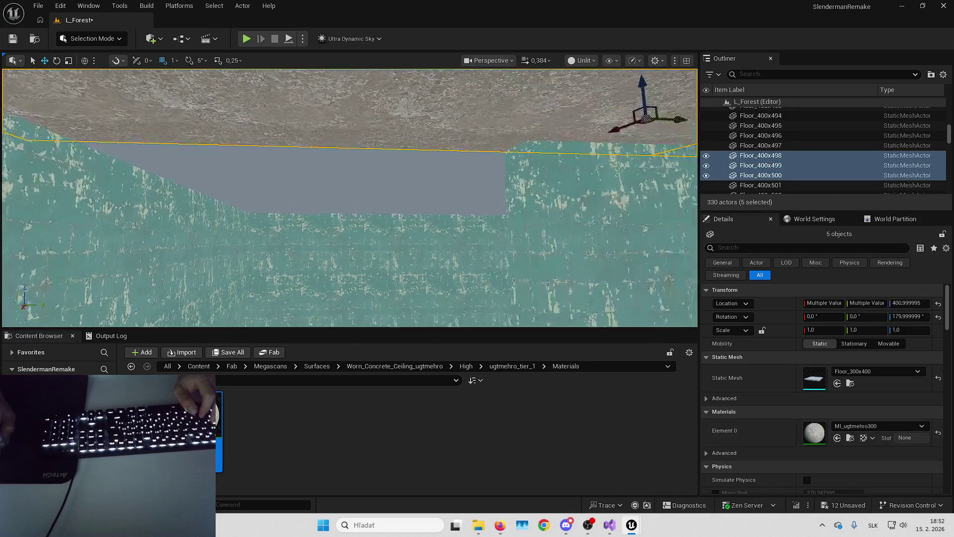
left_click(397, 99)
left_click(569, 211, "ctrl")
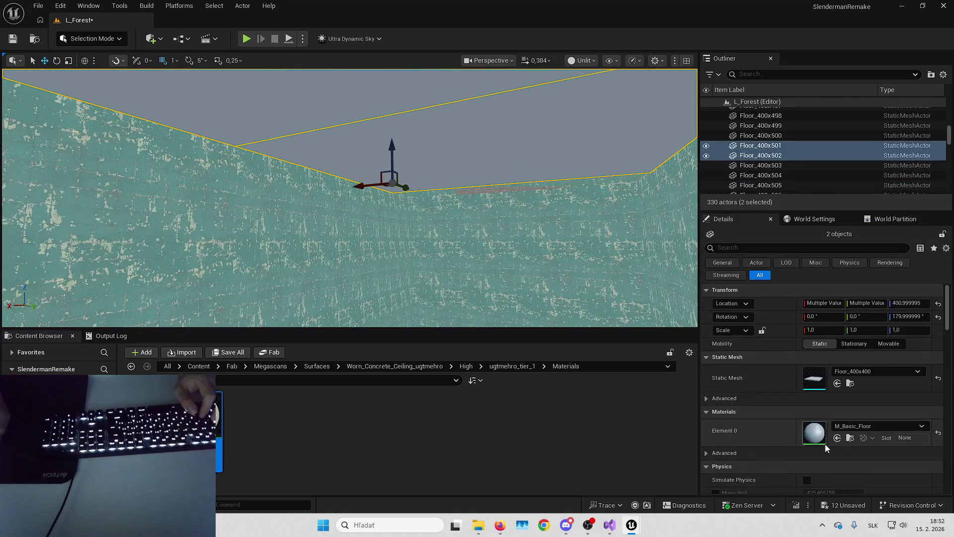
left_click(450, 256)
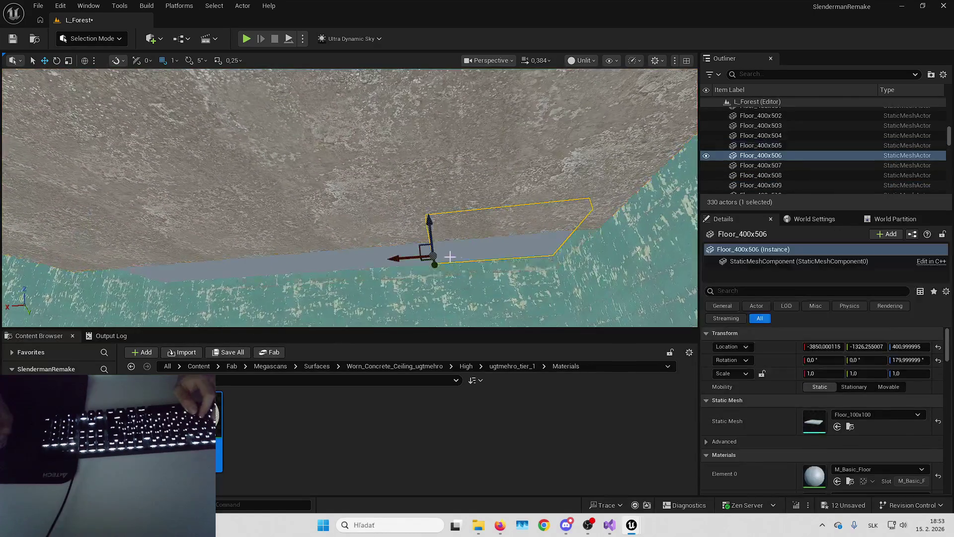
left_click(358, 246, "ctrl")
left_click(230, 273, "ctrl")
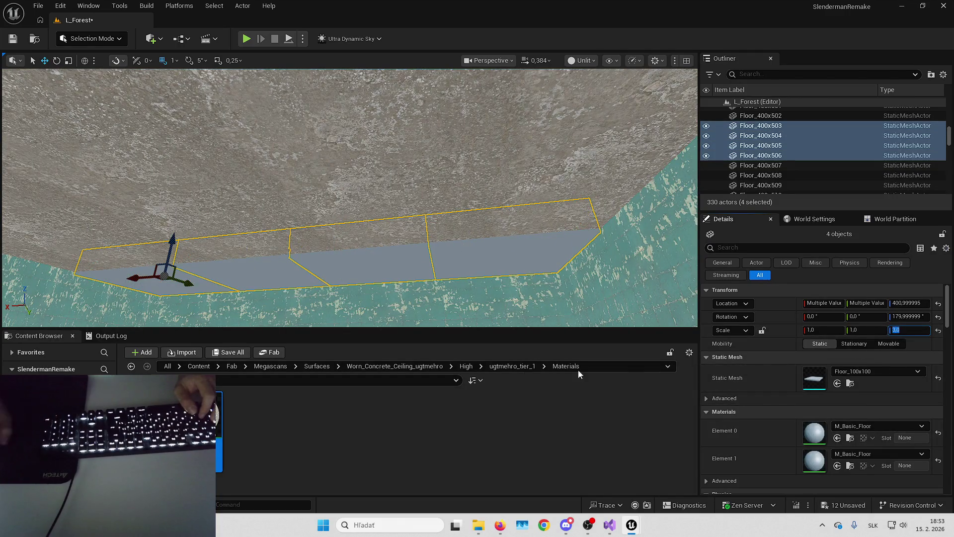
left_click(838, 438)
left_click(838, 465)
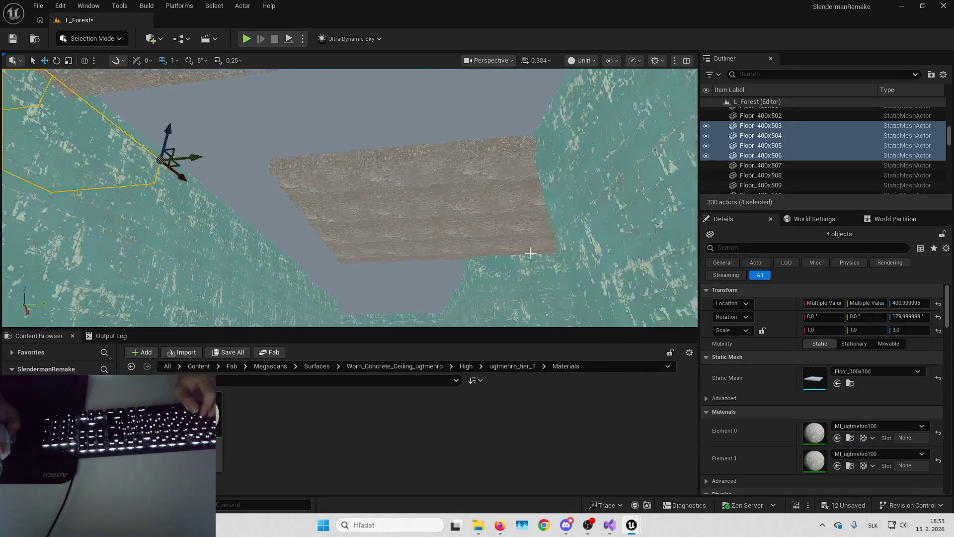
- Set Scale Z to 3 on Floor_400x497 and its neighbouring tiles, with MI_ugtmehro100 in both slots
left_click(424, 122)
left_click(244, 145, "ctrl")
left_click(255, 200, "ctrl")
left_click(285, 231, "ctrl")
left_click(308, 254, "ctrl")
left_click(329, 269, "ctrl")
left_click(348, 275, "ctrl")
key("Up")
key("Up")
key("Up")
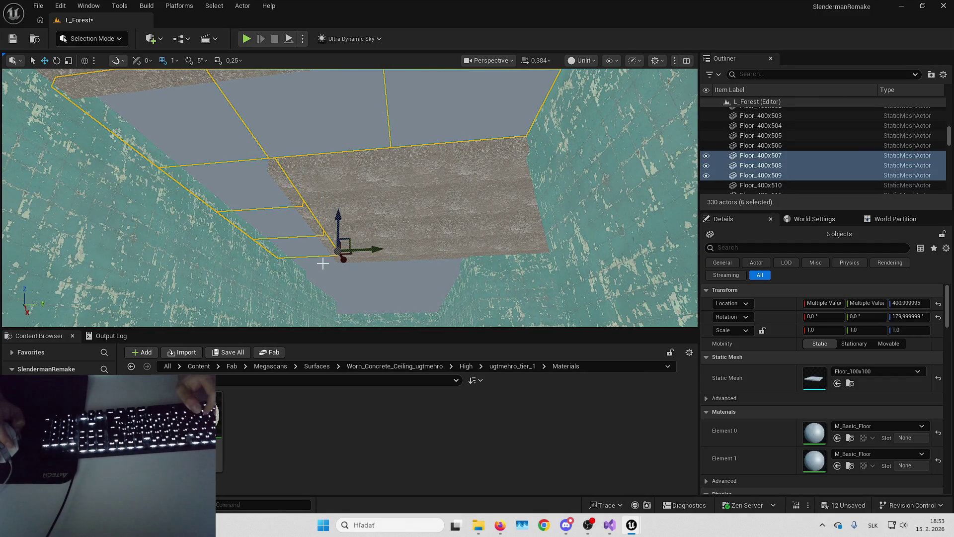
left_click(412, 286, "ctrl")
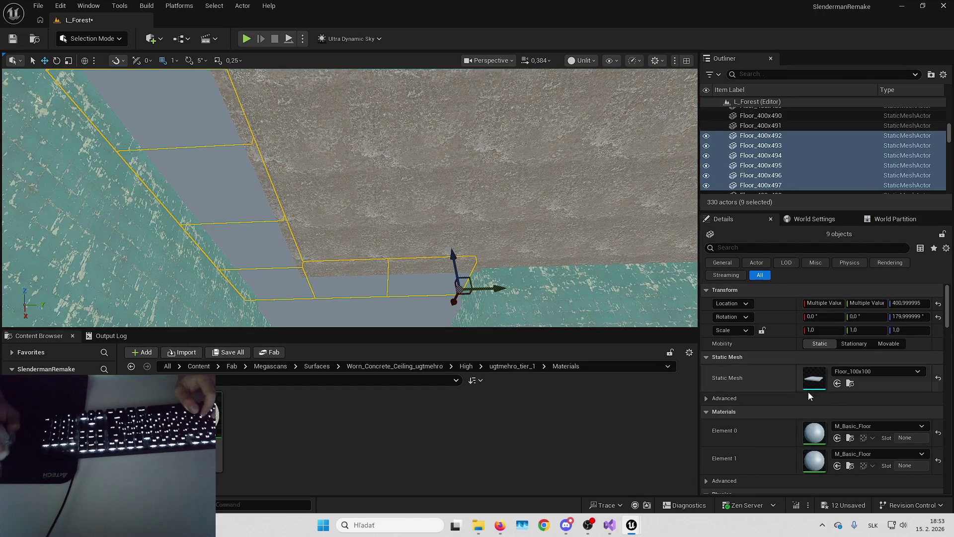
type("3")
key("Return")
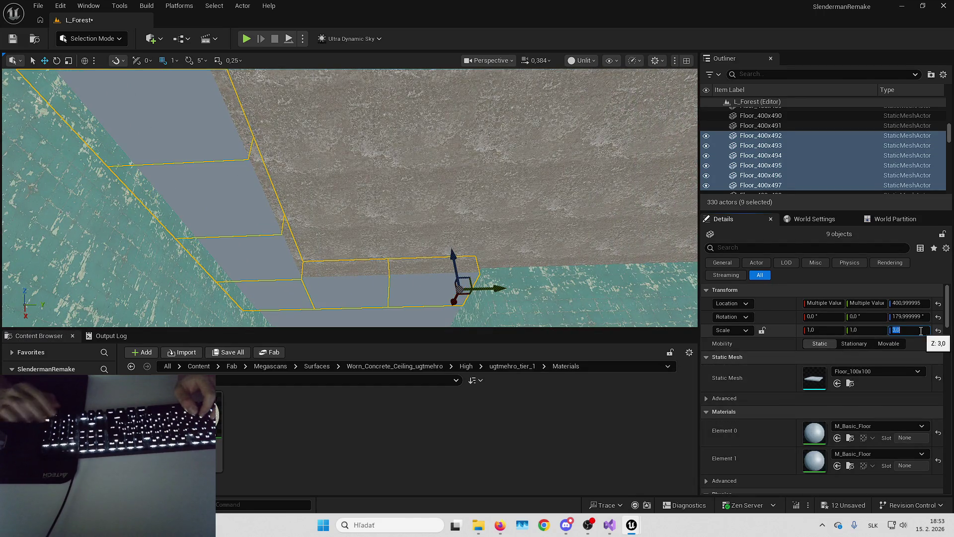
left_click(837, 437)
left_click(837, 465)
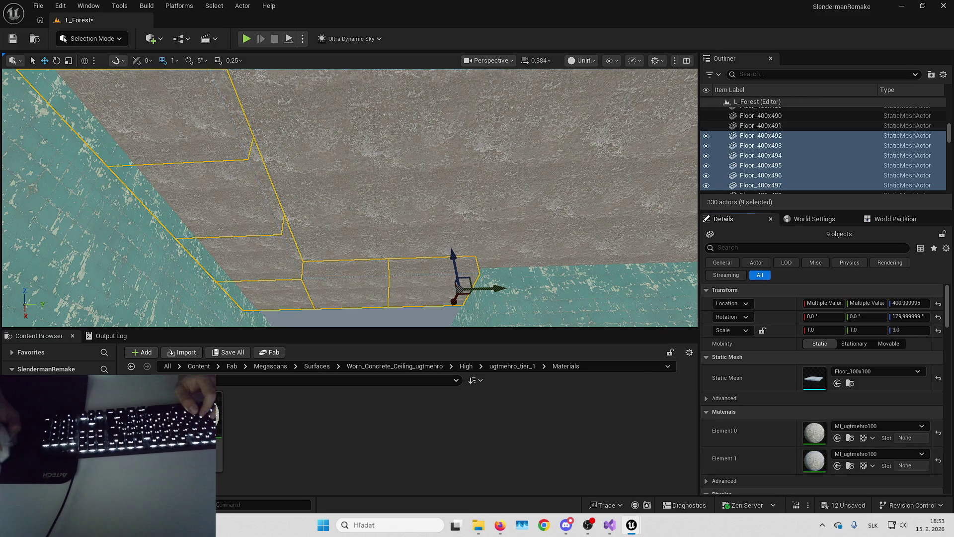
- Apply MI_ugtmehro300 to corridor floor tiles Floor_400x481 through Floor_400x486
left_click(411, 217)
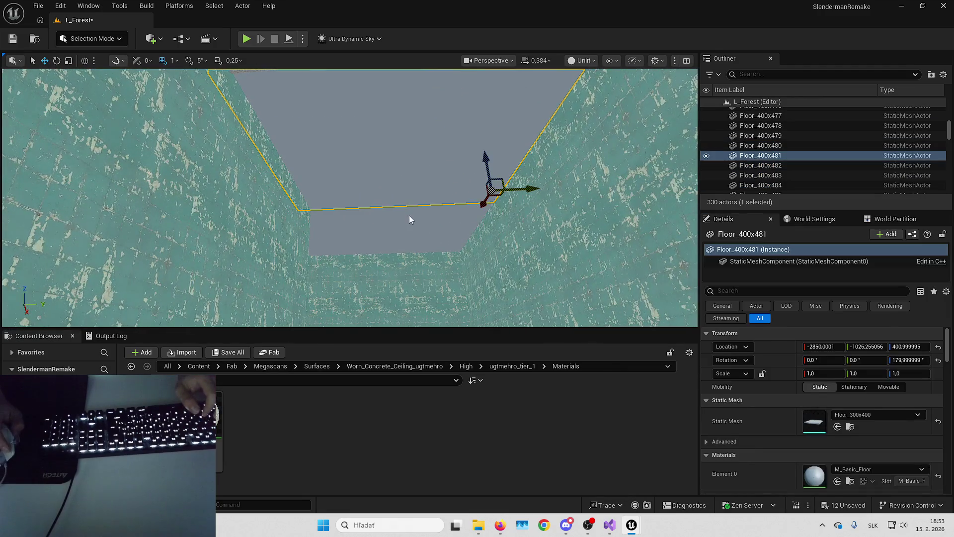
left_click(411, 217, "ctrl")
left_click(337, 215, "ctrl")
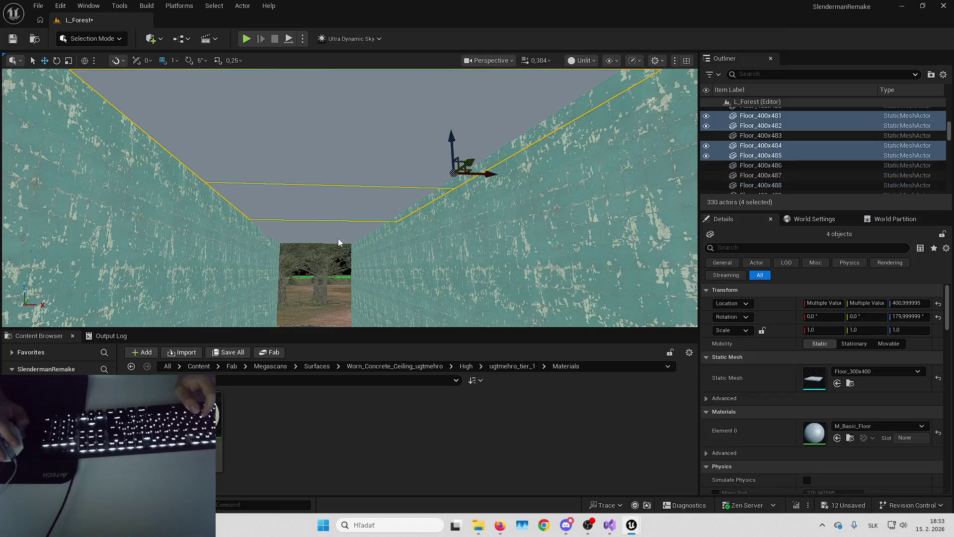
left_click(337, 230, "ctrl")
mouse_move(228, 409)
left_mouse_down()
mouse_move(284, 451)
mouse_move(818, 425)
left_mouse_up()
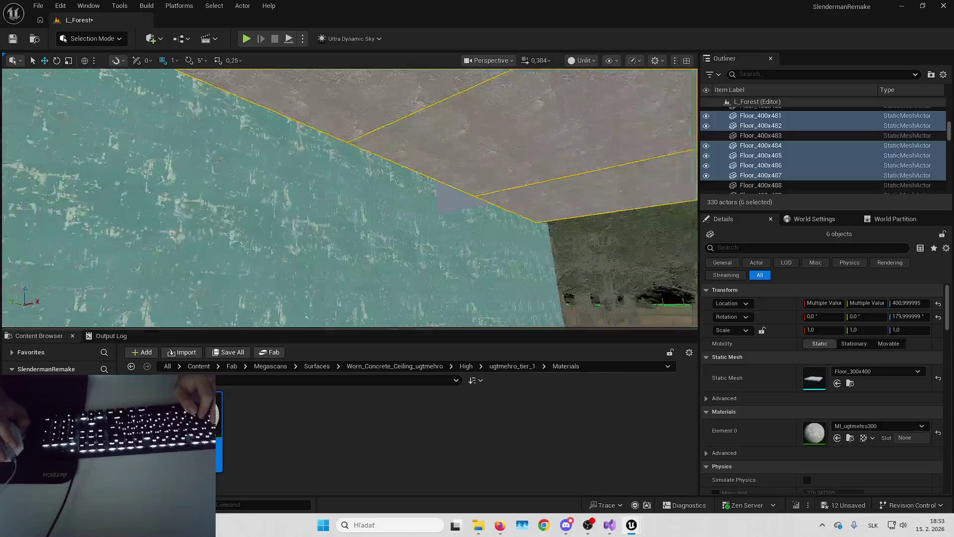
- Give floors Floor_400x490 and Floor_400x491 the MI_ugtmehro100 concrete material
left_click(384, 201)
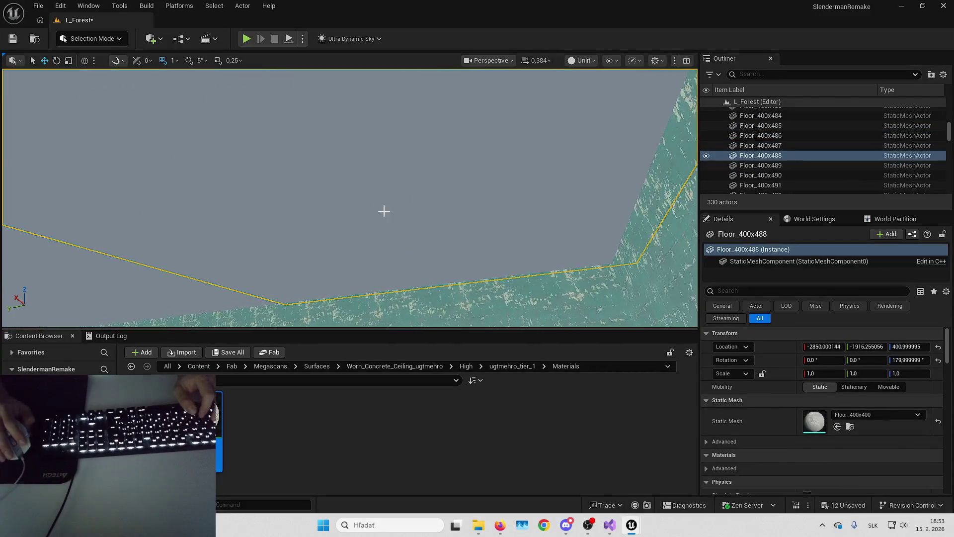
left_click(441, 234, "ctrl")
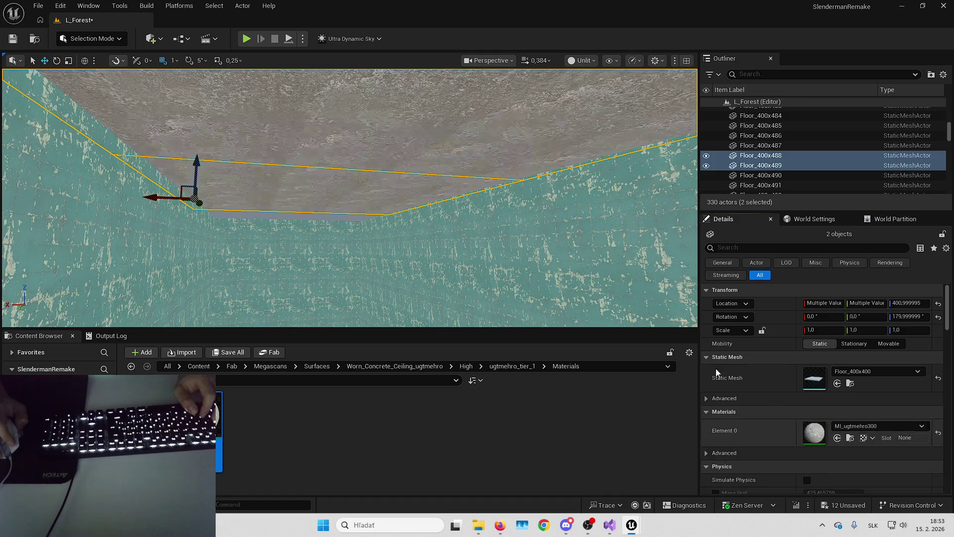
left_click(345, 223, "ctrl")
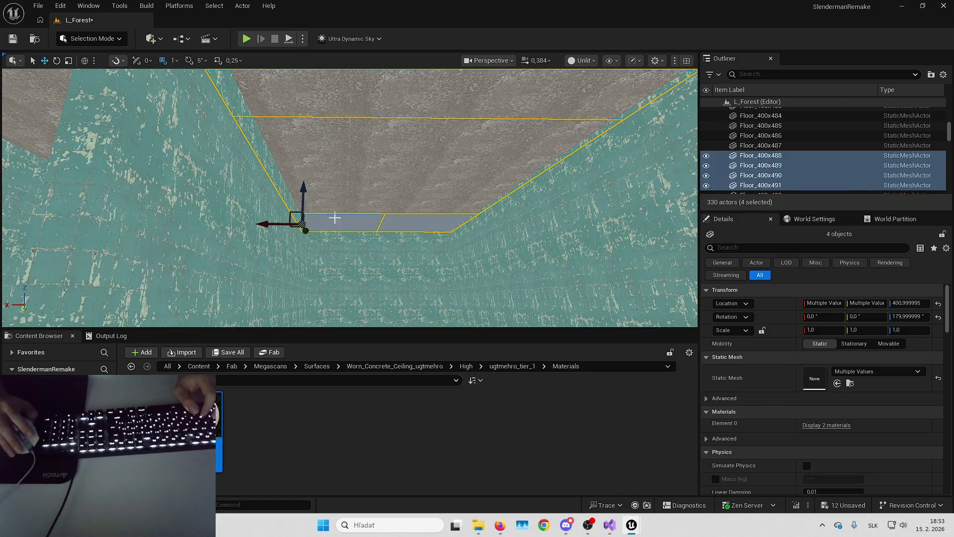
left_click(357, 221)
left_click(415, 226, "ctrl")
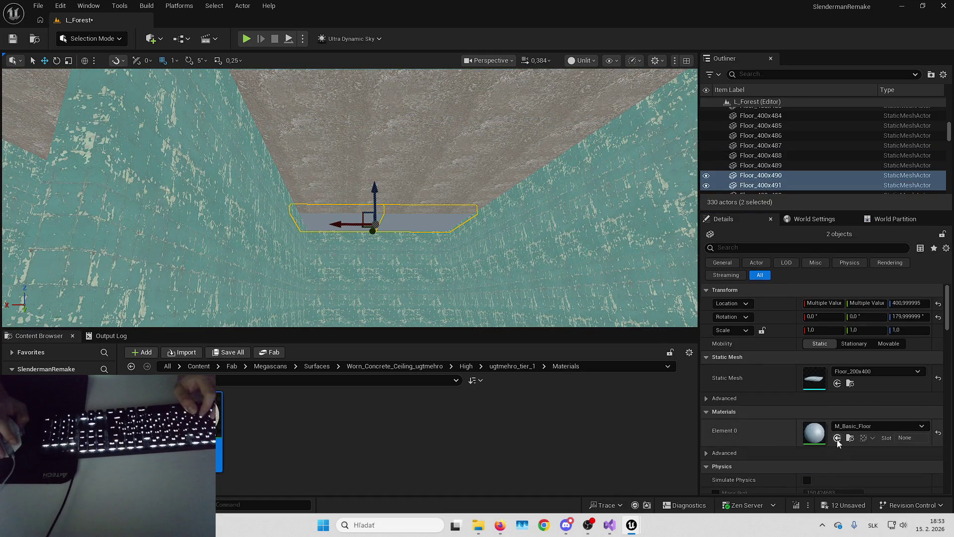
left_click(836, 437)
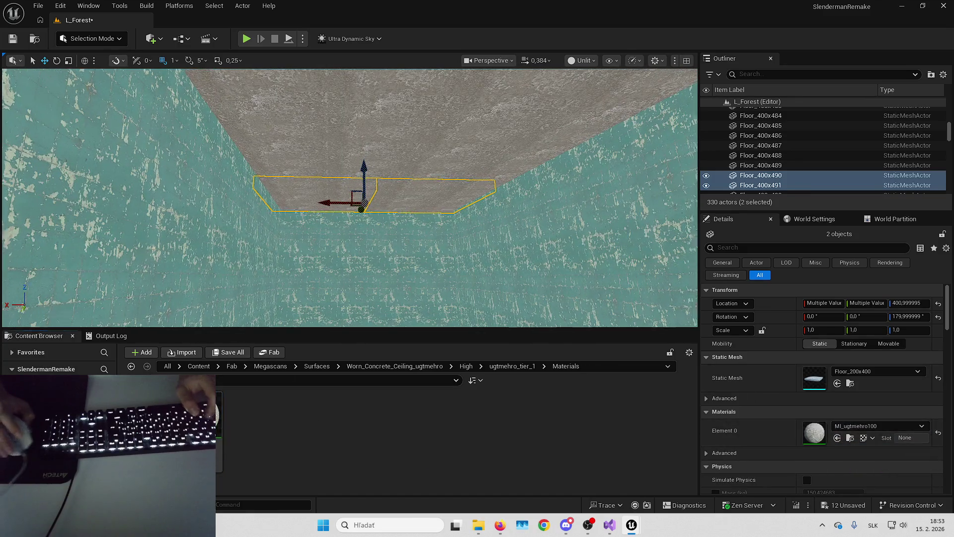
key("Escape")
left_click_drag(473, 229, 427, 217)
- Save all modified content, confirming the changed packages with Ctrl+Shift+S
scroll(427, 216, "up", 3)
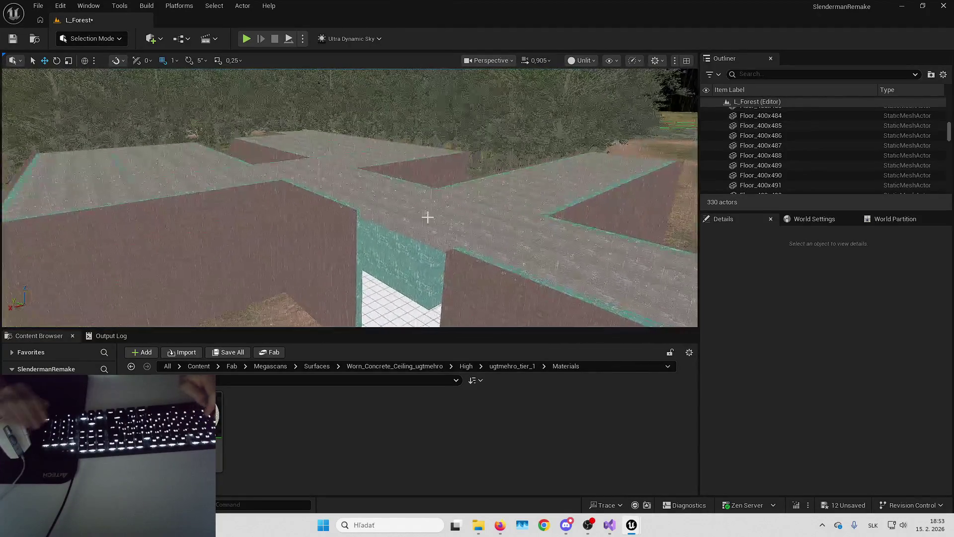
key("ctrl+shift+s")
key("Return")
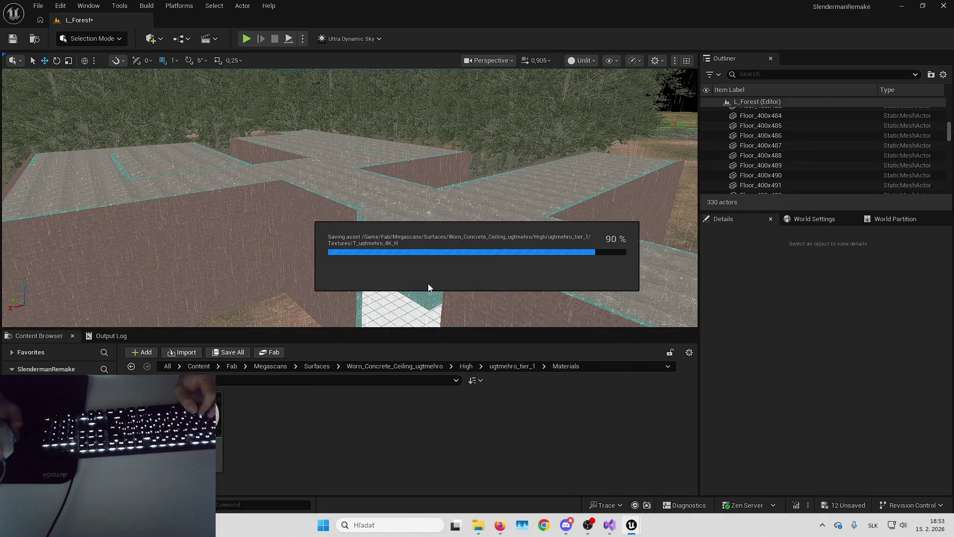
- Go up to the Content folder in the Content Browser
scroll(428, 284, "up", 3)
left_click_drag(428, 284, 427, 283)
scroll(428, 284, "up", 2)
scroll(428, 284, "down", 2)
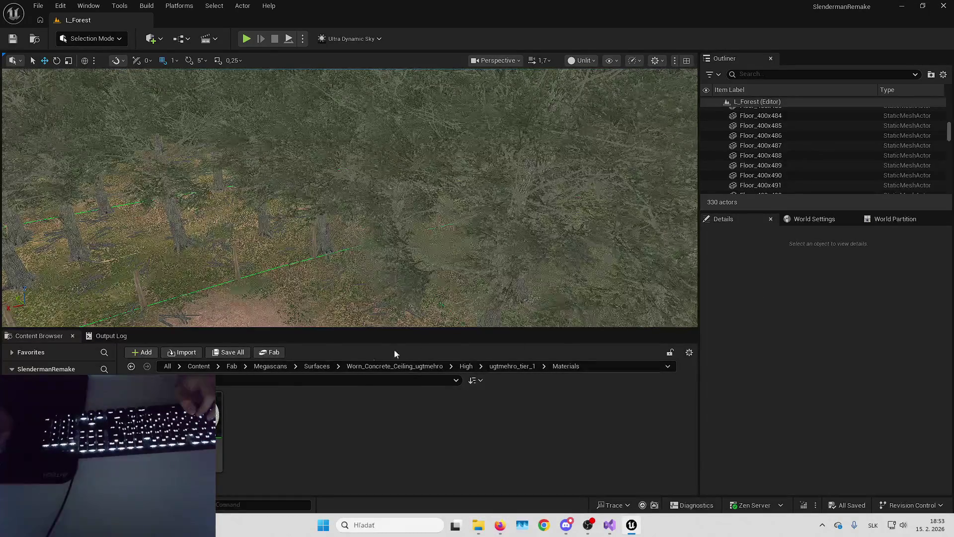
left_click(198, 367)
- Open the B_HeroCharacter blueprint from SlendermanRemake > Blueprints
double_click(612, 400)
left_click(261, 415)
double_click(260, 415)
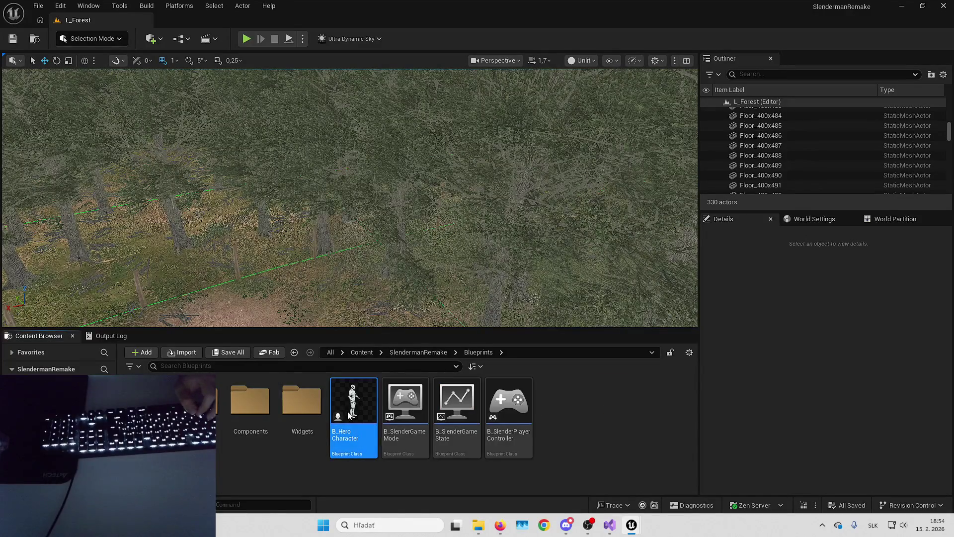
double_click(350, 415)
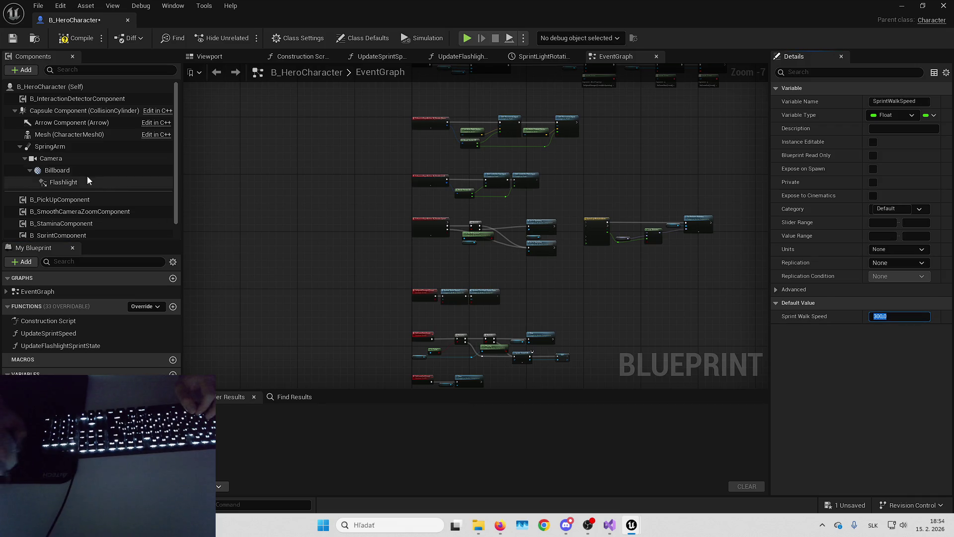
- Set Character Movement's Max Walk Speed to 150, save B_HeroCharacter, and close it
scroll(82, 182, "down", 1)
left_click(94, 232)
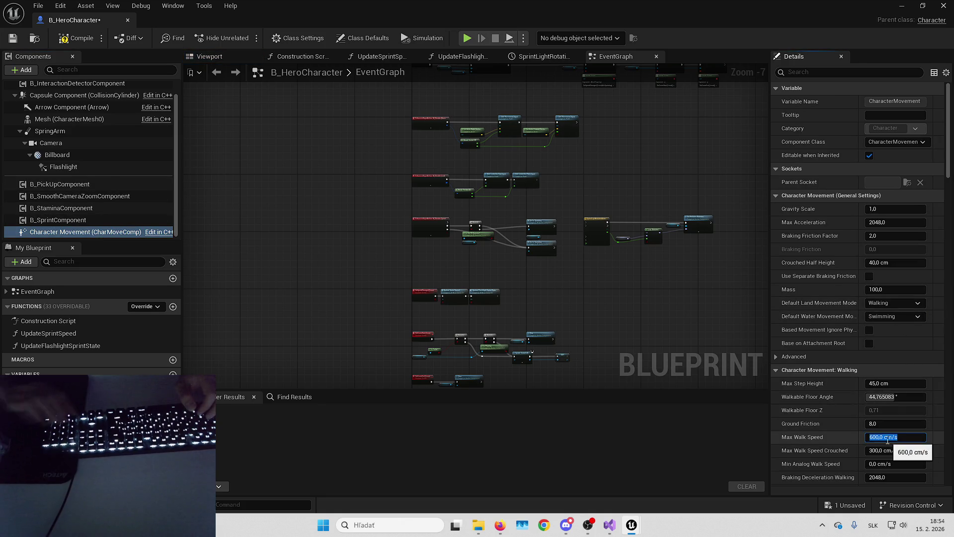
key("ctrl+s")
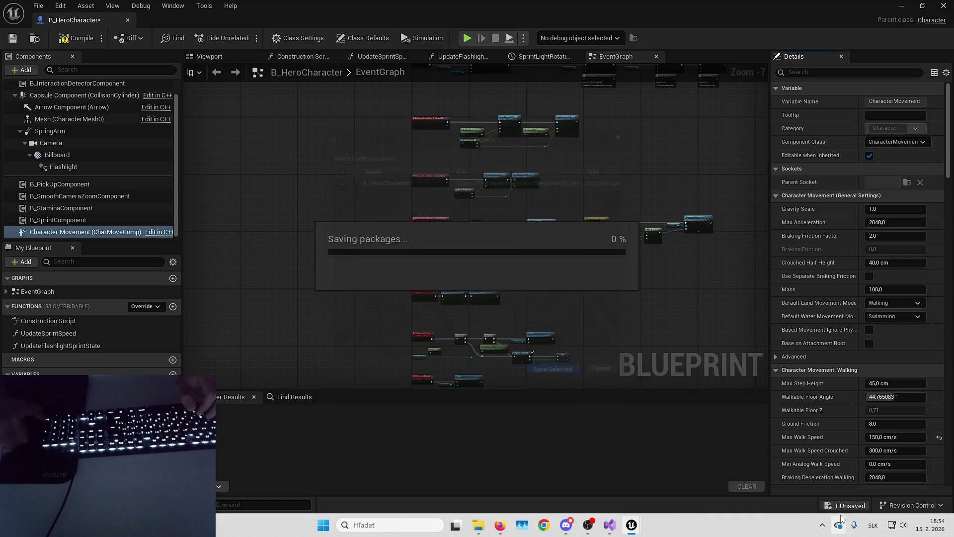
key("alt+Tab")
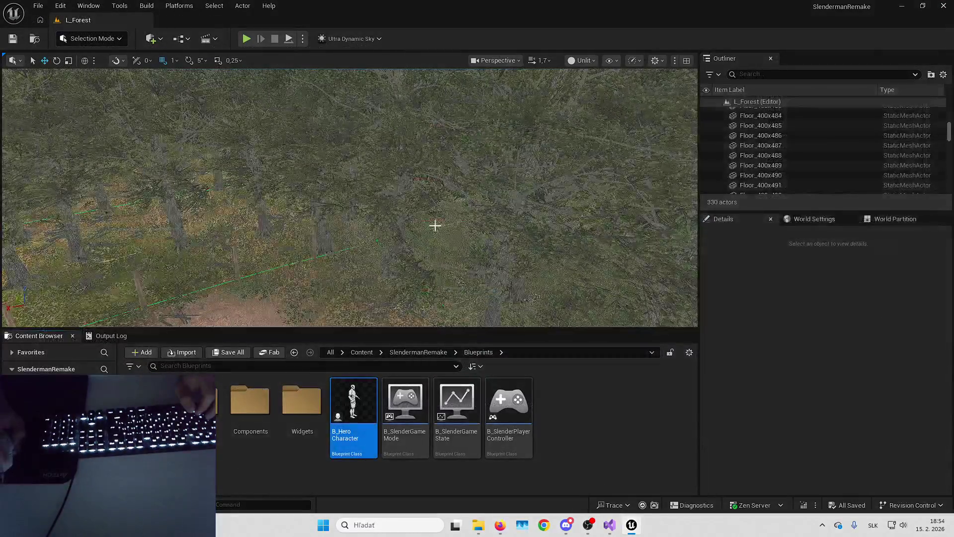
- Open the SlendermanRemake > Blueprints > AI folder in the Content Browser
left_click(418, 351)
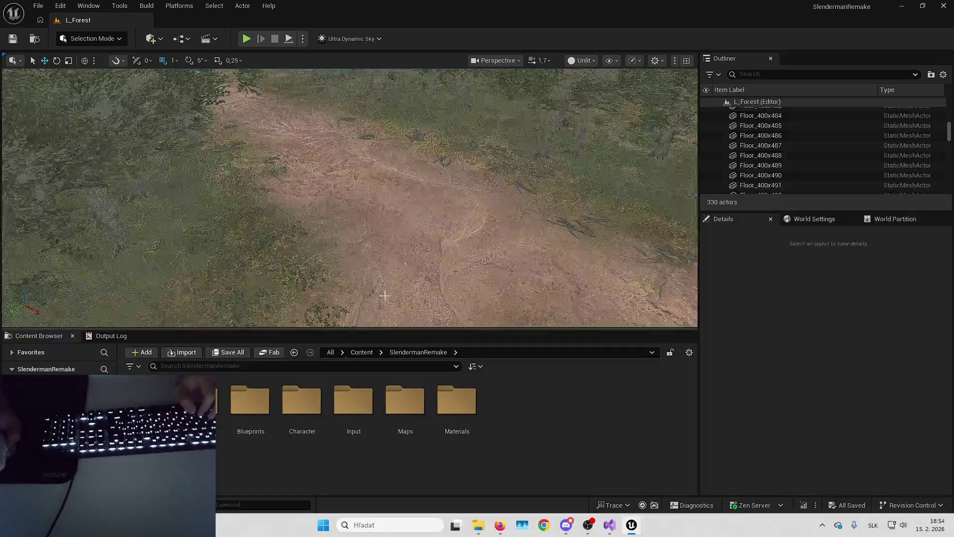
double_click(250, 400)
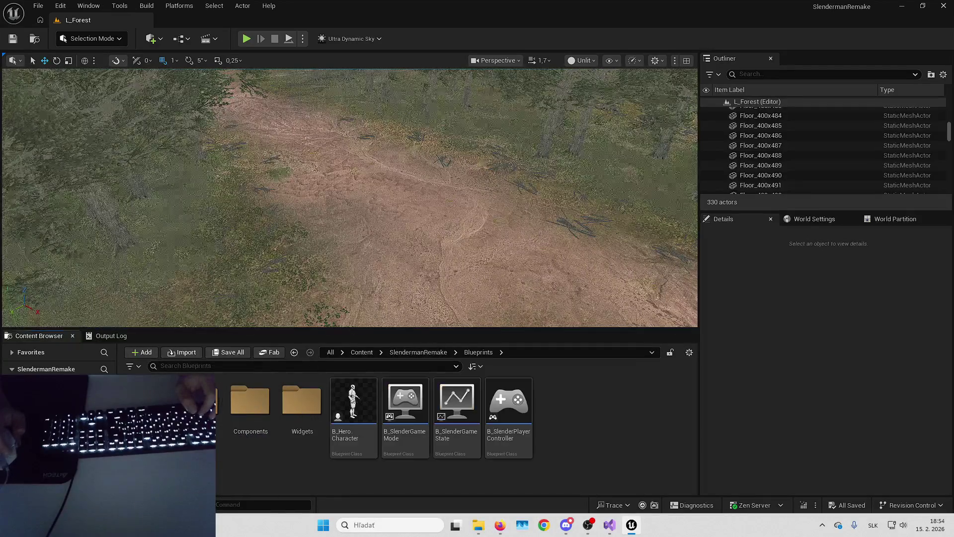
double_click(250, 400)
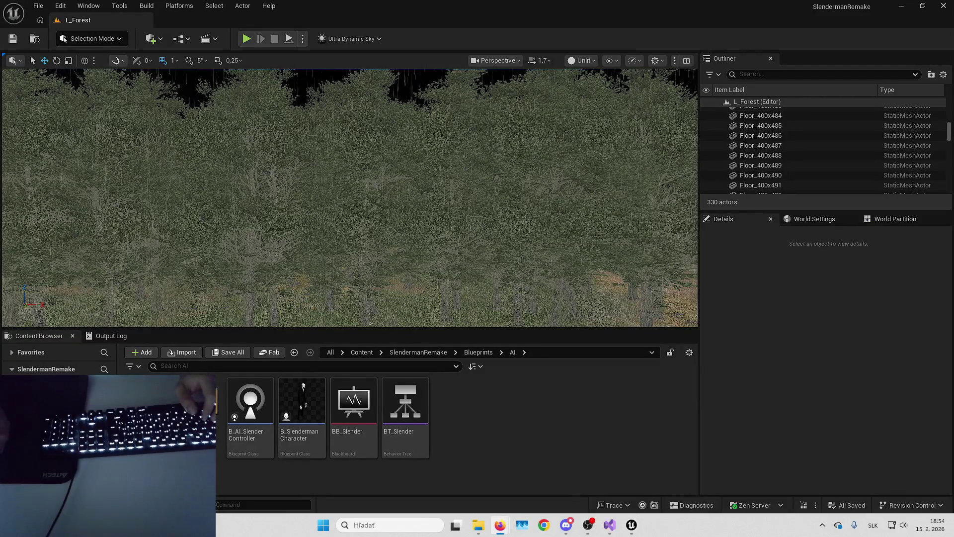
- Lower the system sound volume
key("Up")
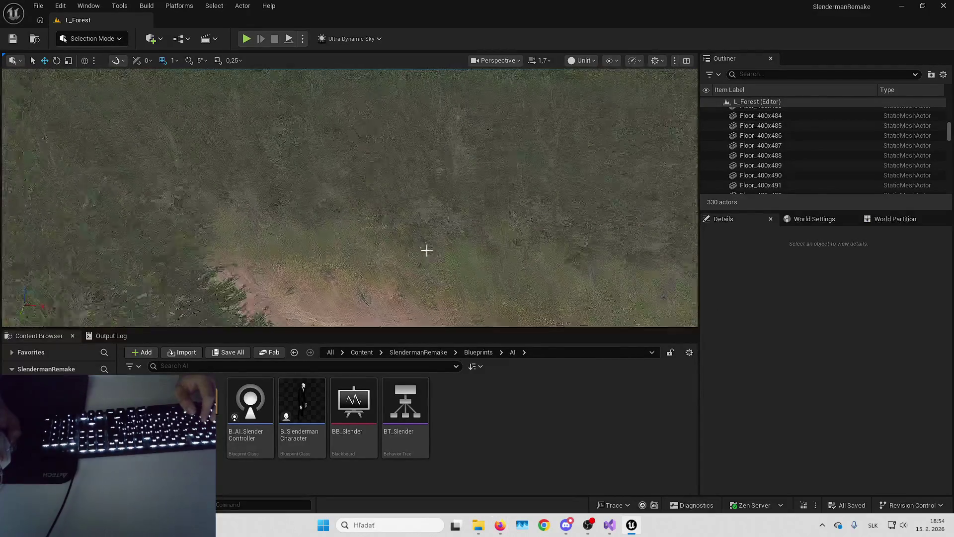
right_click(902, 524)
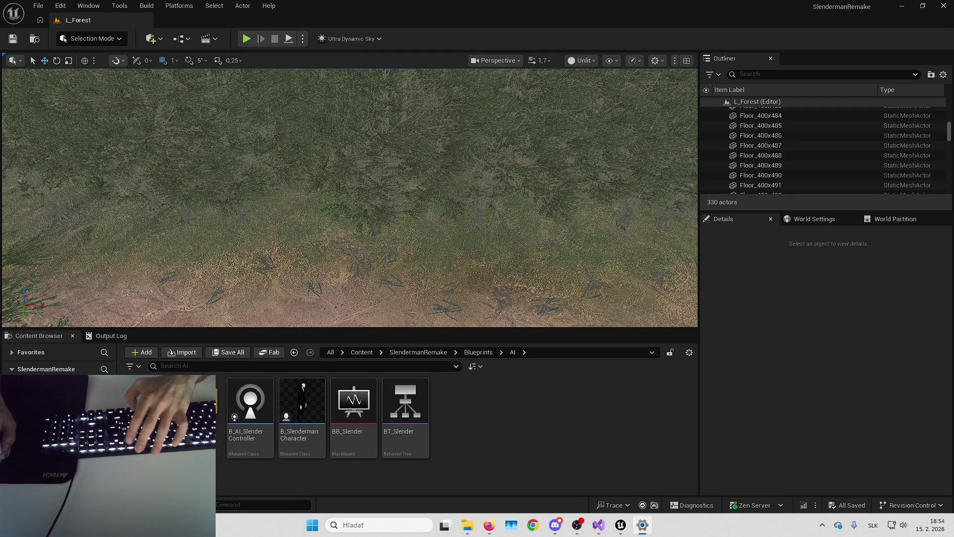
key("XF86AudioLowerVolume")
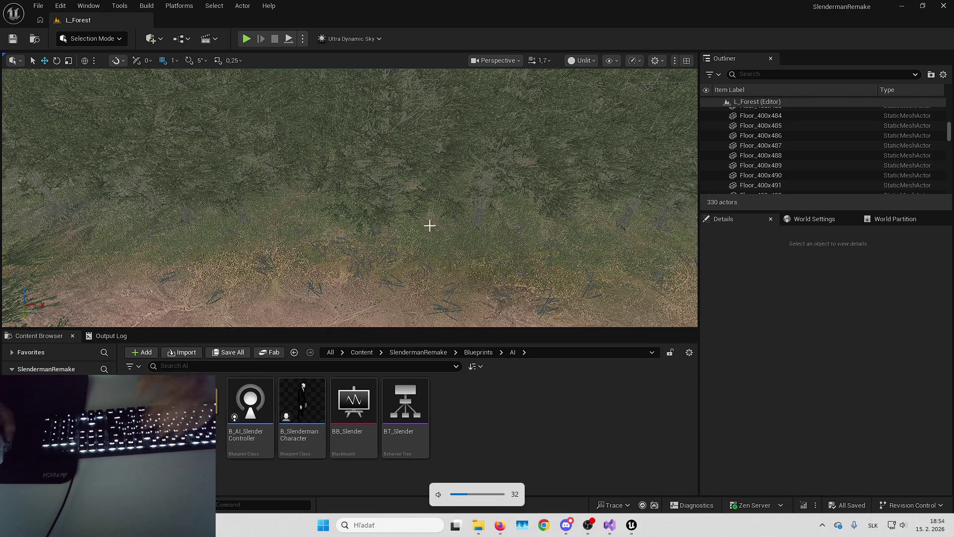
- Place a B_SlendermanCharacter in L_Forest at -19258, -19270, 88
scroll(430, 225, "down", 5)
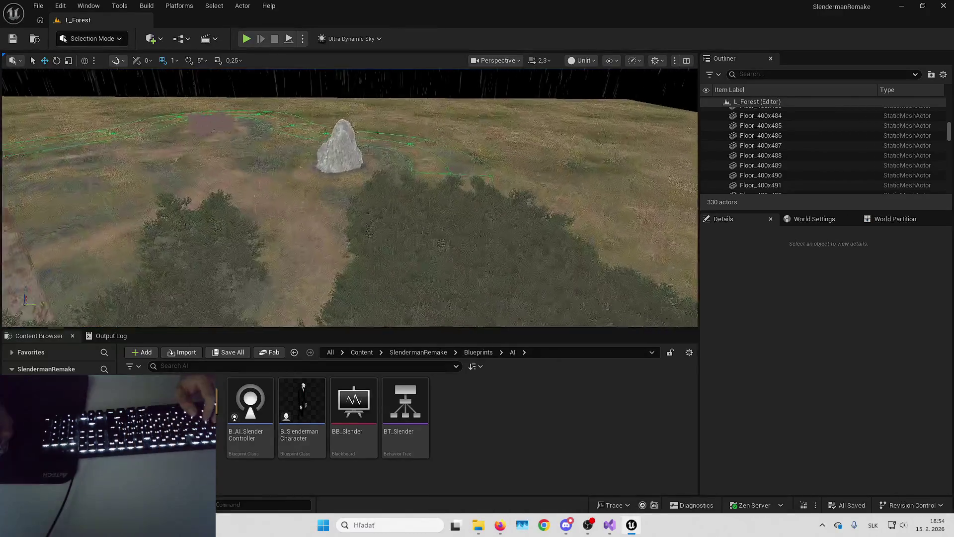
left_click_drag(429, 225, 427, 221)
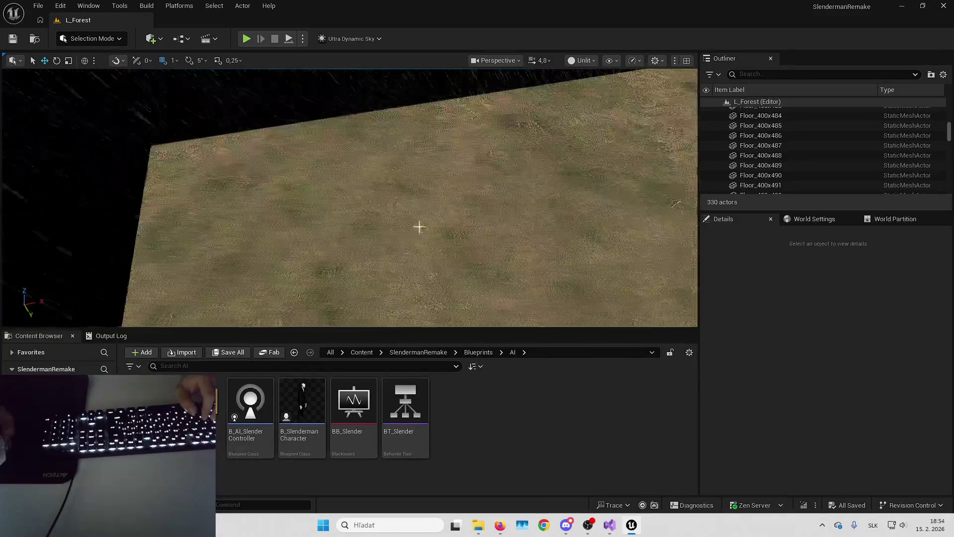
left_click_drag(315, 401, 377, 208)
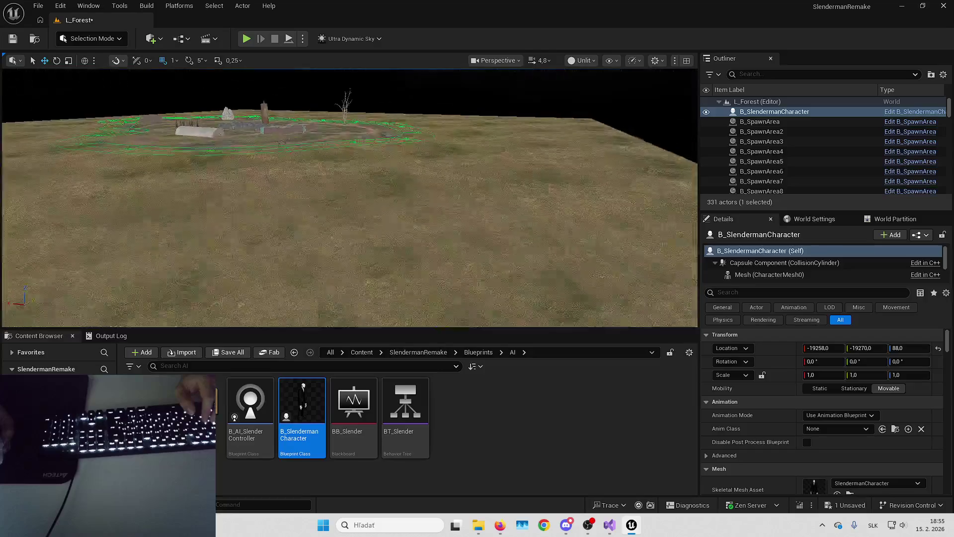
- Look over the placed Slenderman and terrain, then deselect the character
left_click_drag(275, 139, 275, 139)
left_click(329, 212)
left_click_drag(329, 212, 329, 213)
- Save the L_Forest level and open the Play options menu
left_click(844, 505)
key("Return")
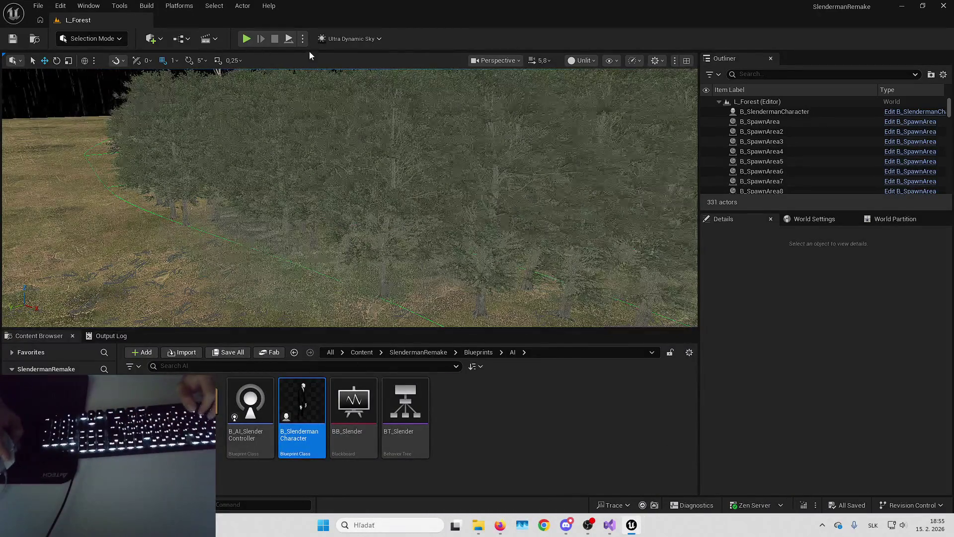
left_click(302, 39)
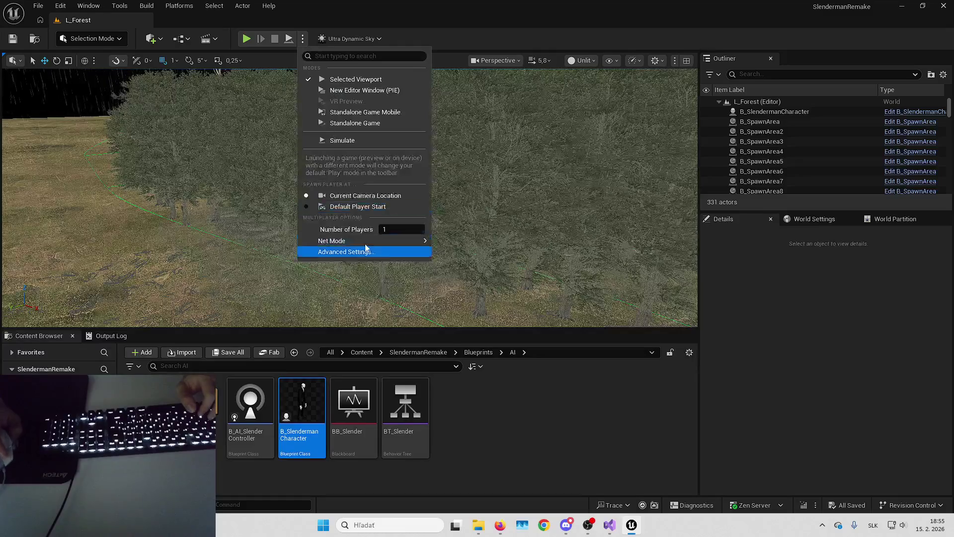
- Play the level in the editor from the default player start, then stop
left_click(357, 206)
key("alt+p")
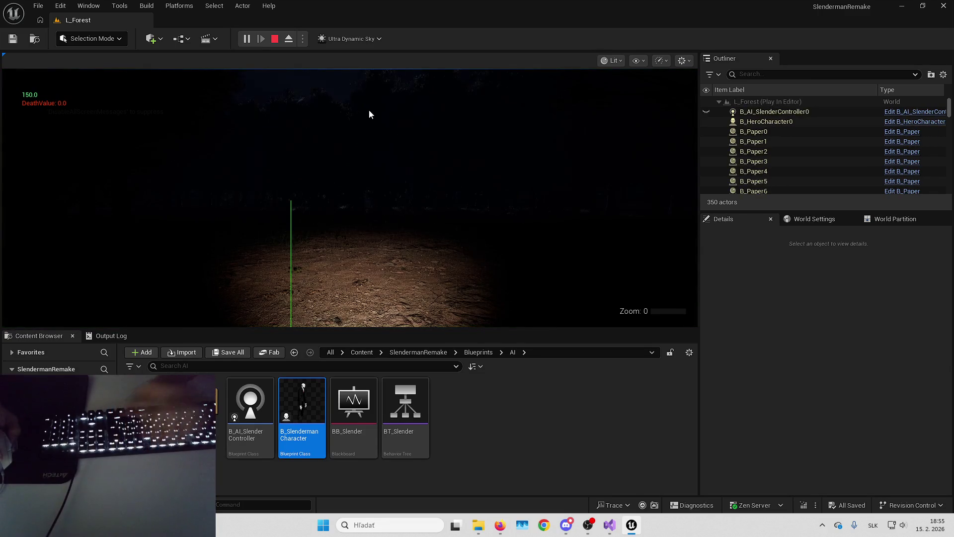
left_click(368, 110)
key("Escape")
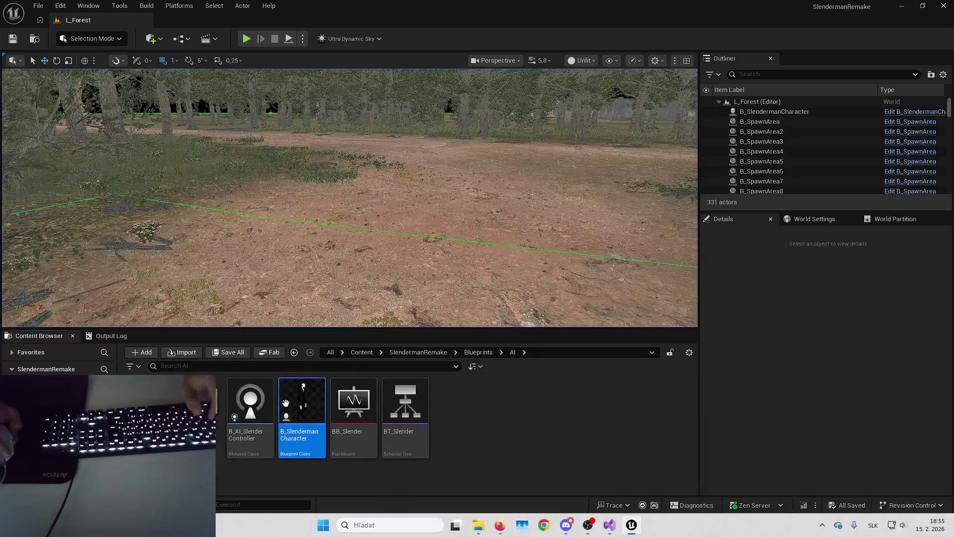
- Find the Line Trace By Channel node in B_LookingAtSlenderComponent via a 'trace' search, then close it
double_click(301, 402)
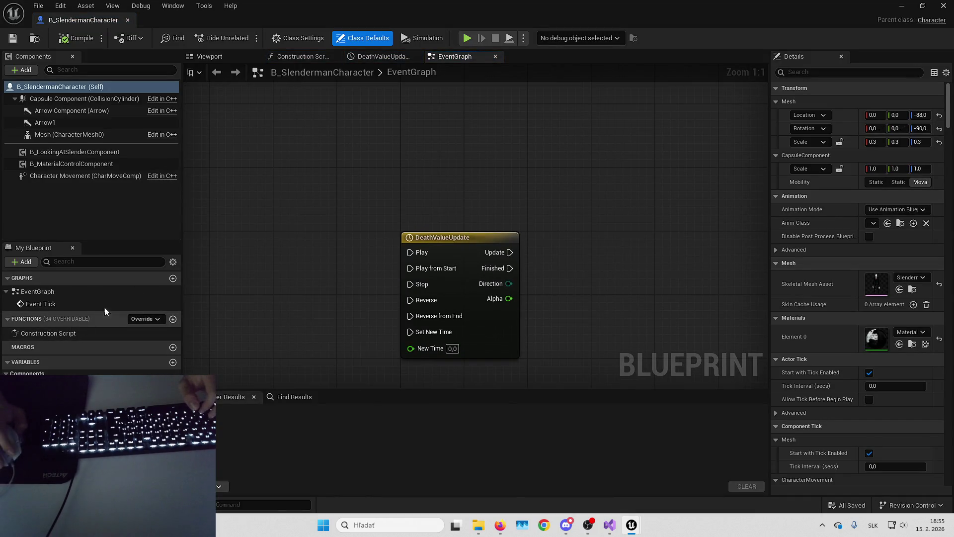
right_click(70, 157)
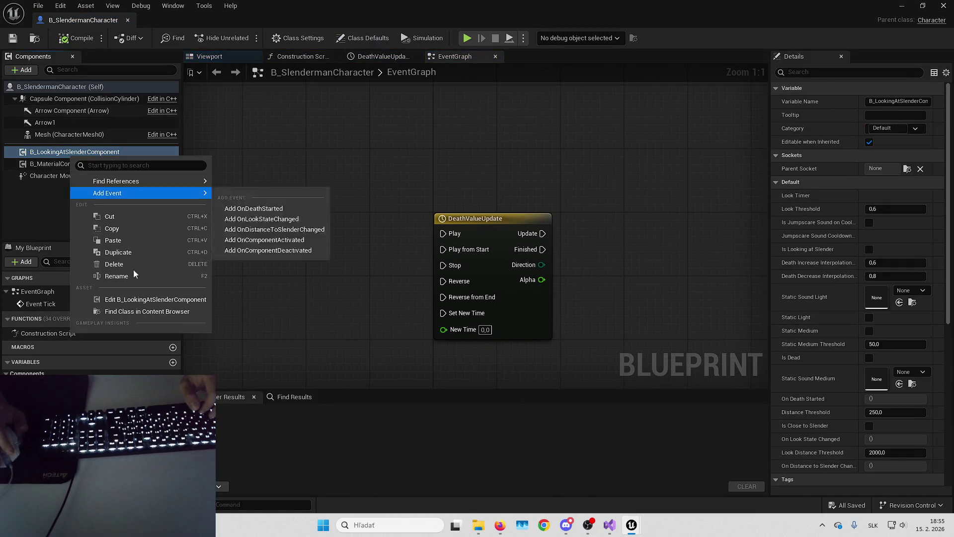
left_click(125, 301)
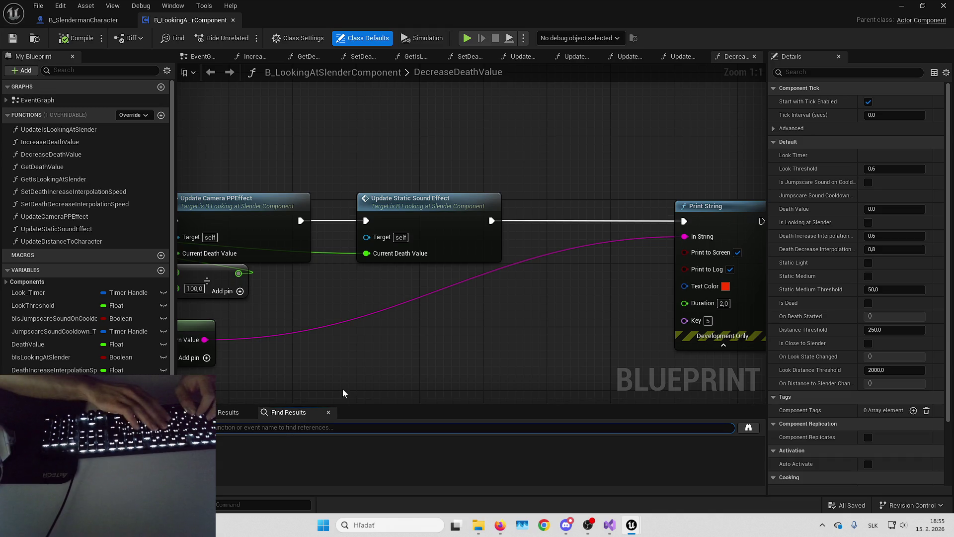
left_click(353, 424)
type("trace")
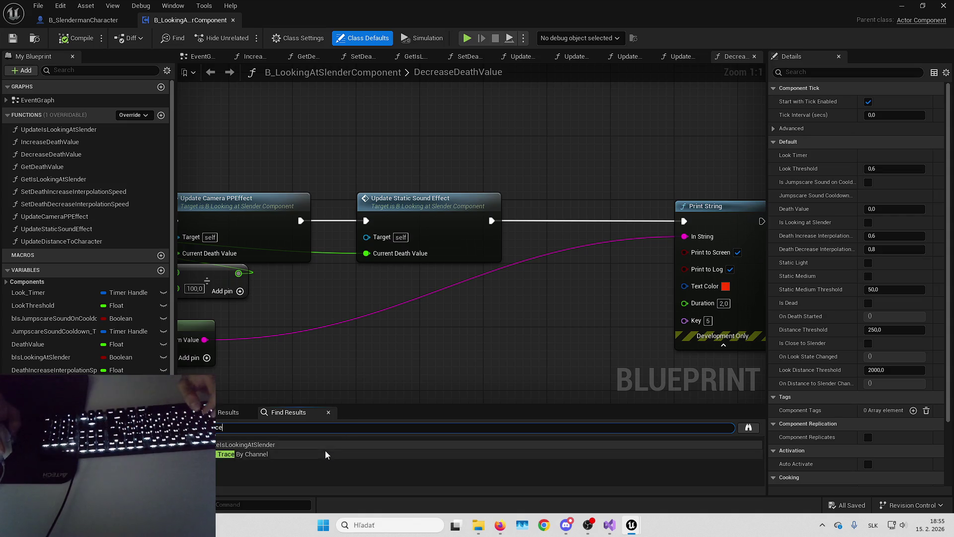
double_click(324, 454)
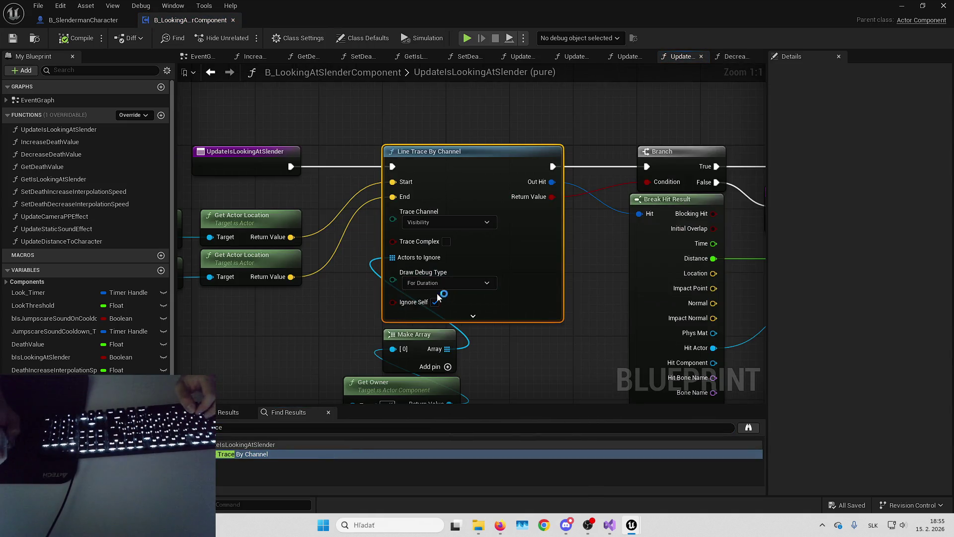
left_click(943, 5)
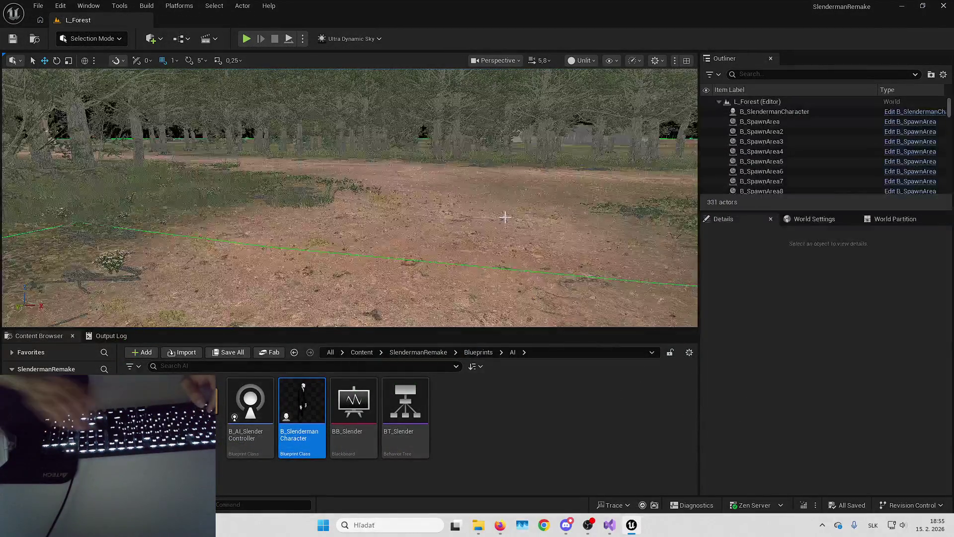
key("alt+p")
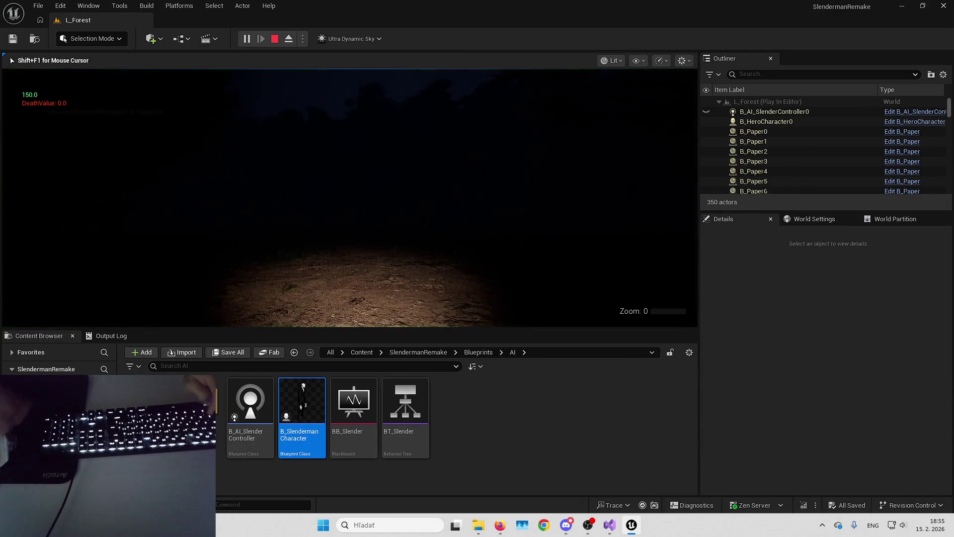
key("shift+F1")
key("grave")
type("disable s")
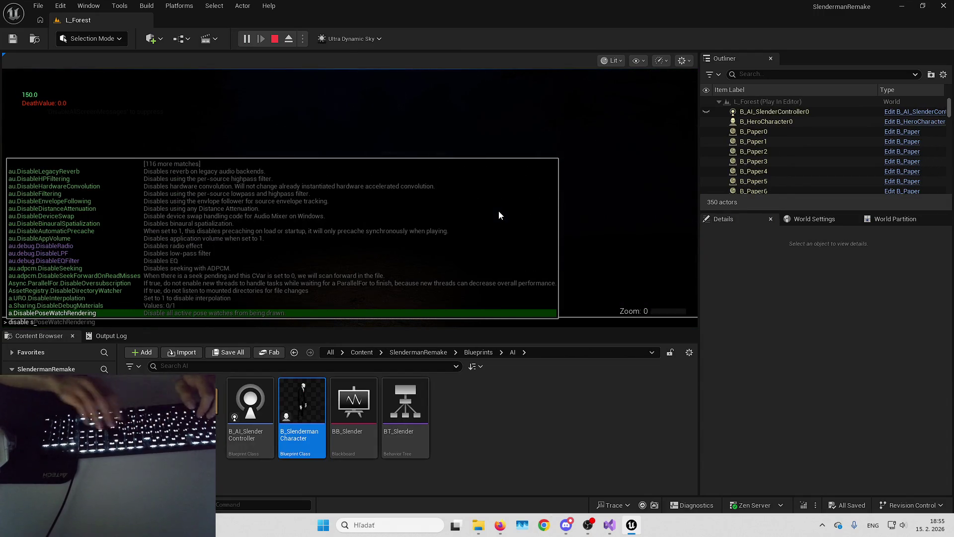
type("cree")
key("Return")
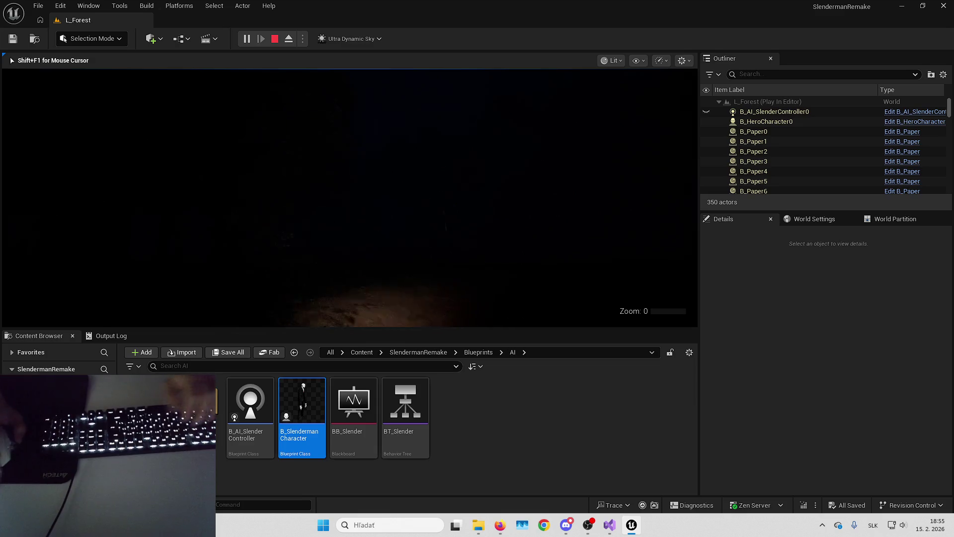
key("F11")
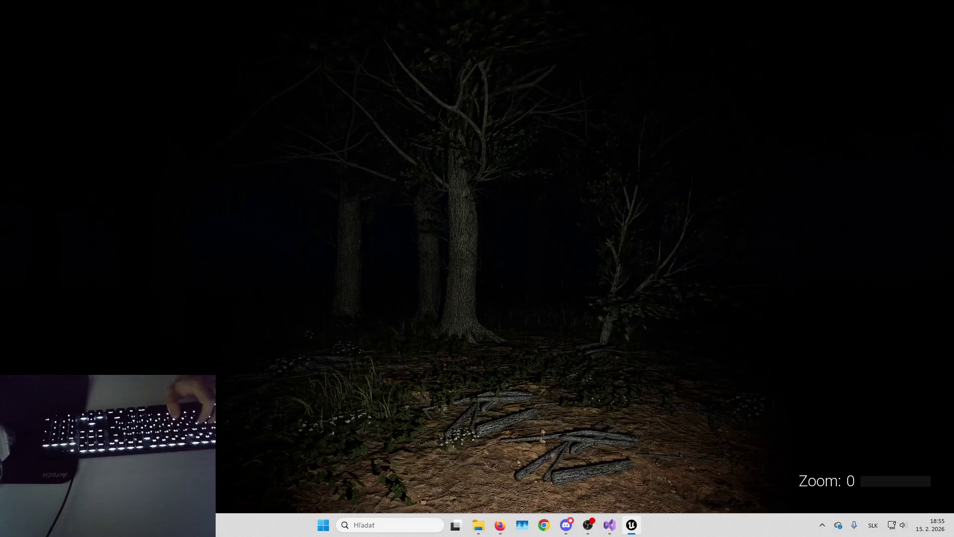
key("Escape")
key("F11")
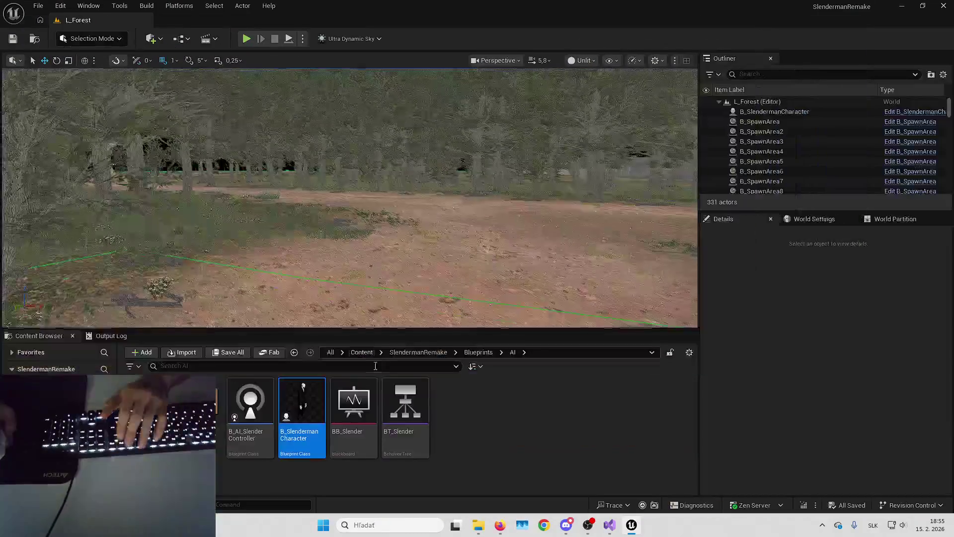
left_click(418, 352)
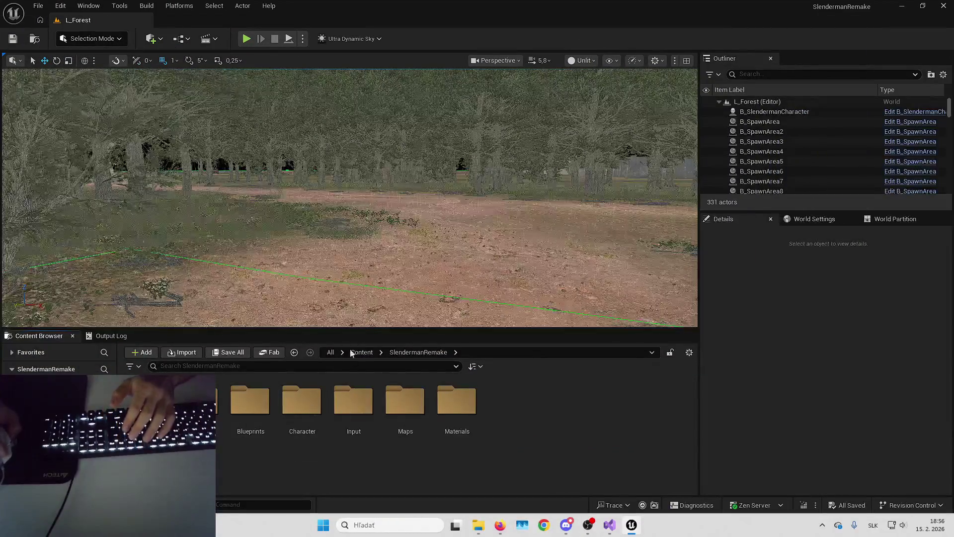
- Open B_HeroCharacter and edit its B_SmoothCameraZoomComponent blueprint
double_click(250, 400)
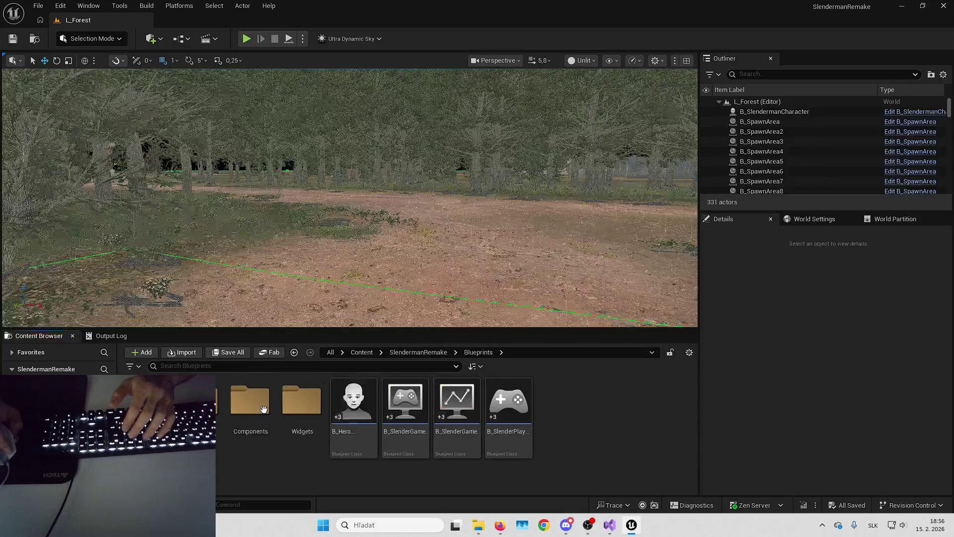
double_click(365, 406)
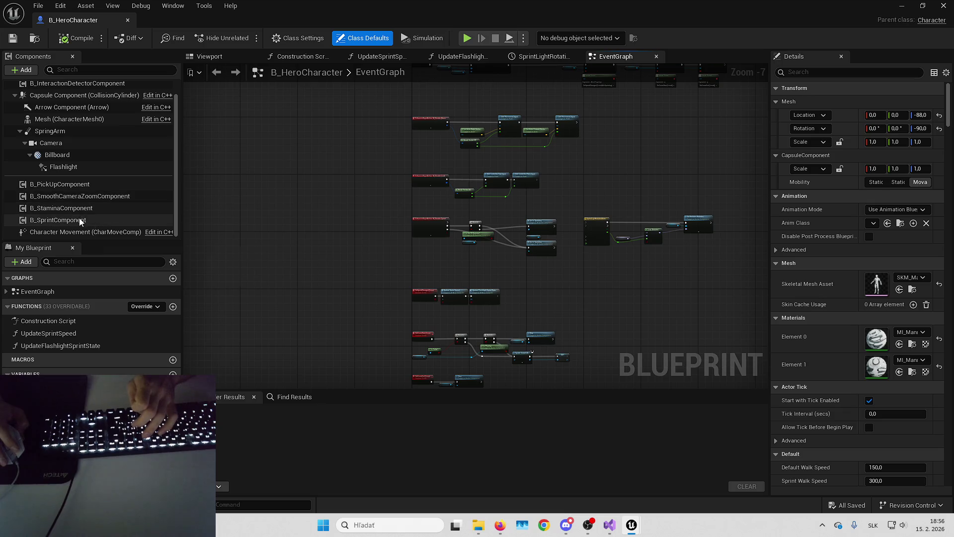
left_click(82, 195)
right_click(83, 195)
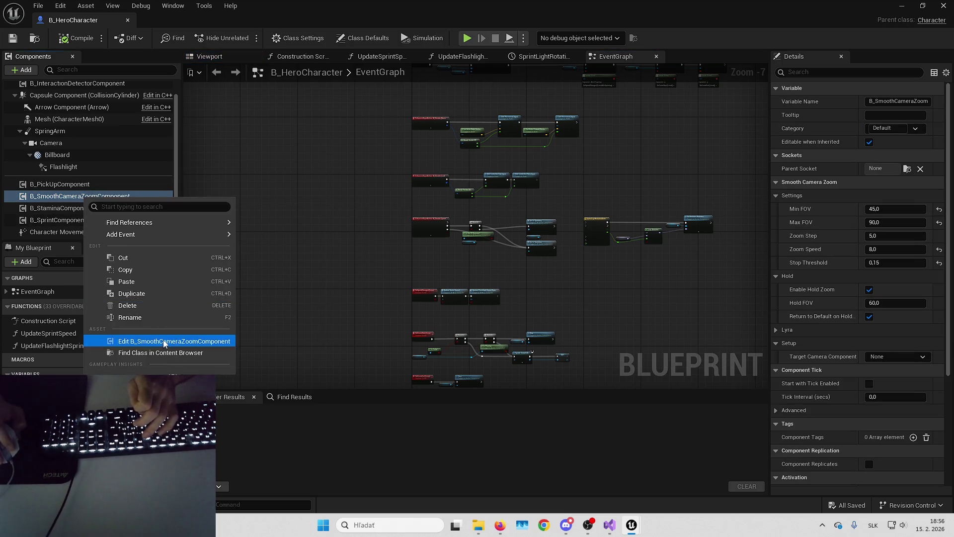
left_click(163, 339)
- Check B_HeroCharacter's event graph input events, then return to the level editor
scroll(432, 249, "down", 5)
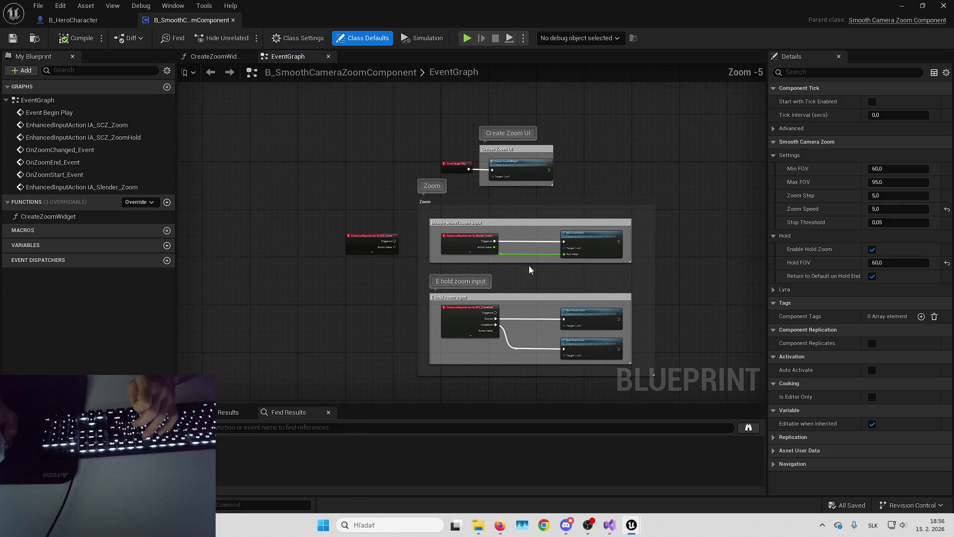
scroll(496, 169, "up", 7)
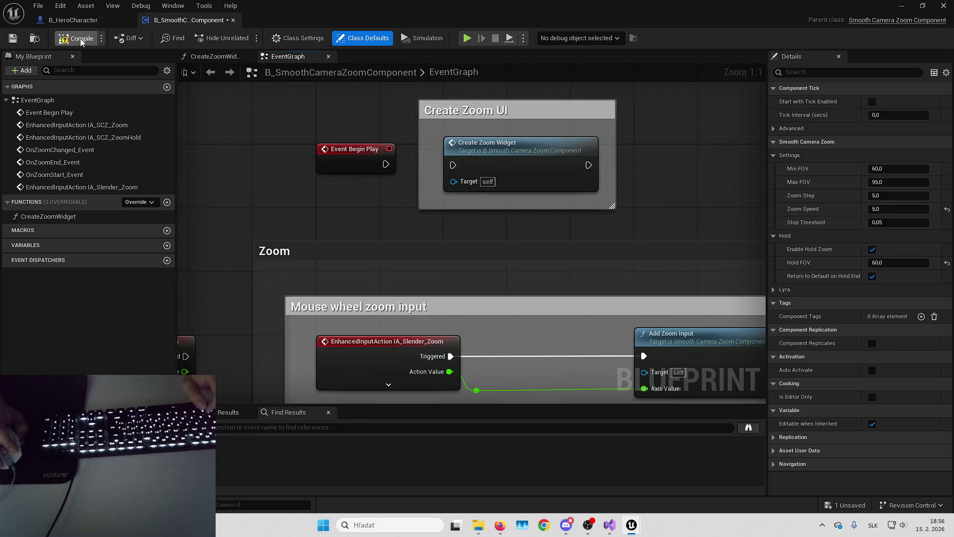
left_click(86, 19)
scroll(378, 171, "up", 3)
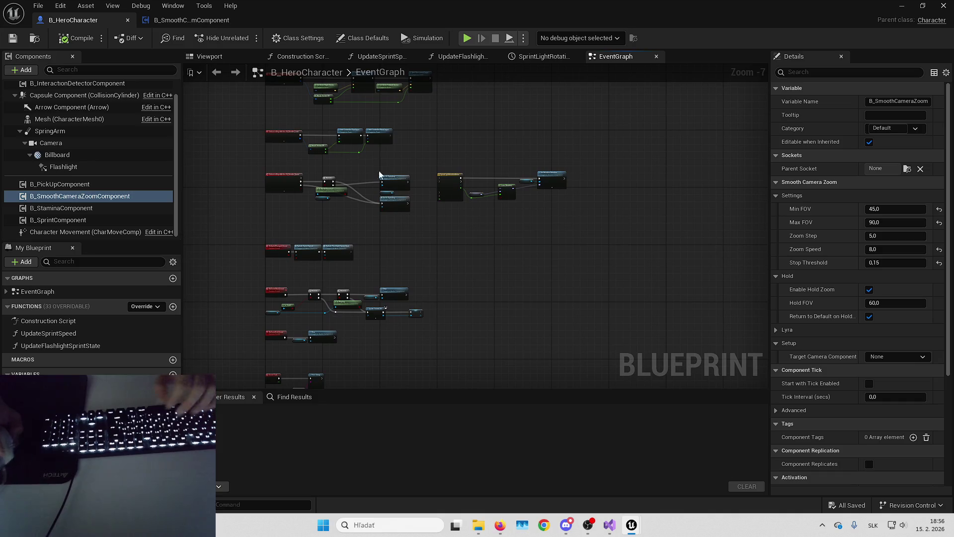
mouse_move(475, 196)
left_mouse_down()
mouse_move(406, 179)
mouse_move(478, 229)
left_mouse_up()
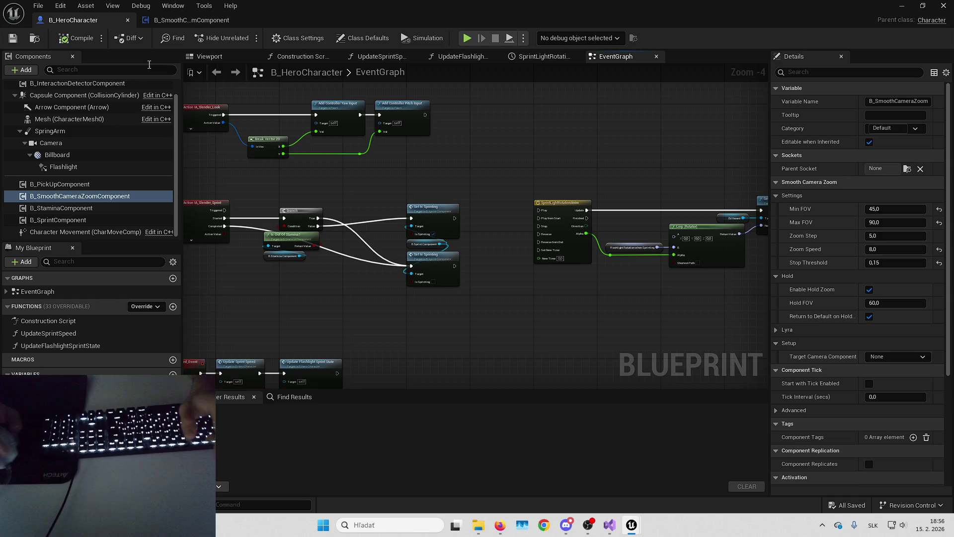
left_click_drag(272, 164, 367, 172)
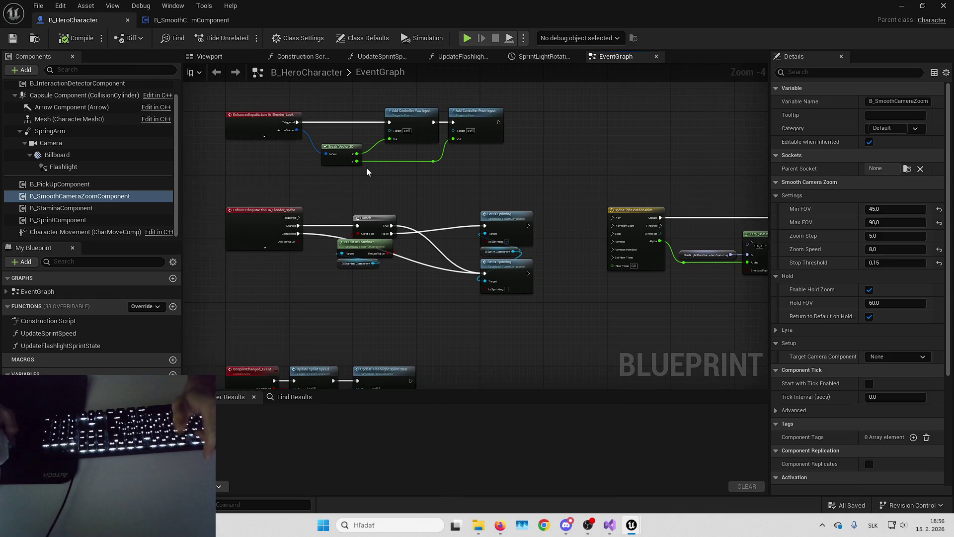
key("alt+Tab")
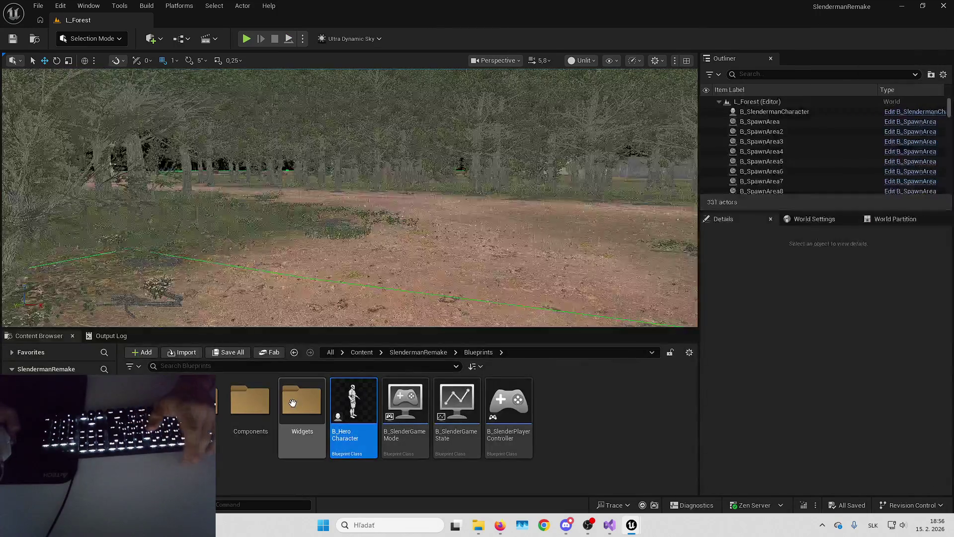
- Open the IMC_DefaultSlender input mapping context from the Input > InputActions folder
left_click(440, 353)
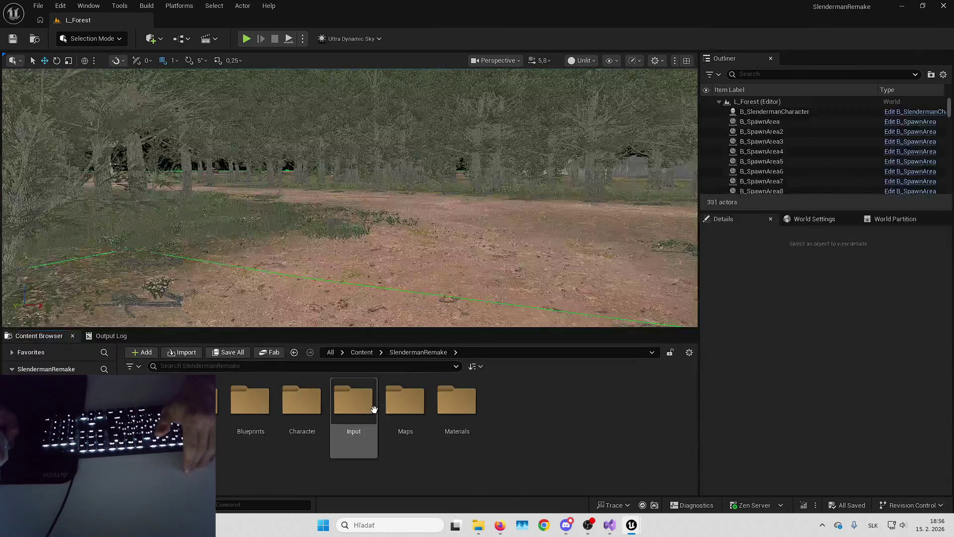
double_click(356, 412)
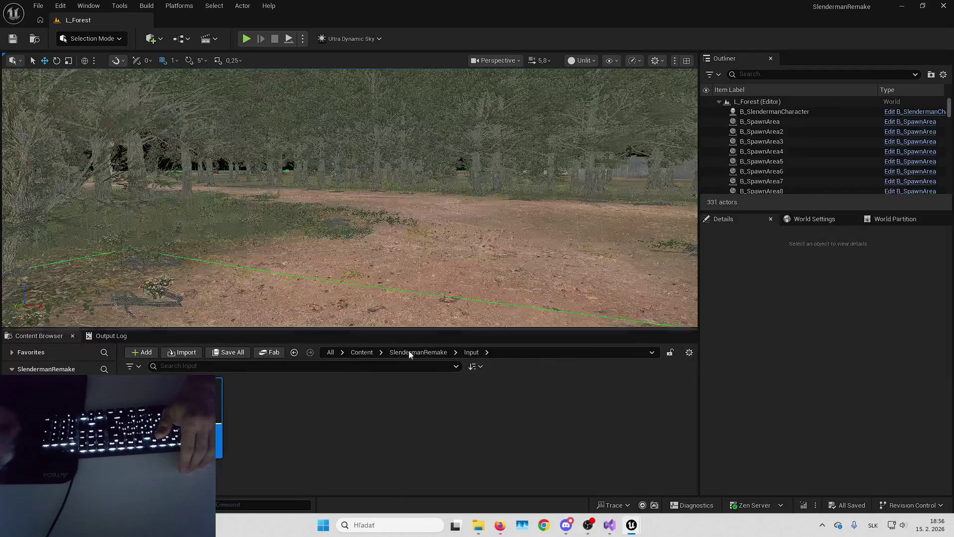
double_click(197, 407)
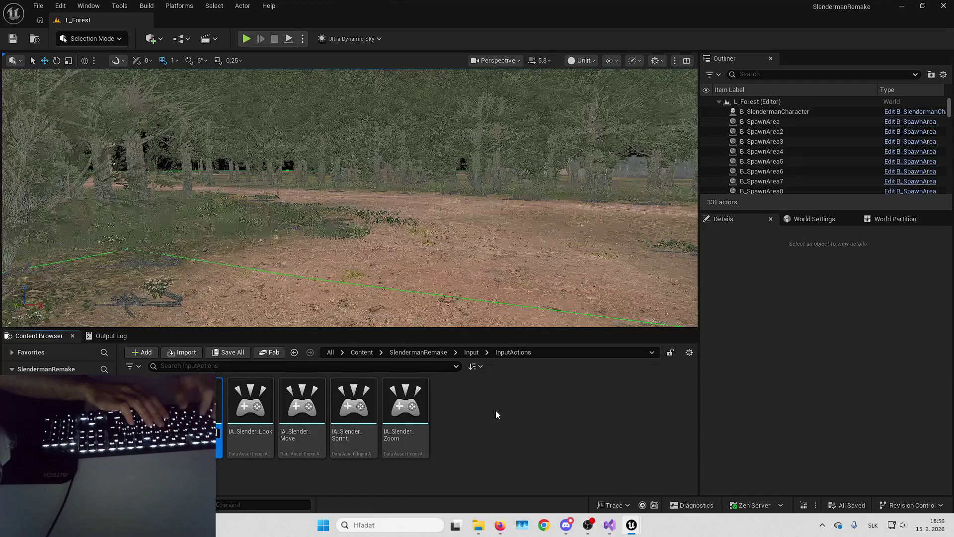
key("Return")
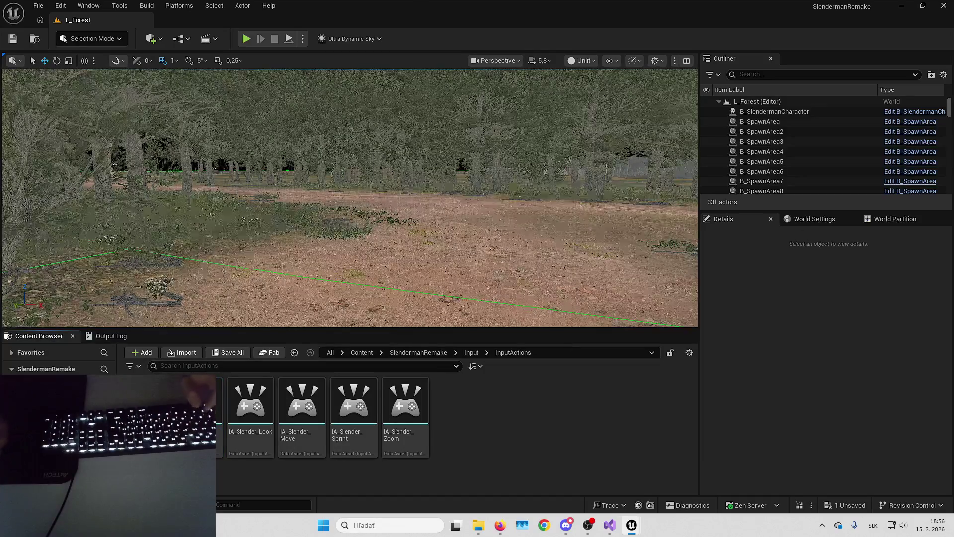
double_click(199, 407)
- Set a mapping's action to IA_Slender_BatterySwitch, then return to B_HeroCharacter
scroll(126, 208, "down", 5)
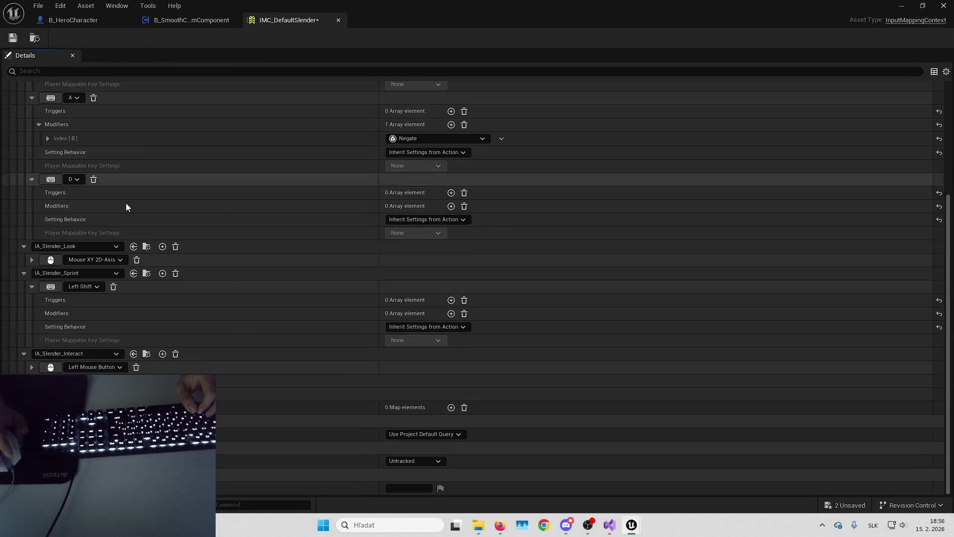
left_click(75, 380)
type("slen")
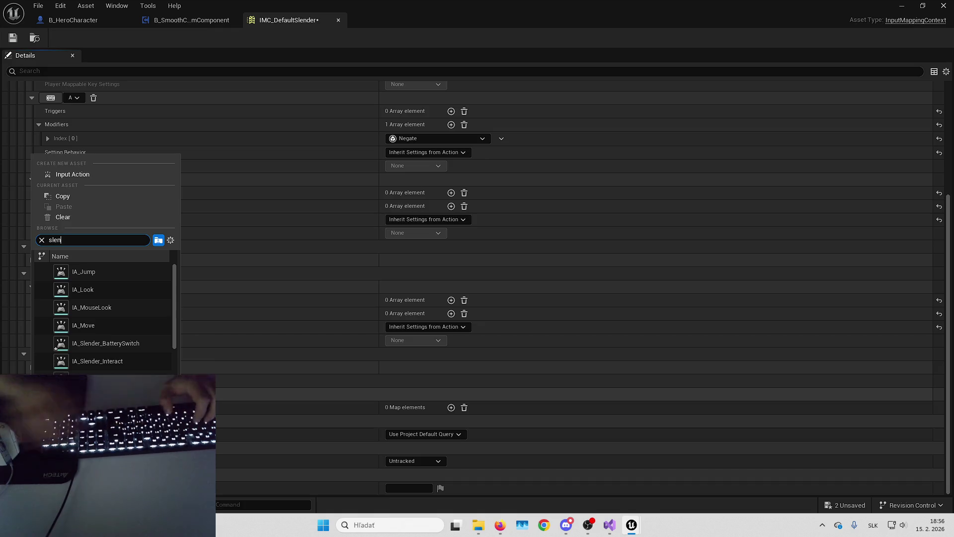
type("d")
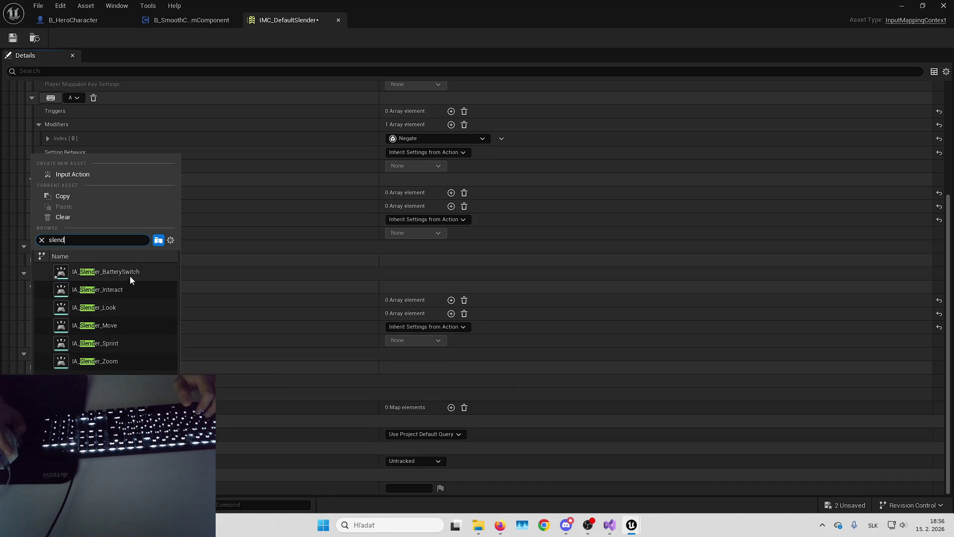
left_click(130, 273)
scroll(130, 276, "down", 5)
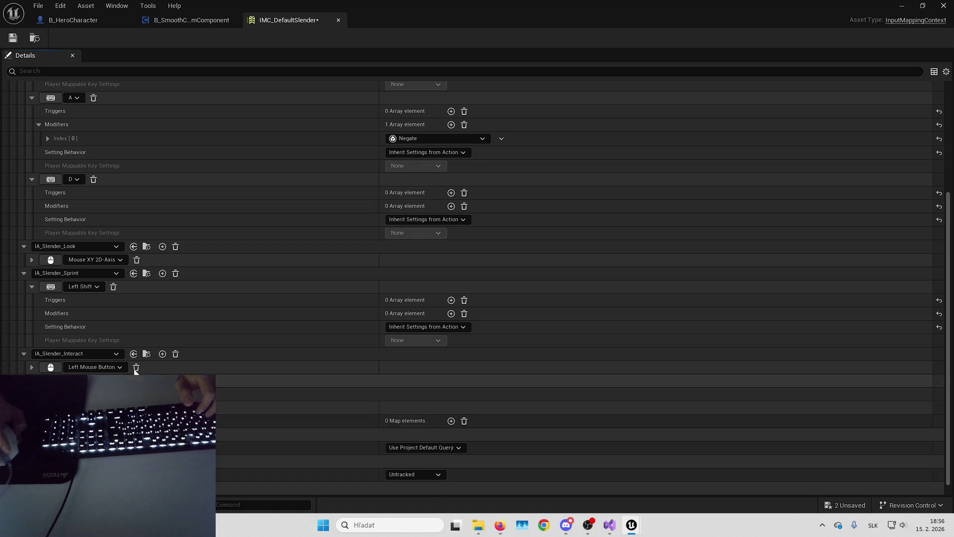
scroll(143, 374, "down", 1)
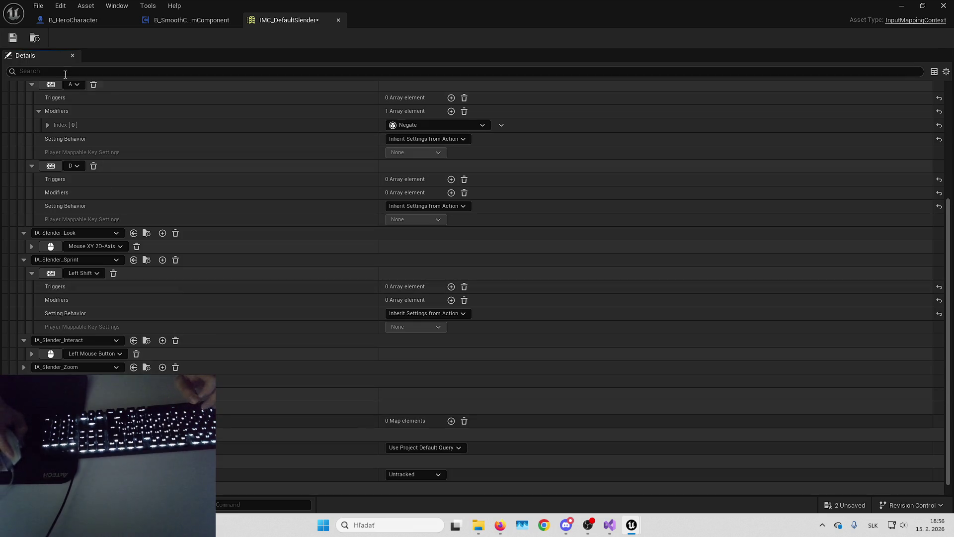
left_click(73, 20)
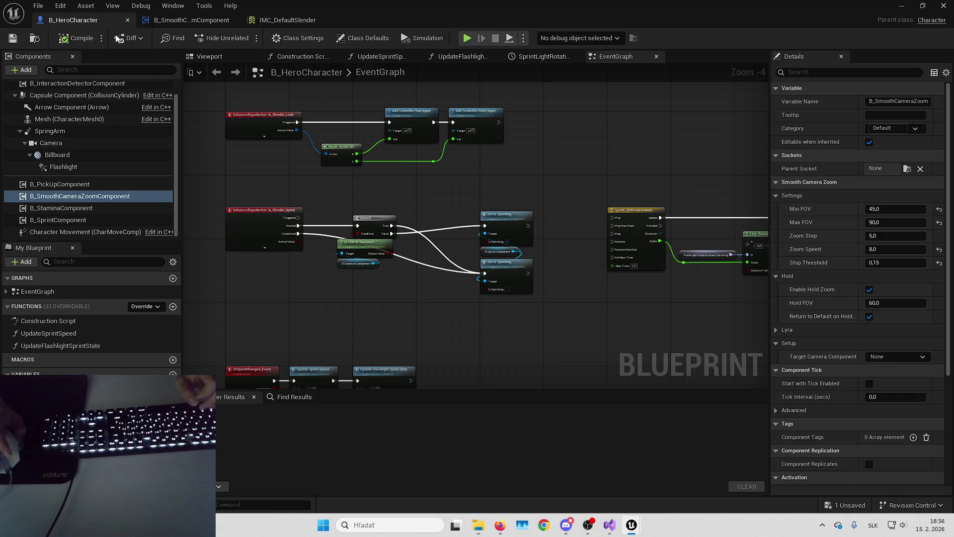
- Add the IA_Slender_BatterySwitch input event to the hero's graph and position it
right_click(313, 212)
type("ia_slender")
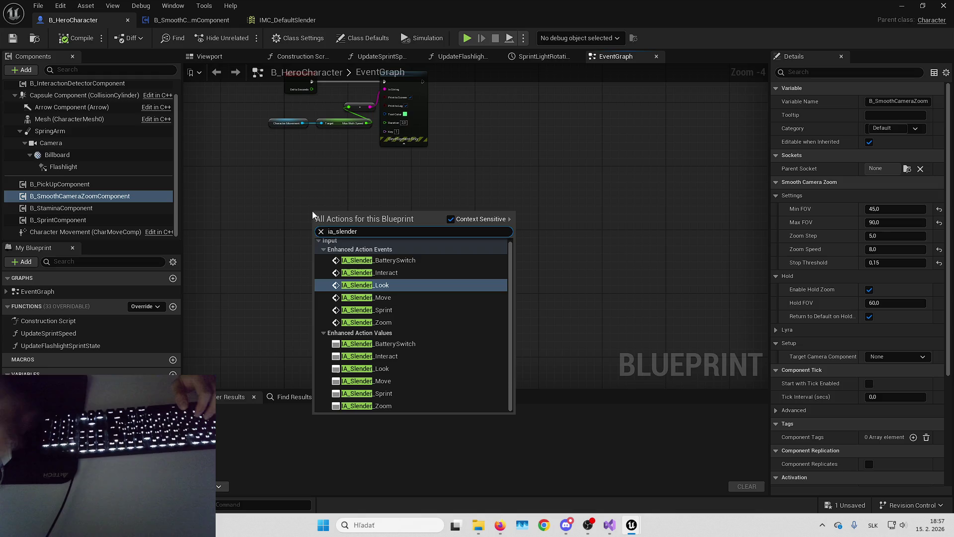
left_click(378, 260)
left_click_drag(348, 223, 305, 260)
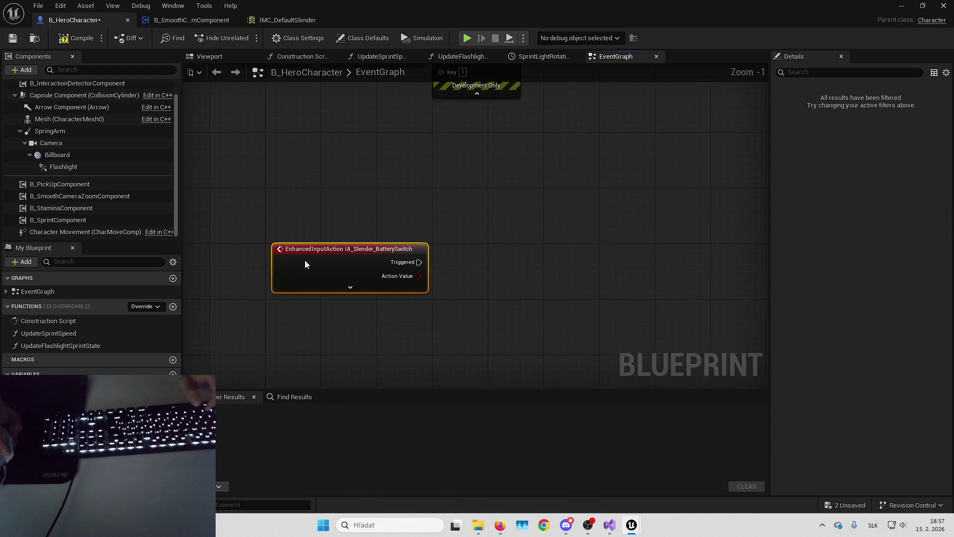
- Browse the level's Audio > Player sound folder, then save all modified assets
key("alt+Tab")
left_click(419, 352)
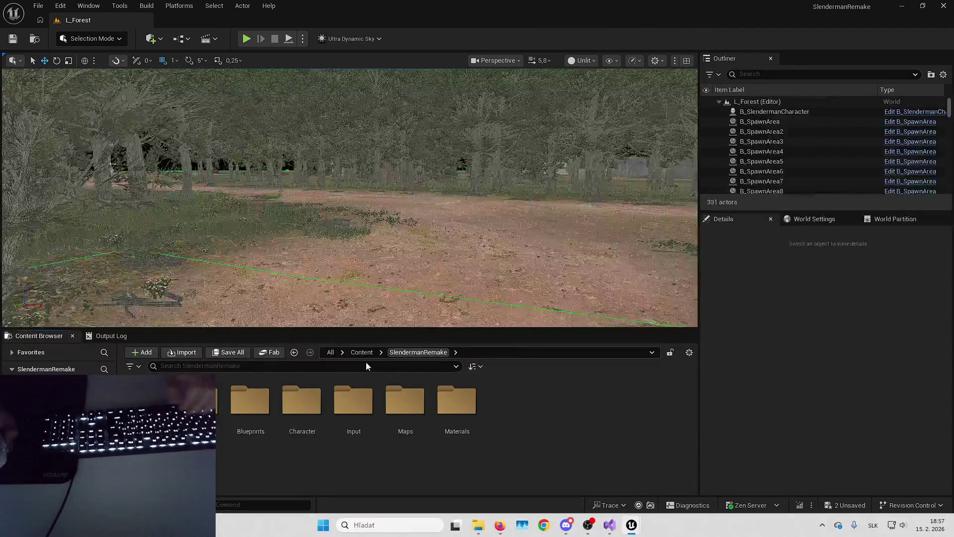
double_click(243, 413)
double_click(245, 412)
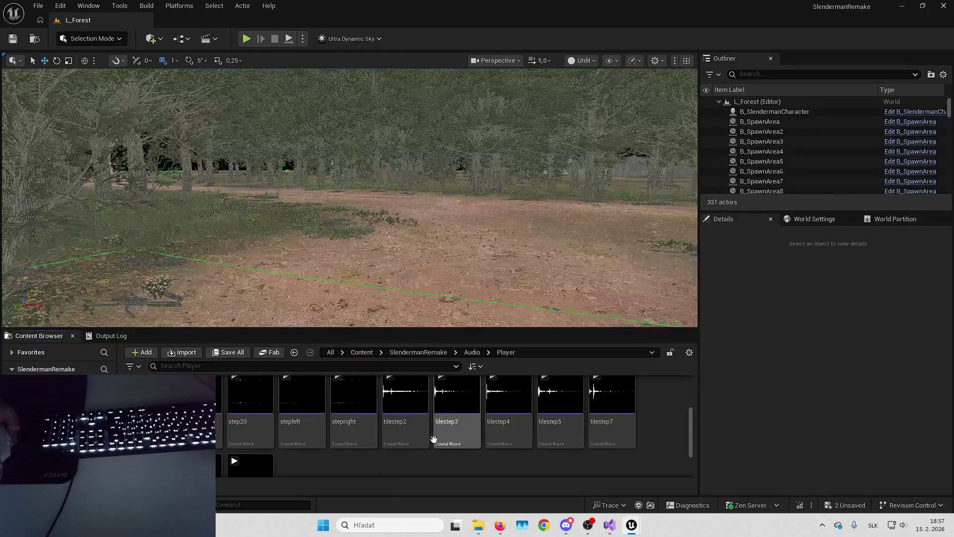
scroll(373, 423, "down", 2)
scroll(447, 427, "up", 2)
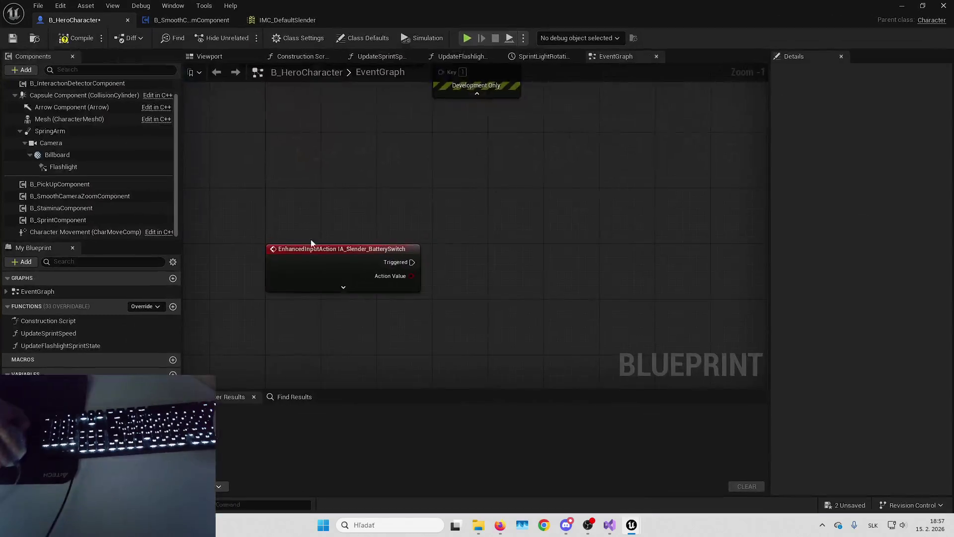
left_click(334, 240)
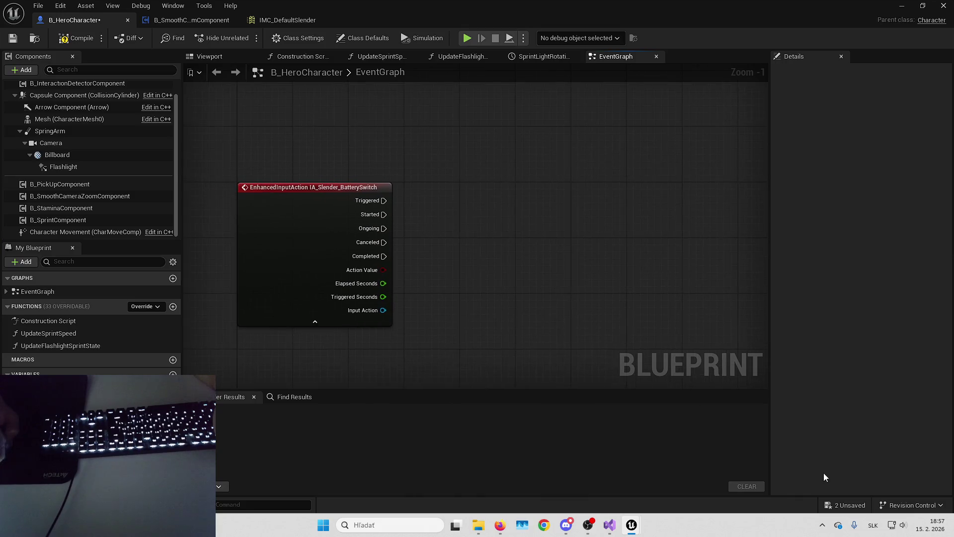
left_click(846, 505)
left_click(551, 366)
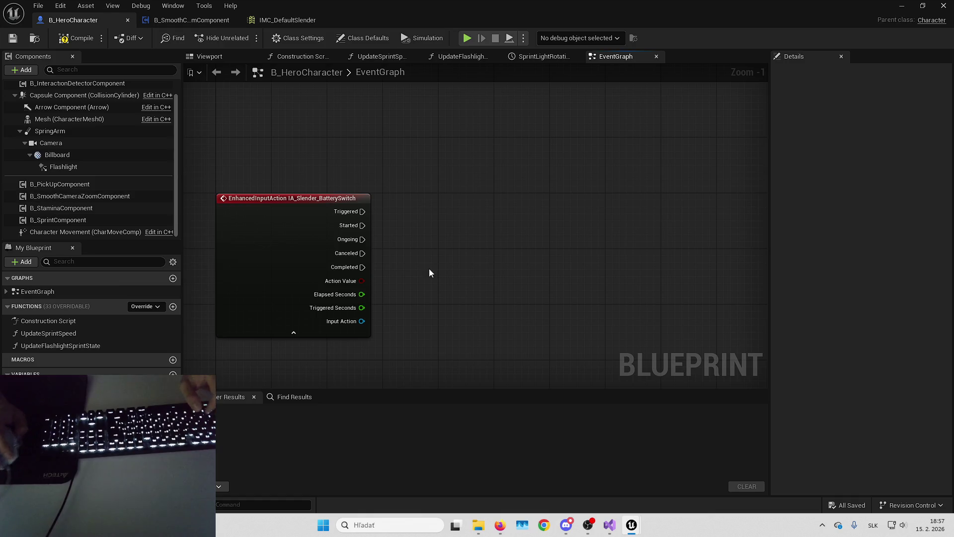
- Drag in a Flashlight reference, add a Set Visibility node for it, and arrange both
mouse_move(79, 169)
left_mouse_down()
mouse_move(454, 258)
mouse_move(492, 256)
mouse_move(495, 234)
mouse_move(540, 206)
left_mouse_up()
type("set visibility")
key("Return")
mouse_move(448, 266)
left_mouse_down()
mouse_move(468, 252)
mouse_move(457, 236)
left_mouse_up()
left_click_drag(623, 281, 437, 187)
left_click_drag(555, 219, 588, 216)
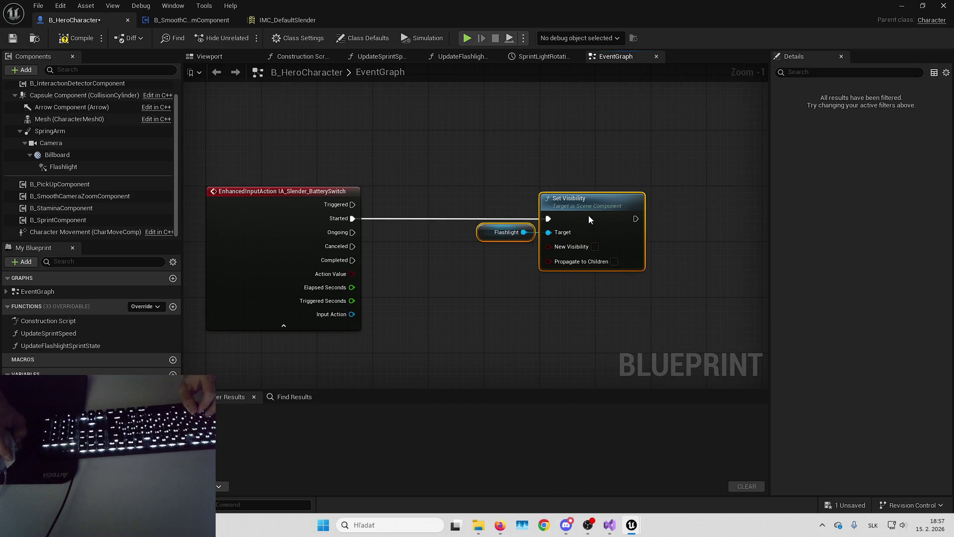
- Add a Flip Flop after Started and wire its Is A output to New Visibility
left_click(446, 272)
left_click_drag(445, 272, 489, 260)
left_click_drag(402, 202, 443, 195)
type("flk")
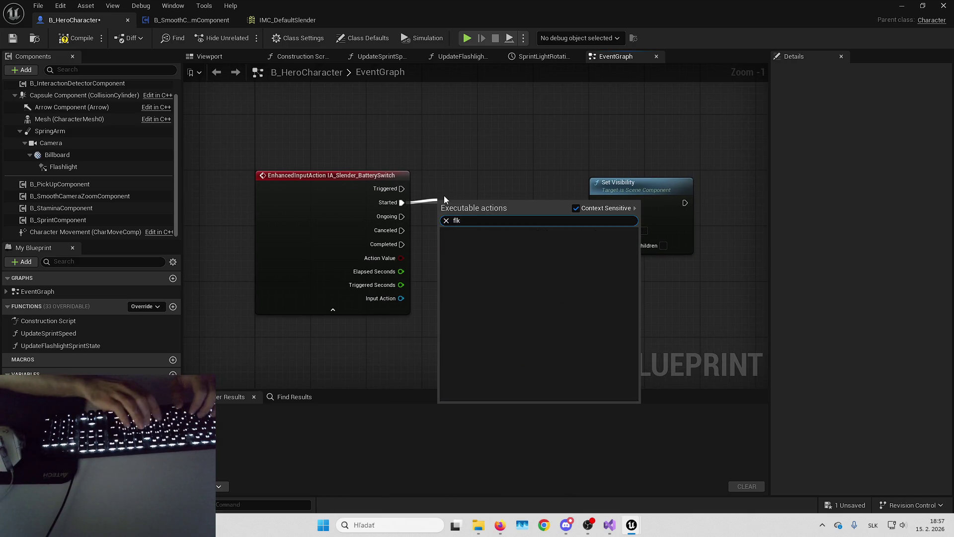
key("BackSpace")
key("BackSpace")
type("lip flop")
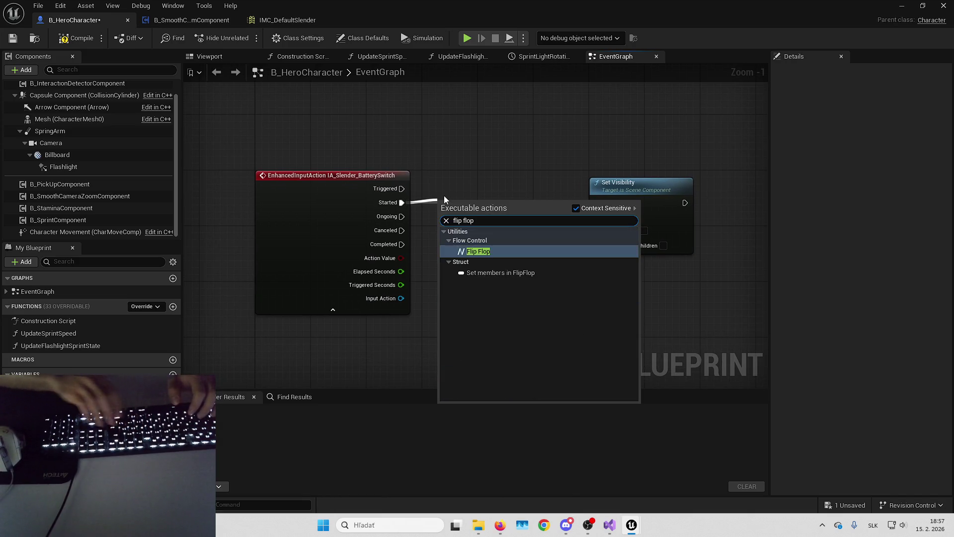
key("Return")
left_click_drag(489, 181, 445, 181)
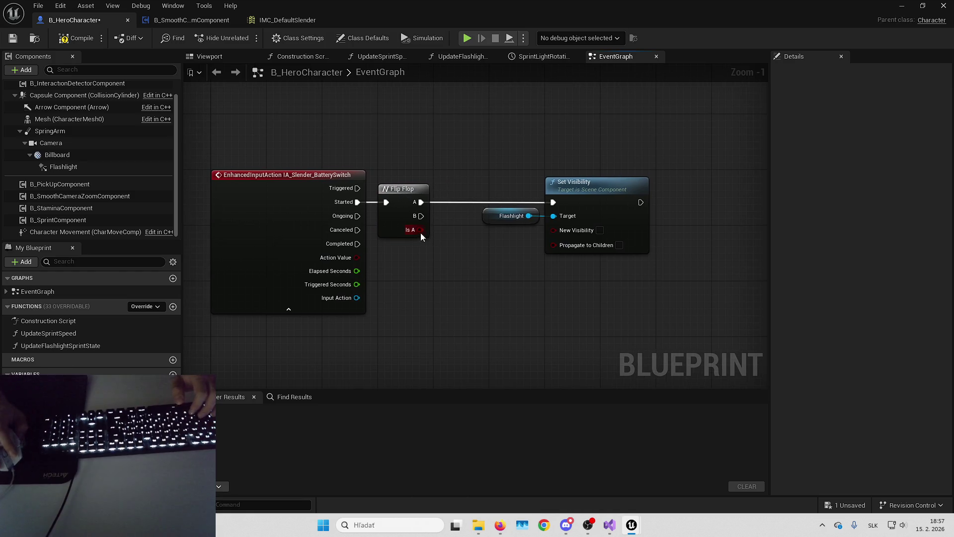
mouse_move(415, 230)
left_mouse_down()
mouse_move(560, 233)
mouse_move(510, 207)
mouse_move(340, 208)
mouse_move(248, 225)
left_mouse_up()
- Place a Play Sound 2D node next to Set Visibility
mouse_move(373, 243)
left_mouse_down()
mouse_move(473, 199)
mouse_move(419, 205)
left_mouse_up()
right_click(473, 198)
type("playsou")
key("Return")
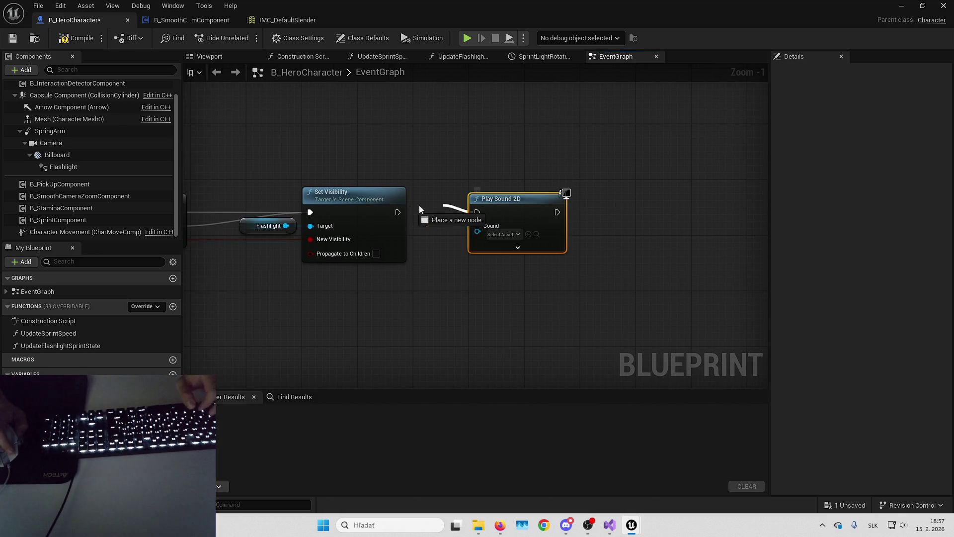
left_click_drag(562, 9, 570, 67)
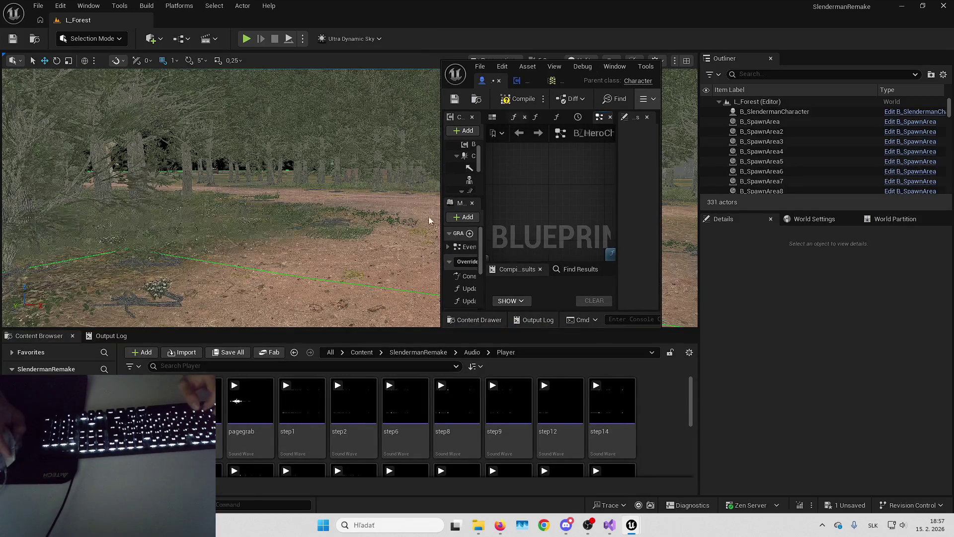
- Play the level fullscreen with Alt+P and toggle the flashlight with F, then stop
double_click(631, 73)
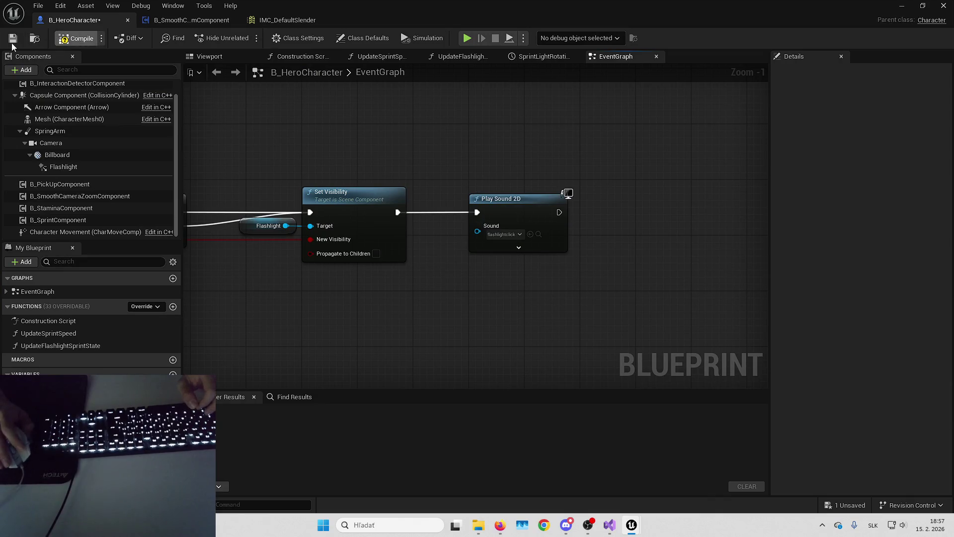
key("alt+Tab")
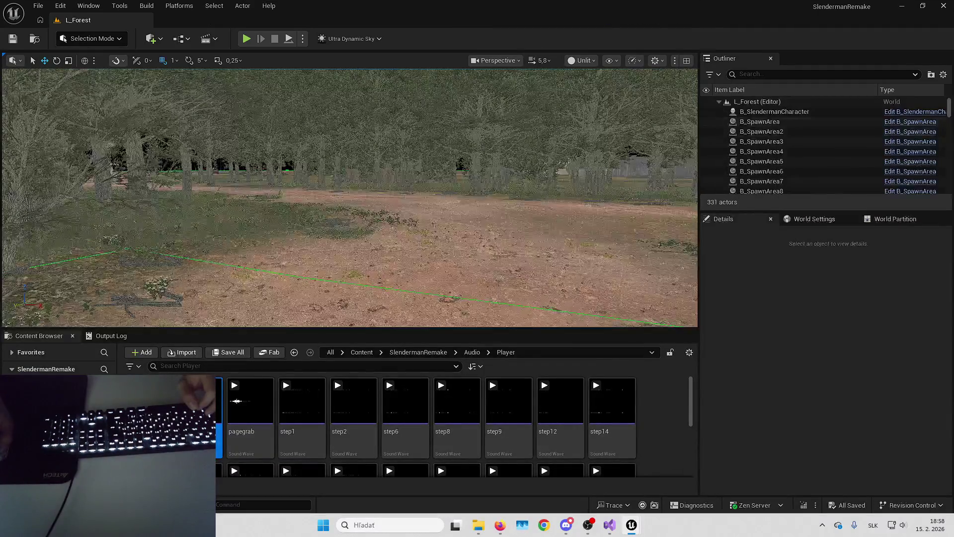
key("alt+p")
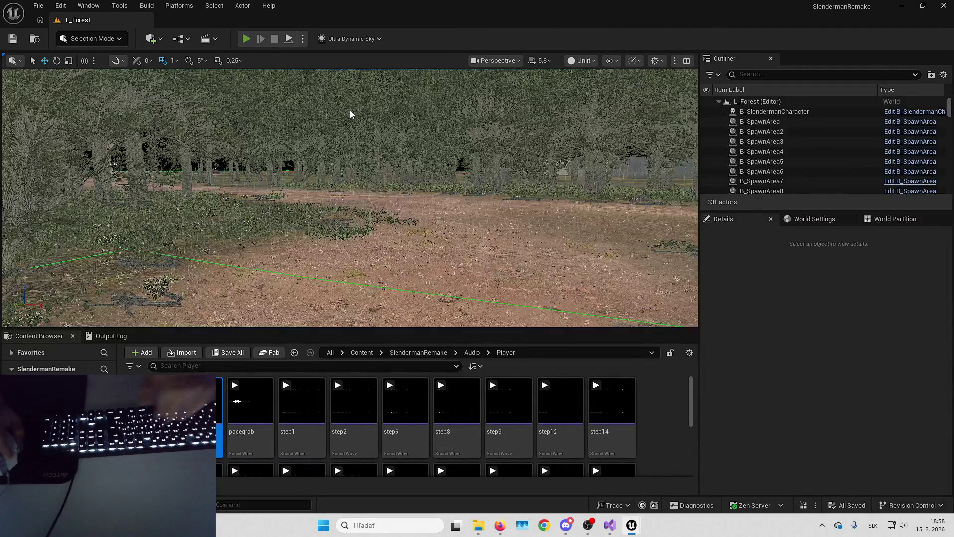
key("F11")
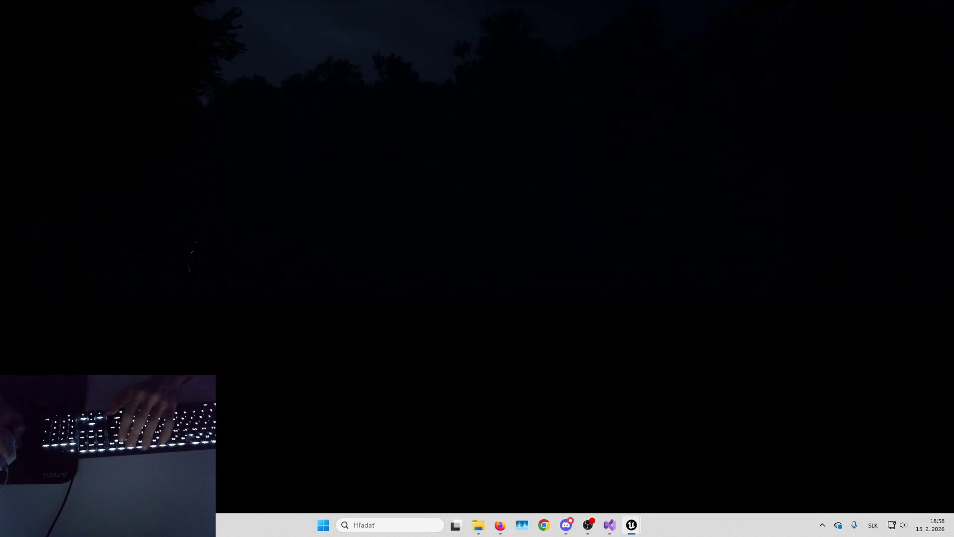
key("f")
key("f")
key("f")
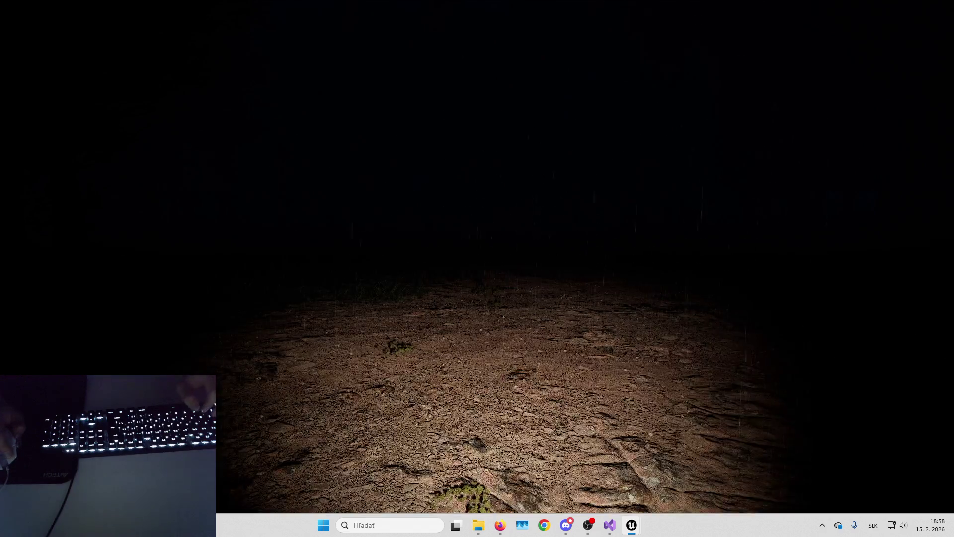
key("Escape")
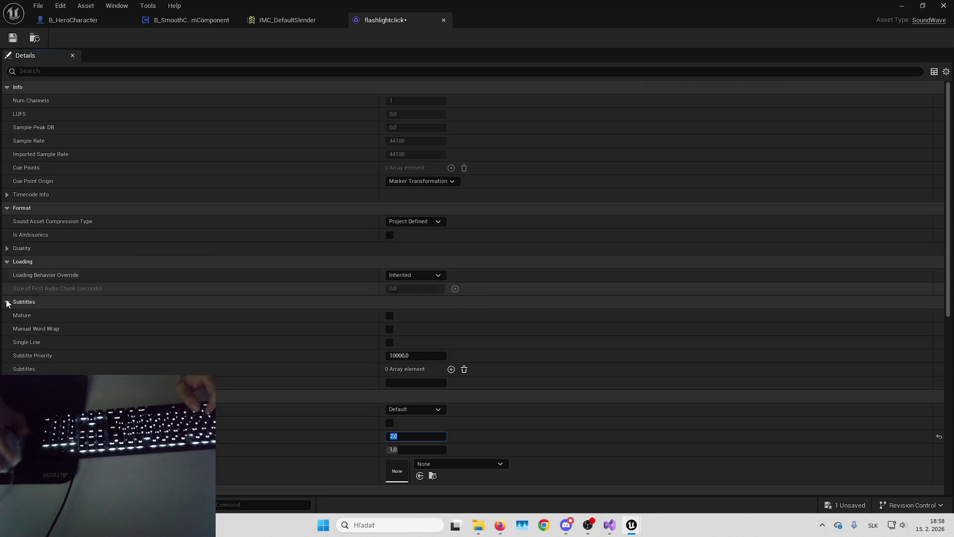
- Save the flashlightclick sound and inspect the hero's Flashlight and Mesh components in the Viewport
left_click(14, 39)
left_click(64, 21)
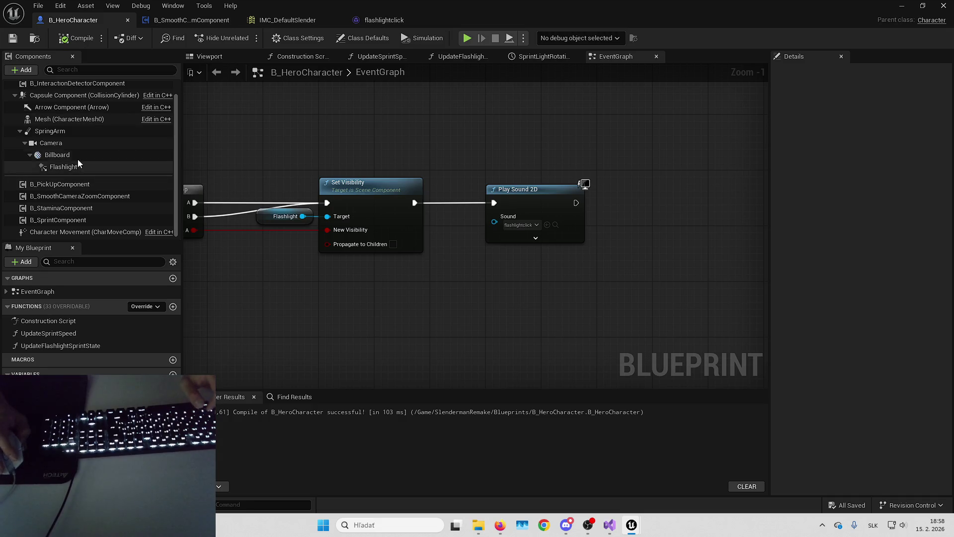
left_click(231, 58)
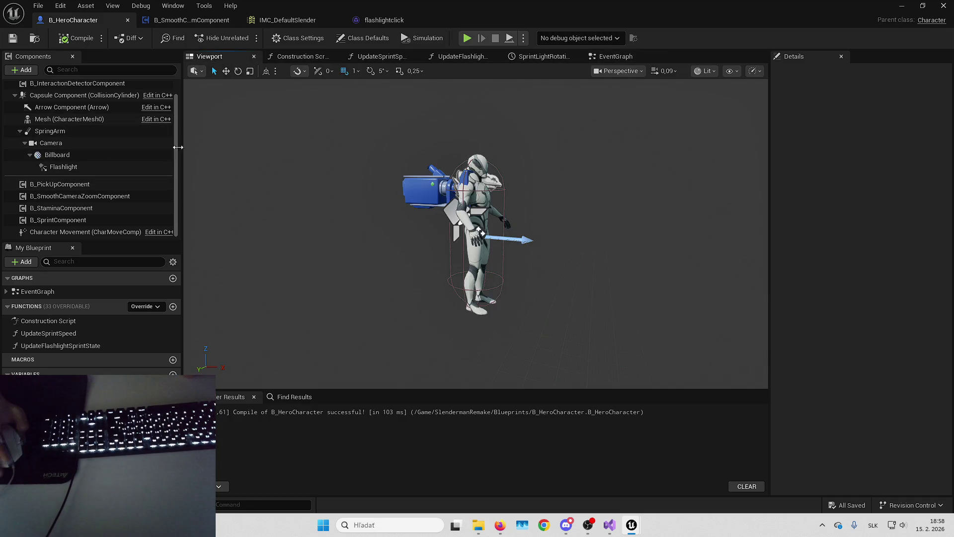
left_click(63, 166)
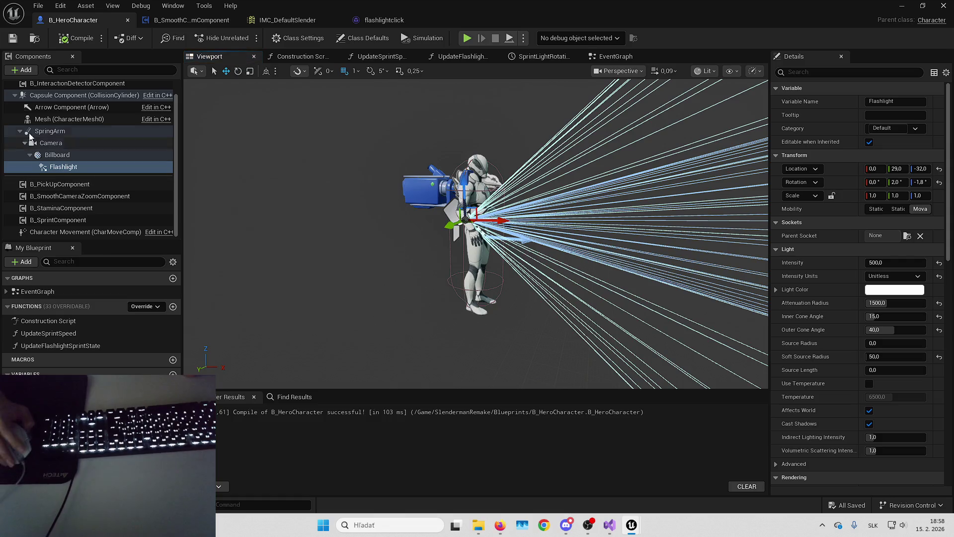
left_click(50, 119)
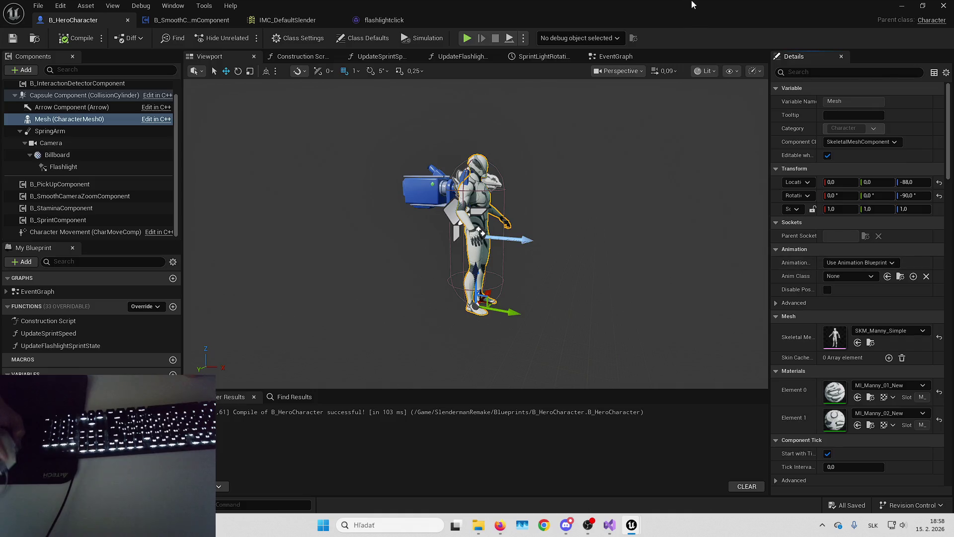
key("alt+Tab")
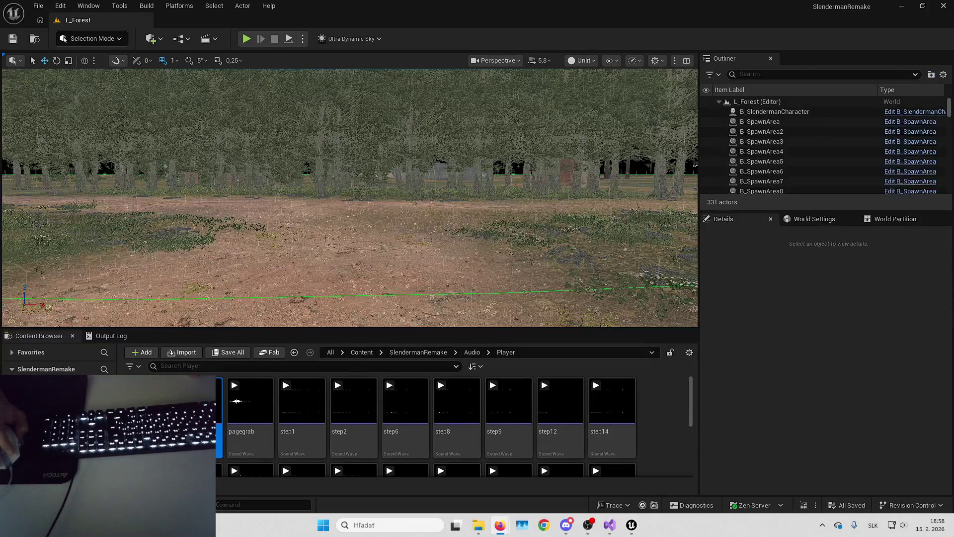
- Open FirstPerson's BP_FirstPersonCharacter and locate its meshes' Anim Class blueprints, such as ABP_Unarmed
left_click(361, 352)
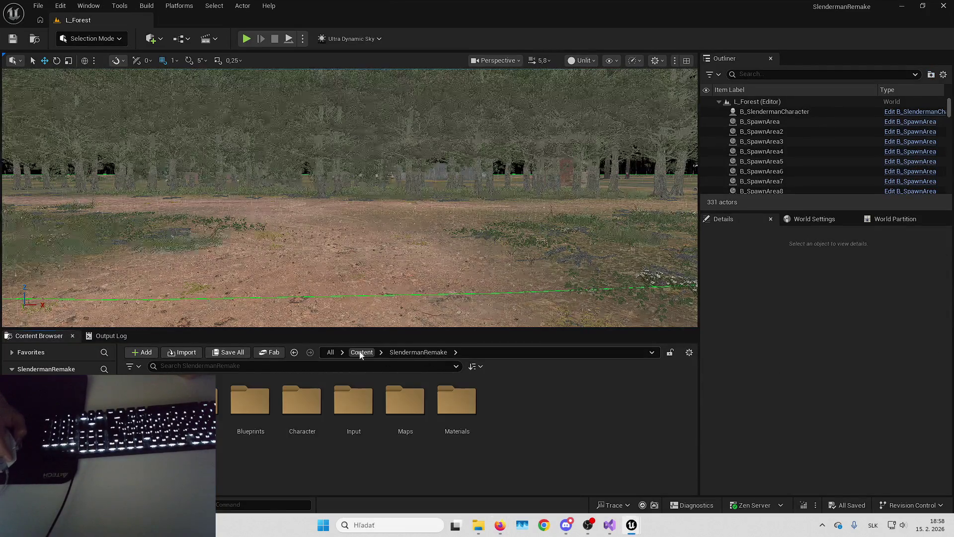
double_click(354, 413)
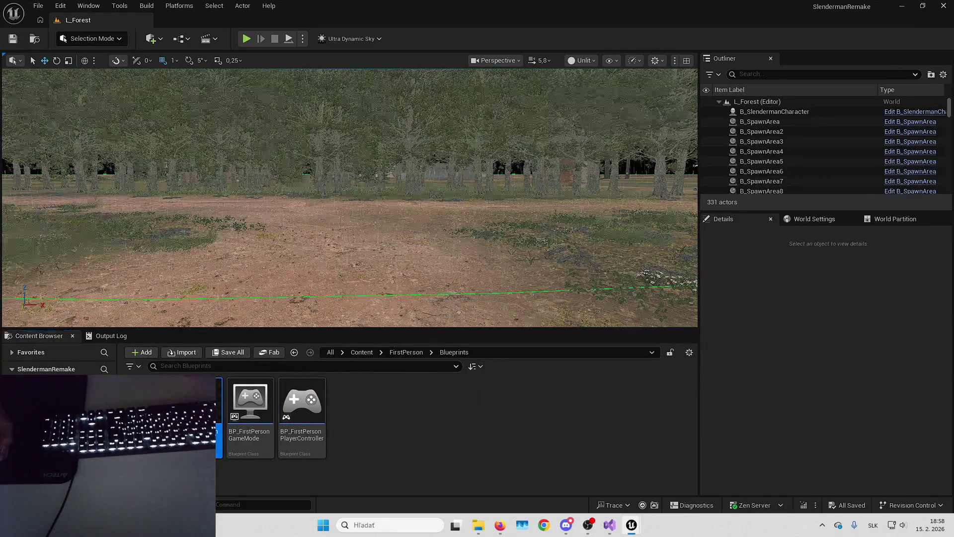
double_click(199, 413)
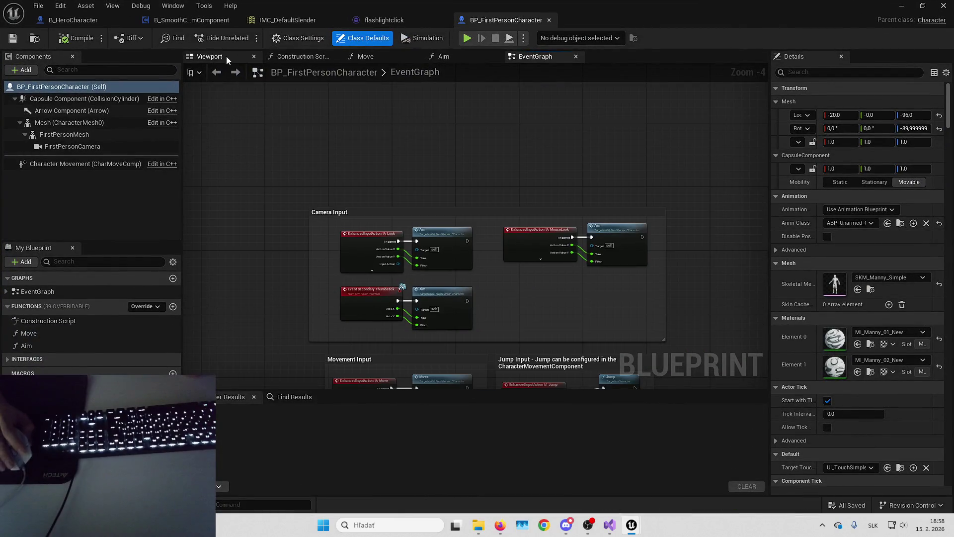
left_click(209, 57)
left_click(455, 277)
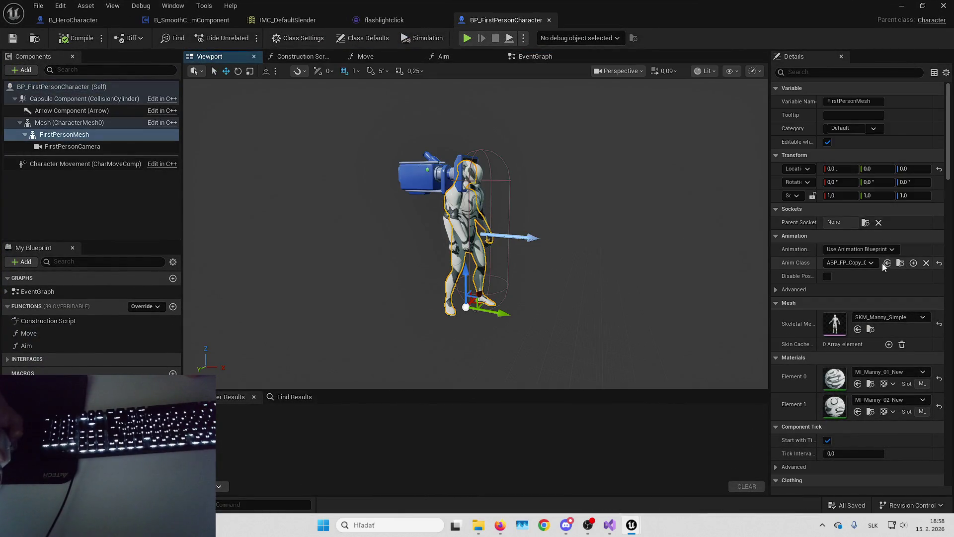
left_click(900, 263)
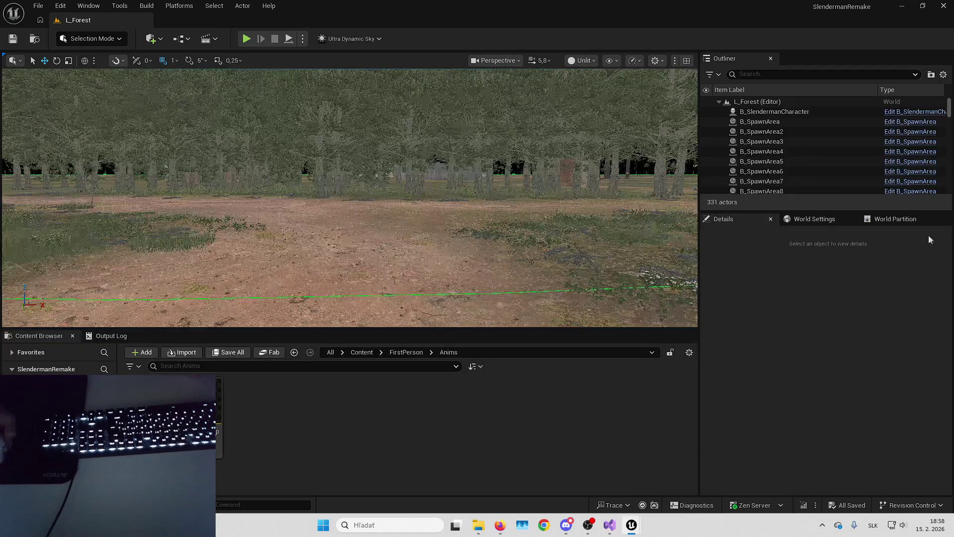
key("alt+Left")
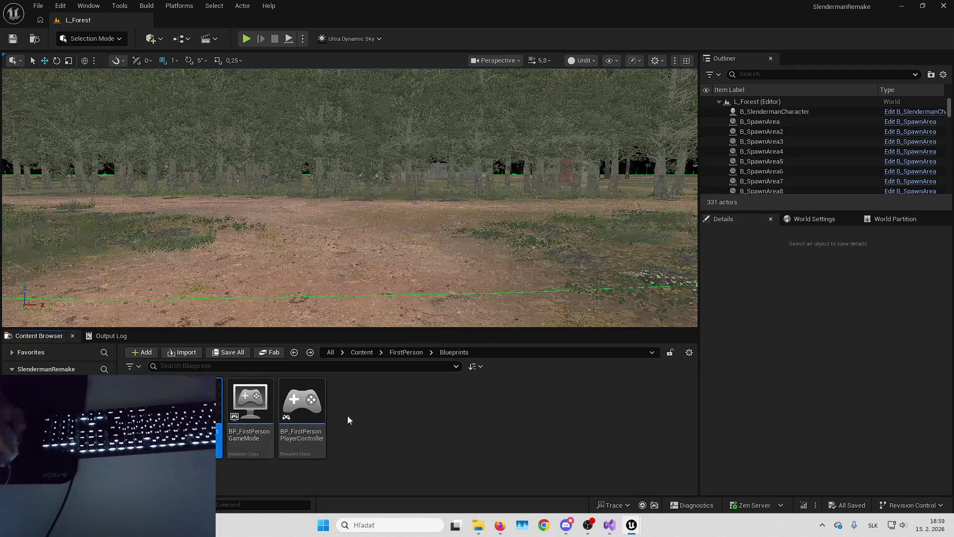
double_click(196, 407)
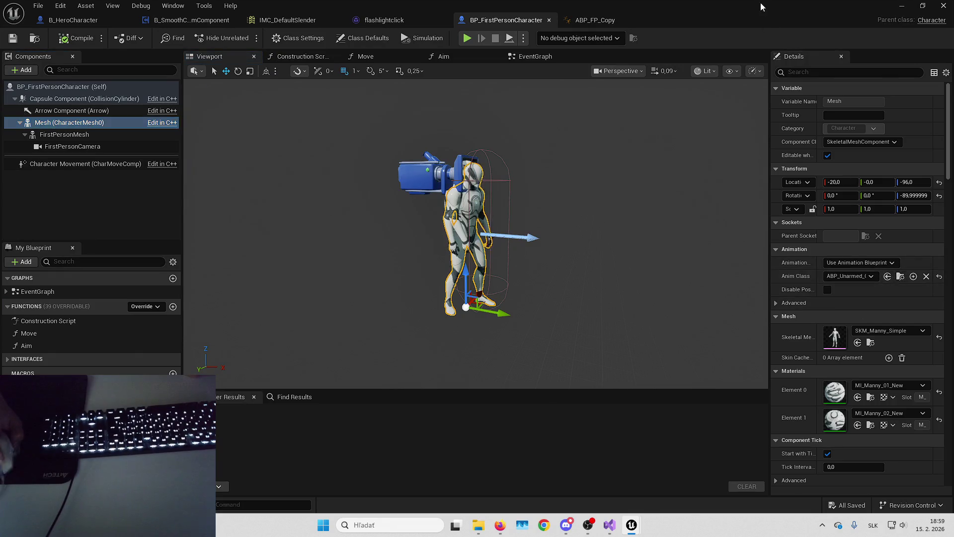
left_click(901, 5)
- Open ABP_Unarmed and pan through its event graph's direction and animation logic
double_click(353, 402)
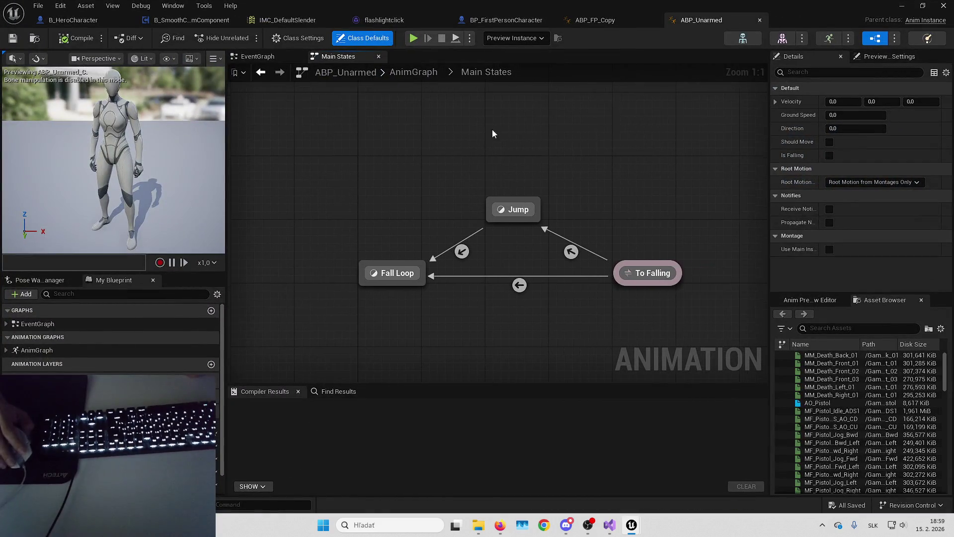
left_click(272, 57)
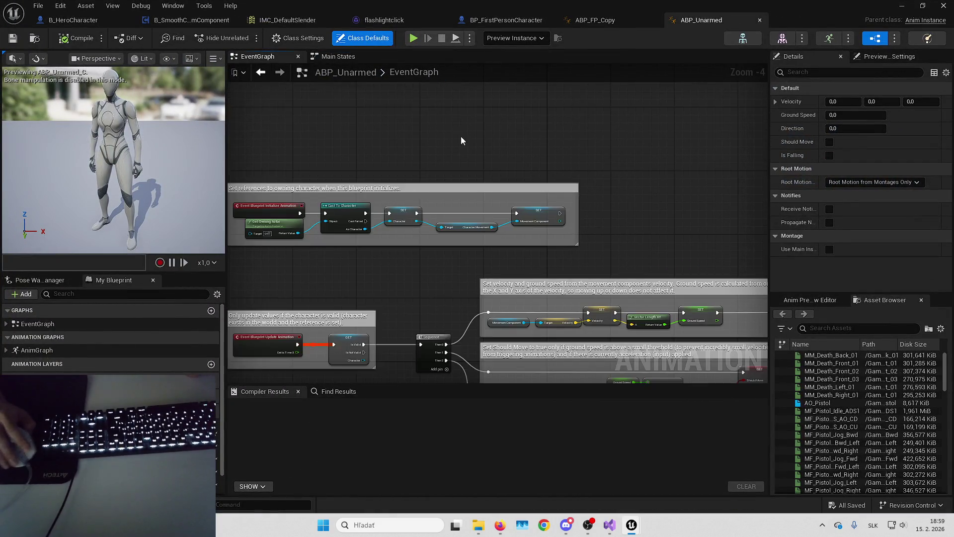
scroll(461, 136, "up", 3)
left_click_drag(413, 230, 376, 234)
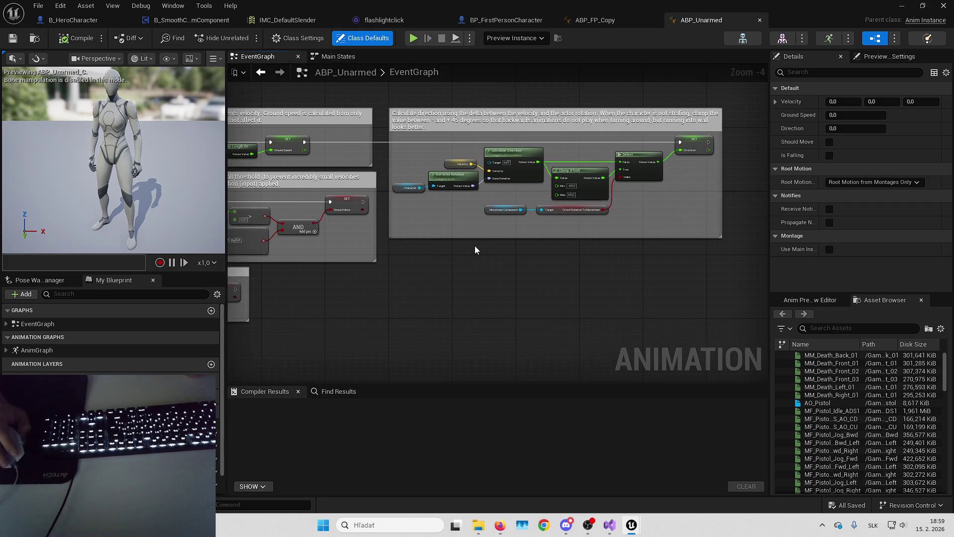
left_click_drag(446, 277, 596, 236)
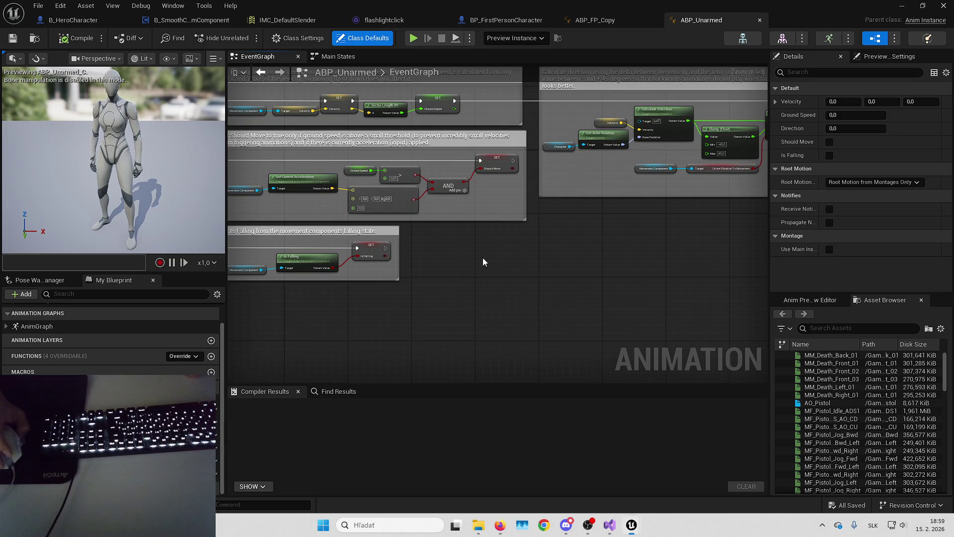
left_click_drag(482, 257, 557, 287)
mouse_move(628, 4)
left_mouse_down()
mouse_move(746, 75)
mouse_move(811, 90)
mouse_move(953, 94)
left_mouse_up()
- Check BS_Idle_Walk_Run's references, then preview its walk and run blends at speed 300
left_click(391, 398)
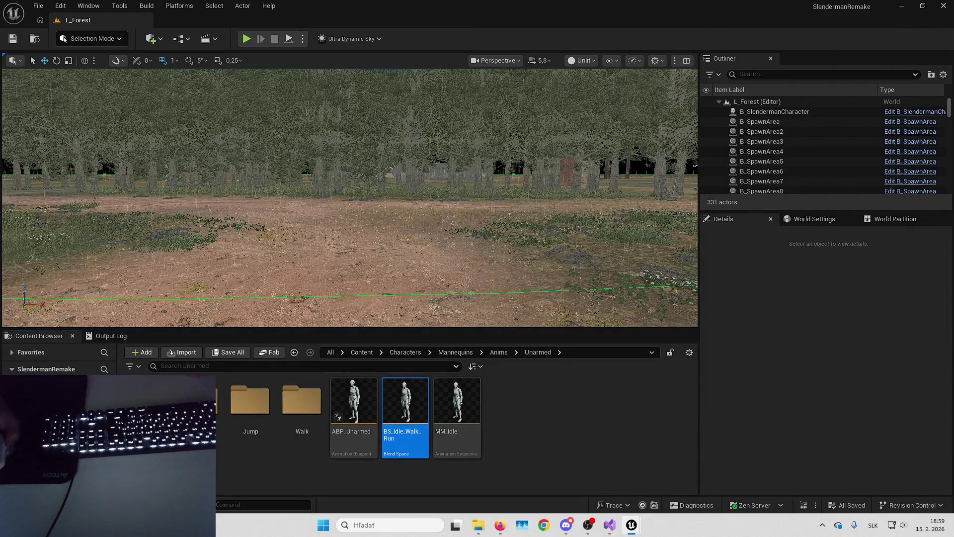
key("alt+shift+r")
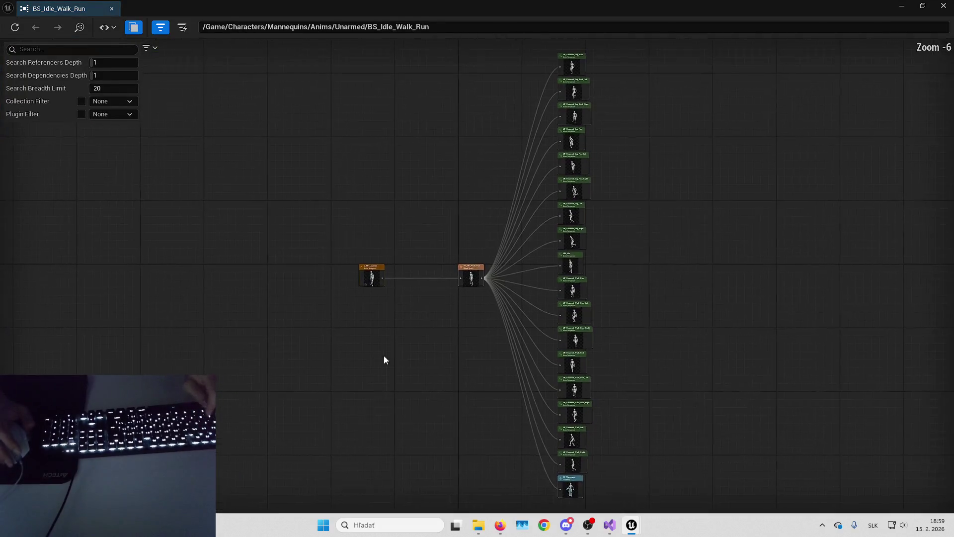
scroll(384, 359, "up", 6)
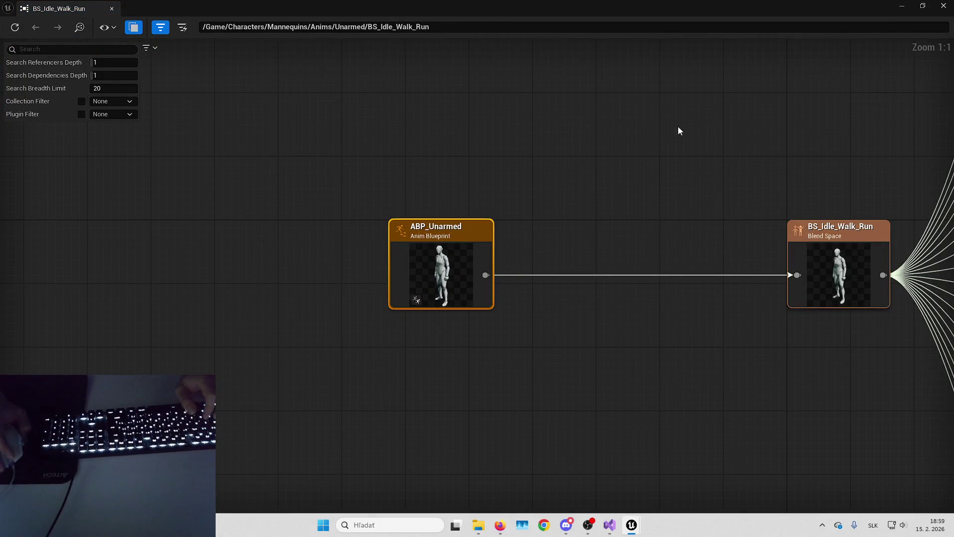
left_click(943, 5)
double_click(405, 399)
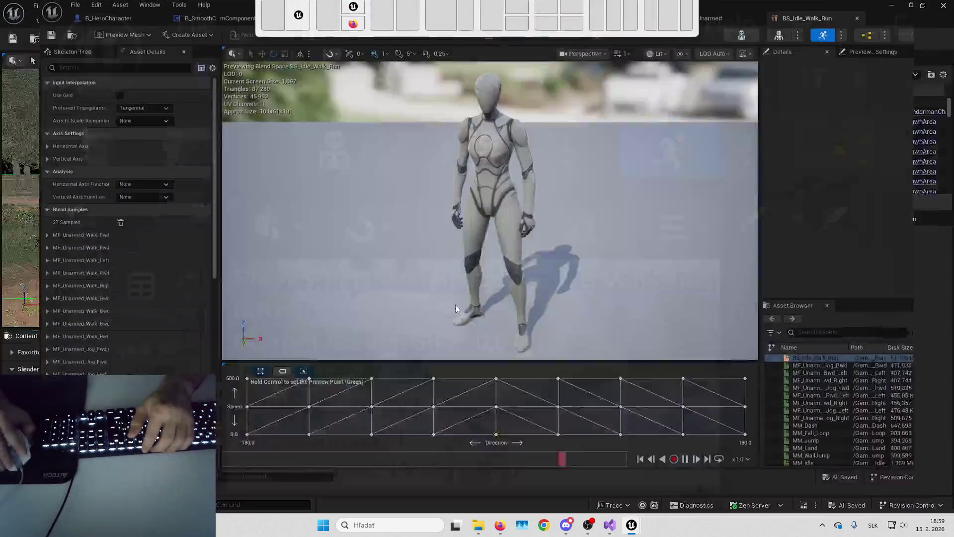
key("ctrl")
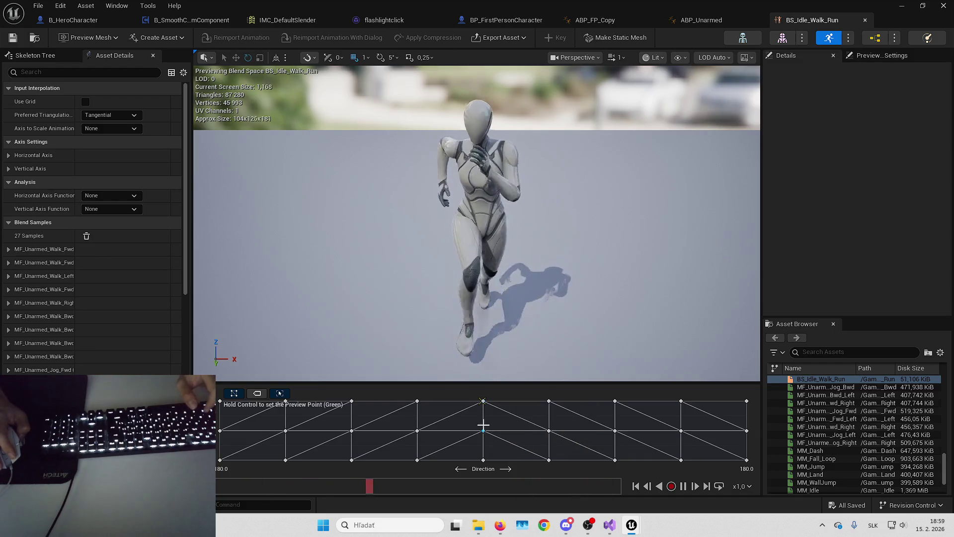
key("ctrl")
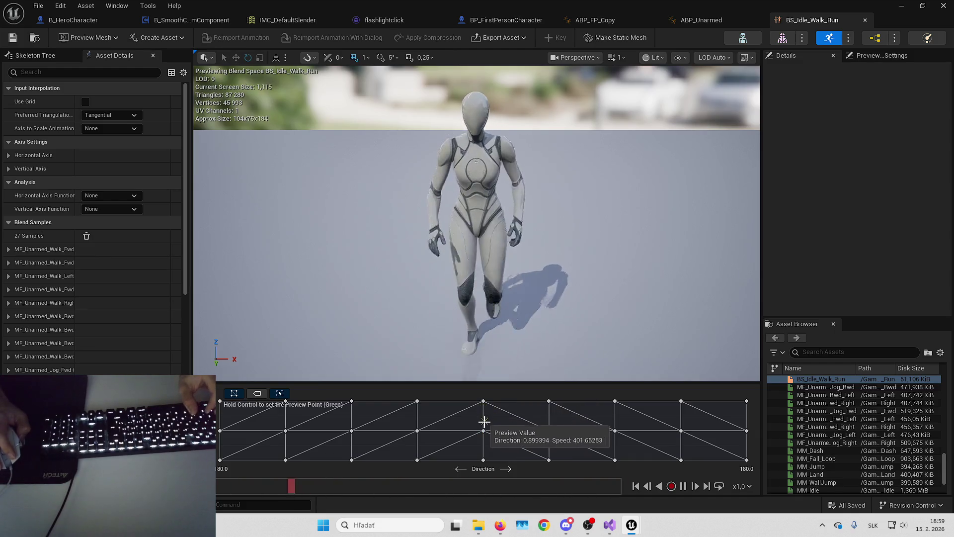
left_click(483, 430)
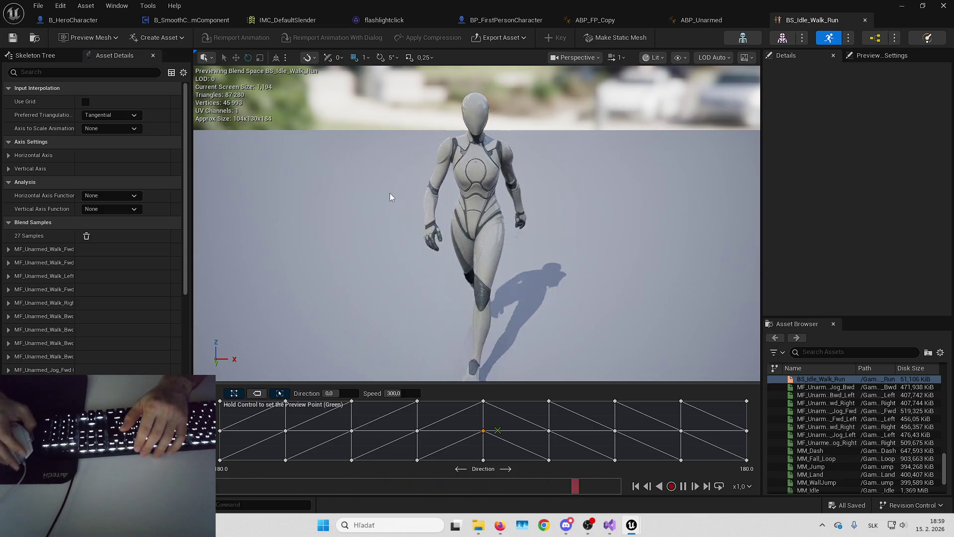
left_click(89, 20)
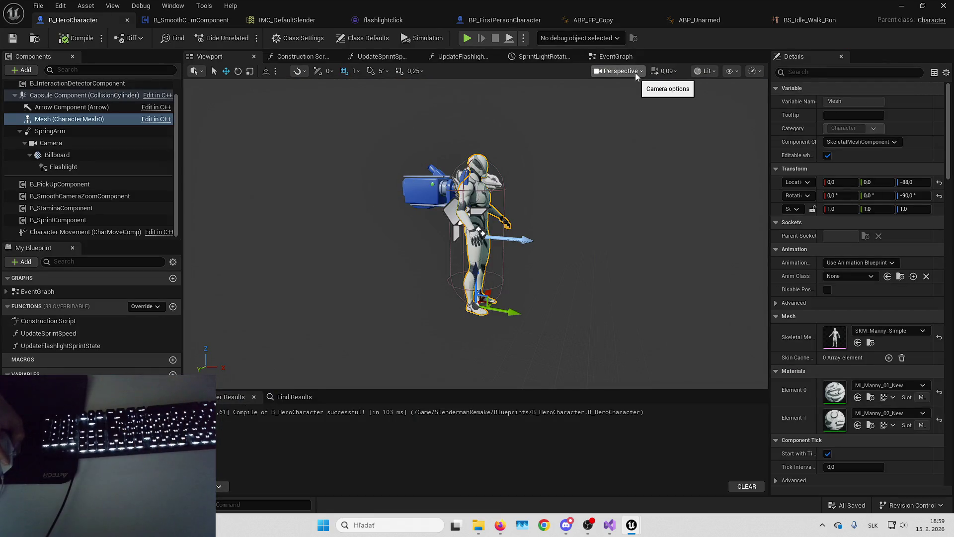
- Delete the Max Walk Speed and Print String debug nodes after Event Tick
left_click(614, 56)
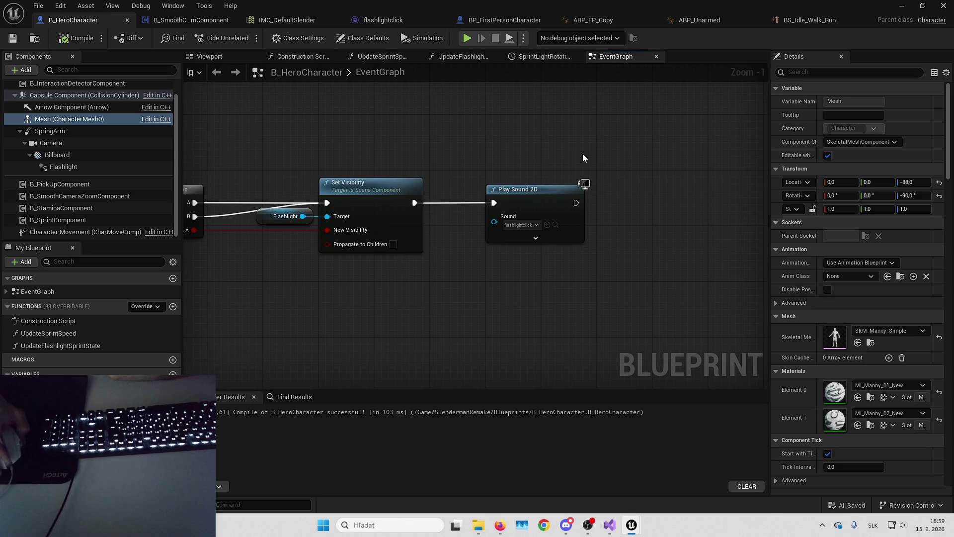
mouse_move(511, 159)
left_mouse_down()
mouse_move(567, 151)
mouse_move(534, 285)
mouse_move(555, 293)
left_mouse_up()
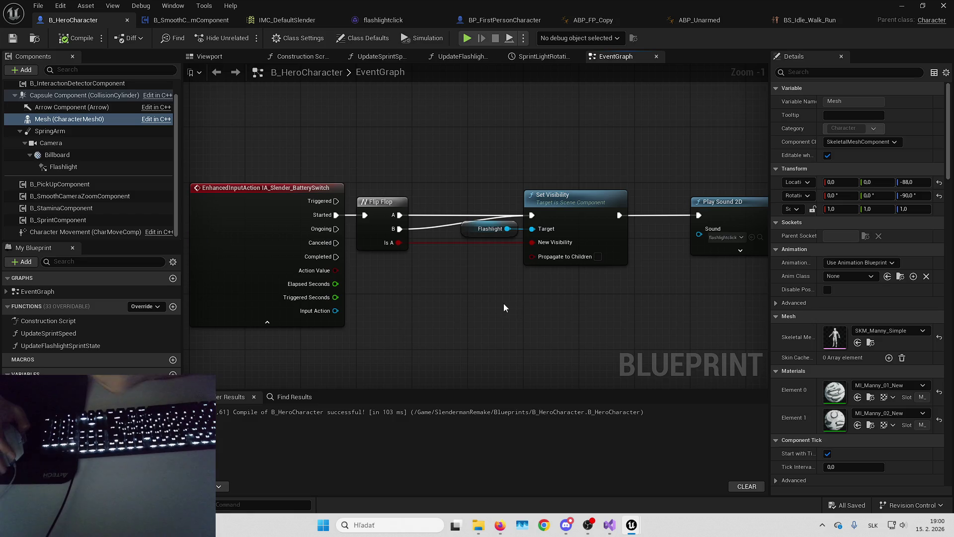
scroll(447, 318, "down", 2)
mouse_move(464, 312)
left_mouse_down()
mouse_move(512, 289)
mouse_move(440, 277)
mouse_move(432, 266)
mouse_move(439, 239)
left_mouse_up()
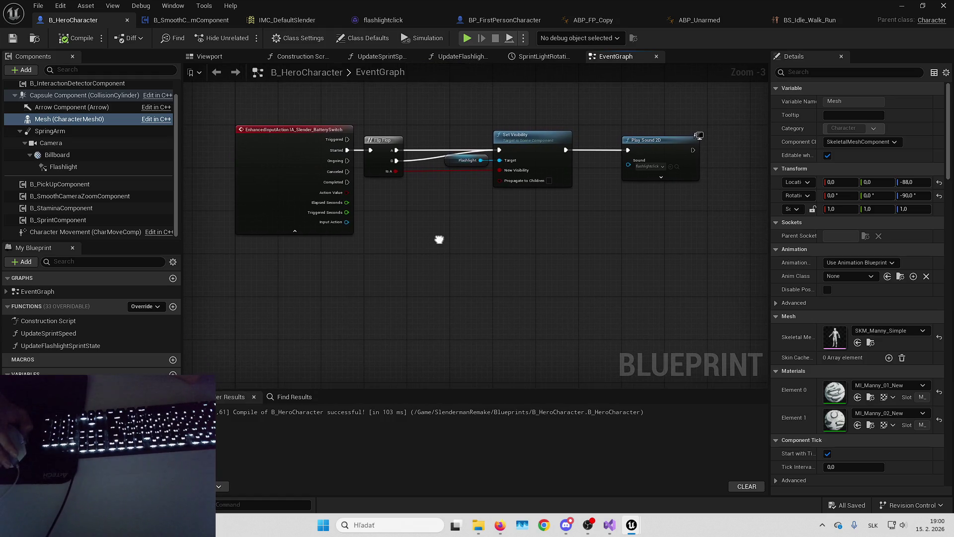
mouse_move(422, 272)
left_mouse_down()
mouse_move(511, 279)
mouse_move(486, 373)
mouse_move(428, 261)
mouse_move(466, 290)
mouse_move(448, 248)
mouse_move(463, 189)
left_mouse_up()
scroll(448, 247, "up", 1)
left_click_drag(432, 233, 534, 301)
left_click_drag(362, 246, 619, 324)
key("Delete")
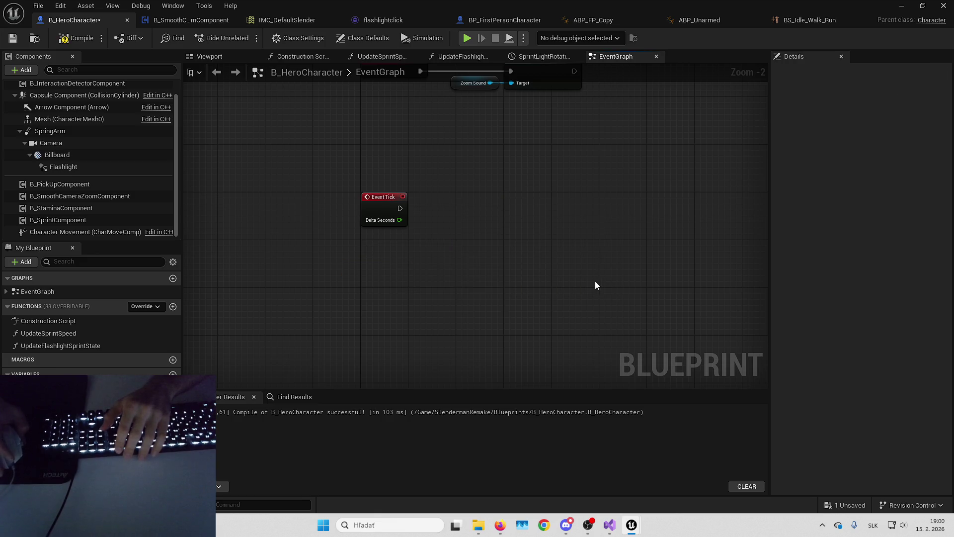
- Recentre the graph on Event Tick and switch back to the L_Forest level editor
scroll(522, 282, "down", 1)
scroll(429, 266, "up", 2)
scroll(431, 265, "down", 1)
scroll(643, 230, "up", 1)
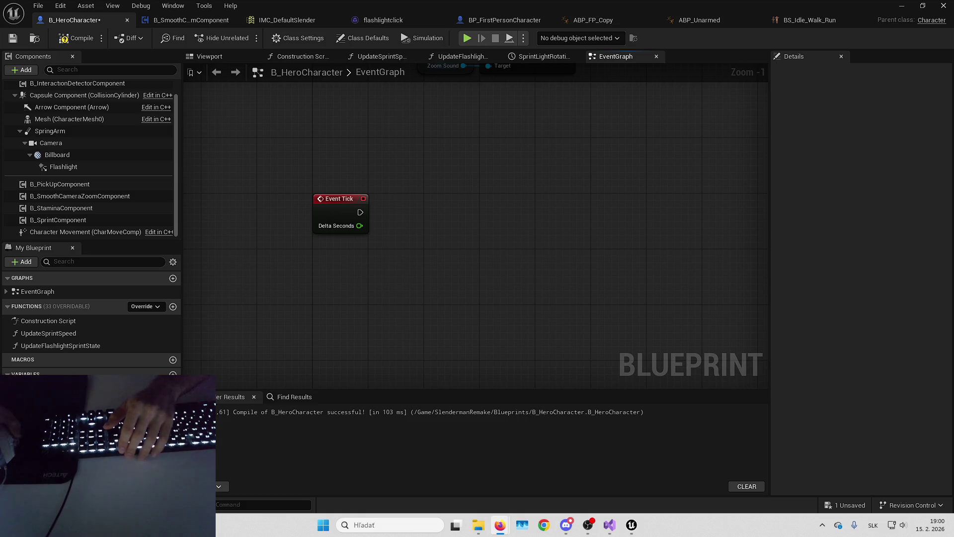
mouse_move(497, 280)
left_mouse_down()
mouse_move(502, 264)
mouse_move(526, 271)
left_mouse_up()
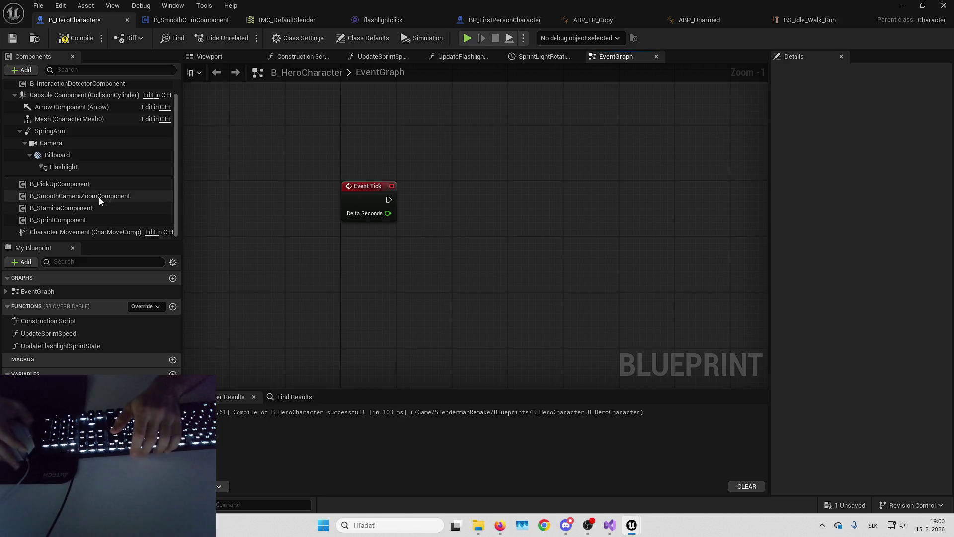
left_click_drag(425, 260, 391, 258)
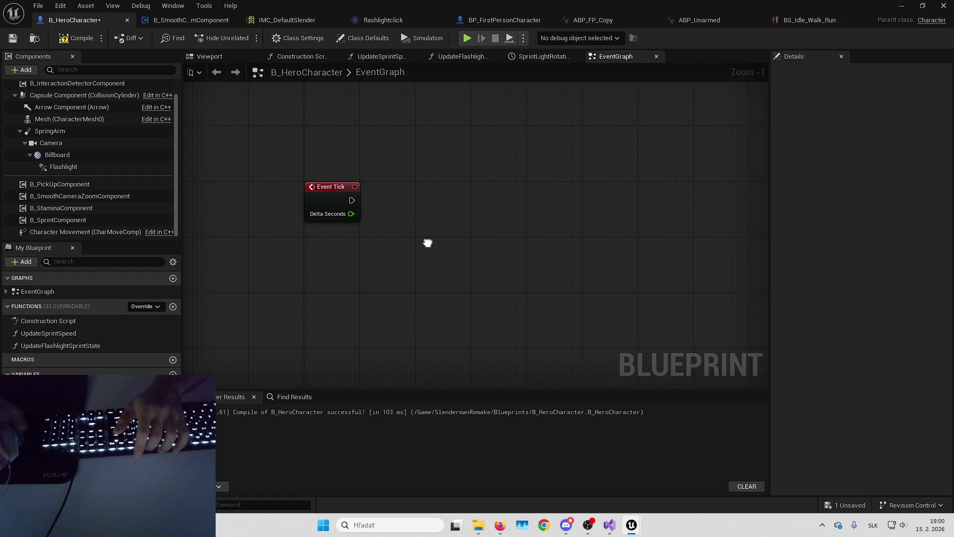
left_click_drag(430, 247, 416, 247)
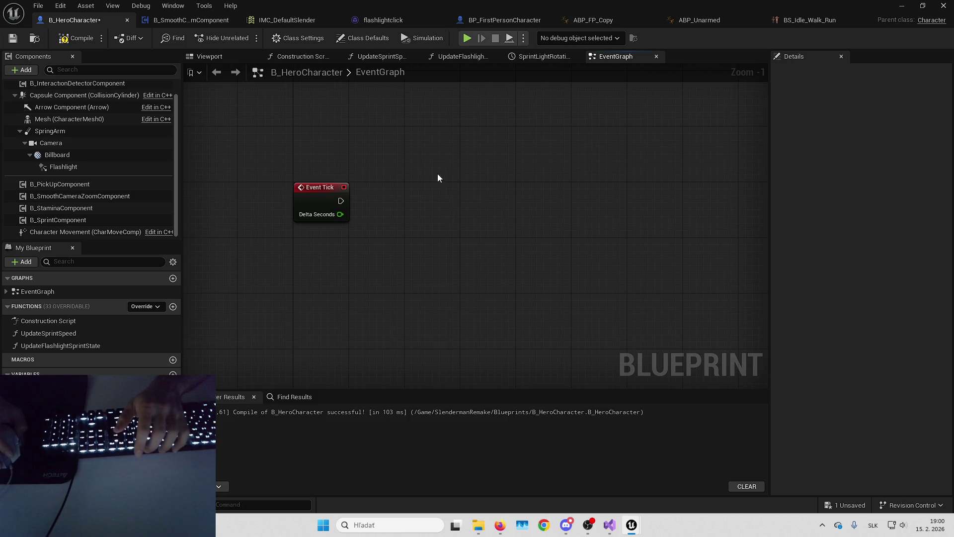
left_click(382, 20)
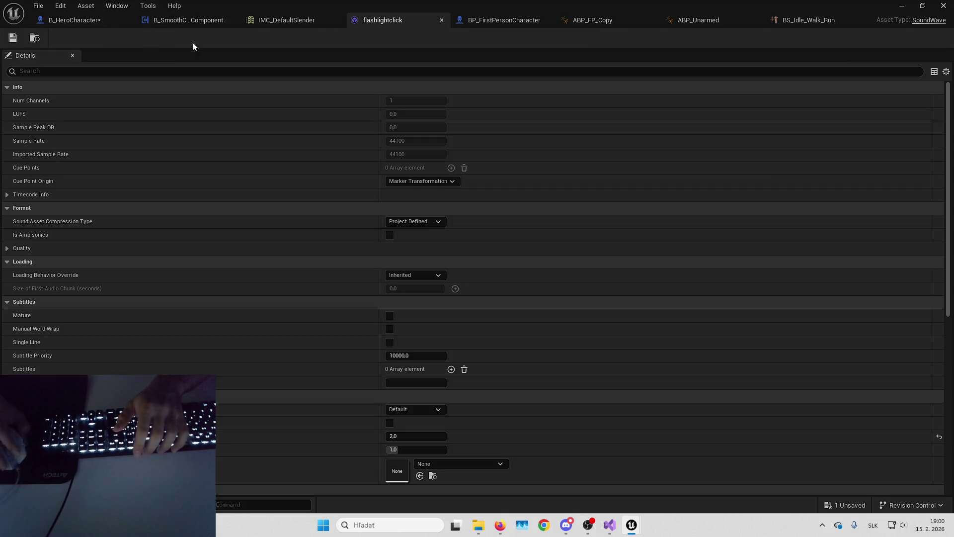
left_click(75, 20)
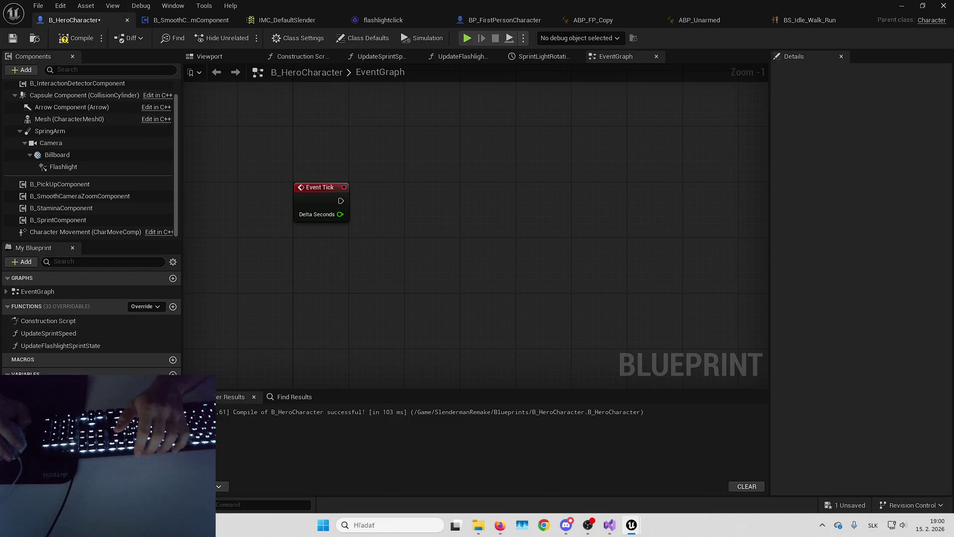
key("alt+Tab")
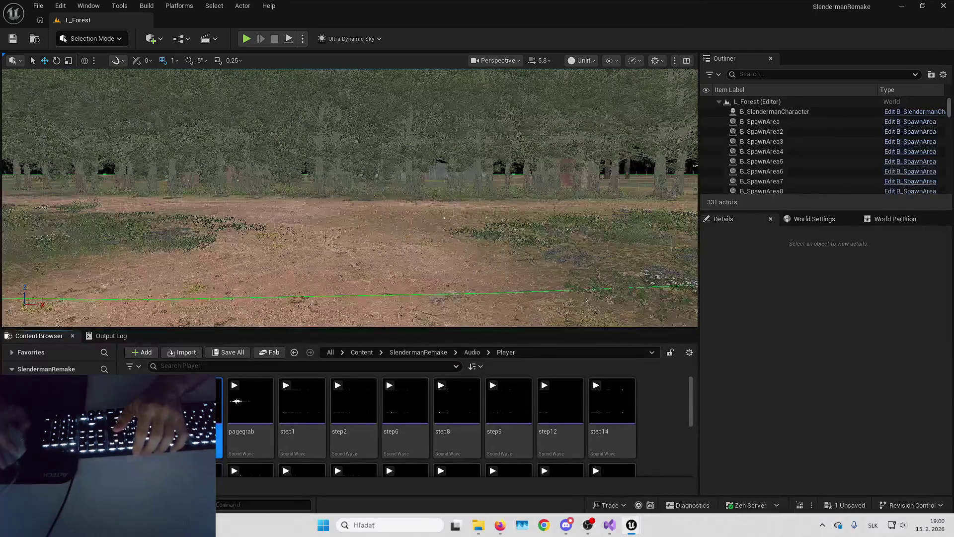
- Preview the step1 and stepright footstep sounds, then bring up step1's options menu
scroll(277, 417, "up", 1)
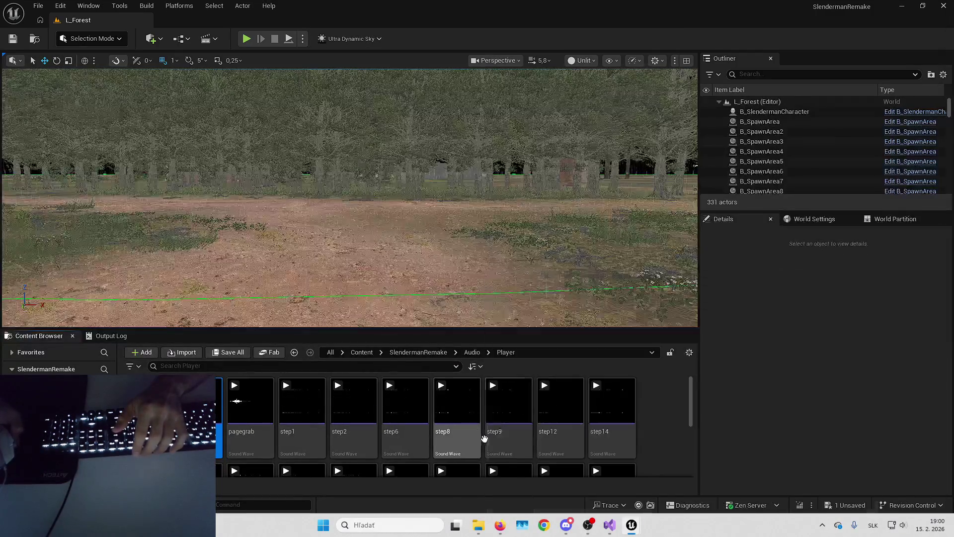
left_click(301, 435)
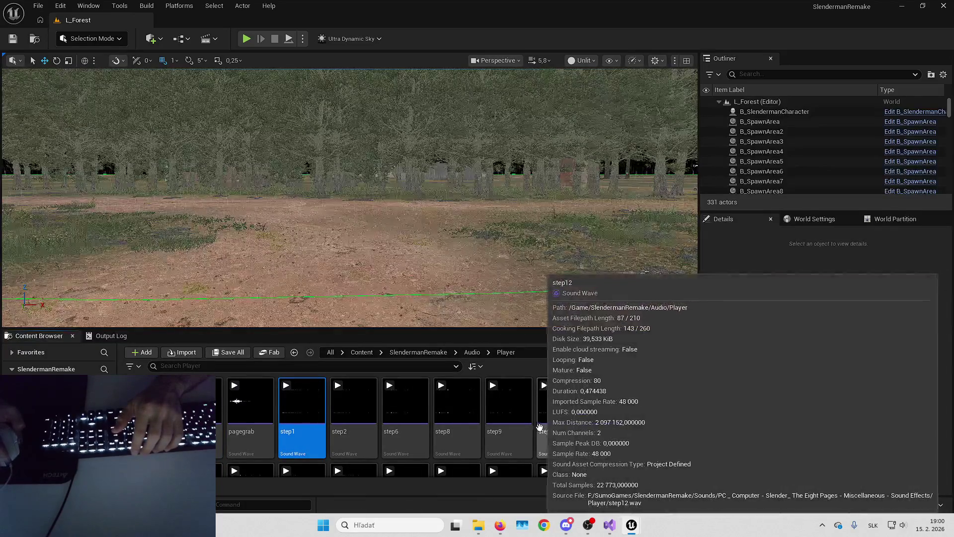
scroll(649, 417, "down", 2)
scroll(649, 419, "up", 2)
scroll(651, 419, "down", 1)
scroll(649, 421, "down", 4)
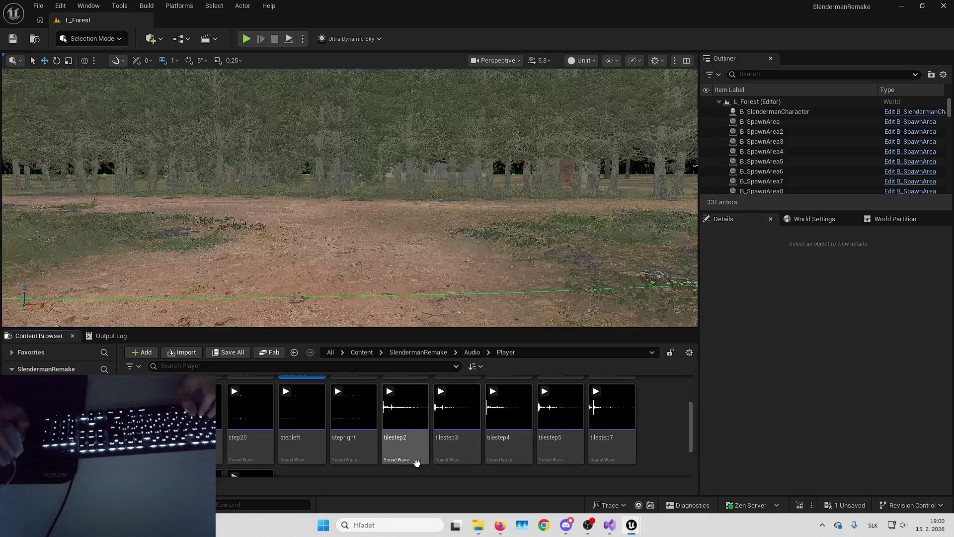
left_click(353, 407)
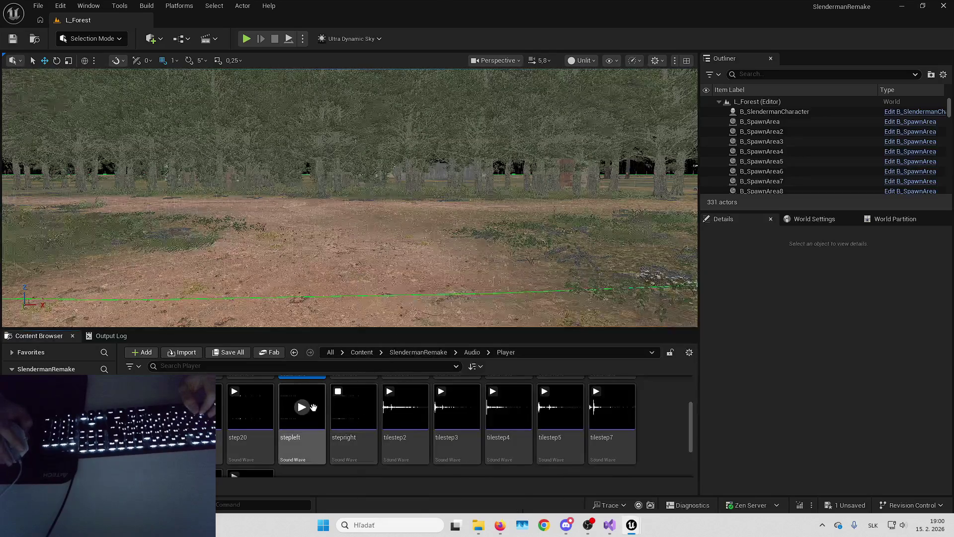
scroll(308, 412, "up", 2)
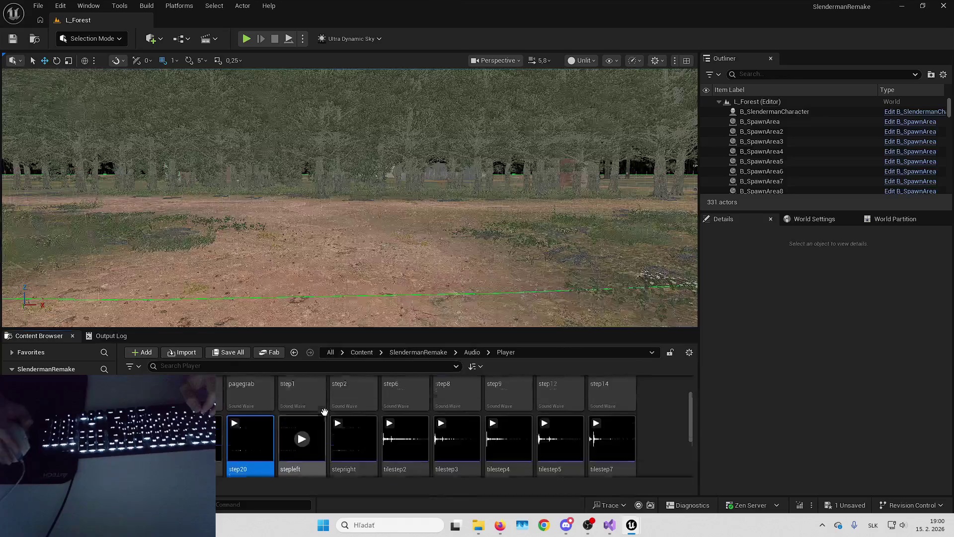
right_click(310, 415)
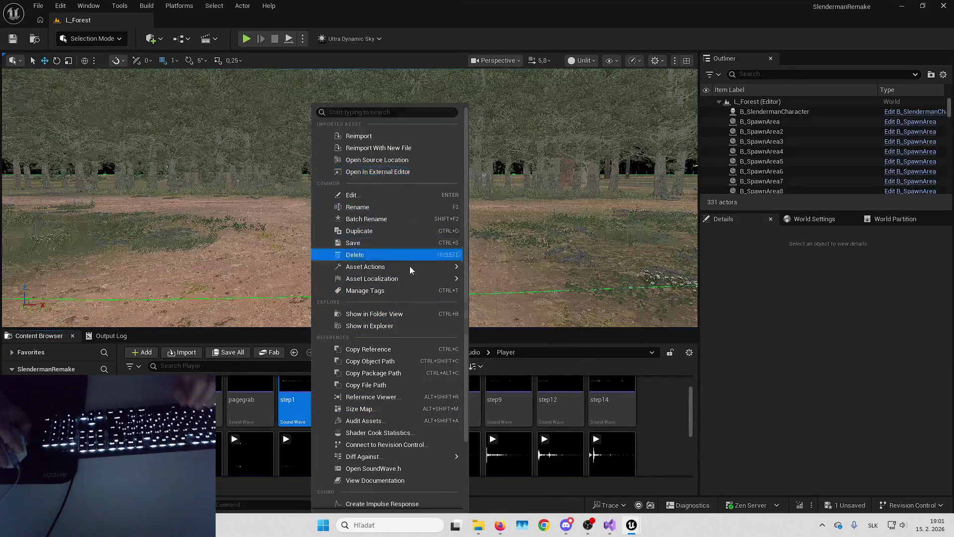
mouse_move(417, 279)
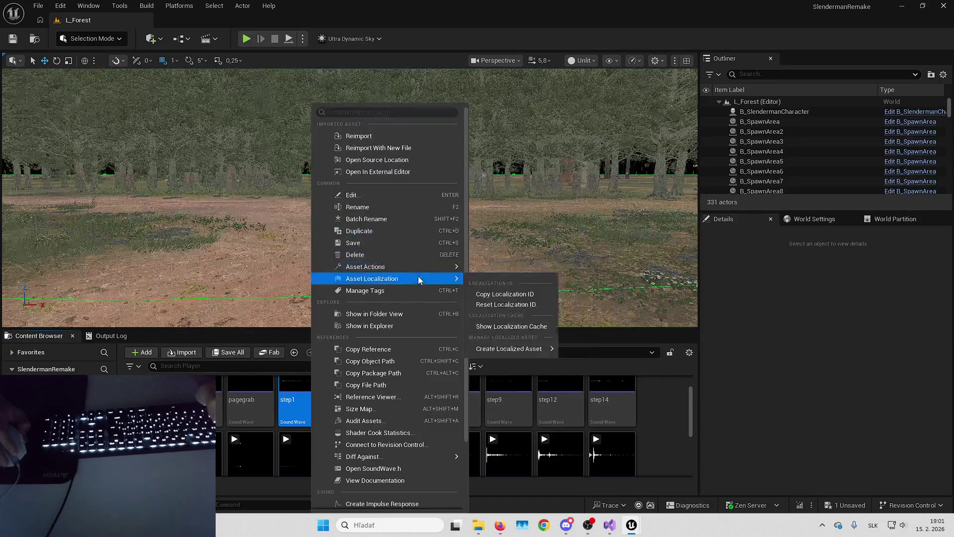
- Create a new Sound Cue named Footsteps_Concrete in the Player folder
left_click(652, 412)
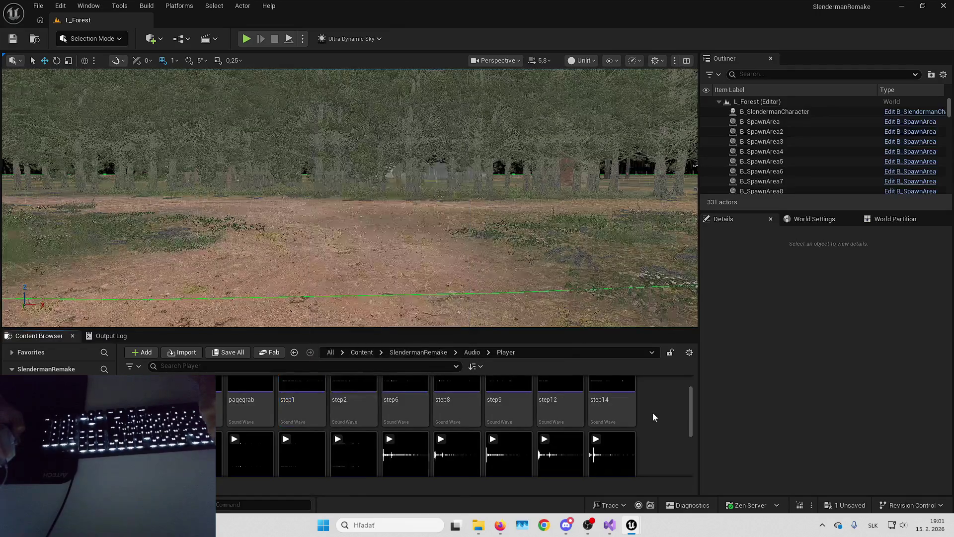
right_click(651, 410)
mouse_move(695, 233)
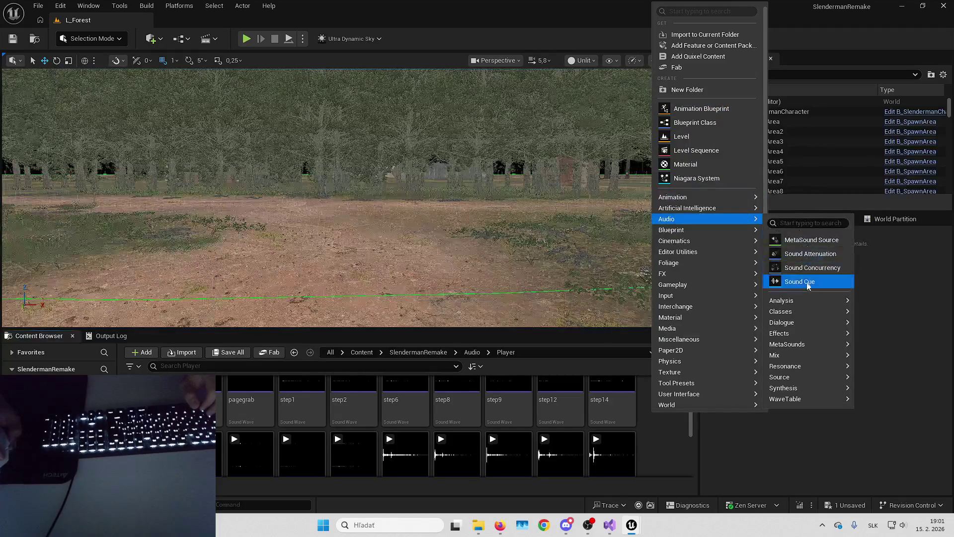
left_click(799, 281)
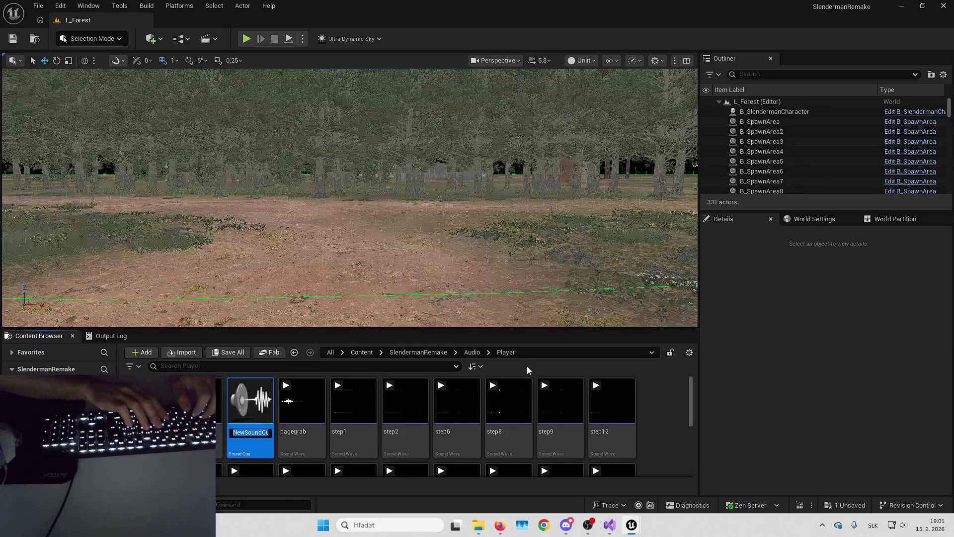
type("Footsteps_")
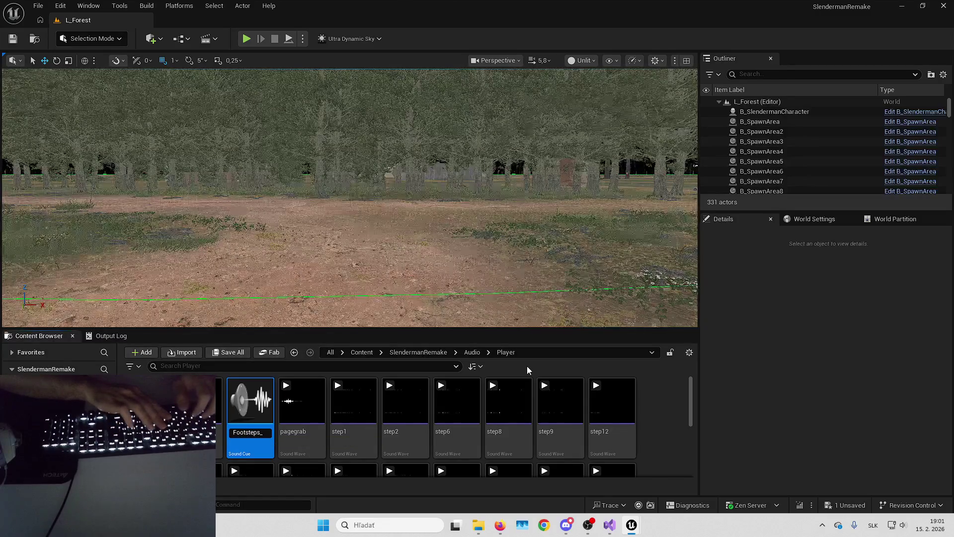
type("Concrete")
key("Return")
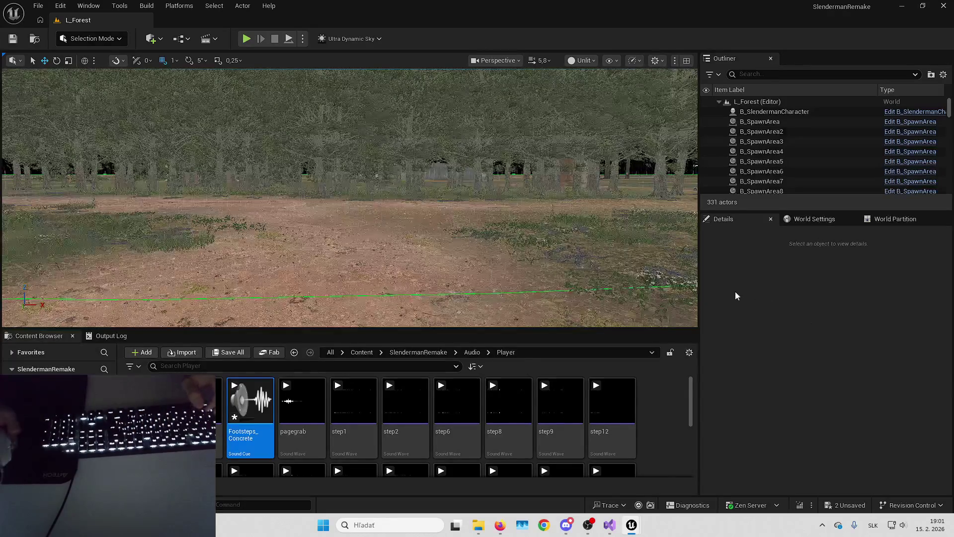
- Select the step1 through step20 sound waves together
left_click(350, 418)
scroll(298, 439, "down", 1)
scroll(298, 440, "down", 1)
left_click(298, 439, "shift")
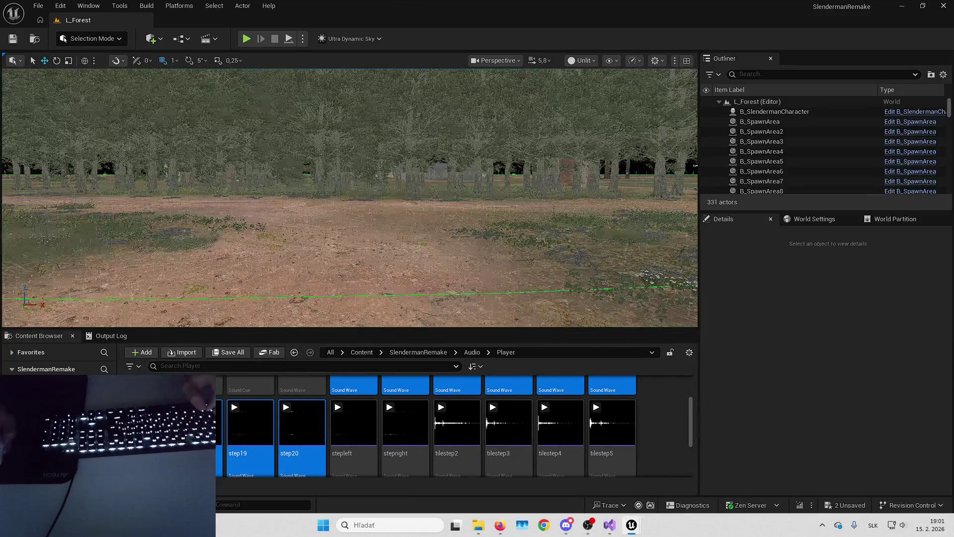
scroll(457, 428, "up", 1)
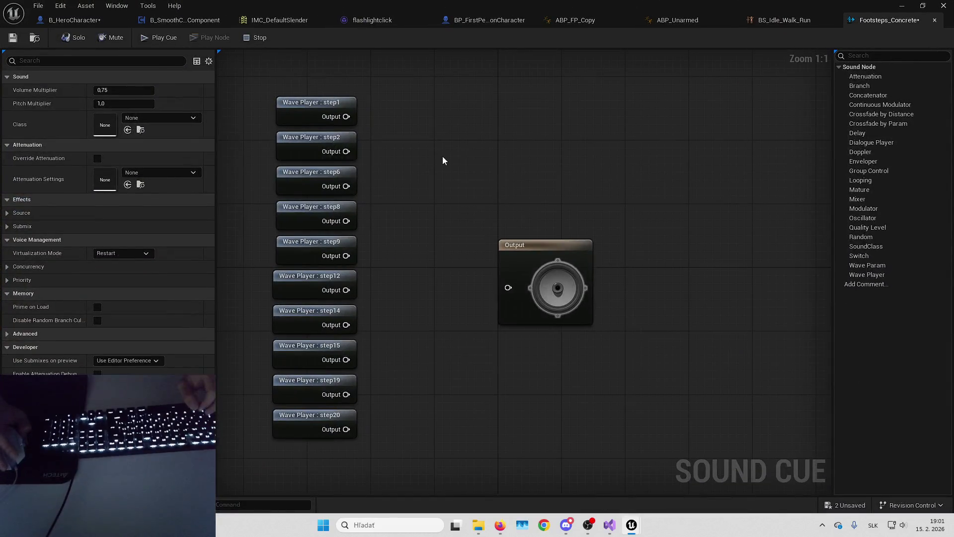
- Add a Random node fed by the step Wave Players and wire it to the cue Output
right_click(415, 196)
type("random")
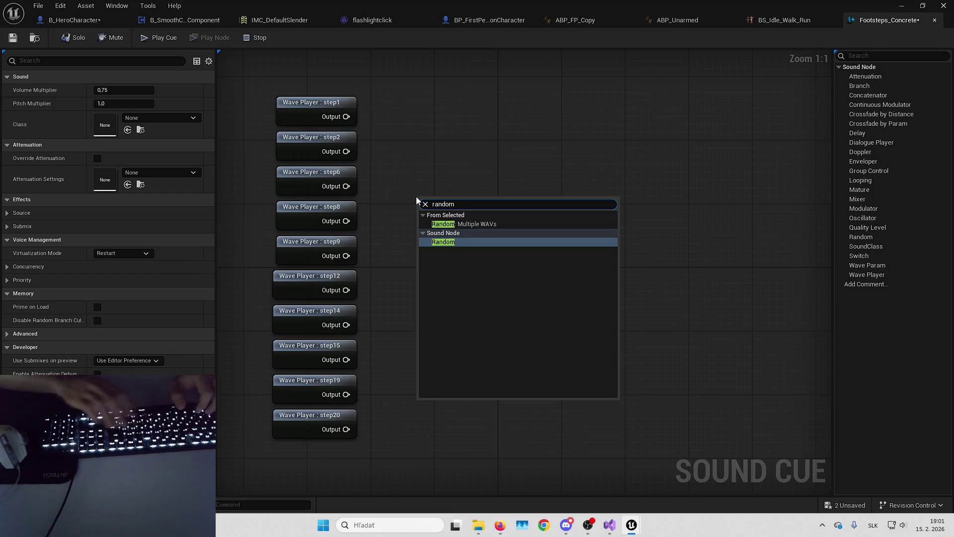
key("Return")
left_click_drag(431, 197, 424, 181)
right_click(443, 150)
type("random")
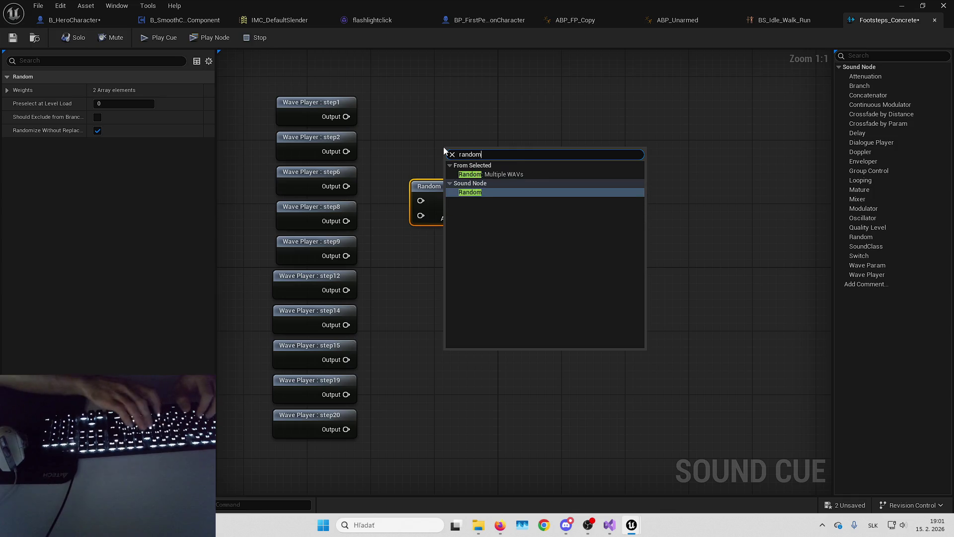
key("Return")
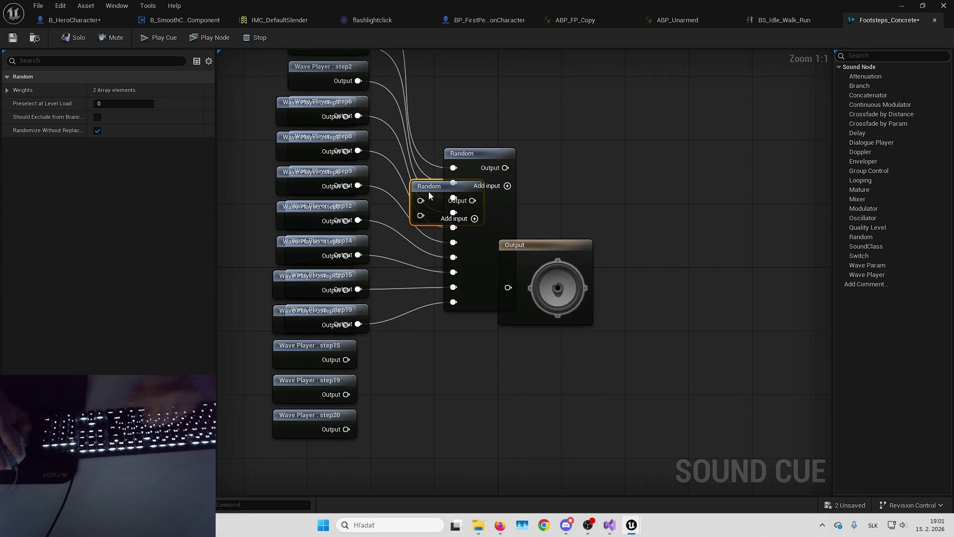
key("Delete")
left_click_drag(481, 210, 447, 273)
mouse_move(472, 232)
left_mouse_down()
mouse_move(507, 288)
mouse_move(550, 227)
mouse_move(525, 236)
left_mouse_up()
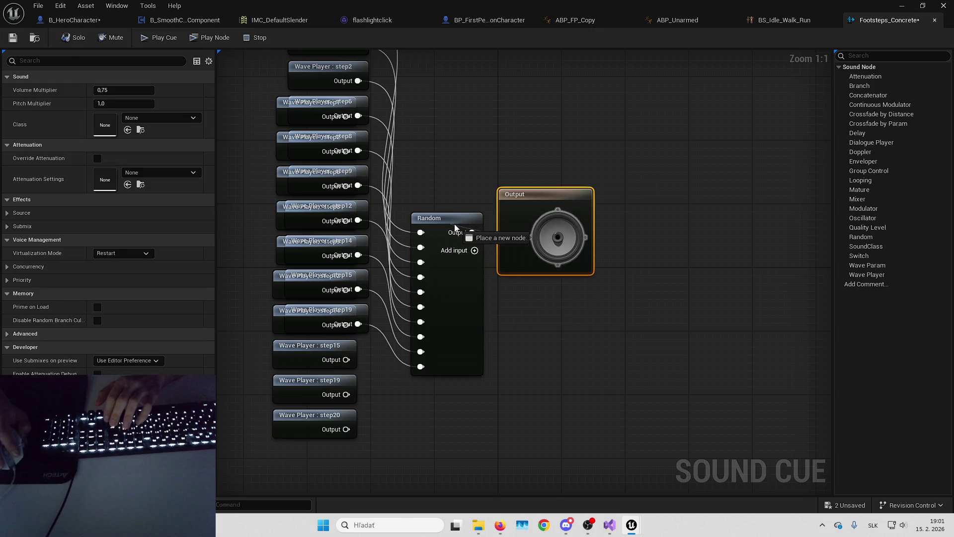
- Rearrange the Random and Output nodes into a tidy layout
left_click_drag(432, 218, 448, 218)
left_click_drag(514, 215, 618, 200)
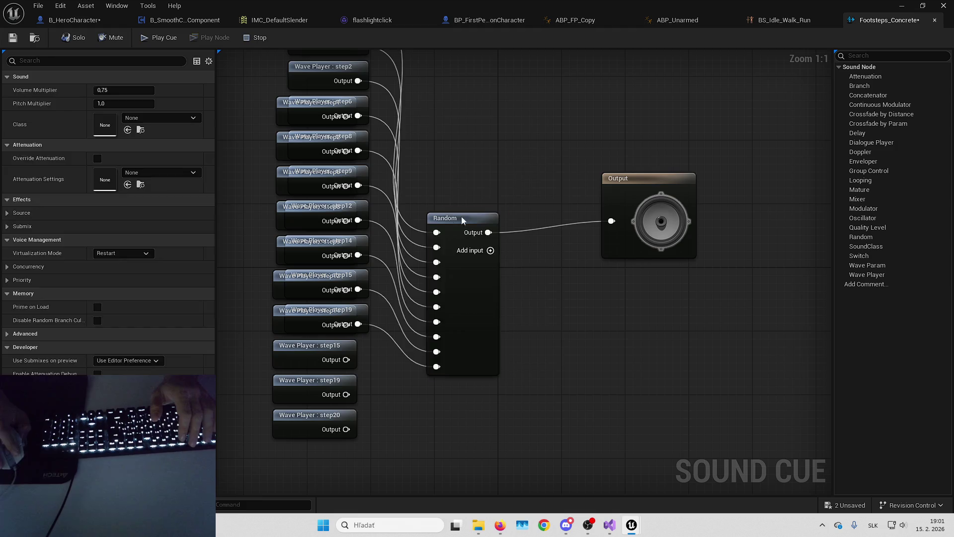
left_click_drag(459, 215, 538, 191)
left_click(507, 175)
left_click_drag(625, 200, 625, 184)
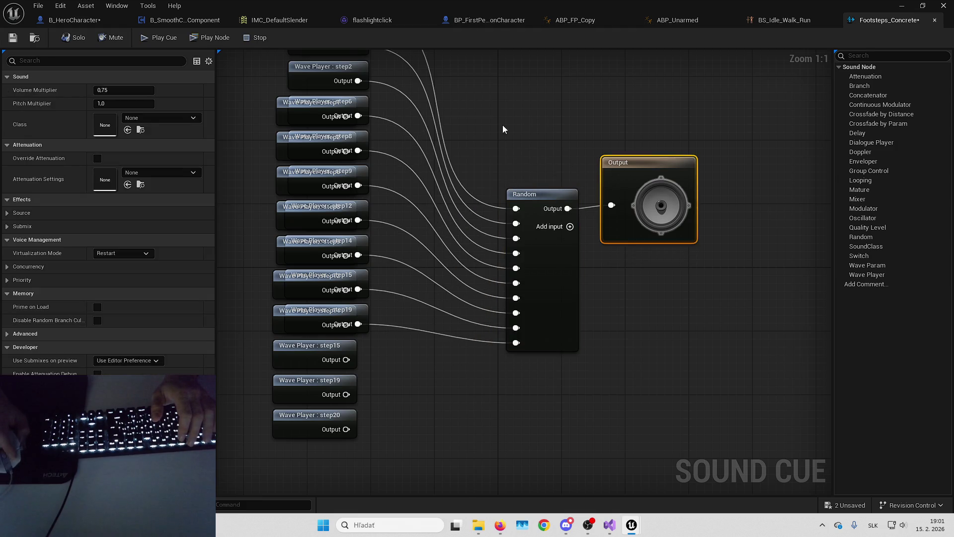
left_click(503, 129)
scroll(534, 219, "down", 2)
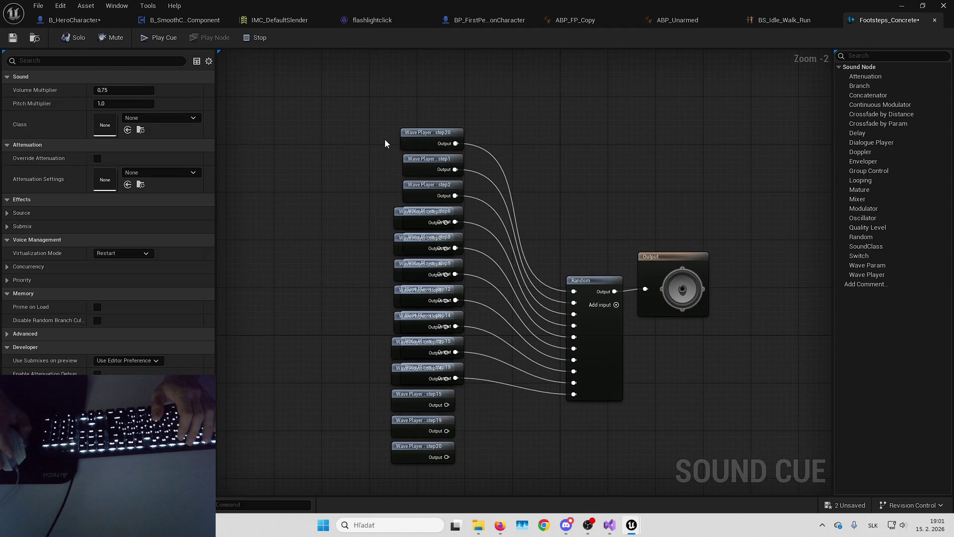
scroll(384, 143, "up", 1)
- Delete the duplicate Wave Players hidden behind step1, step8, step9, step12, step14, step15 and step19
left_click(416, 143)
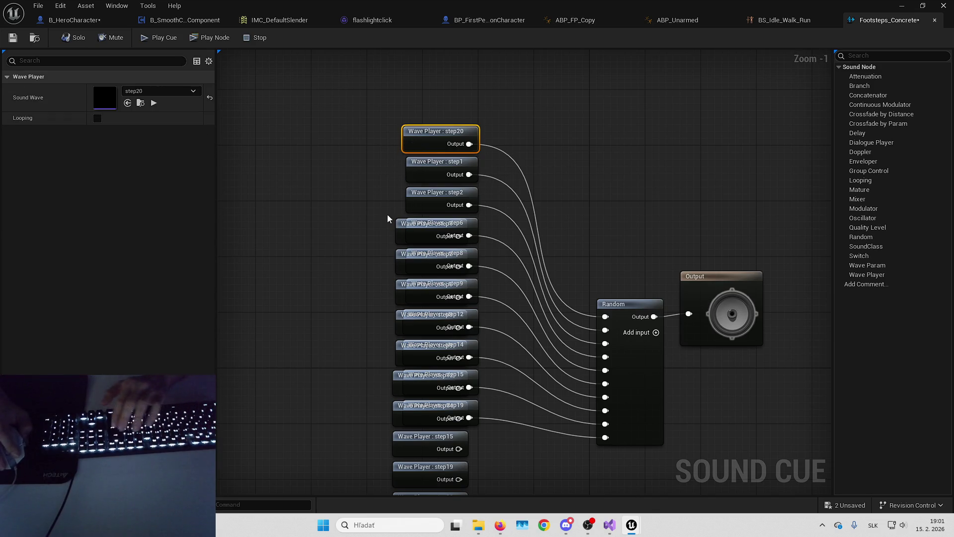
left_click_drag(550, 251, 549, 204)
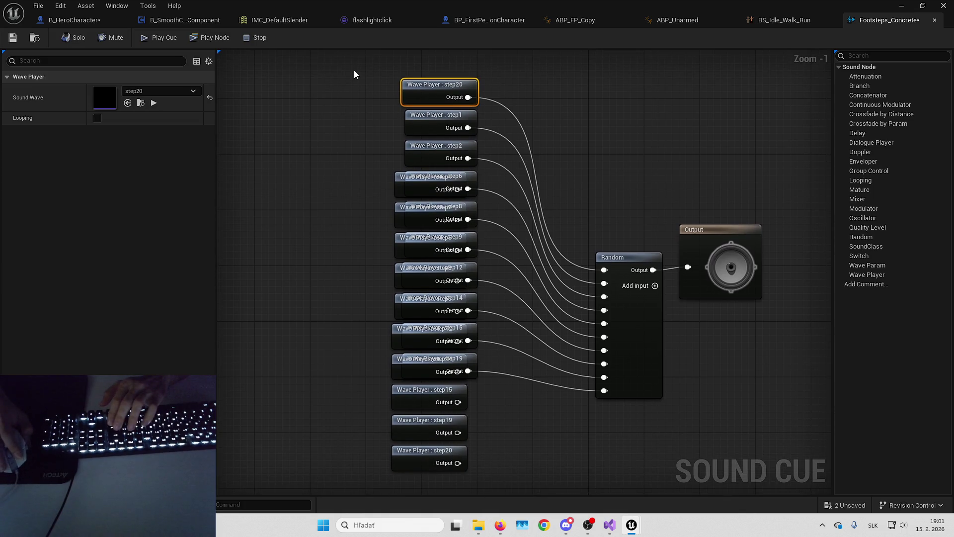
left_click_drag(395, 183, 332, 188)
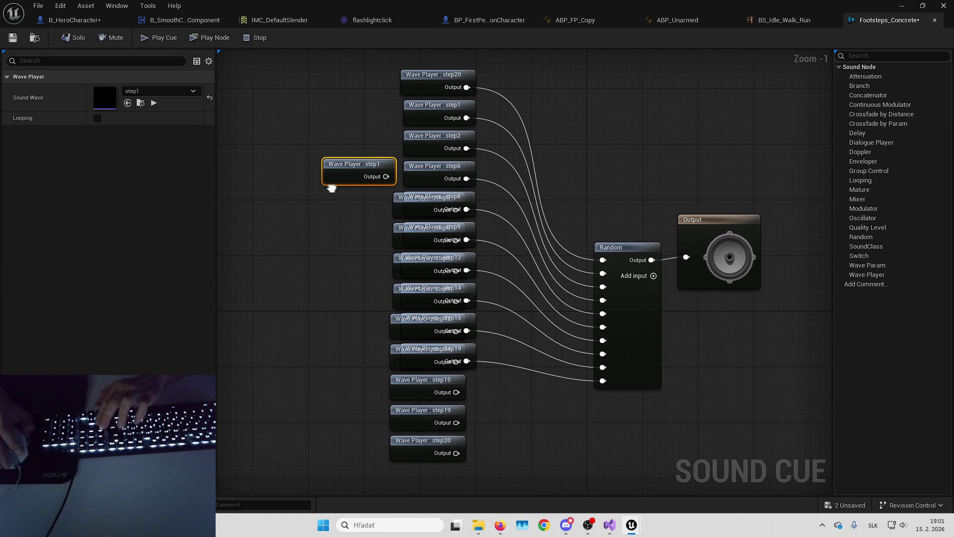
key("Delete")
left_click(389, 205)
key("Delete")
mouse_move(389, 237)
left_mouse_down()
mouse_move(371, 264)
mouse_move(308, 285)
left_mouse_up()
key("Delete")
key("Delete")
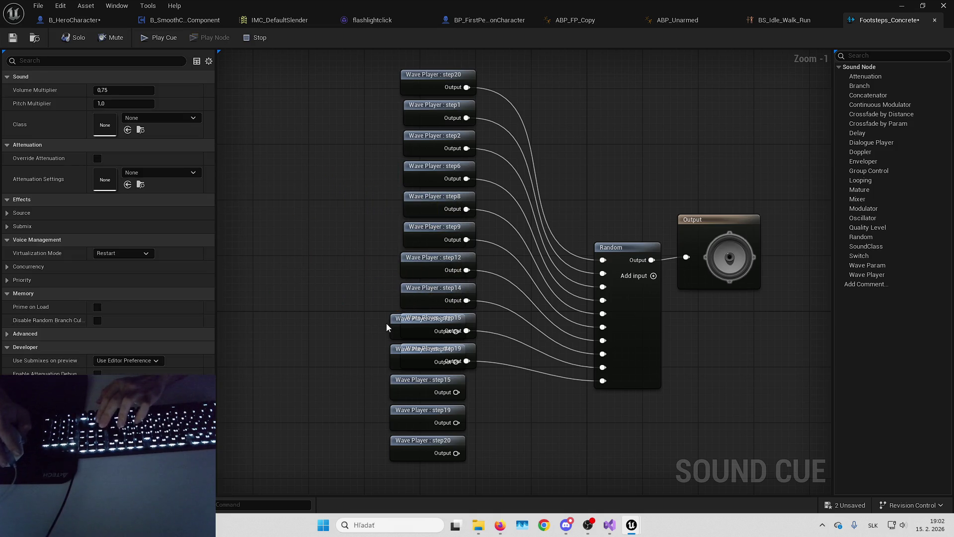
left_click_drag(391, 322, 291, 310)
key("Delete")
left_click_drag(388, 358, 313, 341)
key("Delete")
mouse_move(394, 384)
left_mouse_down()
mouse_move(321, 370)
mouse_move(484, 432)
left_mouse_up()
key("Delete")
- Realign the Random and Output nodes, preview the concrete footstep cue, and close its editor
mouse_move(606, 320)
left_mouse_down()
mouse_move(571, 277)
mouse_move(571, 215)
left_mouse_up()
left_click_drag(717, 263, 737, 164)
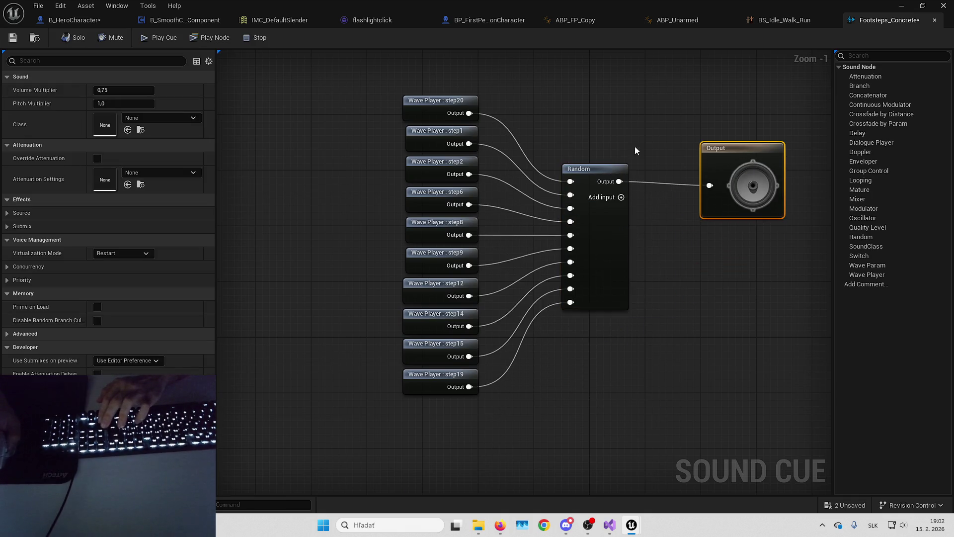
left_click(154, 39)
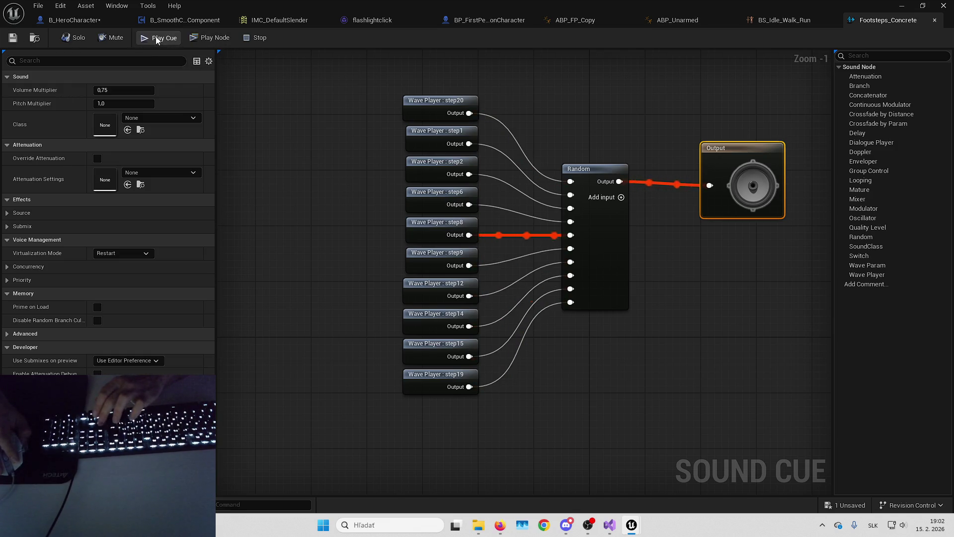
left_click(225, 52)
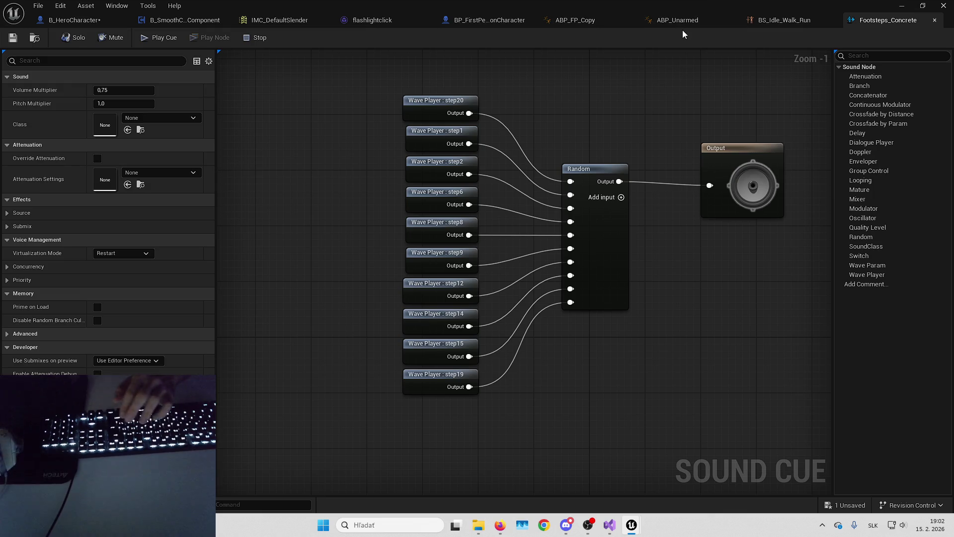
left_click(901, 6)
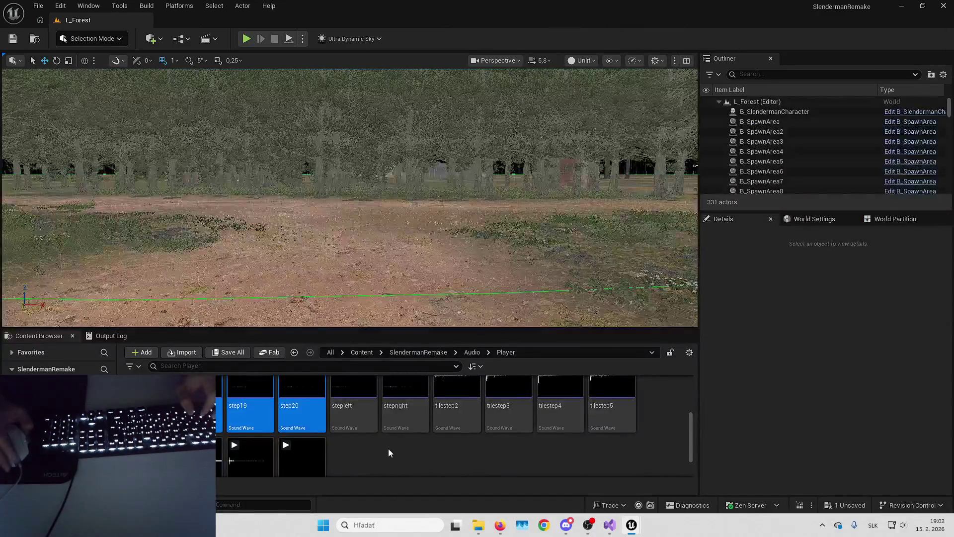
- Rename the copied footsteps sound cue to Footsteps_Tiles
scroll(384, 446, "down", 1)
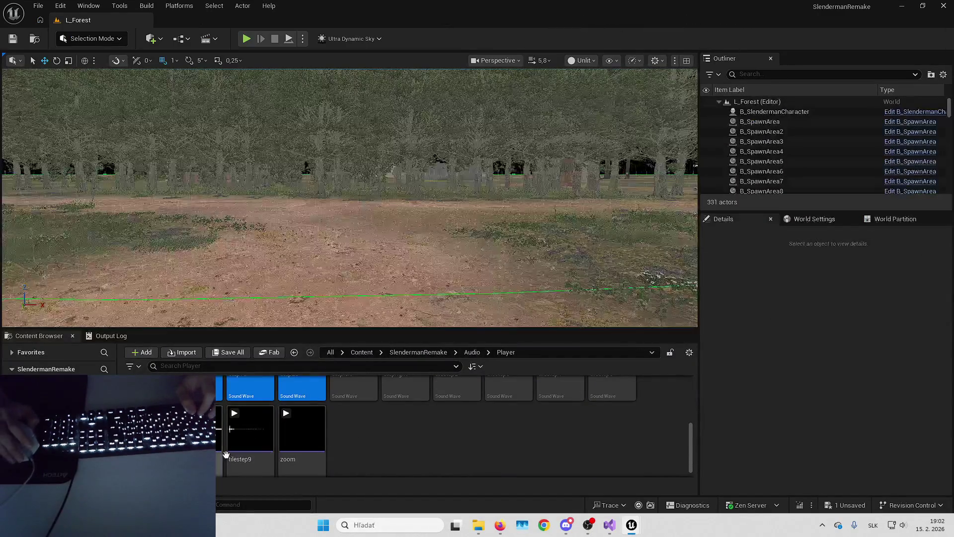
scroll(419, 455, "up", 3)
left_click(323, 425)
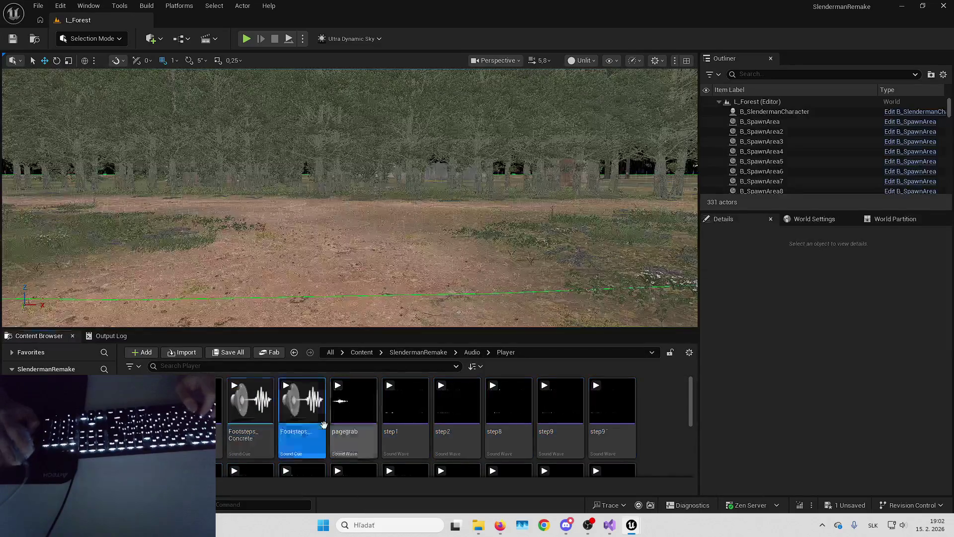
key("F2")
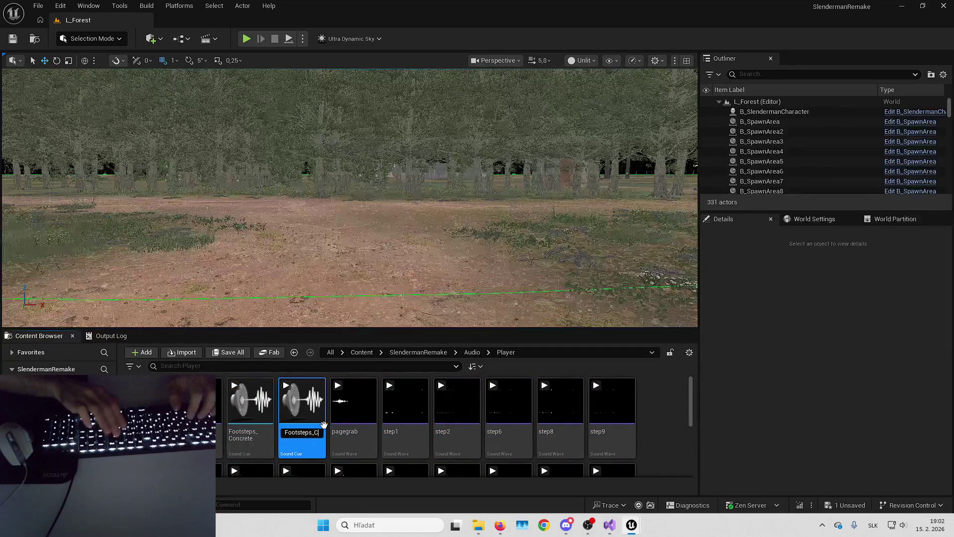
key("BackSpace")
type("Tiles")
key("Return")
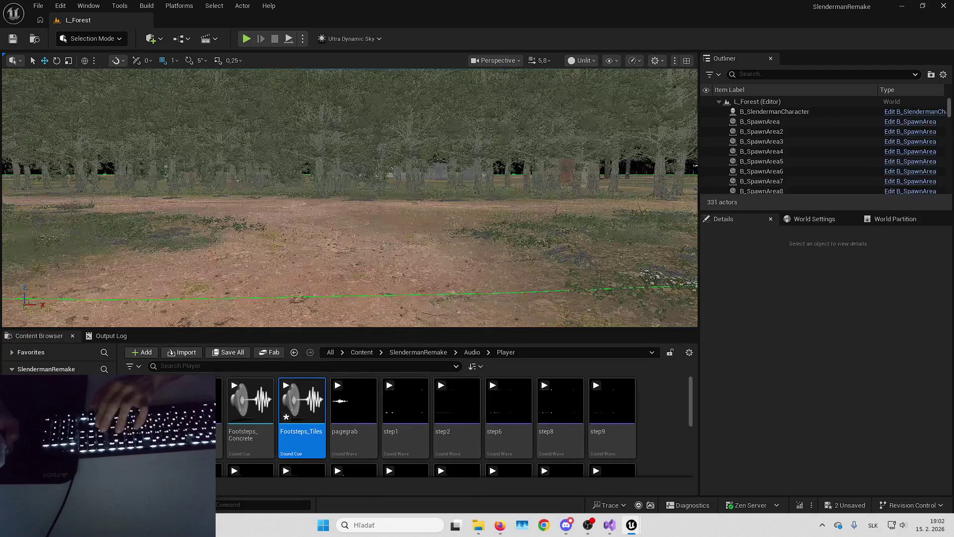
- Build the cue from tilestep2–tilestep9 through a Random node wired to Output
scroll(479, 424, "down", 5)
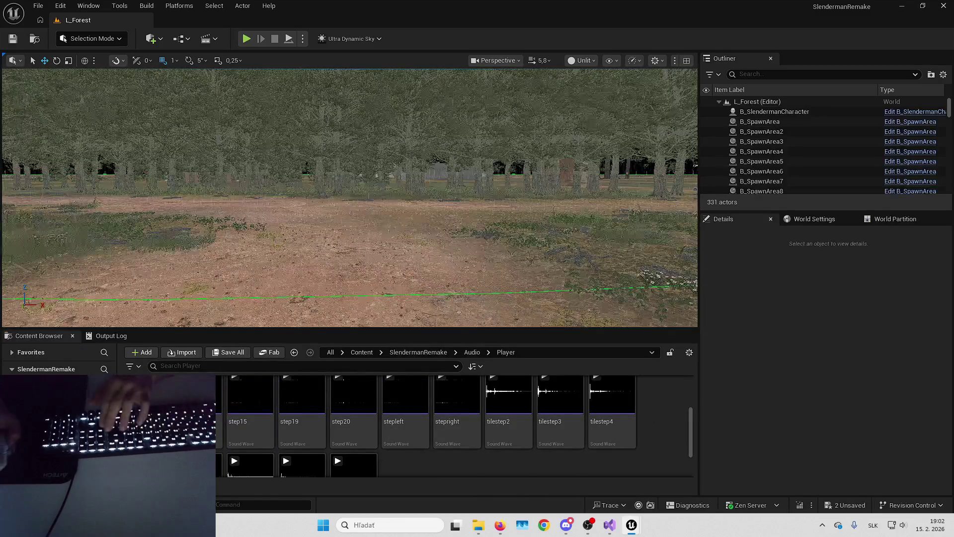
left_click(504, 423)
scroll(414, 440, "down", 2)
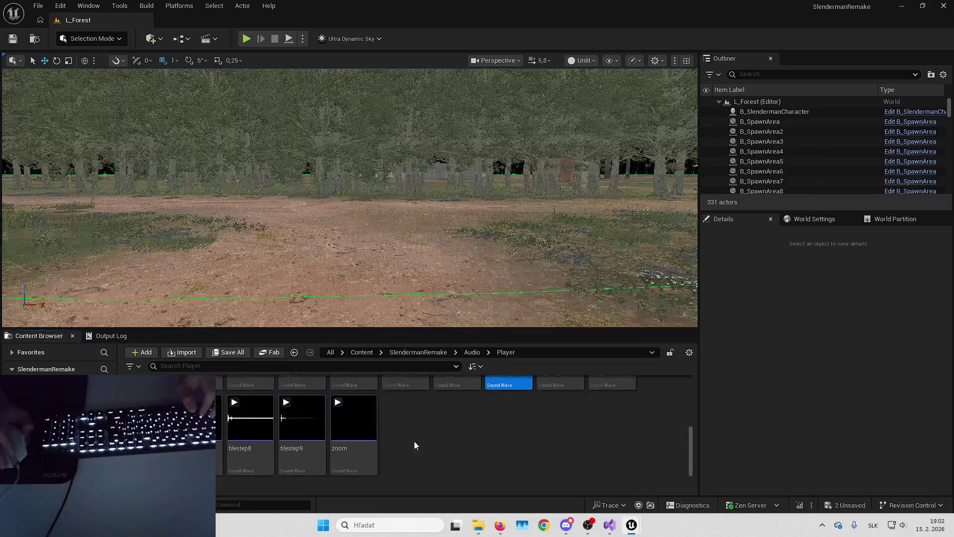
left_click(298, 443, "shift")
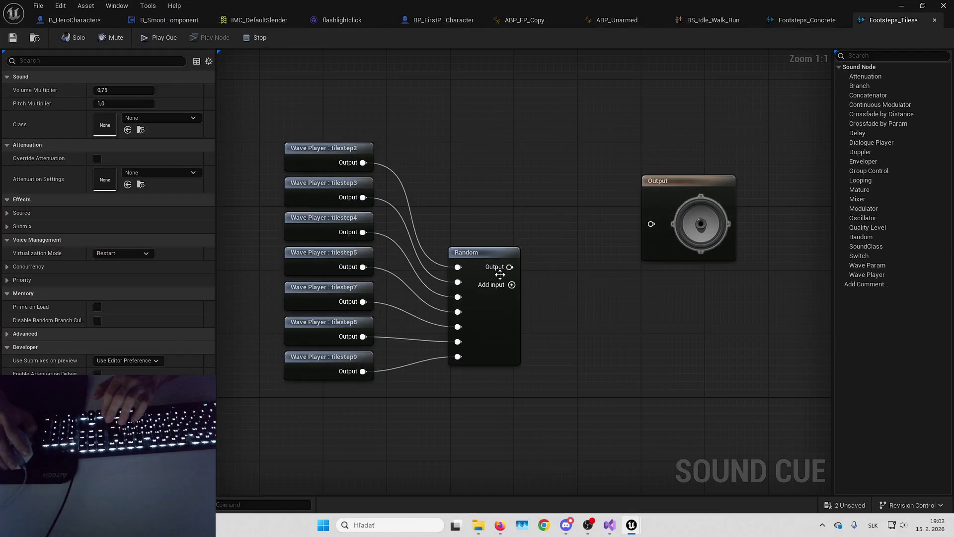
mouse_move(497, 268)
left_mouse_down()
mouse_move(590, 234)
mouse_move(536, 204)
left_mouse_up()
mouse_move(552, 203)
left_mouse_down()
mouse_move(652, 219)
mouse_move(675, 185)
left_mouse_up()
left_click(319, 95)
- Preview the Footsteps_Tiles cue and save it
left_click(167, 39)
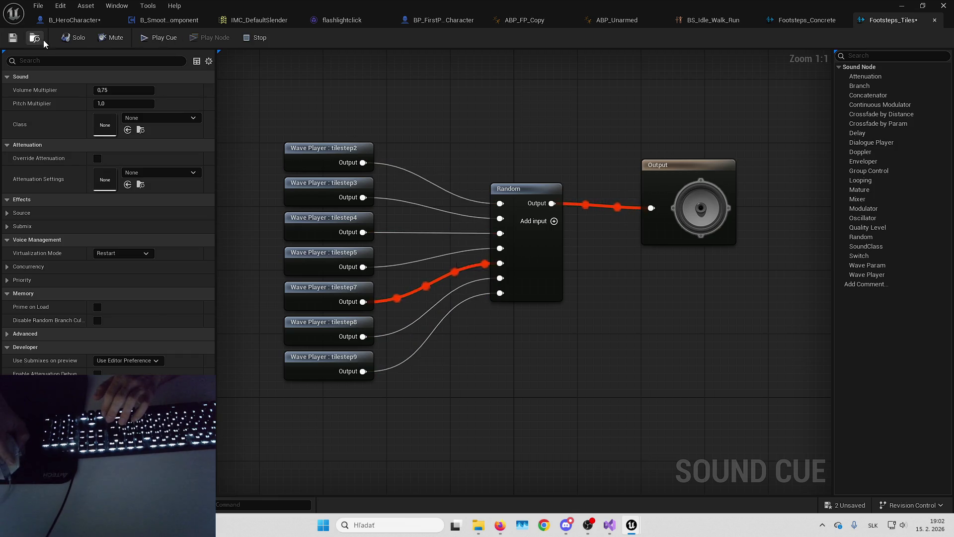
key("ctrl+shift+s")
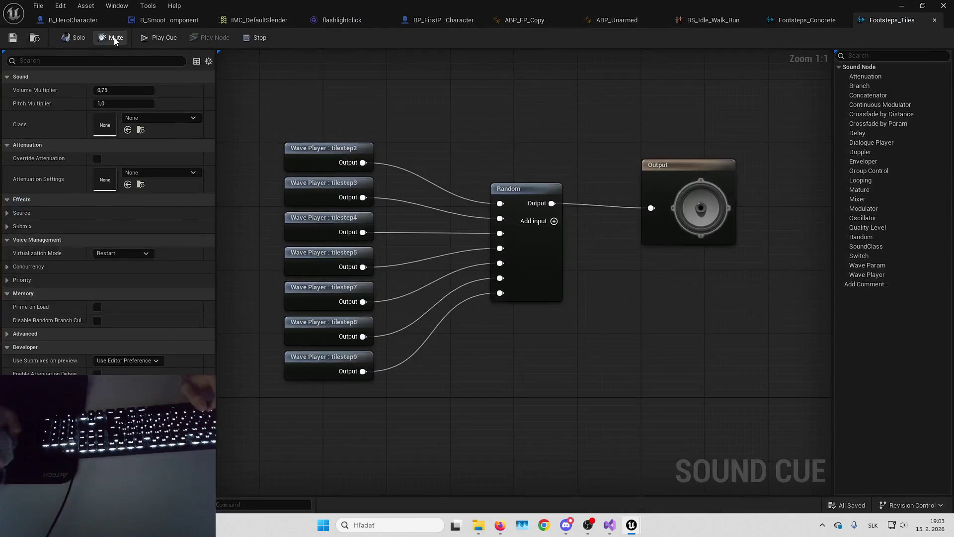
left_click(73, 20)
- Add a Set Timer by Event node beside the BeginPlay bindings
scroll(432, 213, "down", 3)
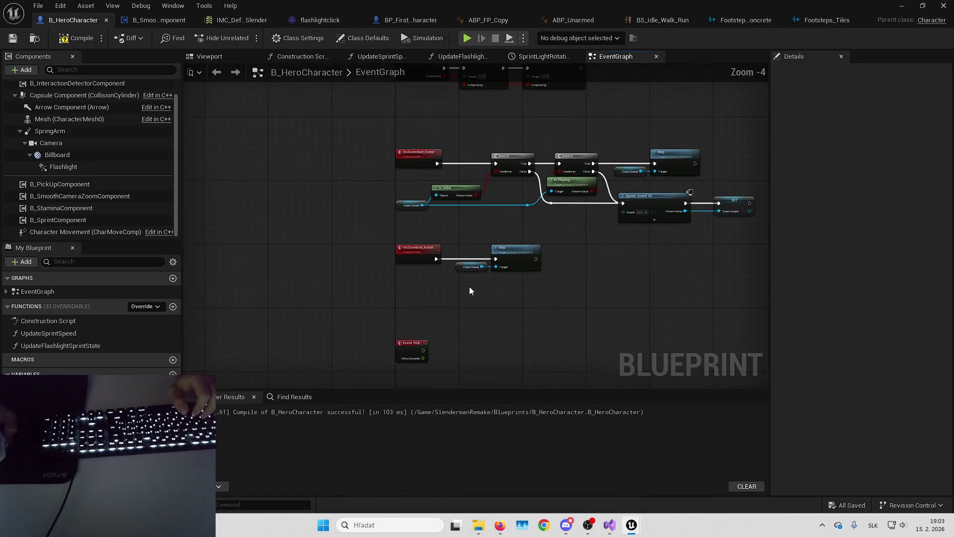
mouse_move(453, 213)
left_mouse_down()
mouse_move(447, 292)
mouse_move(550, 298)
mouse_move(552, 308)
left_mouse_up()
mouse_move(683, 225)
left_mouse_down()
mouse_move(432, 217)
mouse_move(494, 262)
mouse_move(377, 239)
left_mouse_up()
scroll(458, 264, "up", 2)
right_click(460, 261)
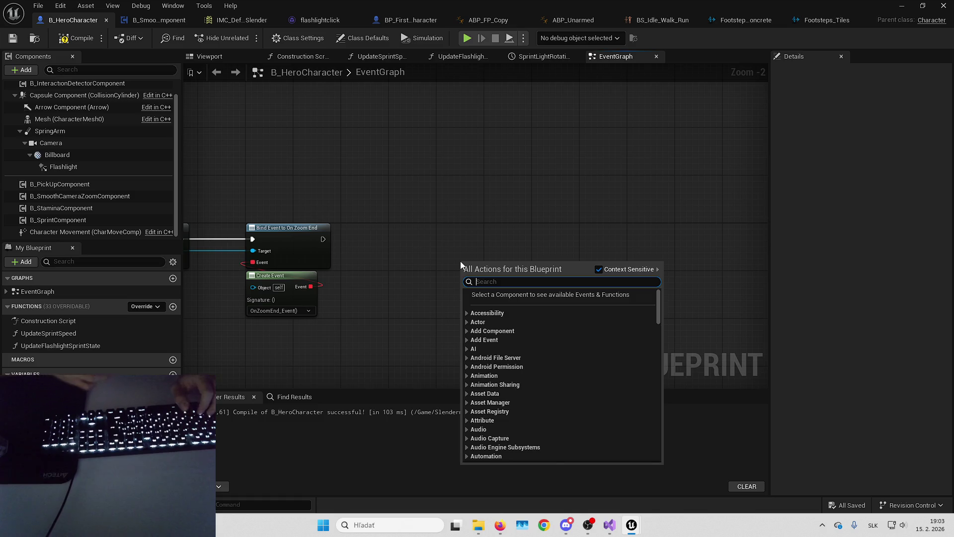
type("settimer")
key("Up")
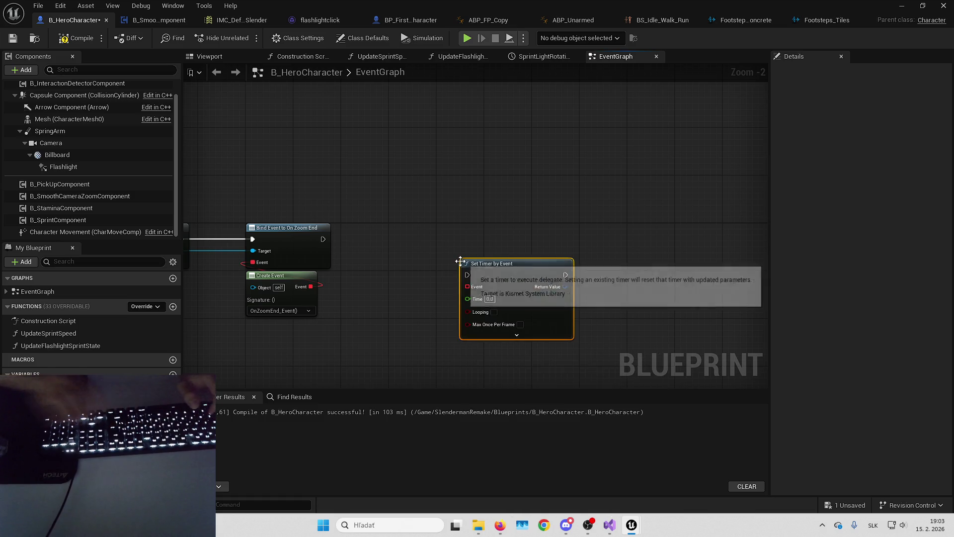
key("Return")
- Wire a Custom Event named PlayFootstepSound into the timer's Event input
scroll(312, 199, "up", 2)
mouse_move(312, 199)
left_mouse_down()
mouse_move(358, 198)
mouse_move(287, 196)
mouse_move(298, 197)
left_mouse_up()
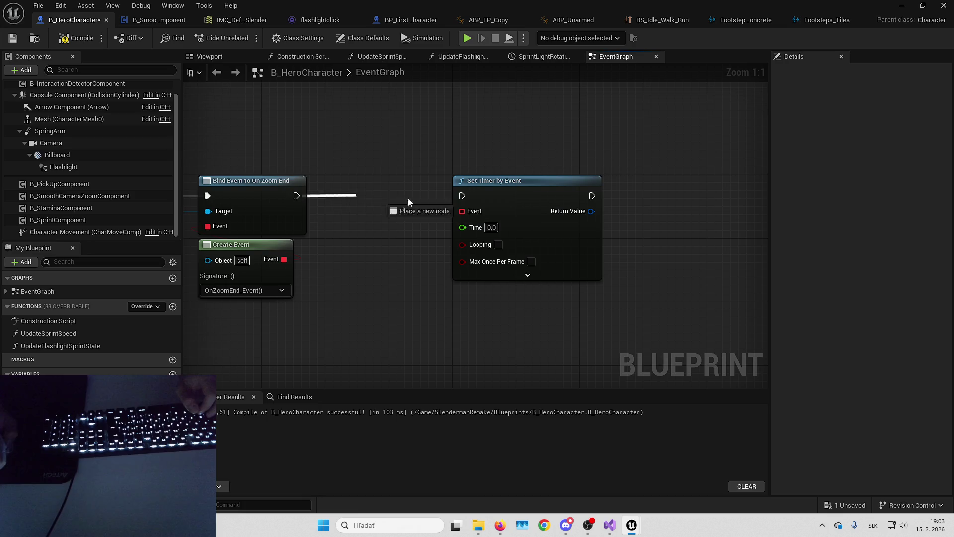
left_click_drag(411, 182, 421, 278)
type("cu")
key("Return")
type("P")
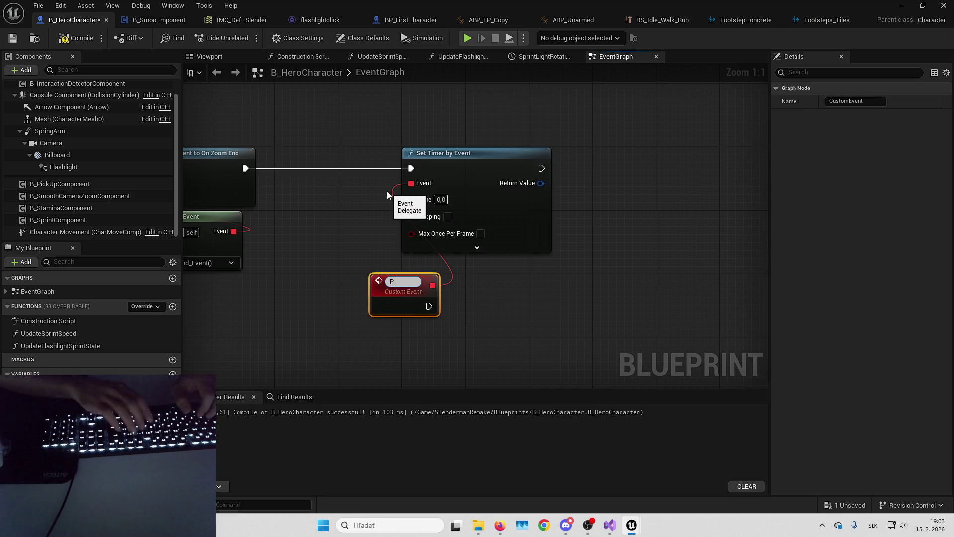
type("layFootstepSound")
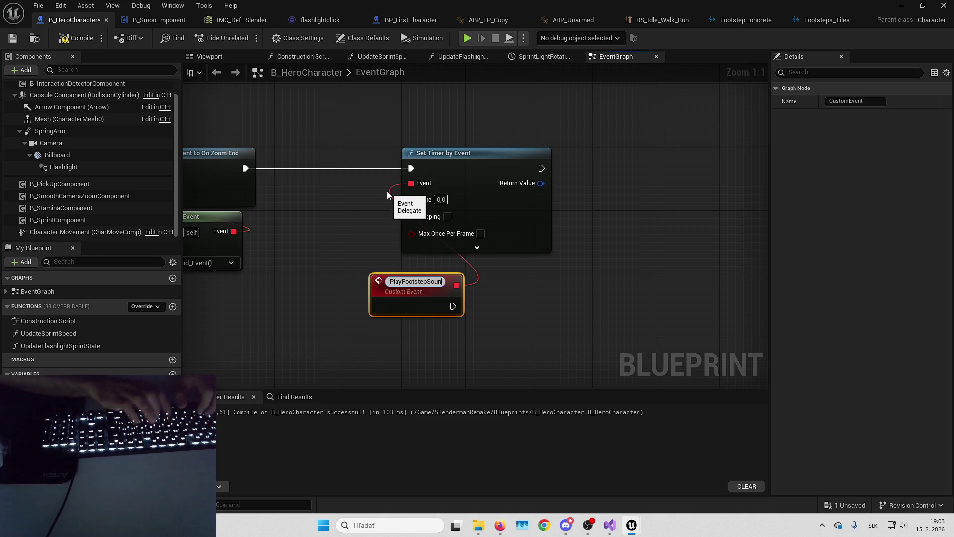
key("Return")
left_click_drag(407, 281, 441, 266)
left_click_drag(421, 317, 373, 299)
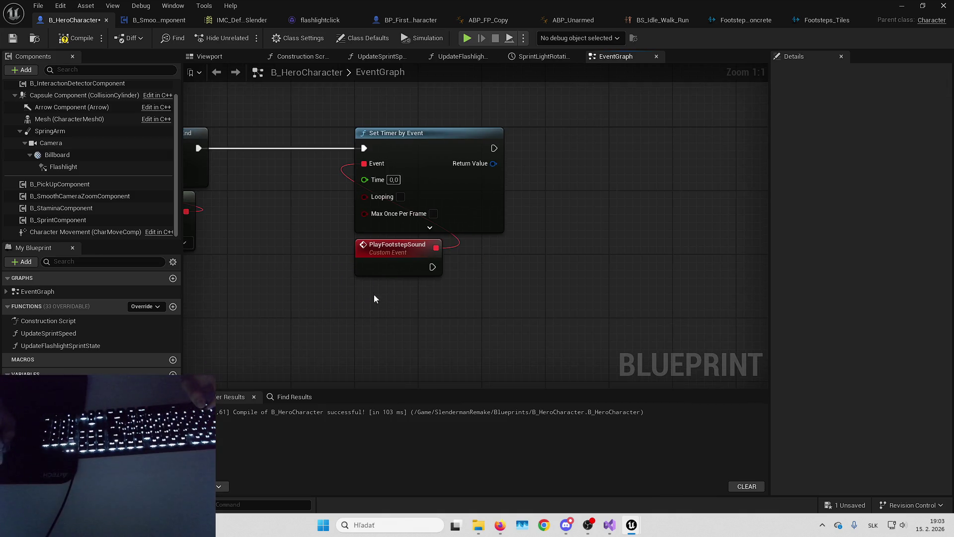
double_click(401, 267)
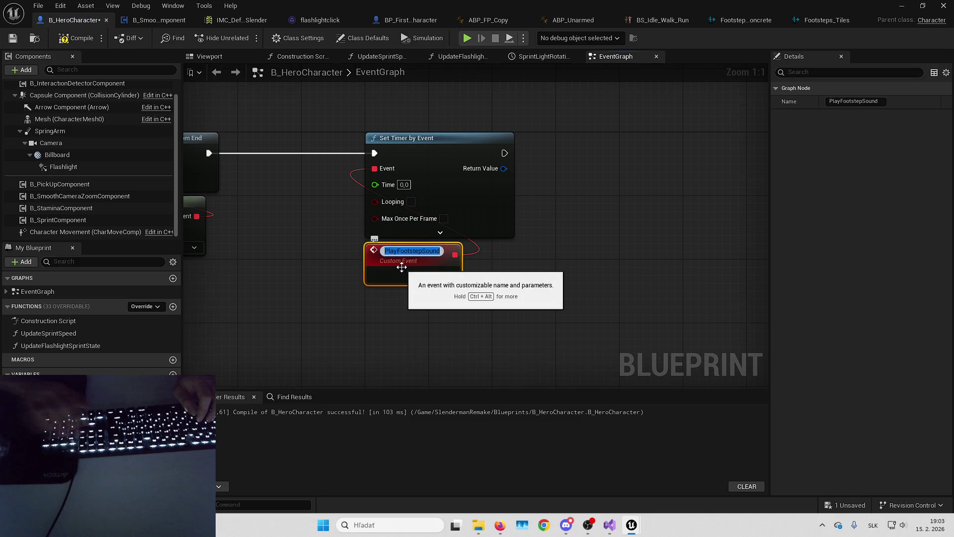
left_click(546, 263)
left_click_drag(468, 260, 570, 273)
- Set the timer interval to 0,5 and promote its handle to the FootstepSound_Timer variable
type("0,5")
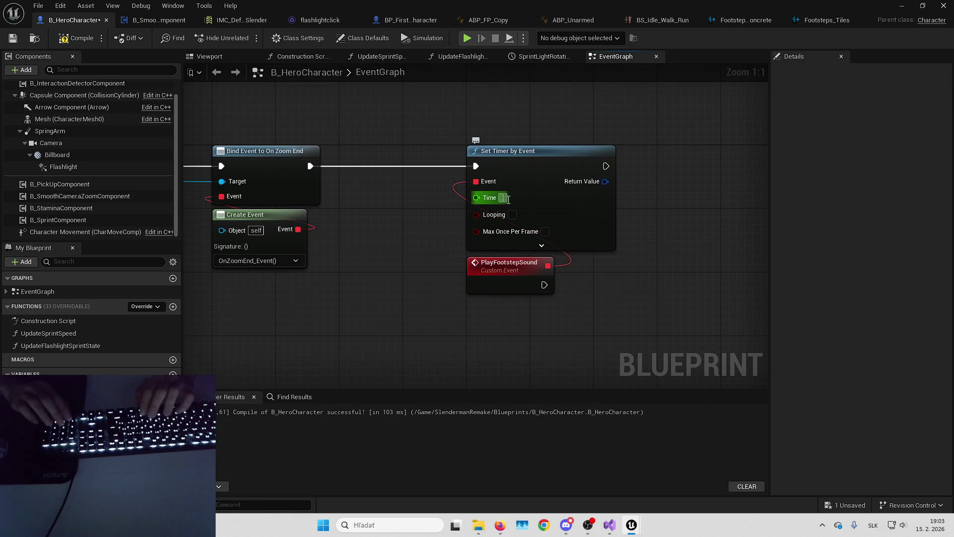
key("Return")
left_click_drag(512, 217, 454, 216)
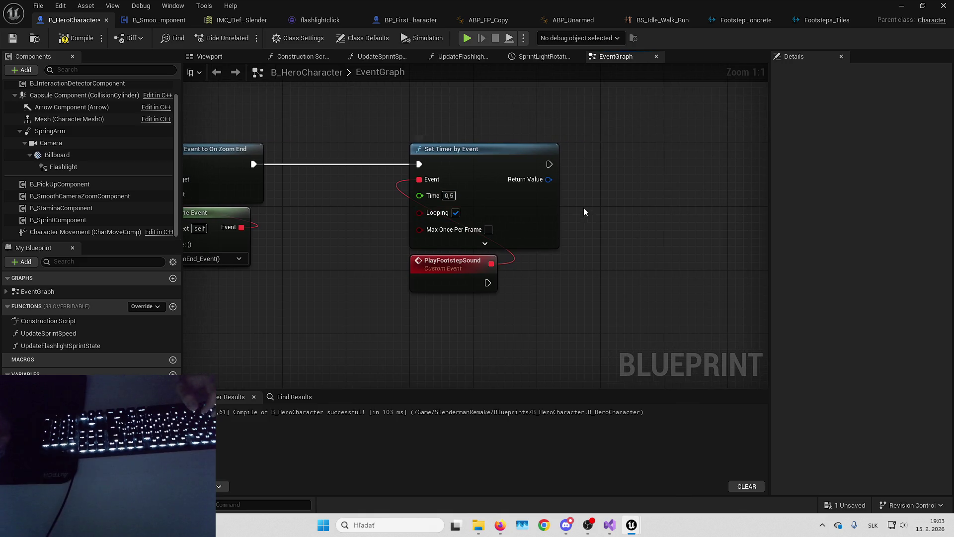
left_click_drag(607, 184, 607, 185)
left_click(635, 246)
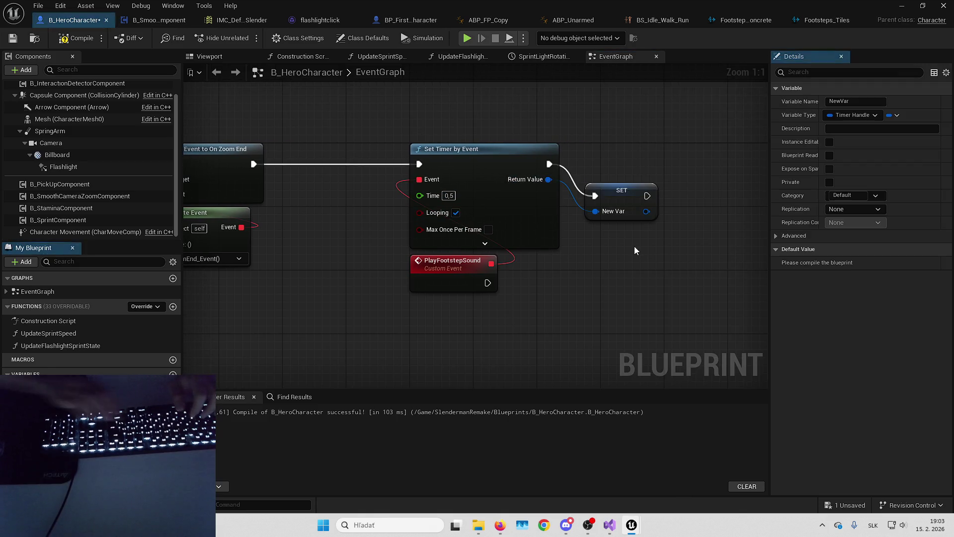
type("FootstepSound_Timer")
key("Return")
left_click_drag(602, 196, 632, 162)
left_click_drag(674, 198, 616, 152)
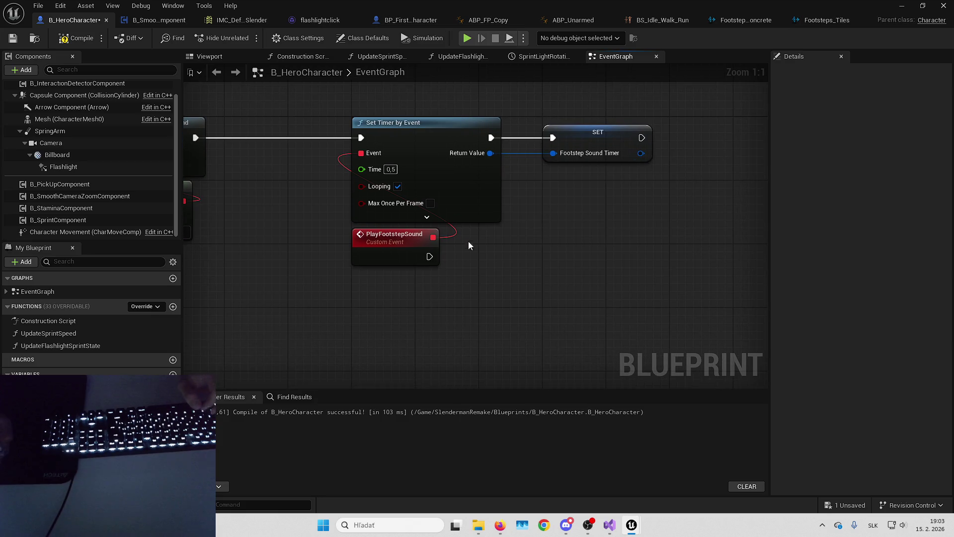
- Create a new function in the B_HeroCharacter blueprint
left_click_drag(468, 242, 537, 143)
mouse_move(606, 198)
left_mouse_down()
mouse_move(524, 215)
mouse_move(507, 208)
left_mouse_up()
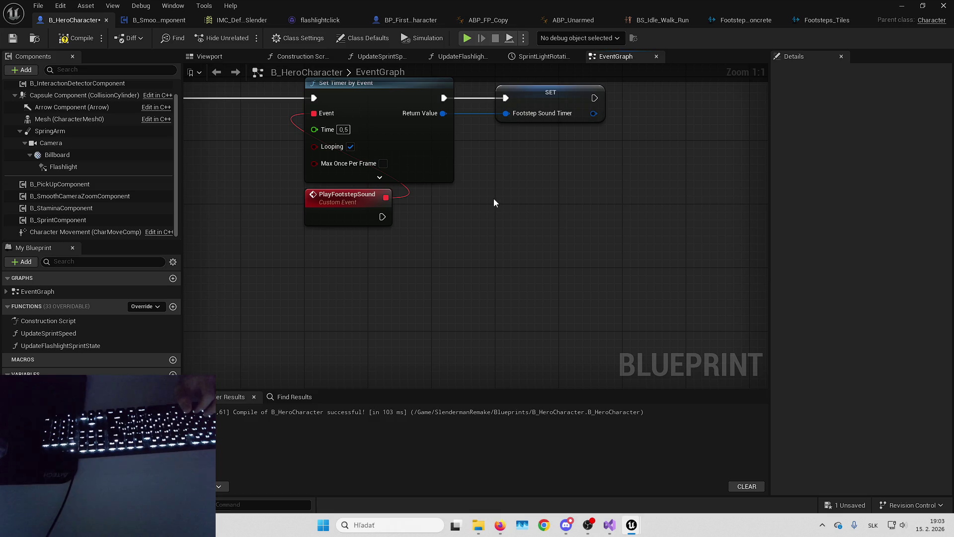
left_click_drag(466, 195, 478, 203)
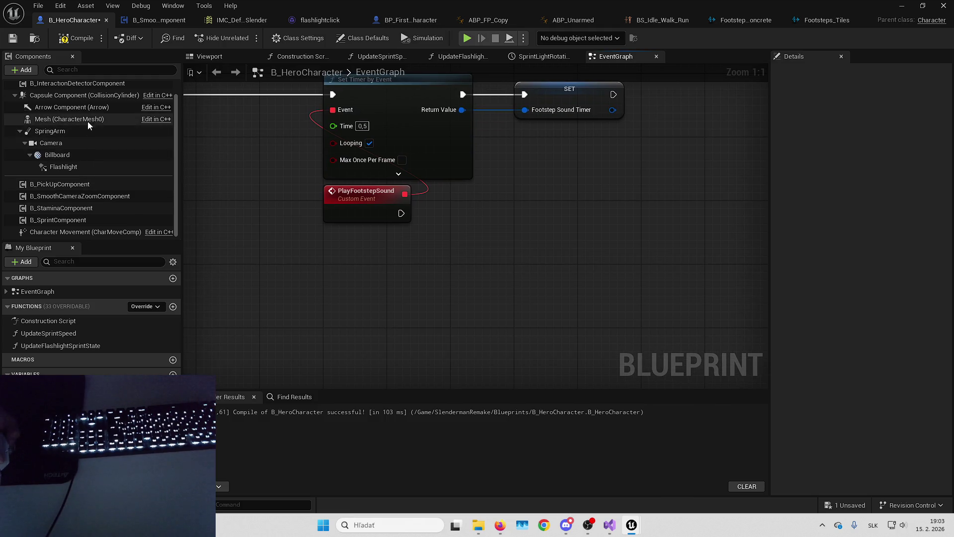
left_click_drag(370, 271, 304, 274)
left_click(173, 306)
type("TraceGro")
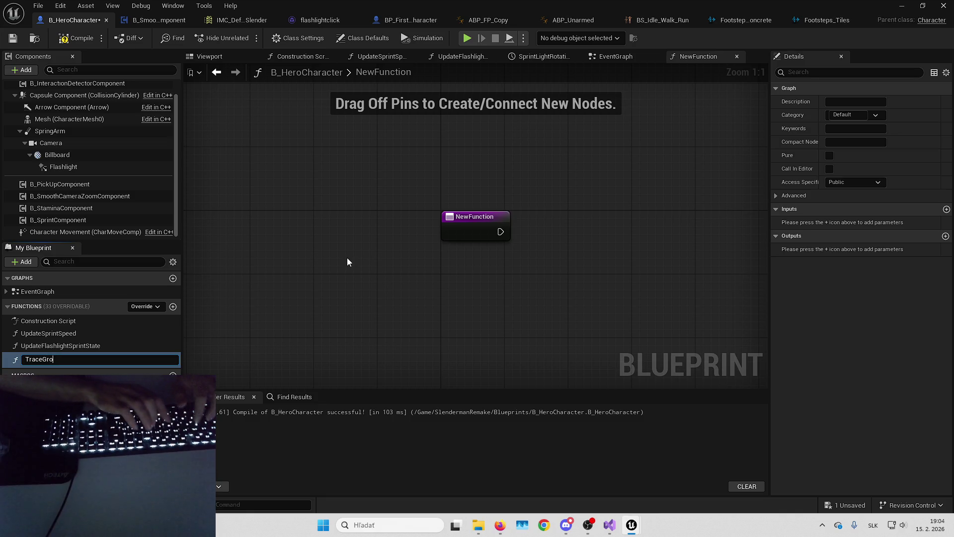
- Name the function TraceGround and add a Mesh reference feeding a Get Socket Location node
type("und")
key("Return")
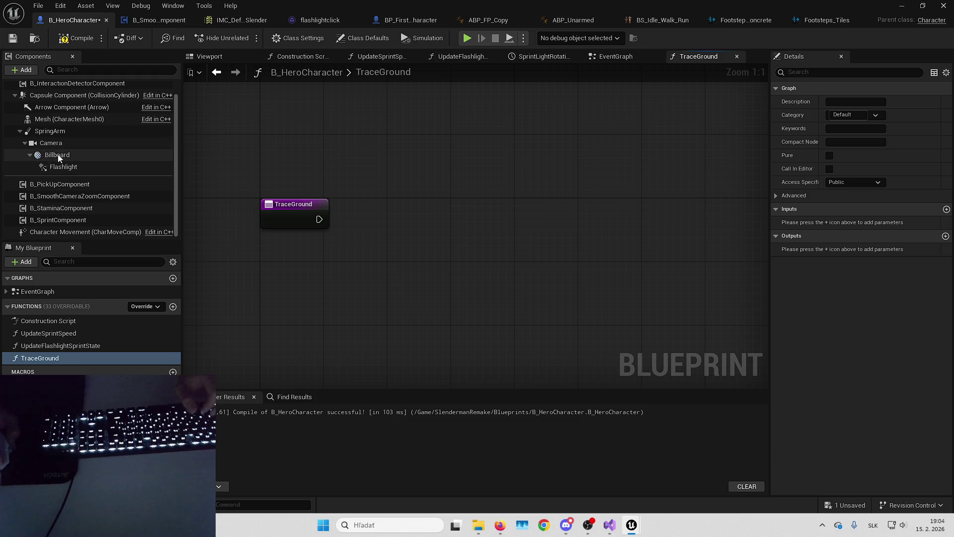
mouse_move(96, 119)
left_mouse_down()
mouse_move(261, 194)
mouse_move(333, 255)
mouse_move(355, 254)
left_mouse_up()
type("get socket location")
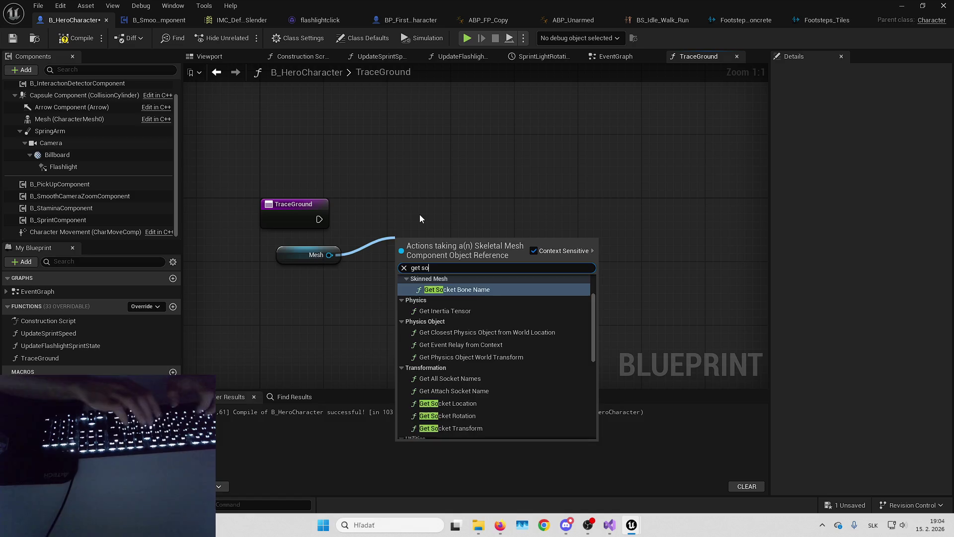
key("Return")
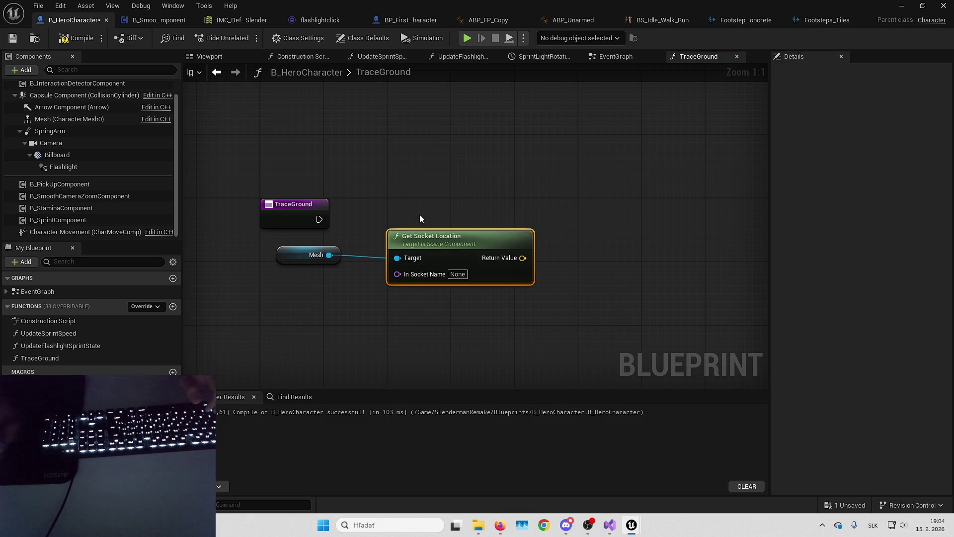
left_click_drag(288, 256, 401, 299)
left_click(419, 255, "ctrl")
left_click_drag(420, 255, 292, 288)
left_click(224, 233)
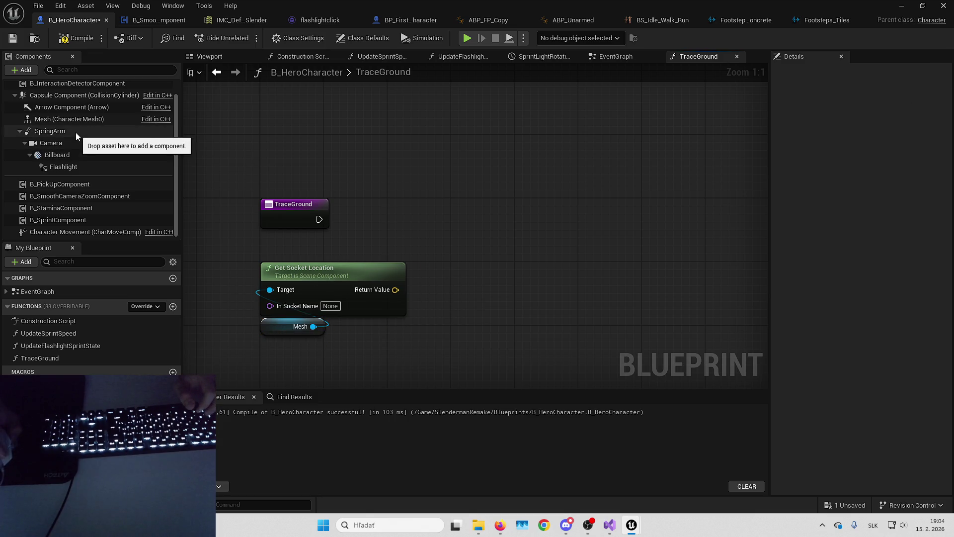
left_click(70, 119)
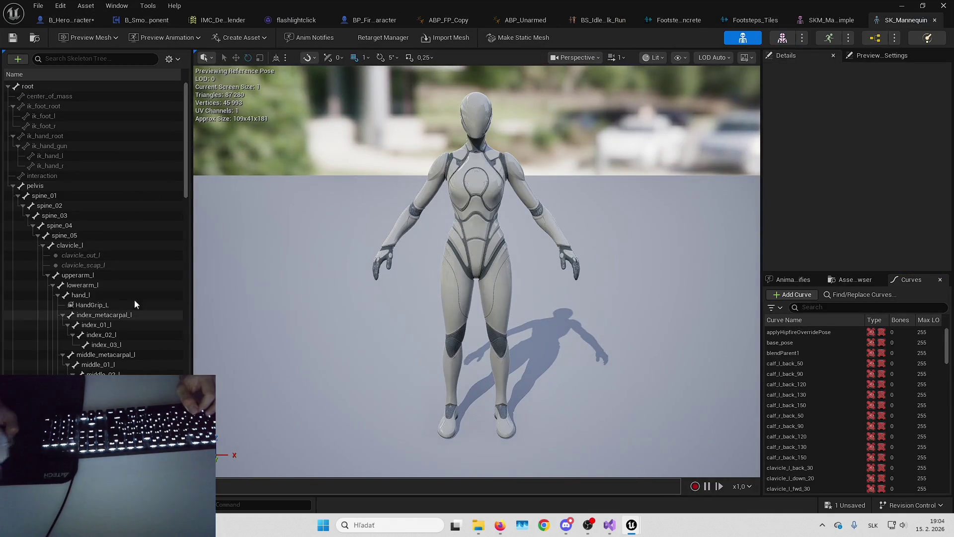
- Find the foot_r bone in SK_Mannequin's skeleton and paste foot_r as the In Socket Name
scroll(85, 258, "down", 15)
scroll(78, 231, "down", 20)
scroll(77, 278, "down", 8)
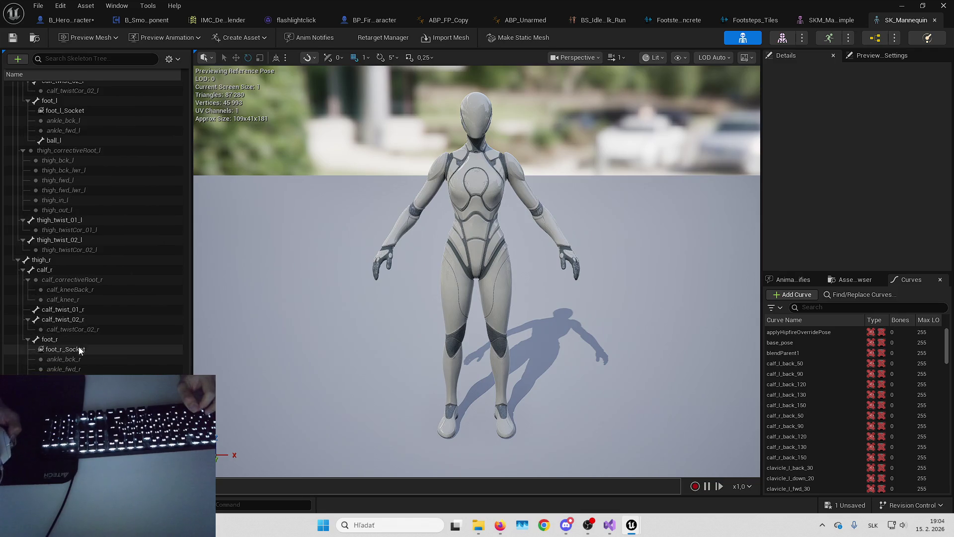
left_click(50, 339)
key("f")
scroll(665, 277, "up", 2)
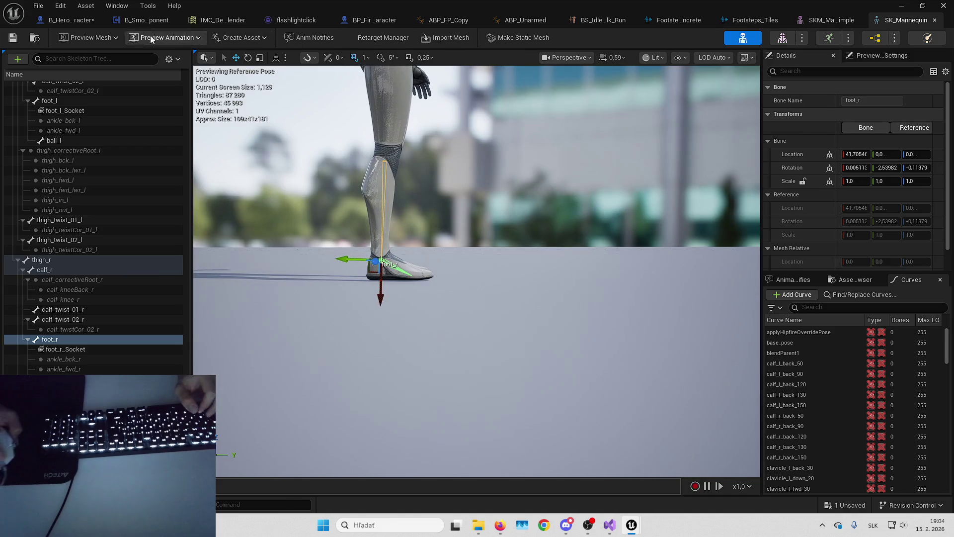
left_click(67, 20)
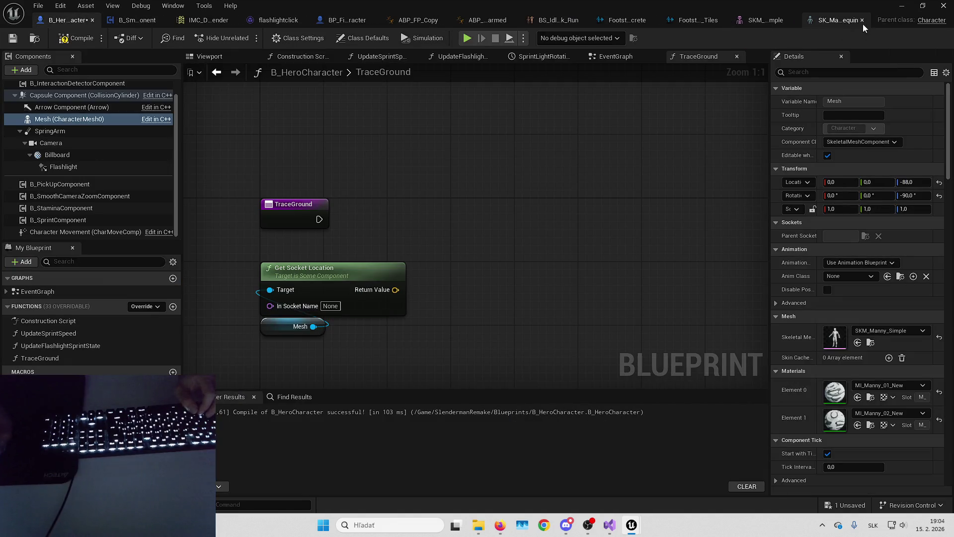
left_click(863, 24)
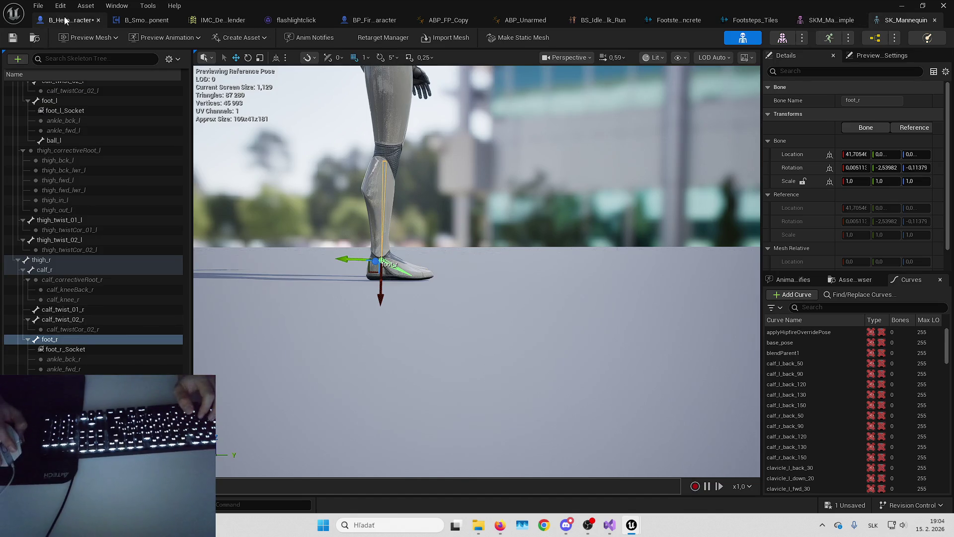
left_click(67, 20)
type("foot_r")
key("Return")
mouse_move(433, 295)
left_mouse_down()
mouse_move(392, 277)
mouse_move(439, 250)
mouse_move(427, 219)
left_mouse_up()
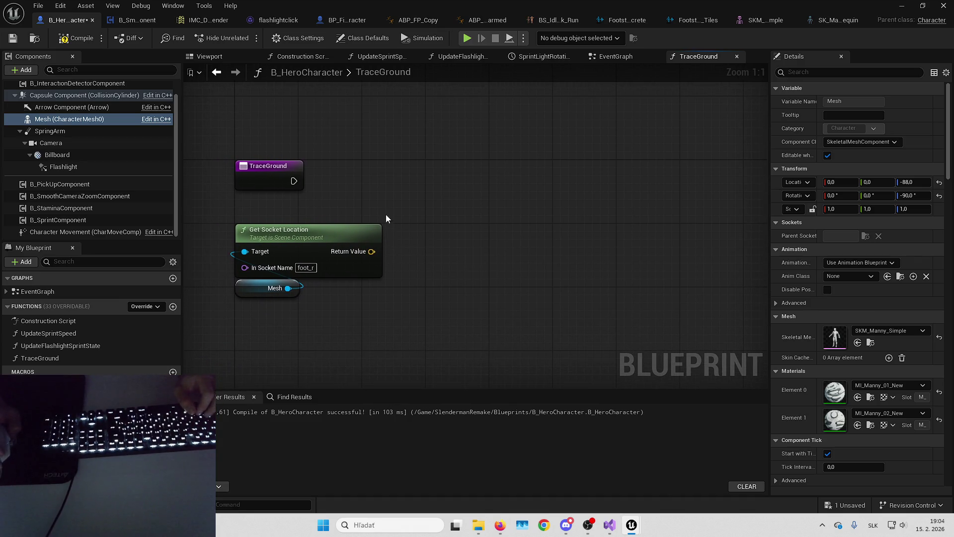
- Add a Line Trace By Channel starting at the foot socket location
left_click_drag(293, 180, 400, 175)
type("linet")
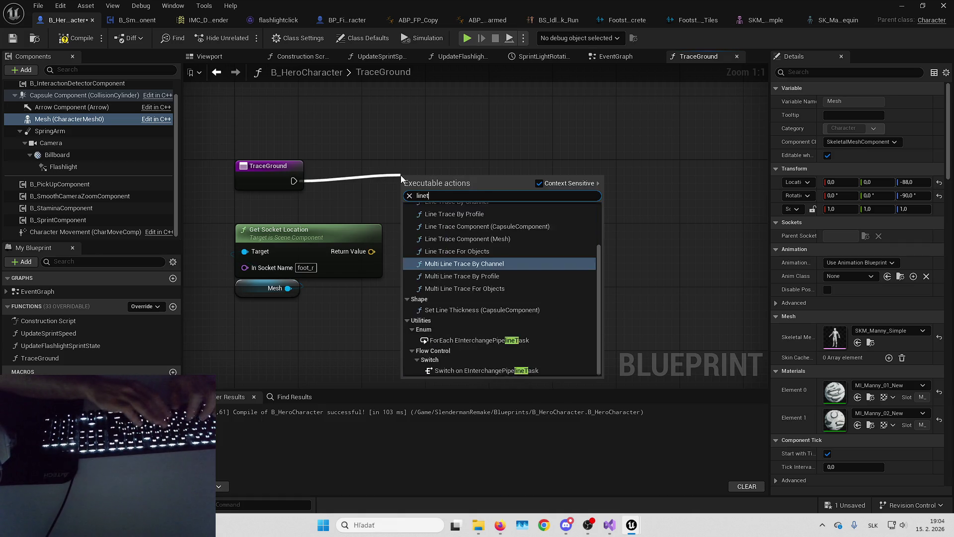
type("racebychannel")
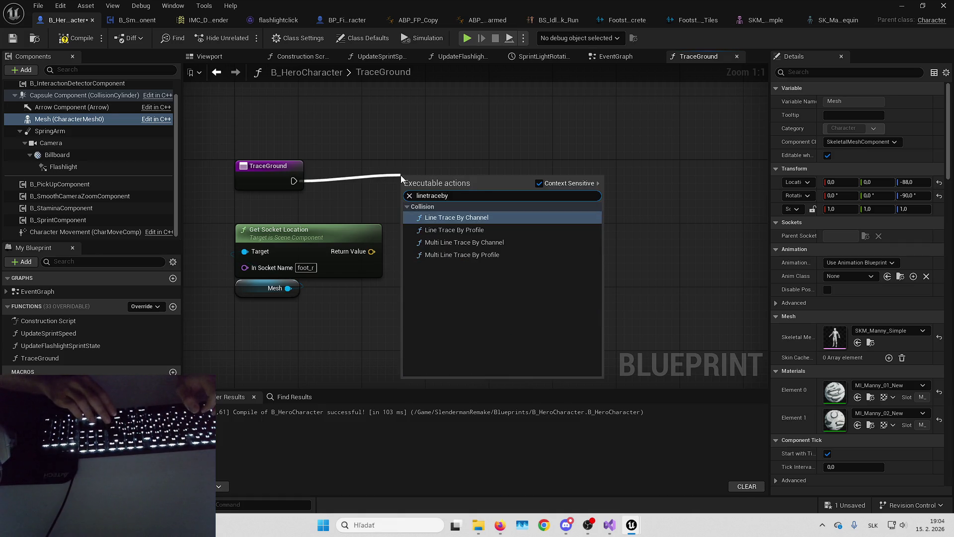
key("Return")
mouse_move(403, 210)
left_mouse_down()
mouse_move(586, 177)
mouse_move(629, 180)
left_mouse_up()
left_click_drag(371, 251, 563, 202)
- Set the trace End to the foot location plus a Z offset of 300
left_click_drag(408, 202, 448, 227)
type("+")
key("Return")
left_click(524, 248)
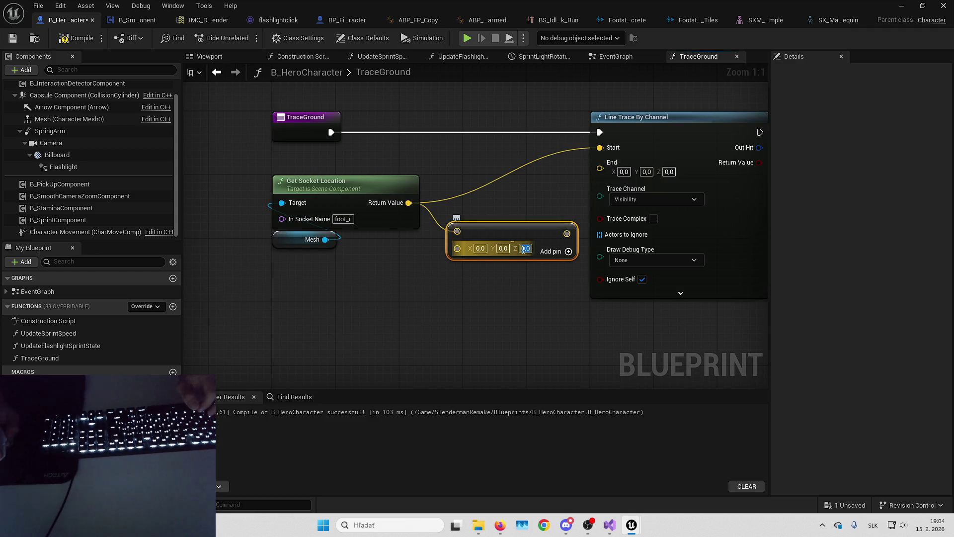
type("300")
key("Return")
left_click_drag(574, 234, 600, 162)
left_click_drag(507, 230, 488, 219)
left_click_drag(556, 283, 481, 278)
- Feed a Make Array containing Self into the trace's Actors to Ignore
mouse_move(540, 223)
left_mouse_down()
mouse_move(512, 300)
mouse_move(543, 280)
mouse_move(520, 349)
left_mouse_up()
type("make array")
key("Return")
type("se")
left_click(575, 341)
left_click_drag(581, 308, 421, 320)
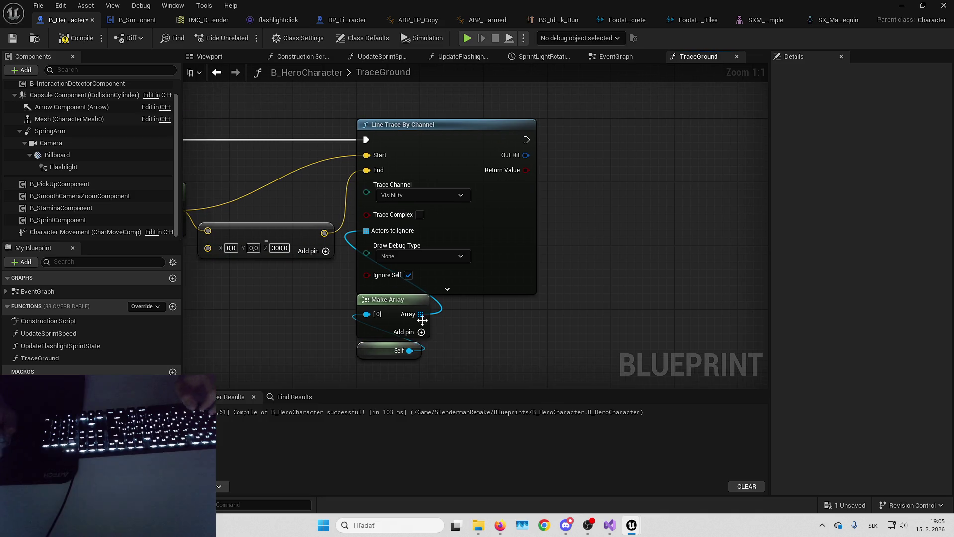
- Add a Branch, Break Hit Result and Surface Type getter on Phys Mat, then save
mouse_move(525, 170)
left_mouse_down()
mouse_move(552, 141)
mouse_move(551, 169)
left_mouse_up()
left_click(573, 236)
left_click(554, 181)
mouse_move(685, 233)
left_mouse_down()
mouse_move(611, 192)
mouse_move(603, 178)
mouse_move(522, 240)
left_mouse_up()
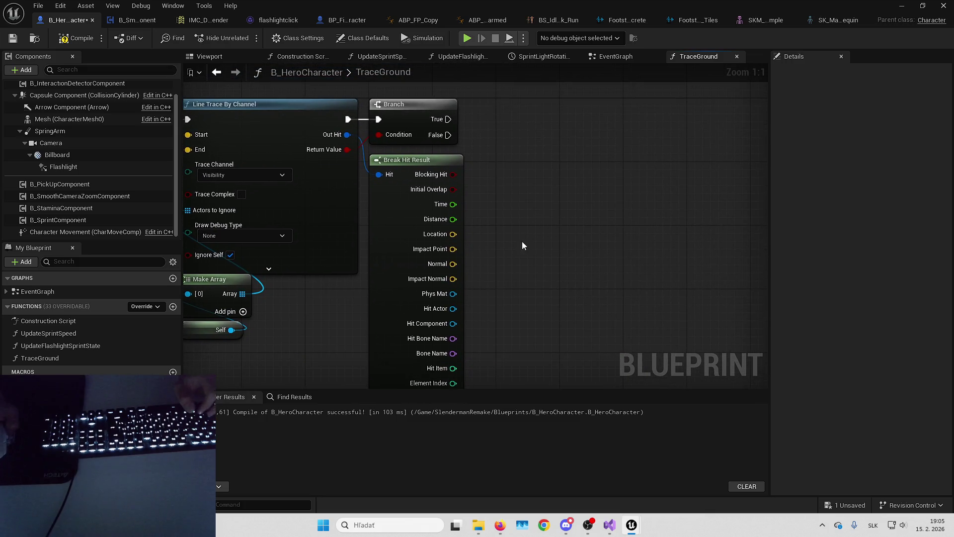
mouse_move(519, 281)
left_mouse_down()
mouse_move(520, 187)
mouse_move(442, 226)
mouse_move(473, 217)
left_mouse_up()
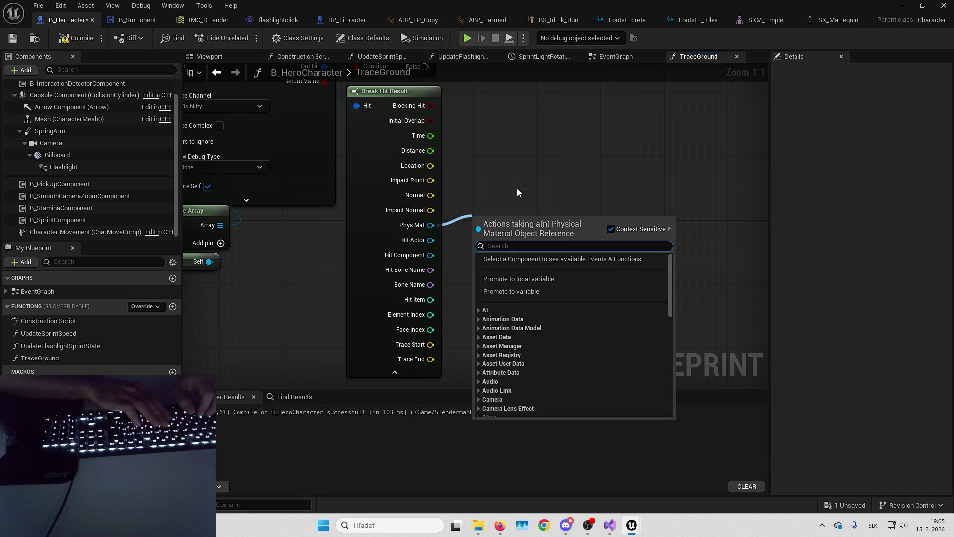
type("surf")
key("Return")
left_click_drag(419, 177, 378, 218)
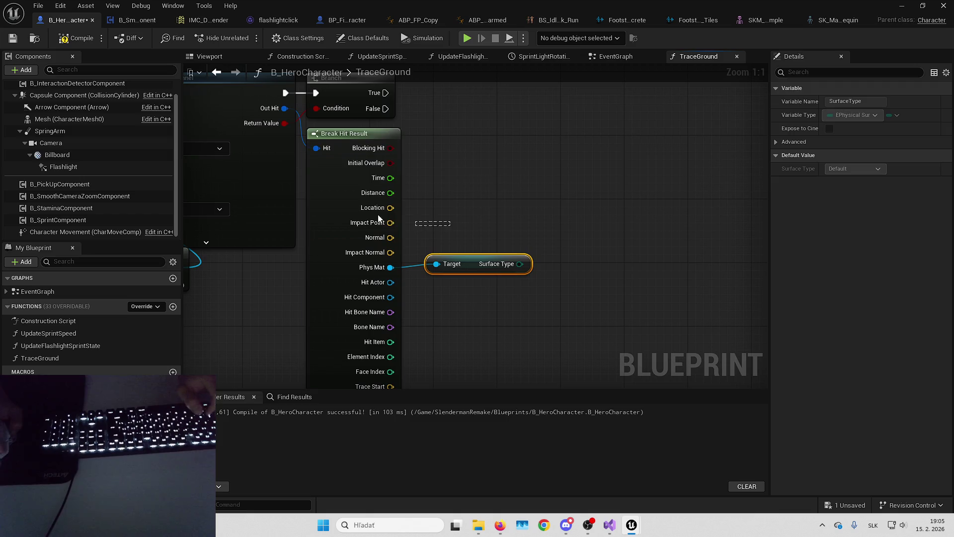
left_click(442, 235)
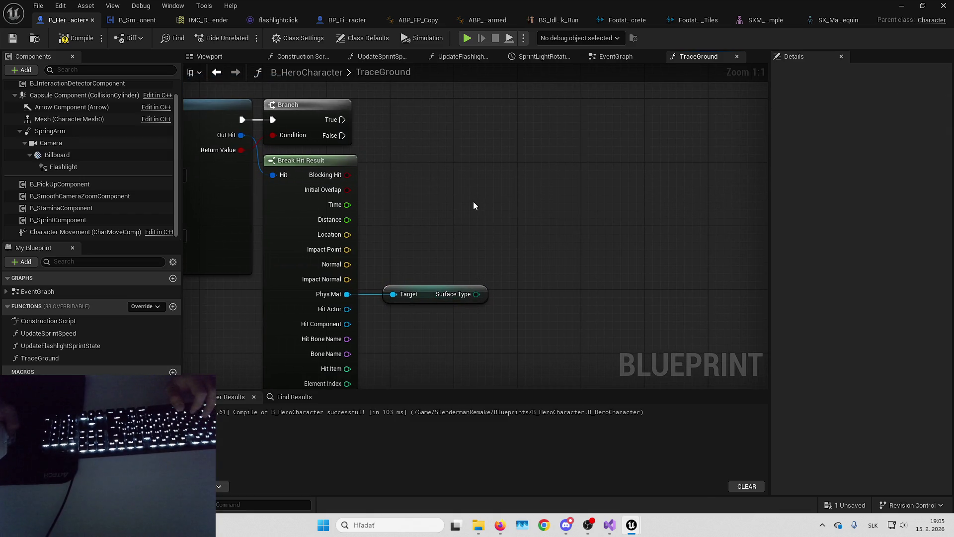
key("ctrl+s")
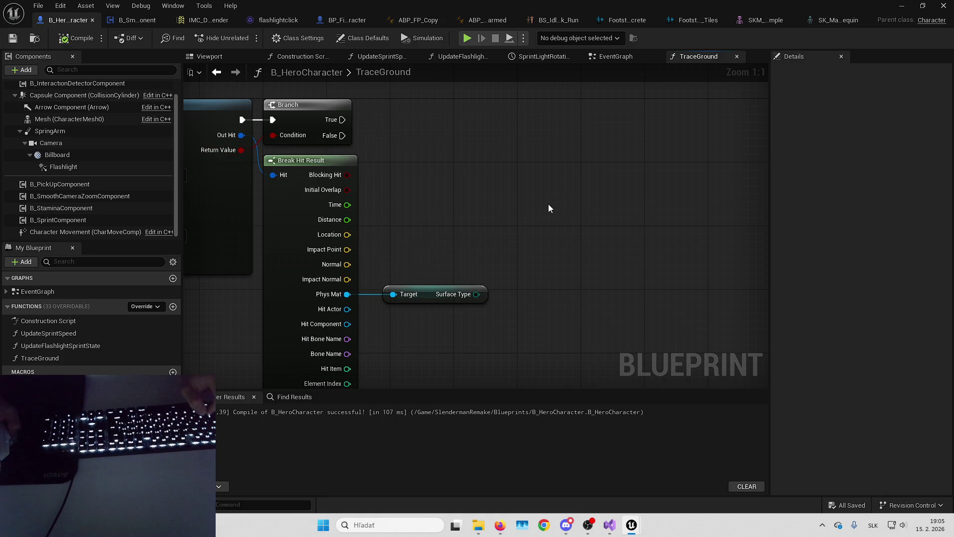
- Add a Return Node on the Branch's True path in TraceGround
scroll(530, 188, "down", 2)
left_click_drag(564, 203, 521, 216)
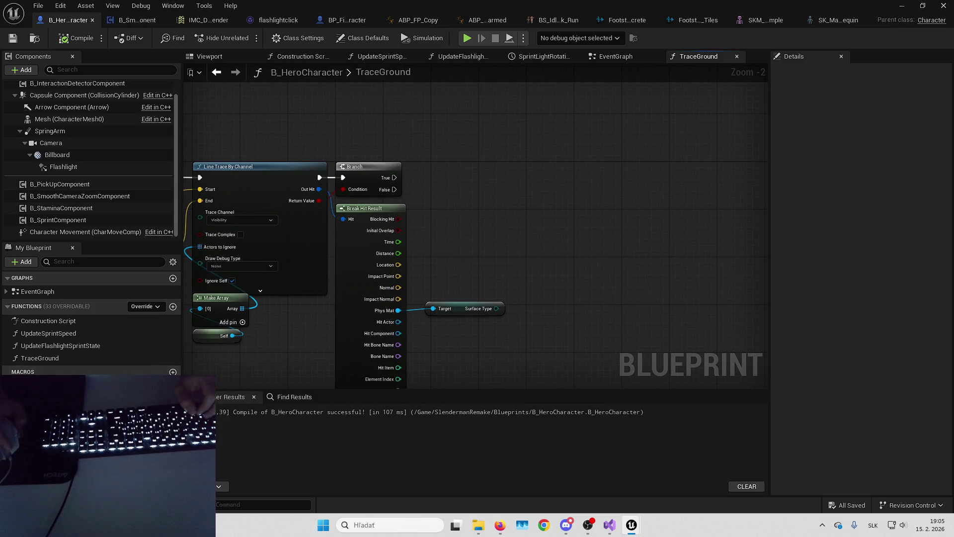
left_click_drag(394, 177, 553, 175)
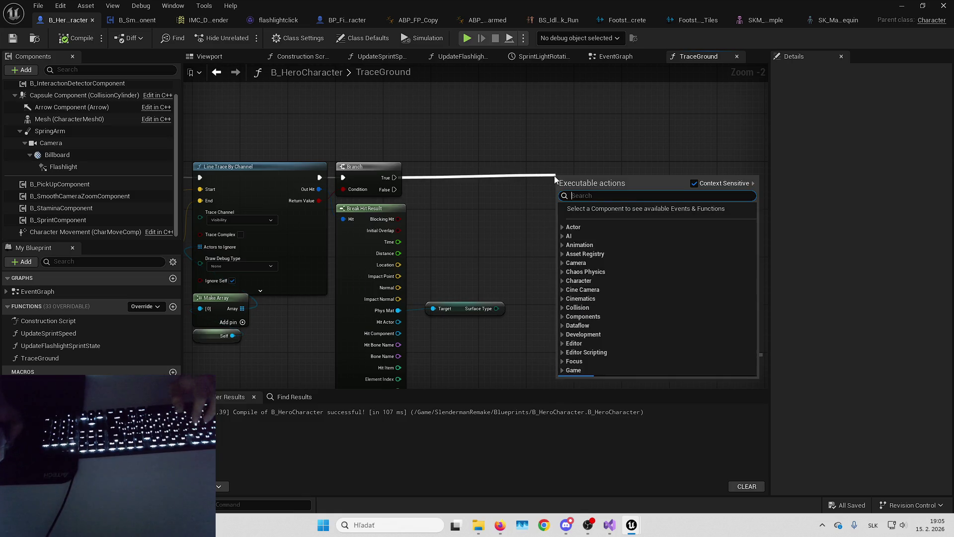
left_click(581, 221)
left_click(555, 247)
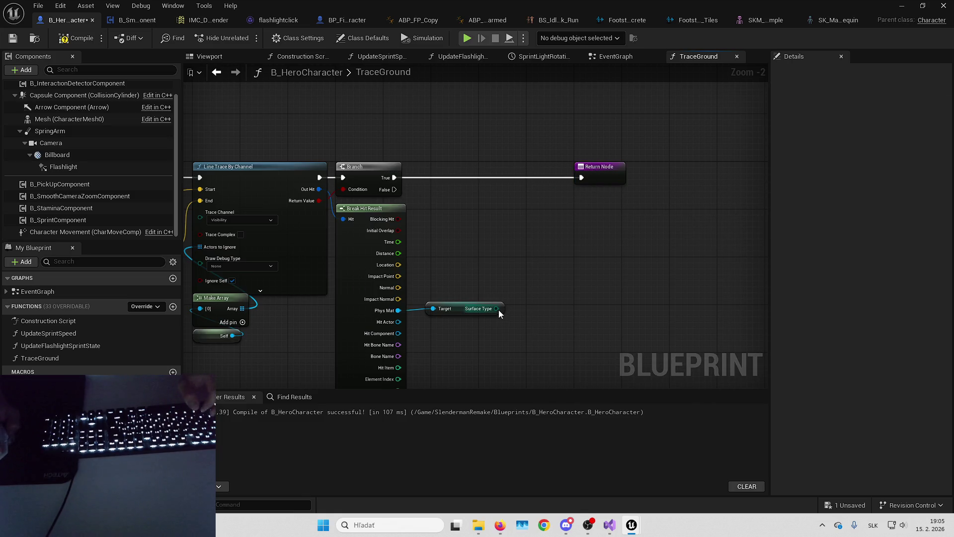
- Wire the Phys Mat's Surface Type into the Return Node as the function output
left_click_drag(594, 182, 594, 182)
left_click_drag(445, 339, 440, 226)
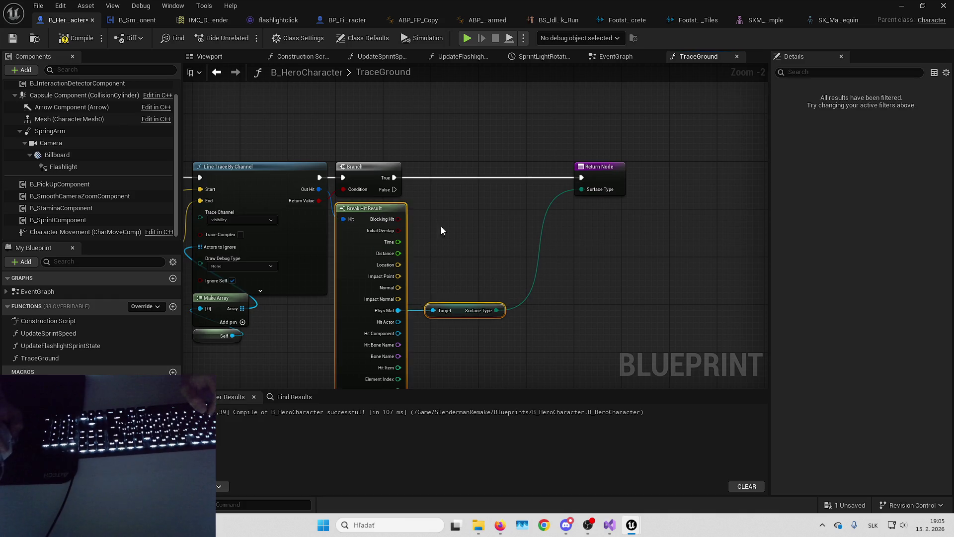
left_click(603, 164)
left_click_drag(604, 165, 669, 191)
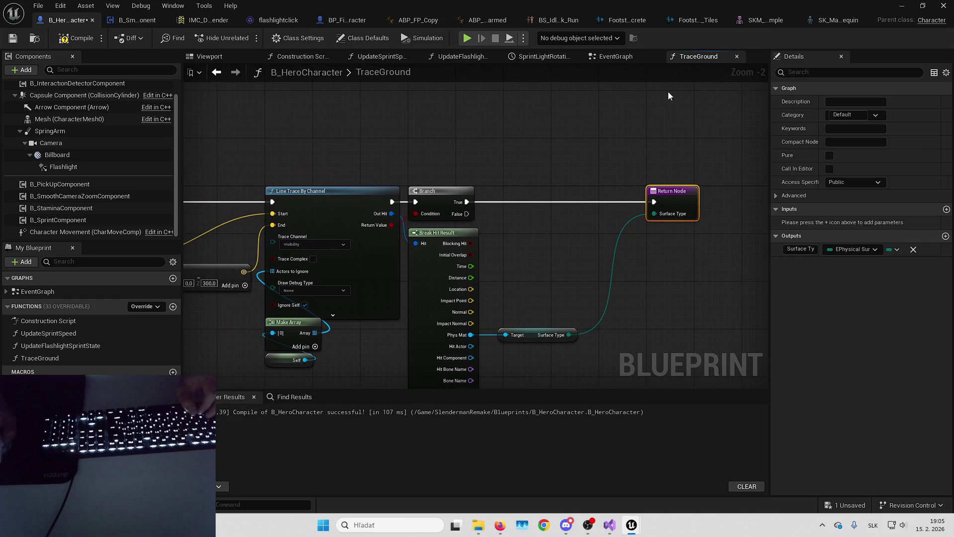
mouse_move(569, 335)
left_mouse_down()
mouse_move(655, 227)
mouse_move(653, 214)
left_mouse_up()
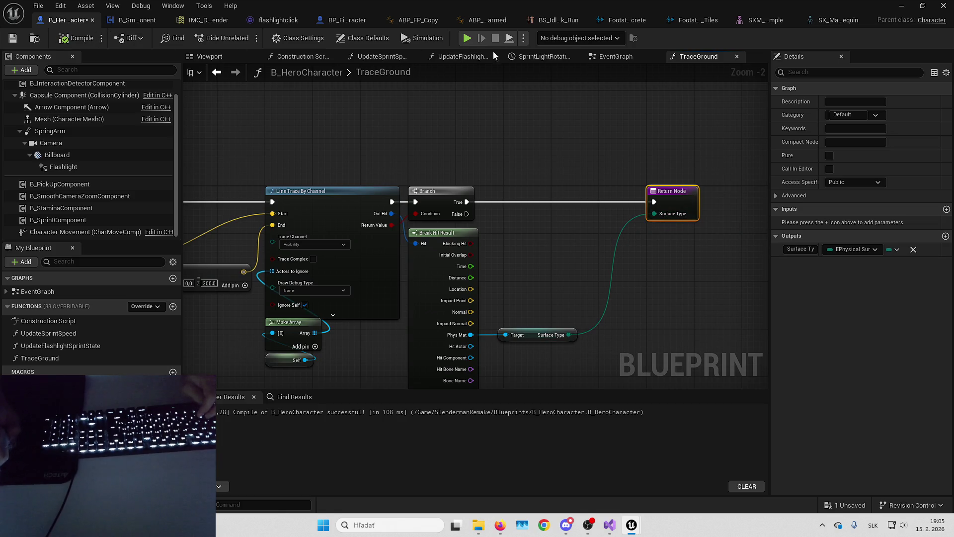
left_click(609, 58)
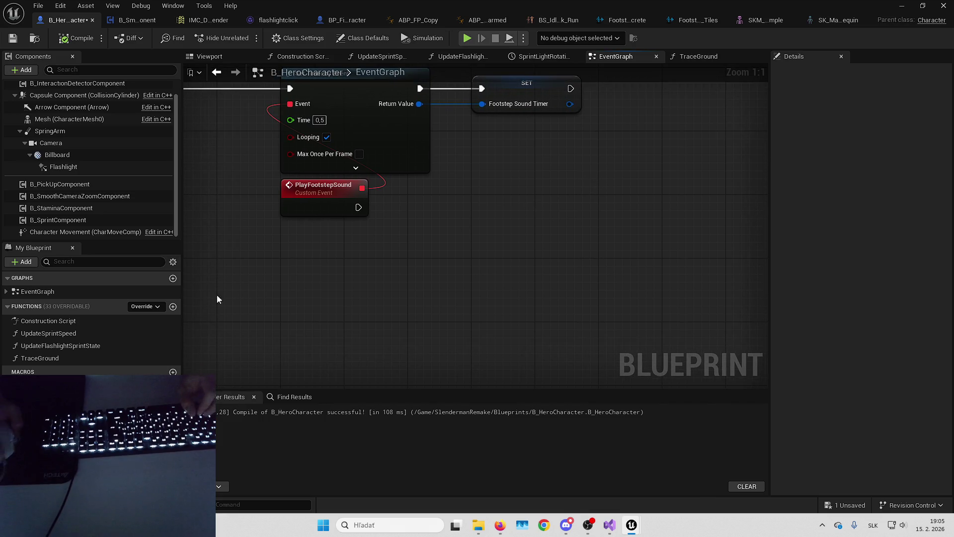
- Call TraceGround after PlayFootstepSound and rename the function to TraceGroundForFootsteps
mouse_move(114, 355)
left_mouse_down()
mouse_move(440, 264)
mouse_move(494, 201)
mouse_move(508, 201)
left_mouse_up()
mouse_move(480, 199)
left_mouse_down()
mouse_move(488, 207)
mouse_move(351, 212)
mouse_move(480, 198)
left_mouse_up()
left_click(100, 358)
key("F2")
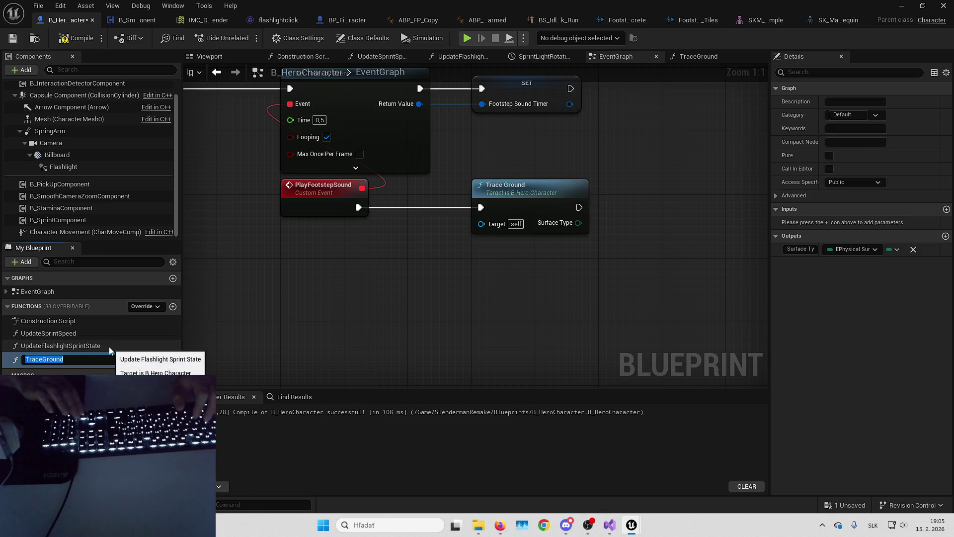
key("End")
type("ForFootsteps")
key("Return")
- Add a Play Sound 2D node to the event graph
left_click_drag(650, 185, 487, 203)
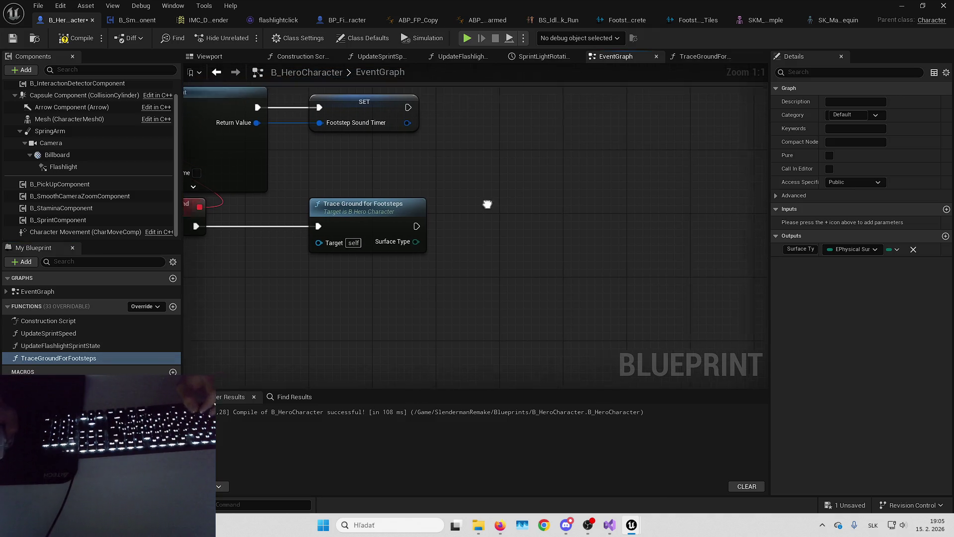
right_click(504, 235)
type("playsoun")
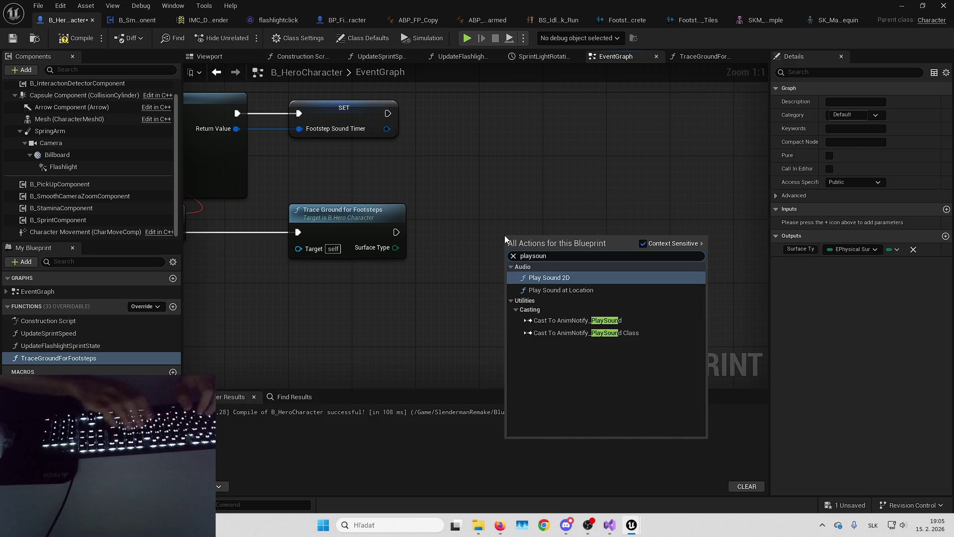
key("Return")
- Select the Footsteps_Tiles sound cue in the level editor and move Play Sound 2D right
left_click(901, 5)
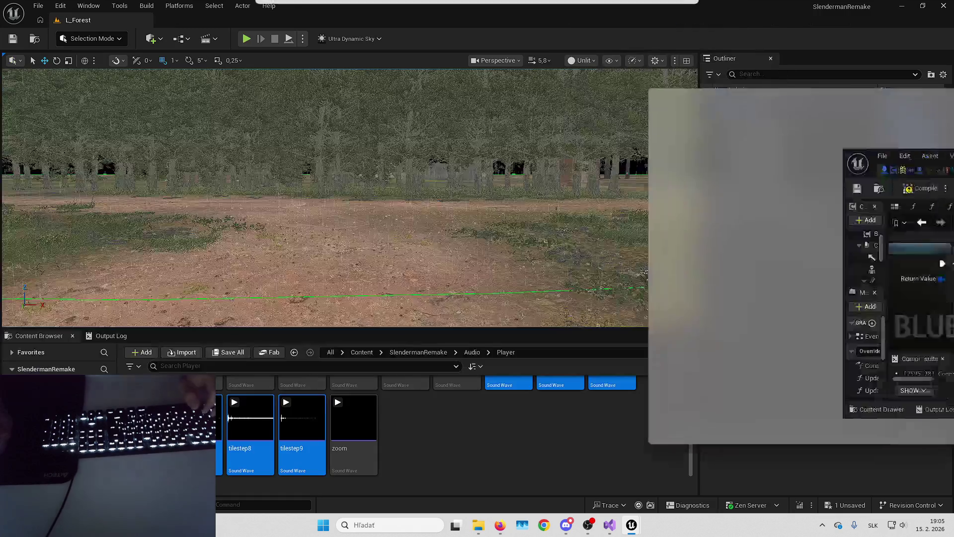
scroll(308, 450, "up", 5)
left_click(308, 450)
key("alt+Tab")
left_click_drag(537, 214, 610, 213)
left_click(53, 5)
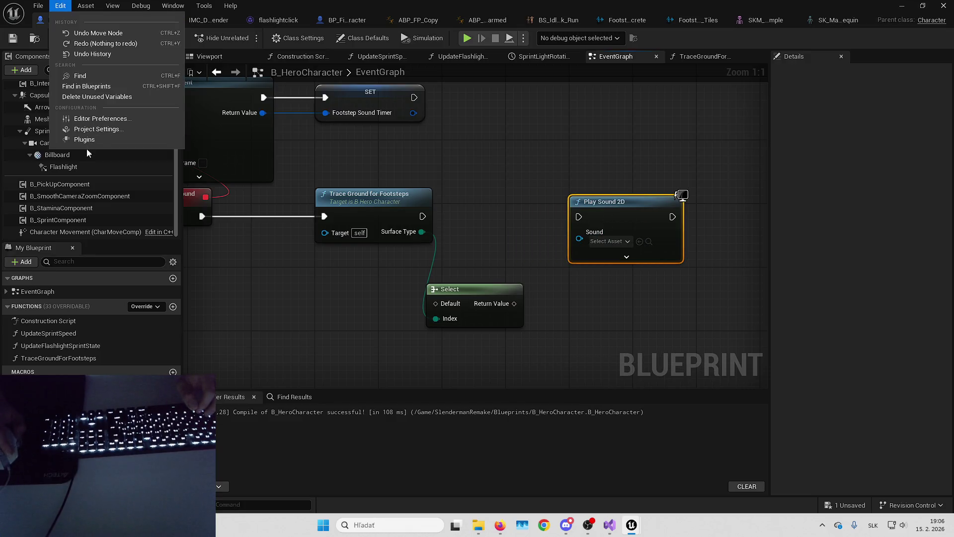
- Rename SurfaceType1 to 'Tiles' in Project Settings' physics surfaces and recompile the blueprint
left_click(94, 130)
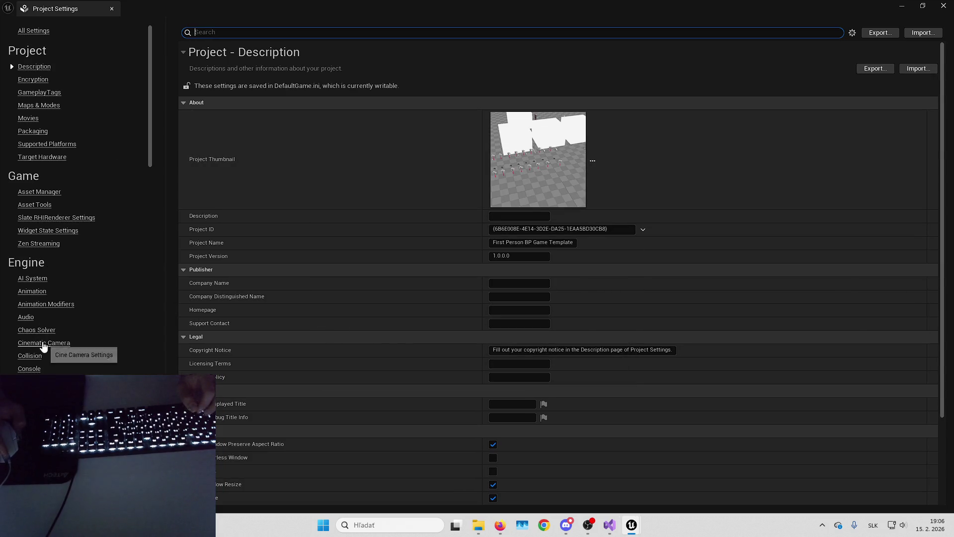
scroll(58, 310, "down", 3)
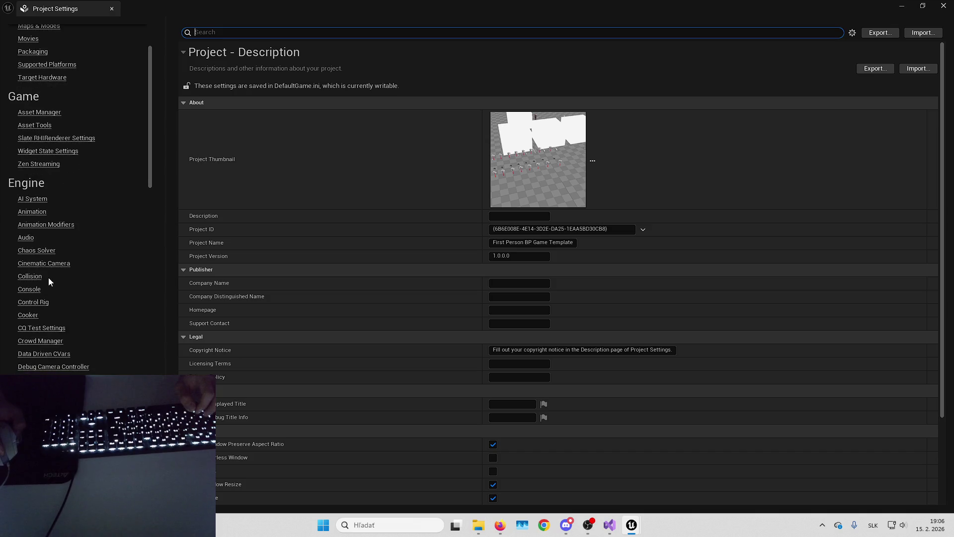
type("surface")
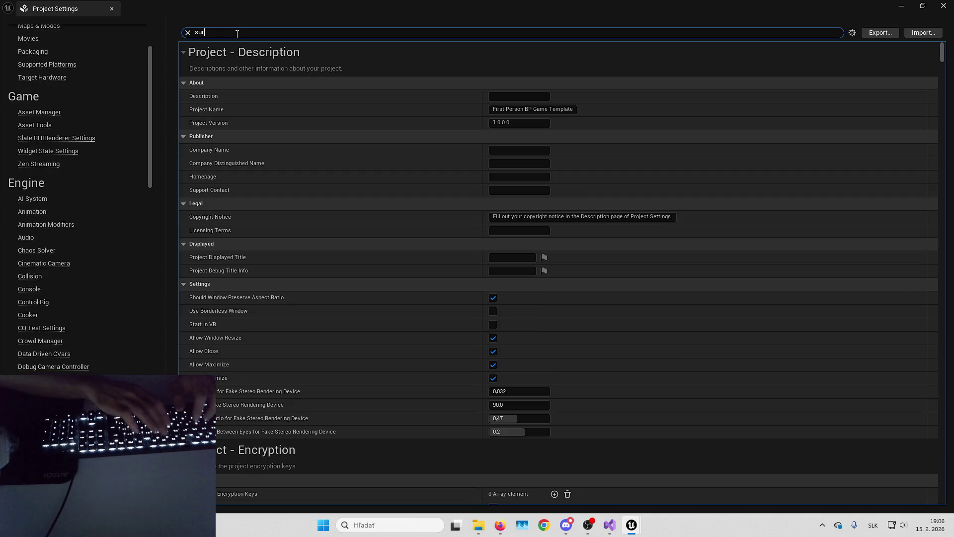
scroll(368, 251, "down", 8)
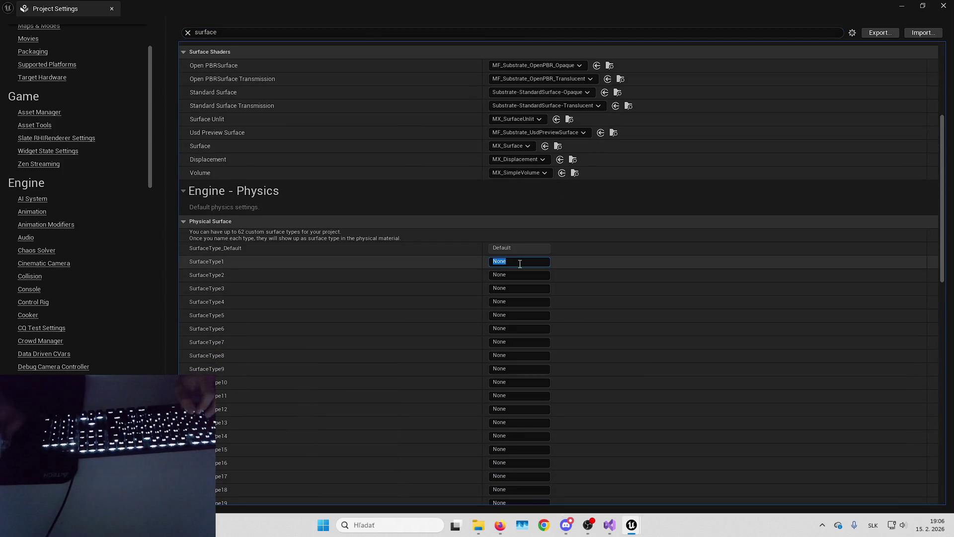
type("Tiles")
key("Return")
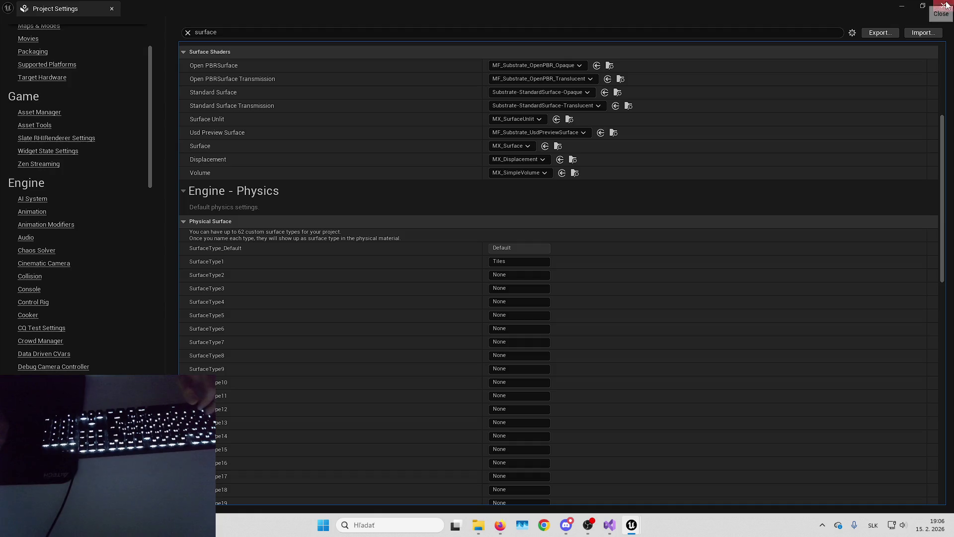
left_click(944, 6)
left_click(88, 41)
right_click(485, 299)
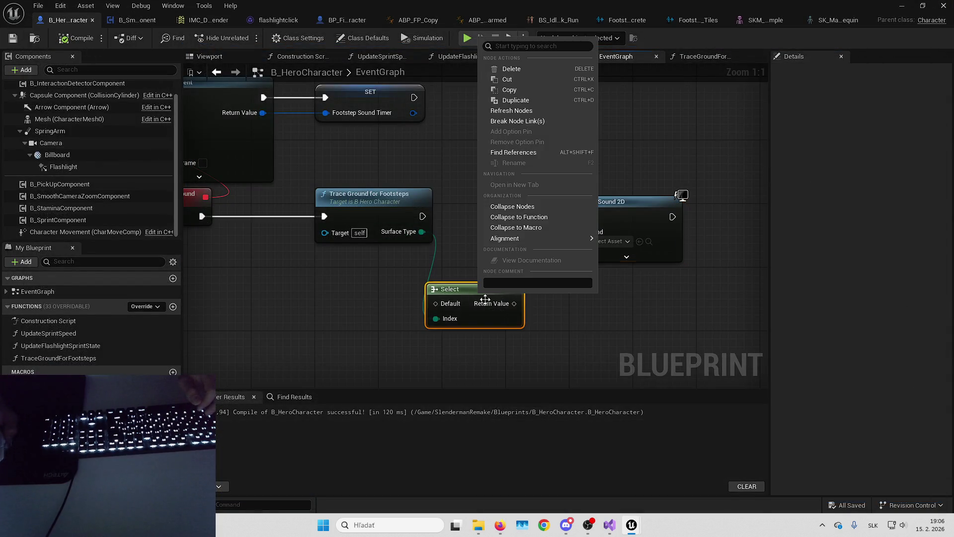
- Refresh the Select node, feed it into Play Sound 2D, and assign Footsteps_Tiles to Tiles
left_click(520, 111)
mouse_move(500, 289)
left_mouse_down()
mouse_move(516, 266)
mouse_move(579, 238)
mouse_move(396, 207)
left_mouse_up()
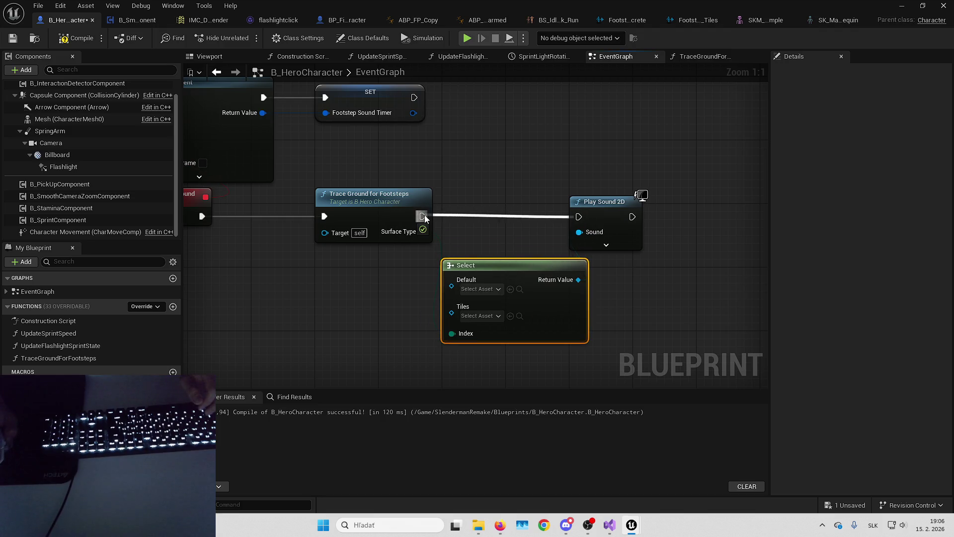
mouse_move(532, 262)
left_mouse_down()
mouse_move(591, 257)
mouse_move(601, 190)
left_mouse_up()
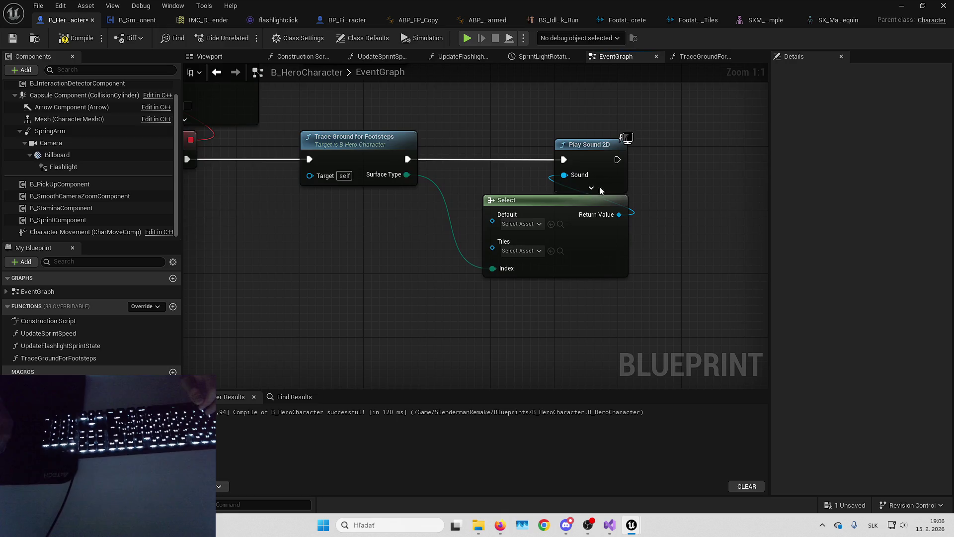
mouse_move(542, 4)
left_mouse_down()
mouse_move(803, 88)
mouse_move(646, 3)
left_mouse_up()
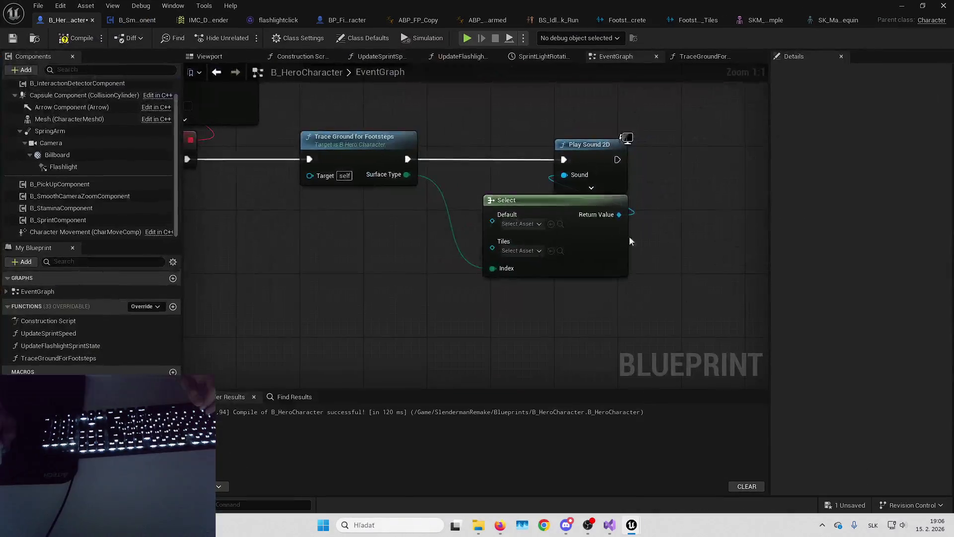
left_click(539, 250)
type("footsteps")
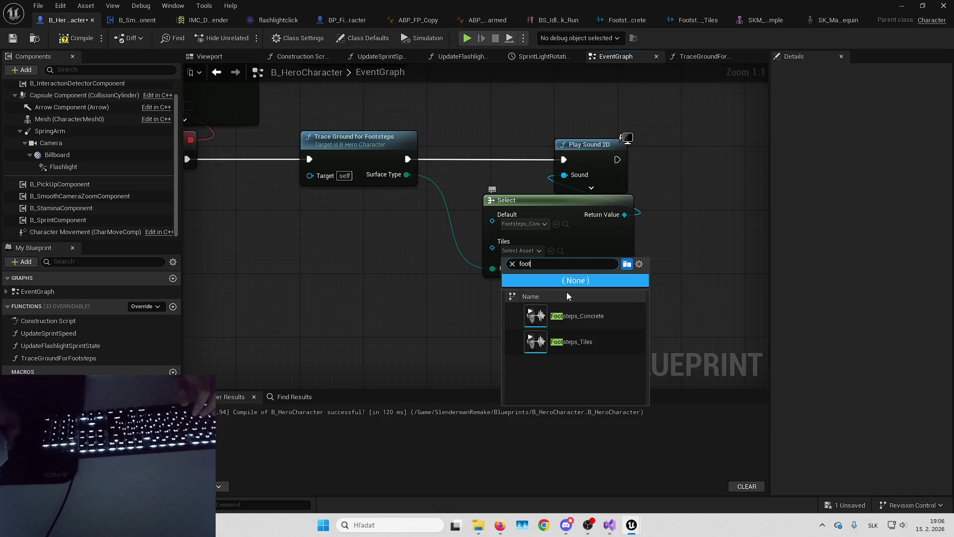
left_click(569, 343)
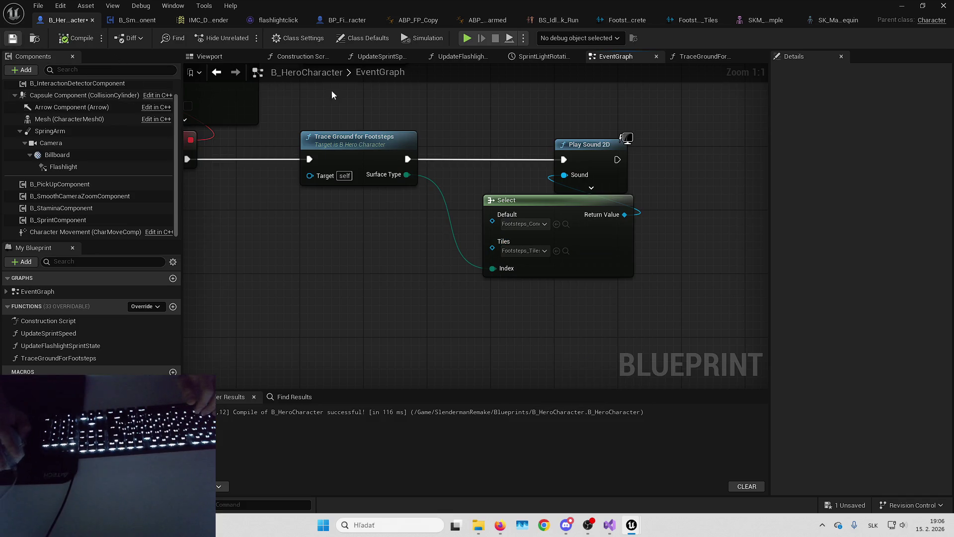
- Set the TraceGroundForFootsteps line trace's Draw Debug Type to For Duration and play the level
left_click_drag(328, 157, 485, 195)
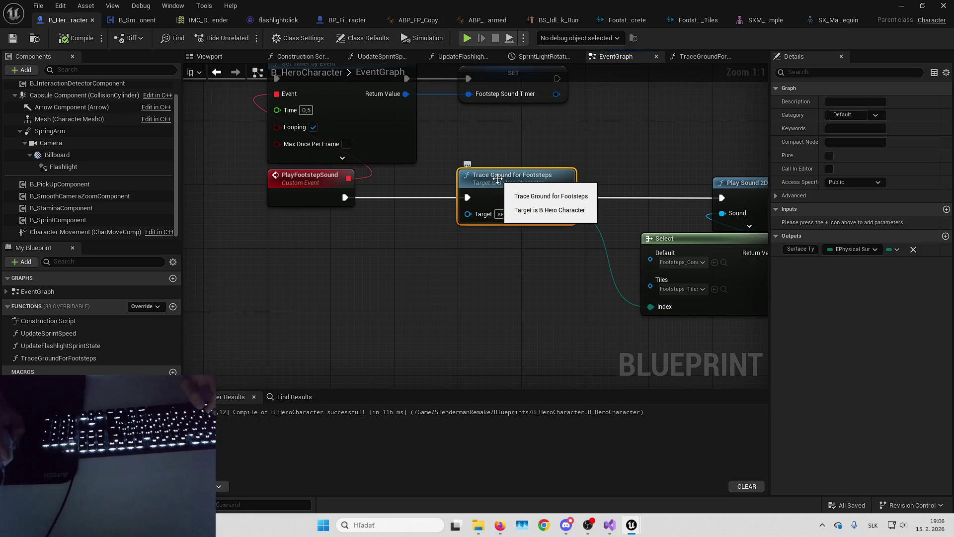
left_click_drag(499, 184, 510, 213)
double_click(510, 214)
mouse_move(350, 254)
left_mouse_down()
mouse_move(466, 215)
mouse_move(508, 219)
left_mouse_up()
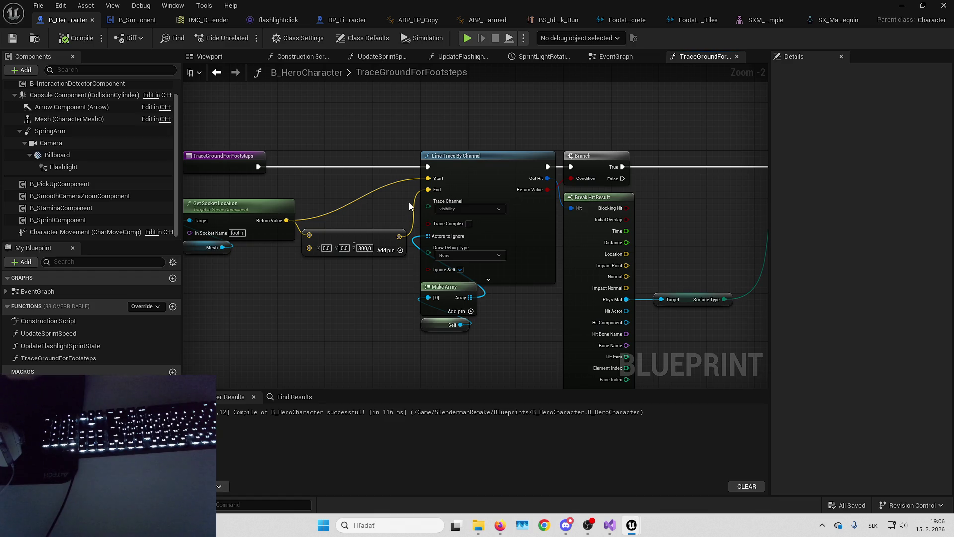
left_click(439, 248)
left_click(423, 271)
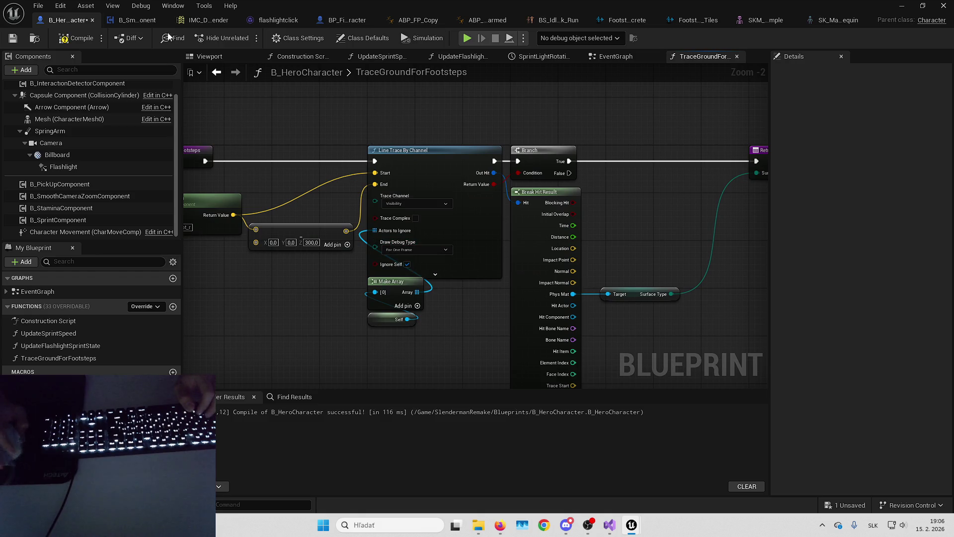
left_click(417, 249)
left_click(398, 275)
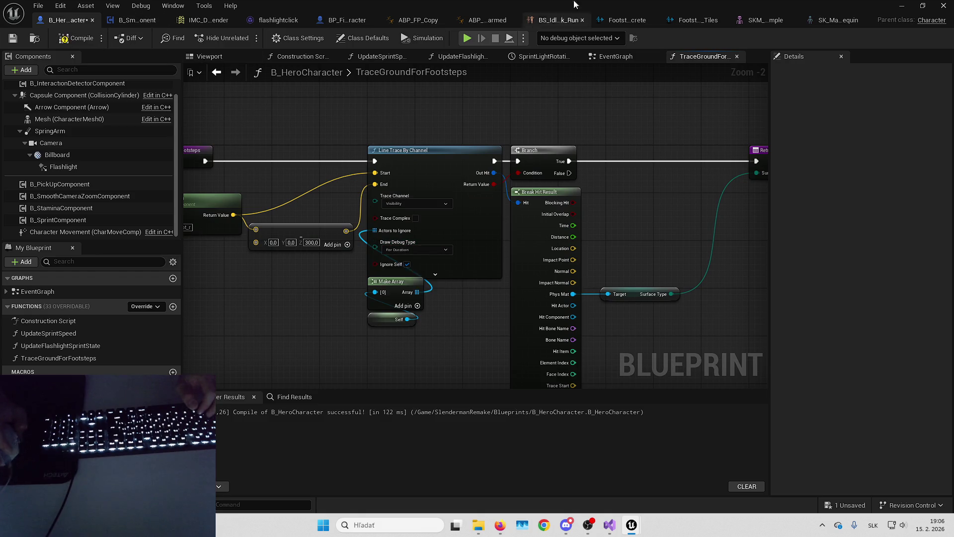
key("alt+Tab")
key("alt+p")
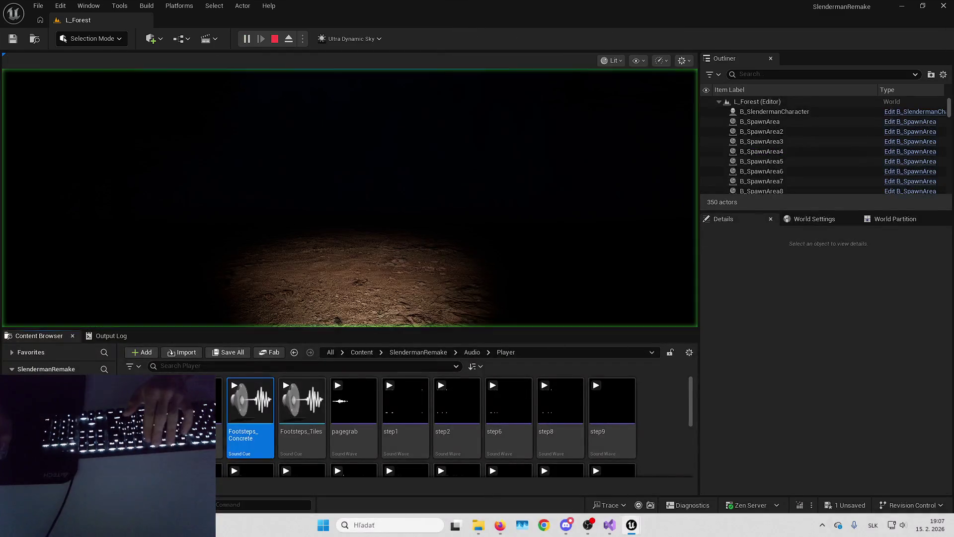
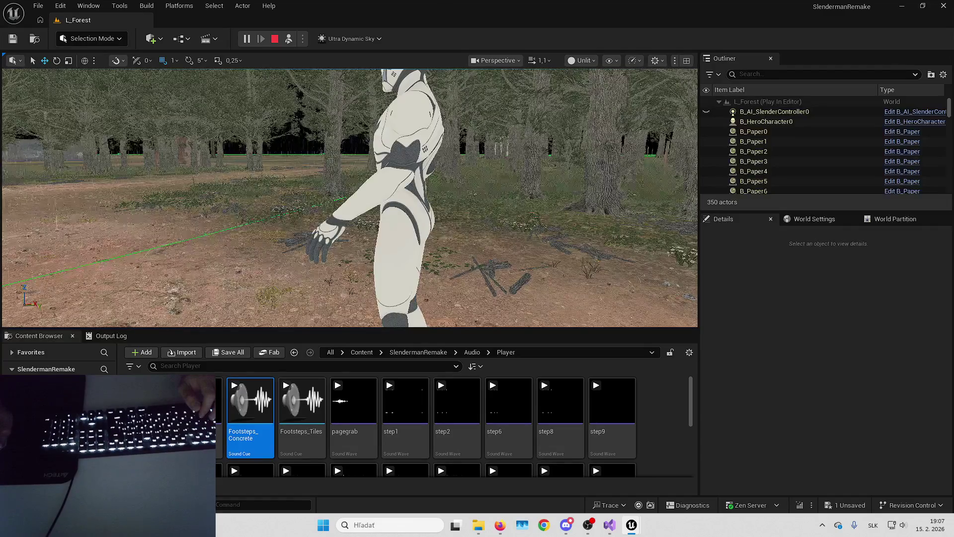
- Stop the playtest, save L_Forest, and select the Floor_400x447 tiled floor piece
key("Escape")
key("ctrl+s")
key("Return")
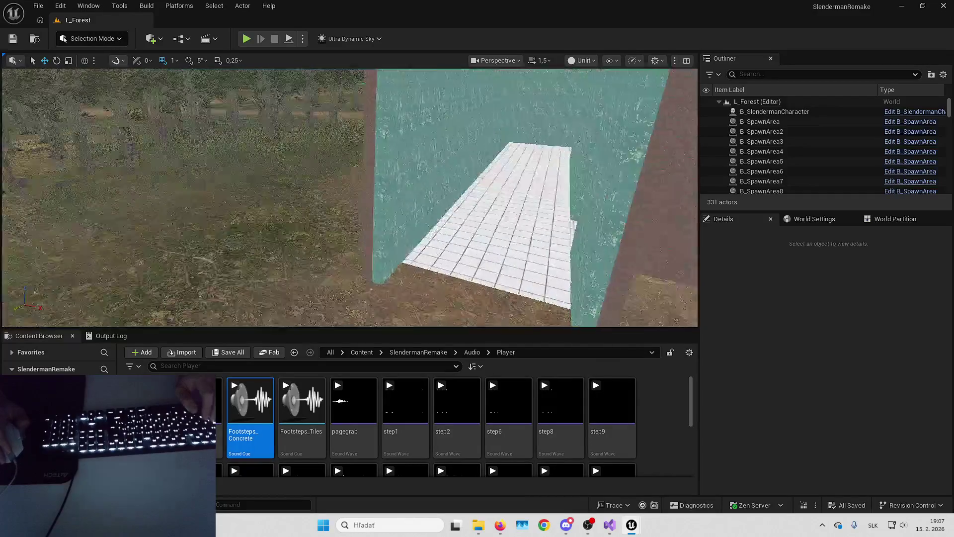
left_click(504, 243)
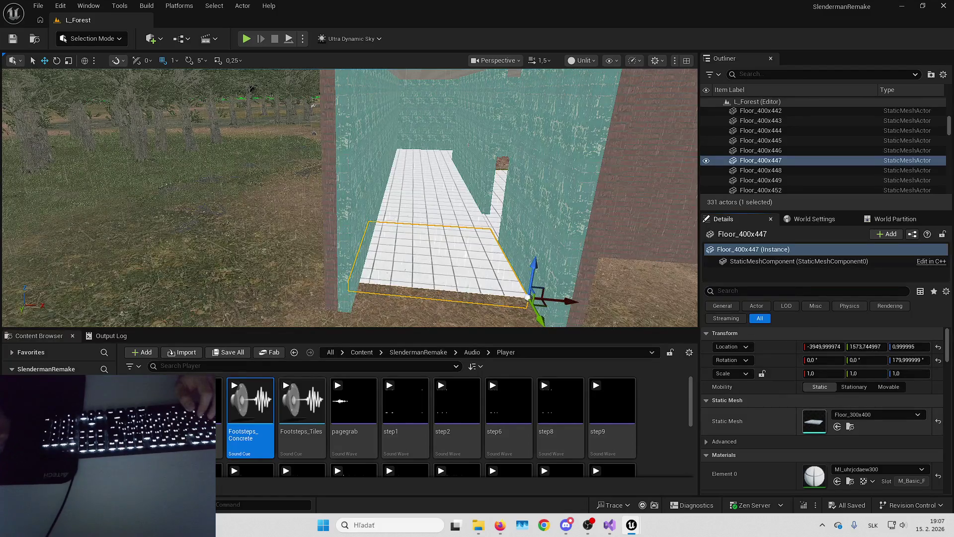
- In the floor's static mesh editor, toggle the Support Physical Material option
double_click(814, 421)
type("phys")
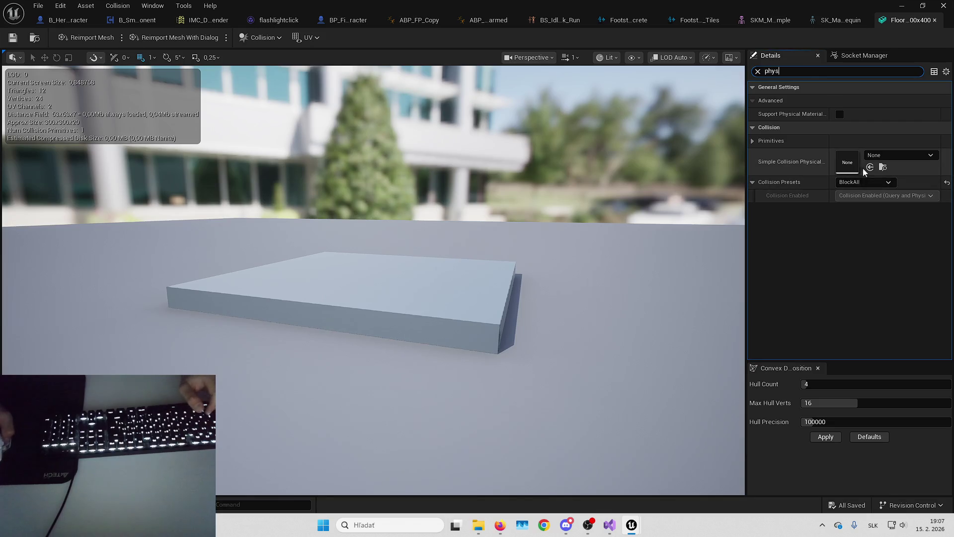
left_click(753, 140)
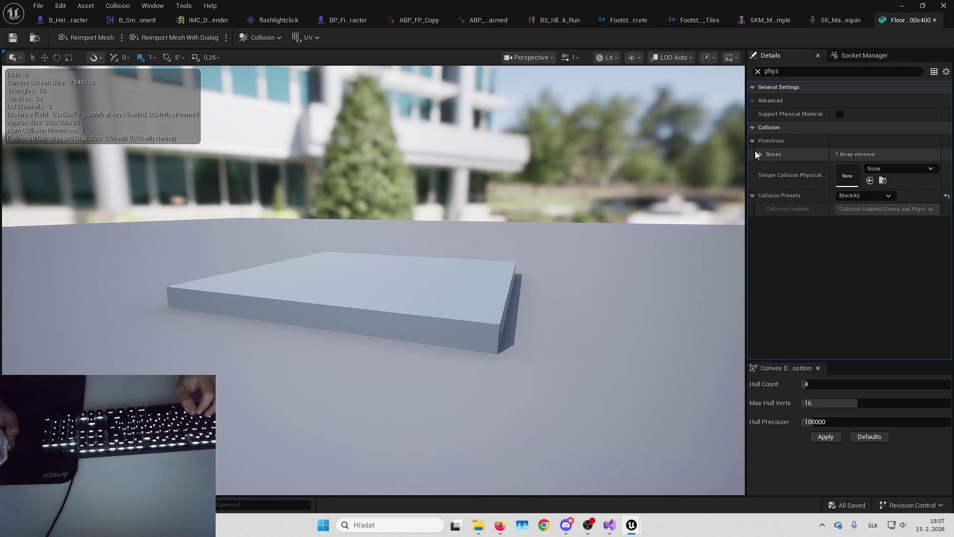
left_click(761, 155)
left_click(769, 168)
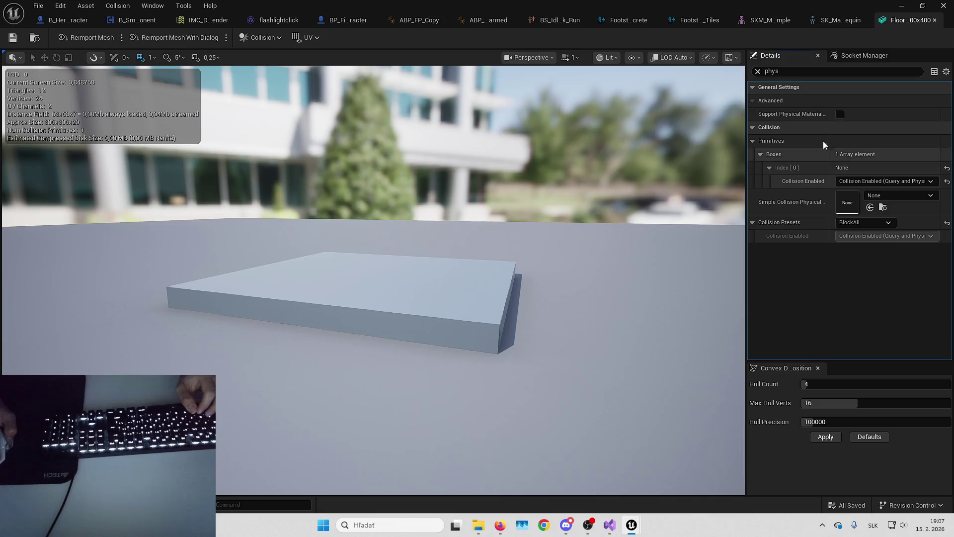
left_click(841, 114)
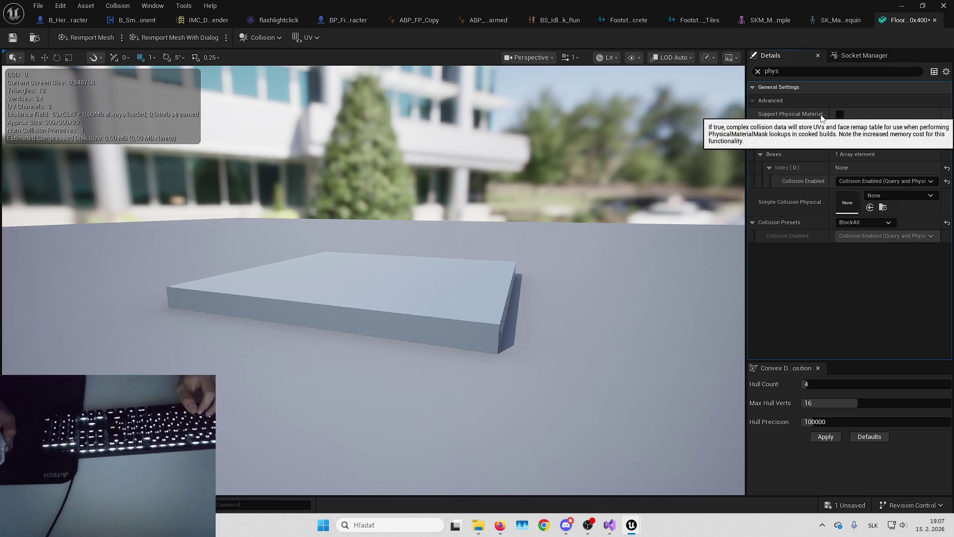
left_click(757, 71)
- Back in the level, filter the floor's Details by 'phys' and go up to the SlendermanRemake folder
key("alt+Tab")
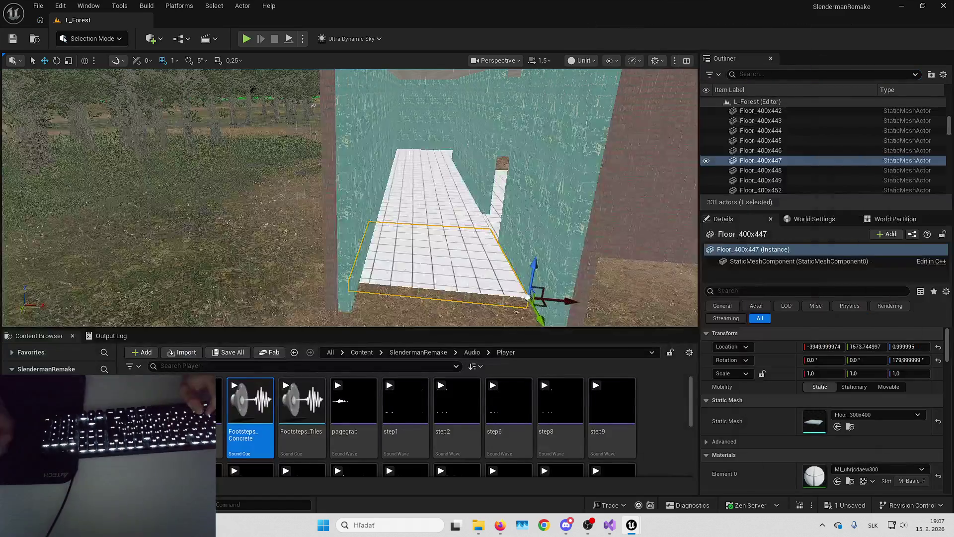
type("phys")
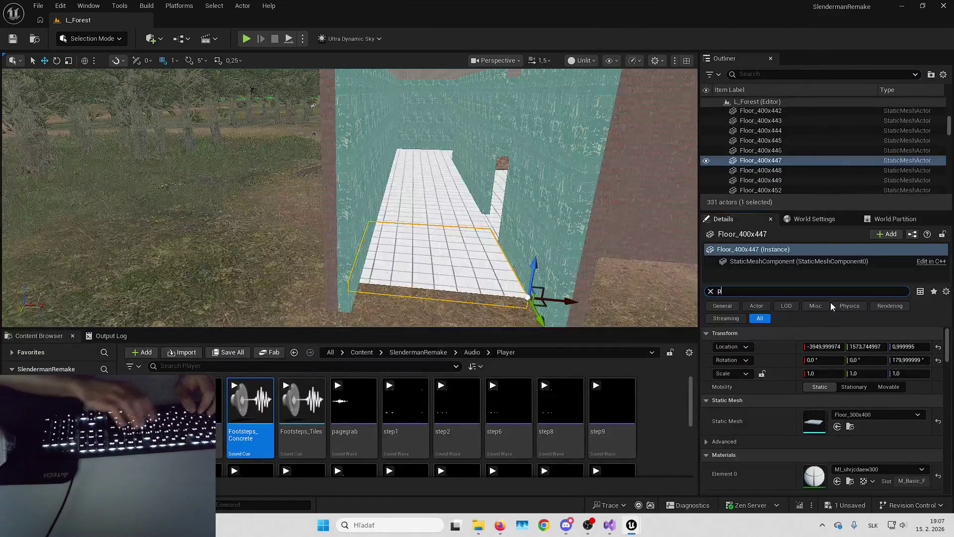
scroll(786, 400, "down", 10)
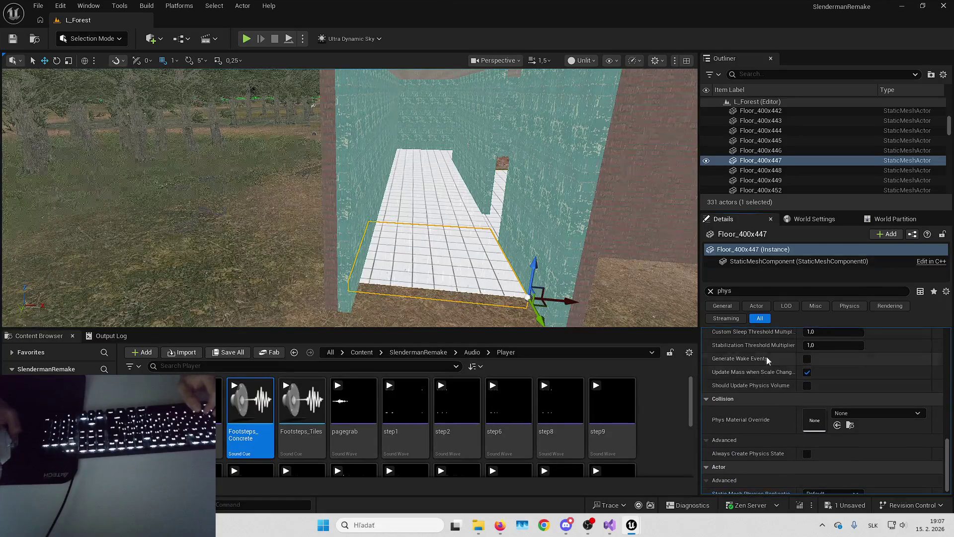
left_click(418, 352)
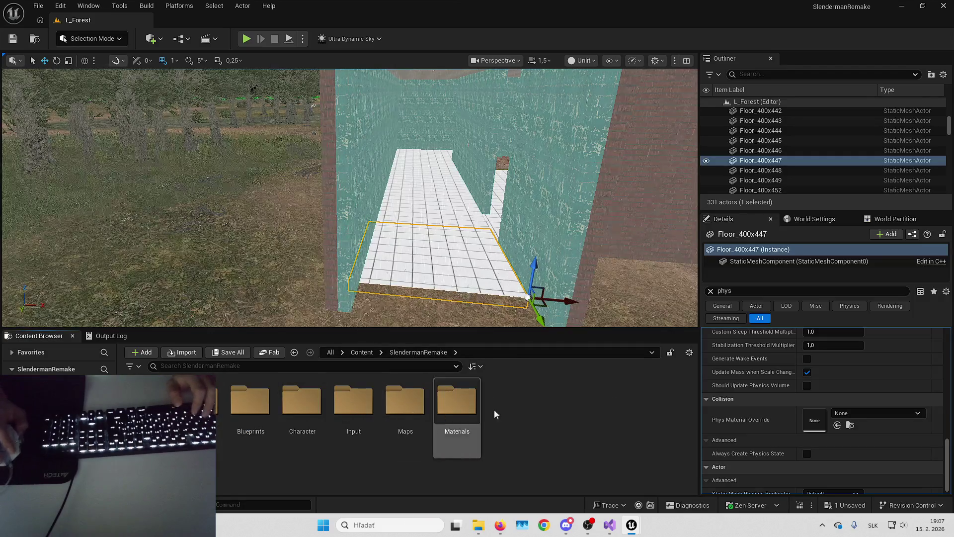
- Create a PhysicalMaterial asset named PM_Tiles in the Materials folder
double_click(465, 404)
right_click(444, 451)
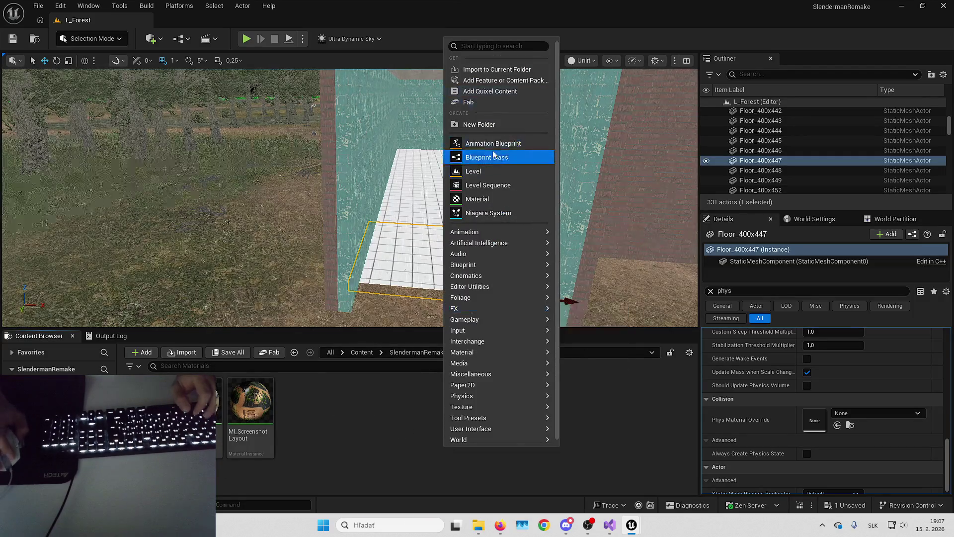
mouse_move(495, 286)
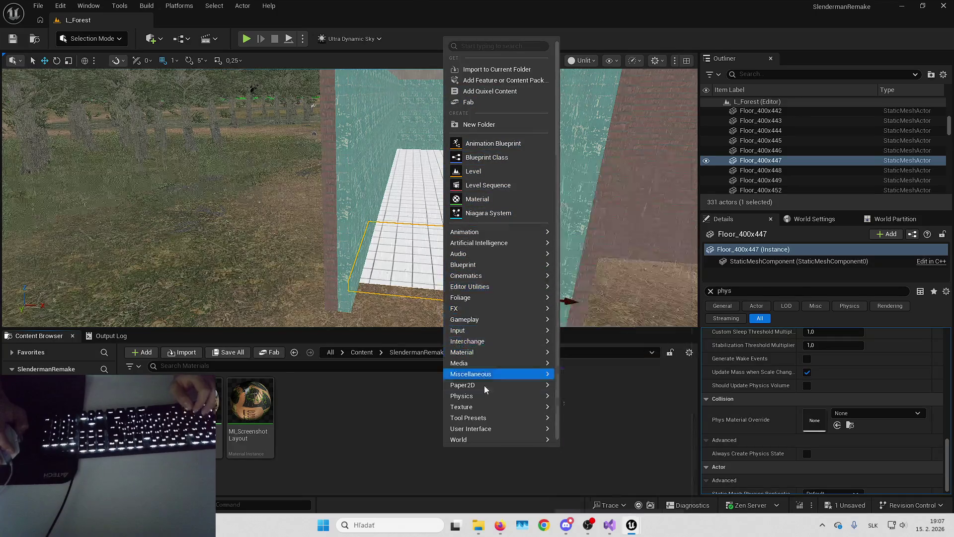
mouse_move(479, 396)
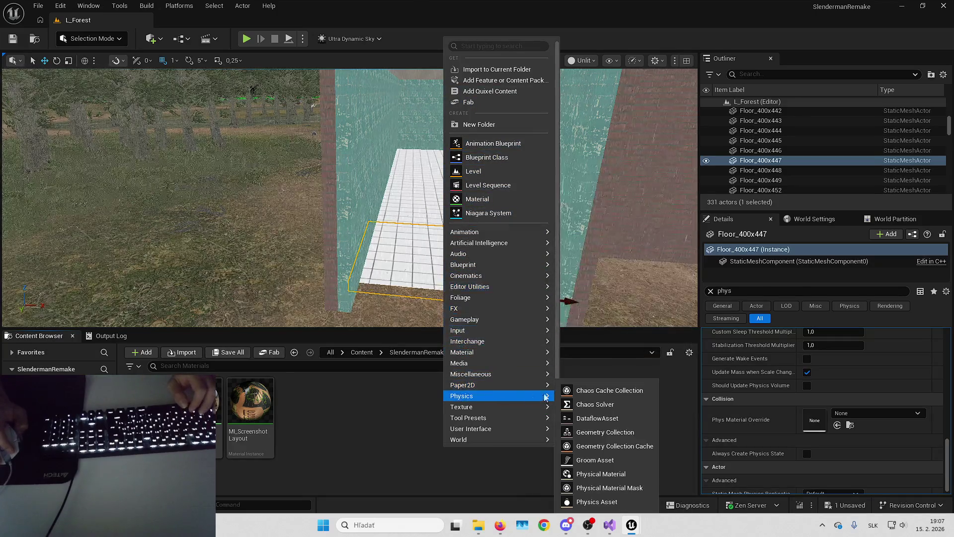
left_click(599, 473)
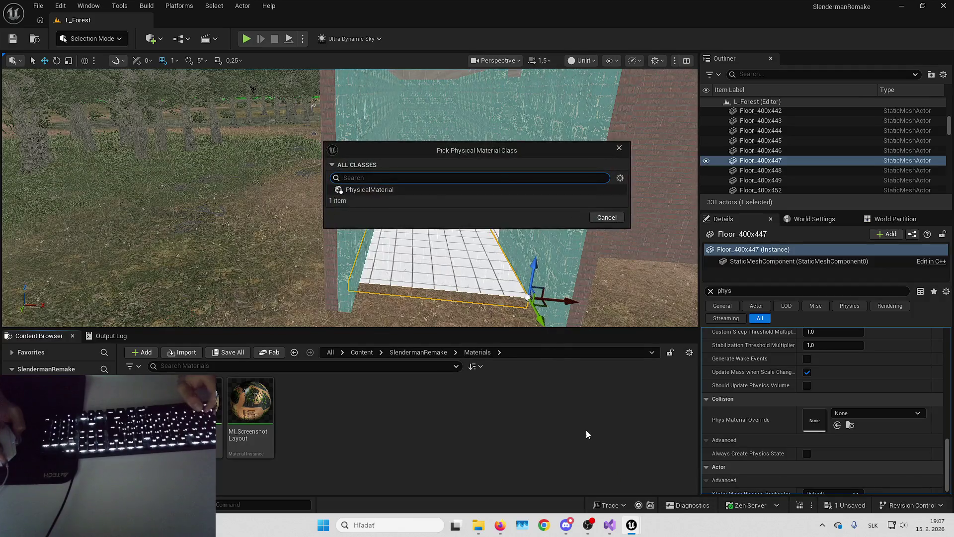
left_click(466, 189)
left_click(560, 220)
type("PM")
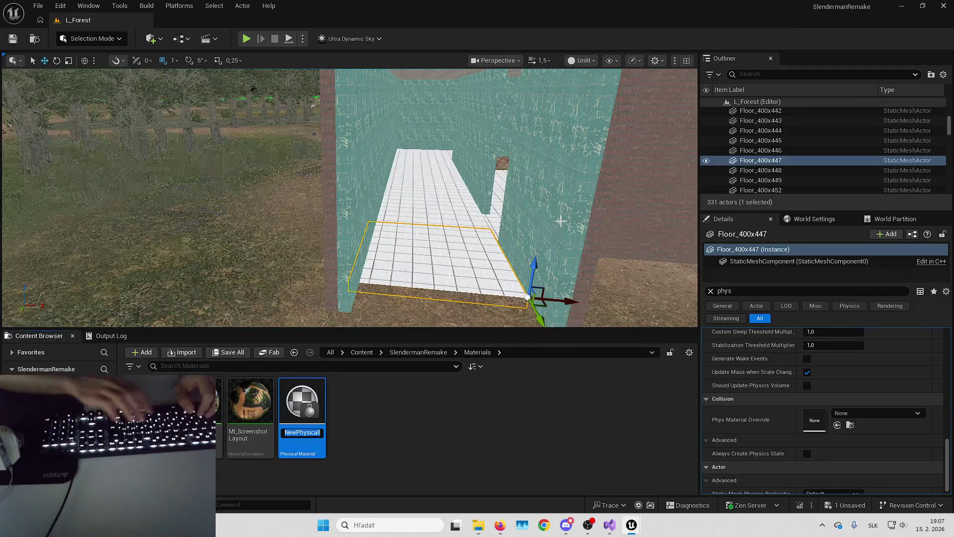
type("_Tile")
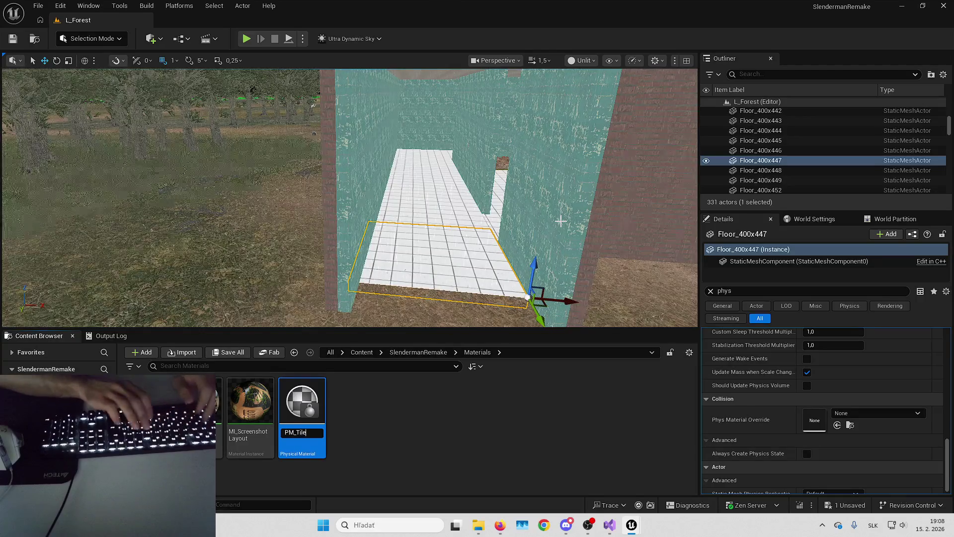
key("Return")
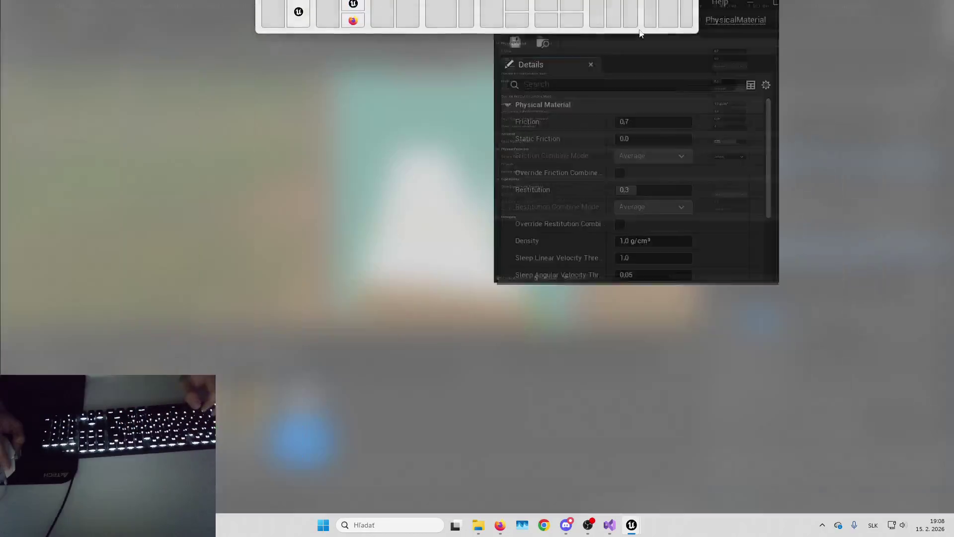
- Set PM_Tiles' Surface Type to Tiles and return to the forest level
left_click(397, 288)
left_click(397, 307)
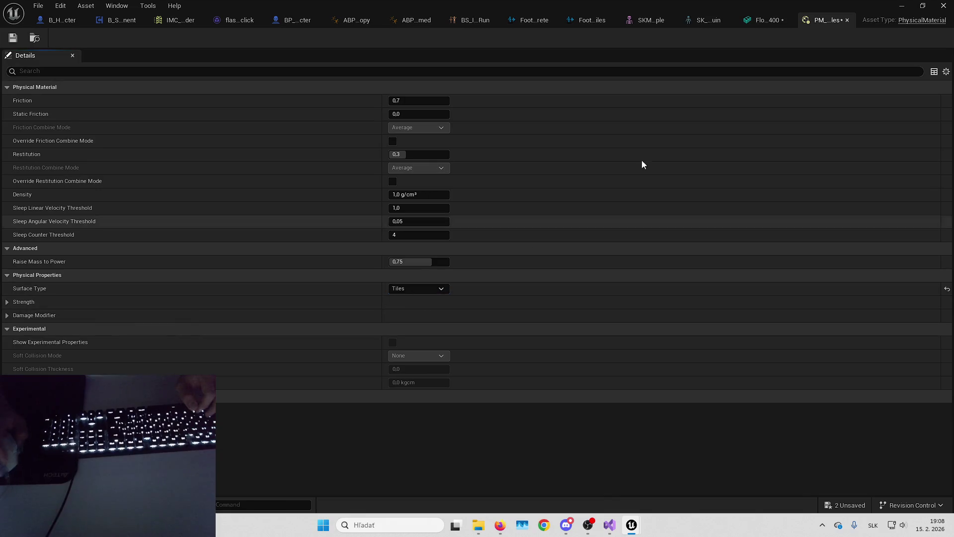
left_click(35, 38)
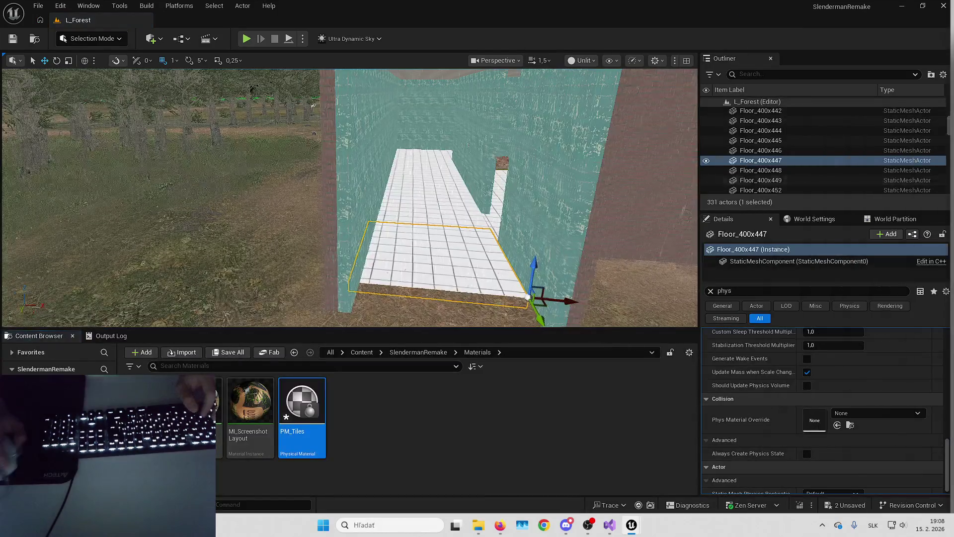
- Select the white tiled floor pieces in the building and set their Phys Material Override to PM_Tiles
left_click(547, 248, "ctrl")
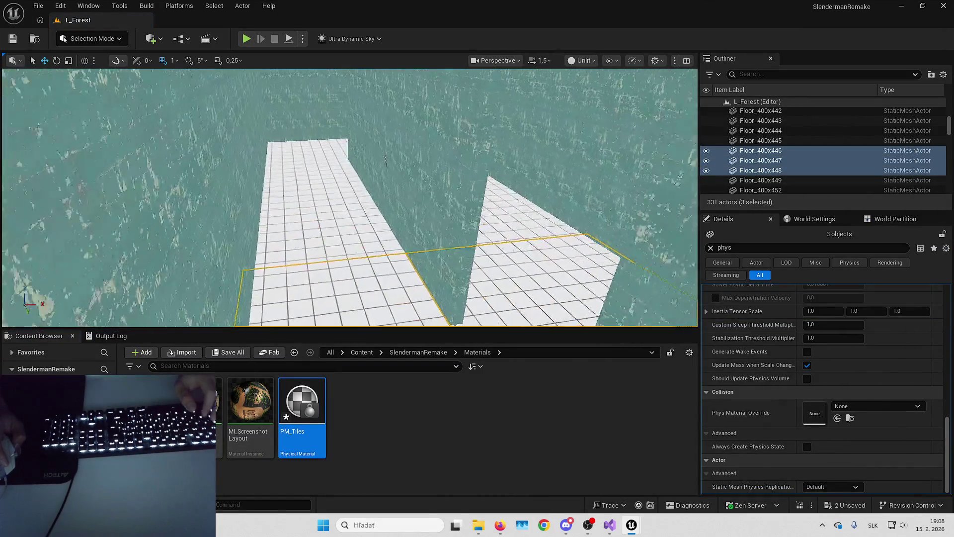
left_click(546, 248, "ctrl")
scroll(487, 223, "down", 2)
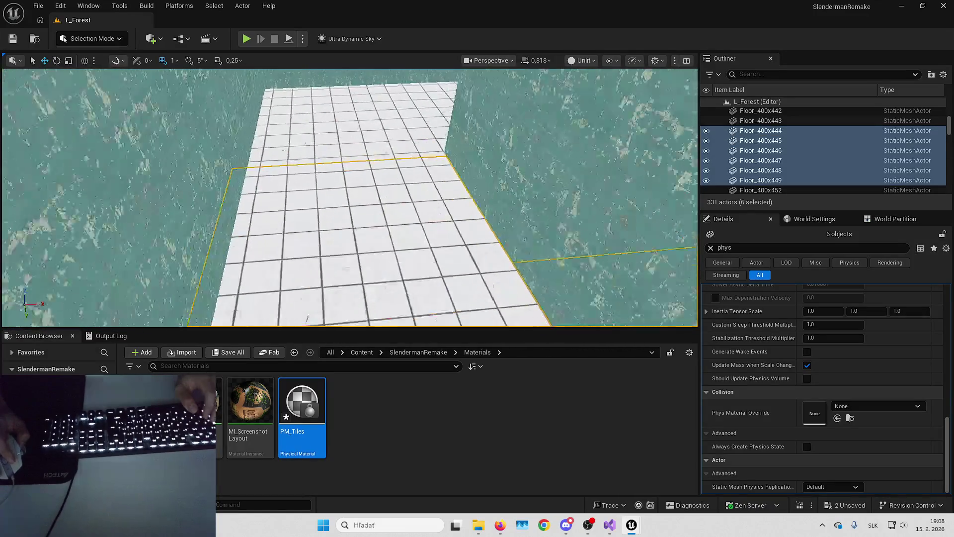
left_click(376, 241, "ctrl")
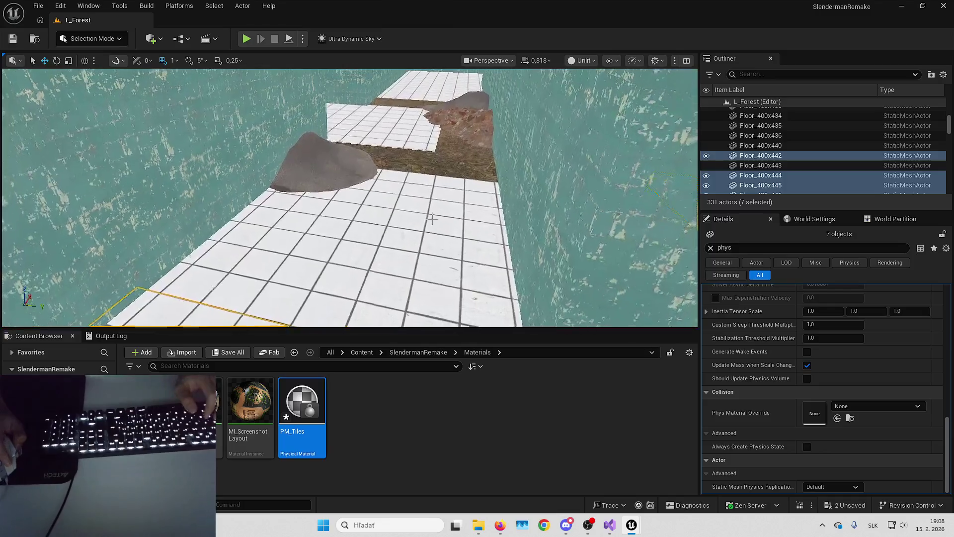
left_click(403, 166, "ctrl")
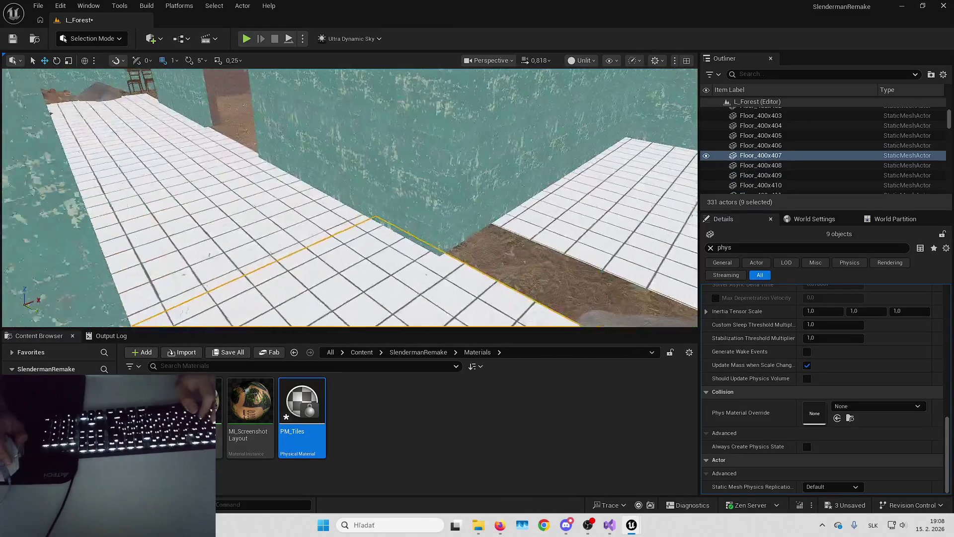
left_click(113, 111, "ctrl")
left_click(113, 111, "ctrl")
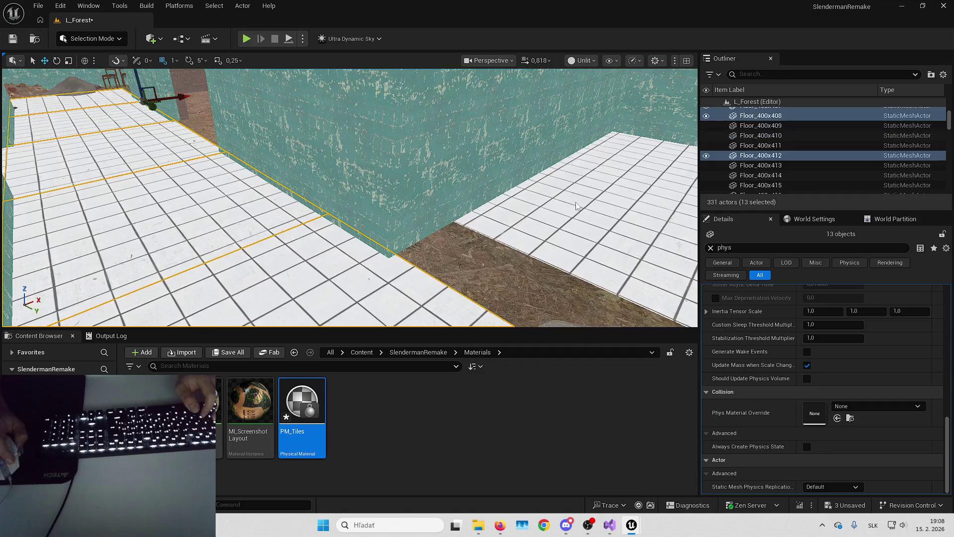
left_click(535, 197, "ctrl")
left_click(514, 204, "ctrl")
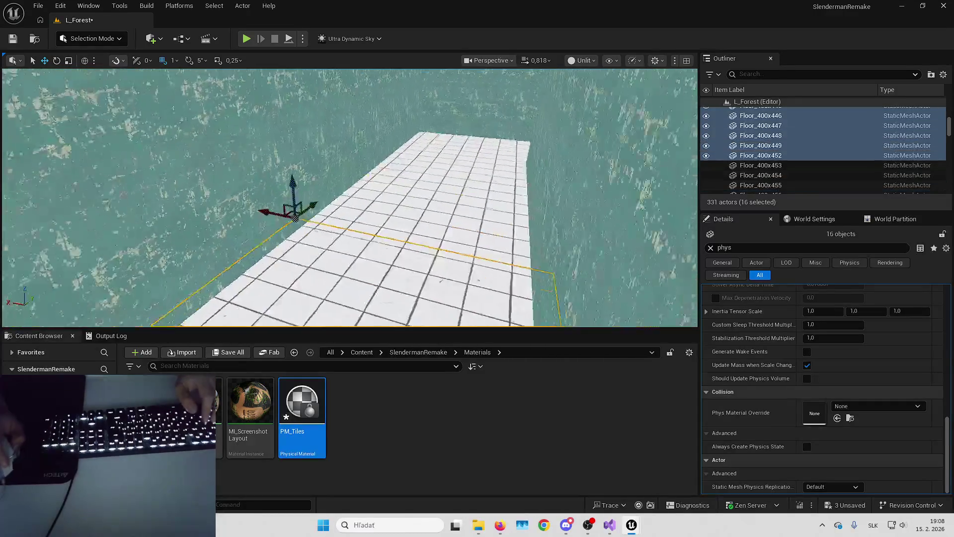
left_click(479, 250, "ctrl")
left_click(835, 419)
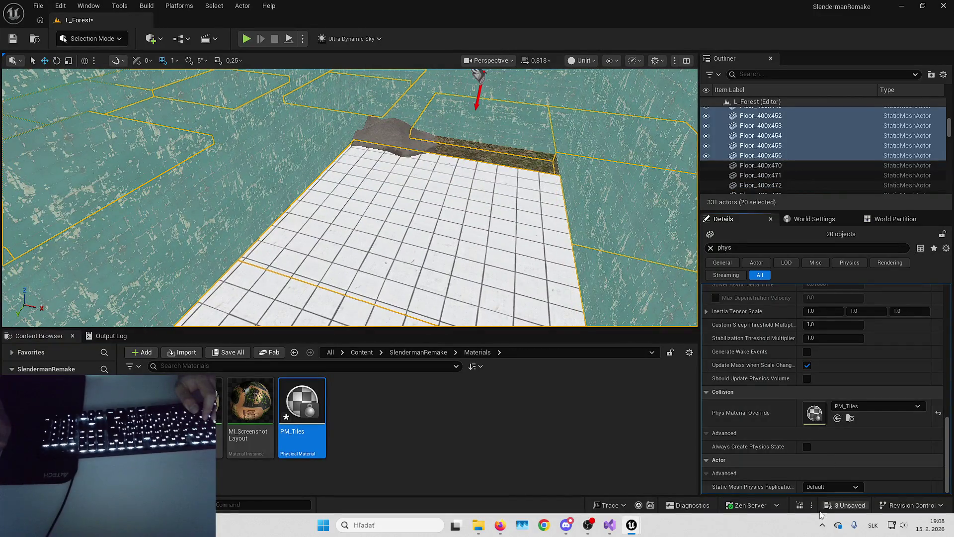
left_click(834, 505)
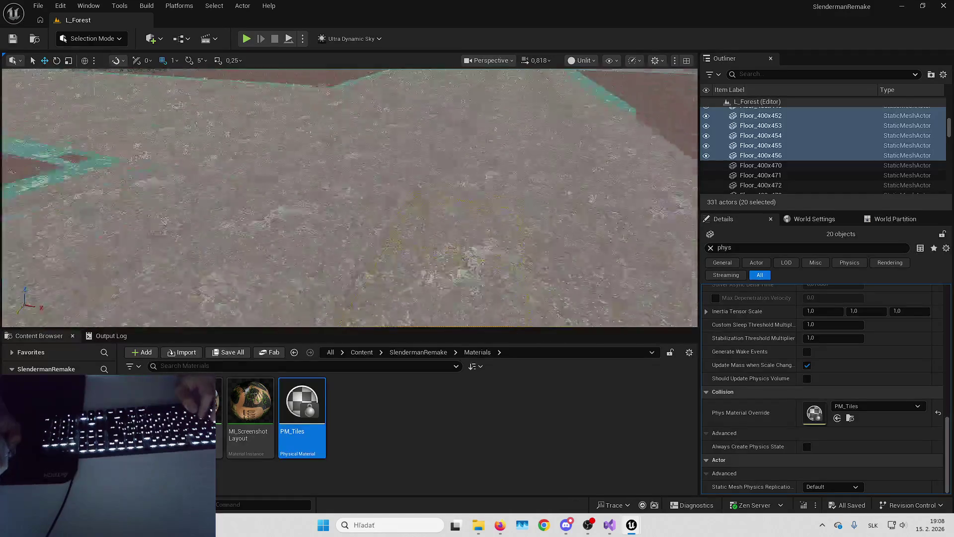
- Select the remaining corridor floor pieces (Floor_400x413–432) and assign PM_Tiles as their override
key("f")
left_click(335, 233)
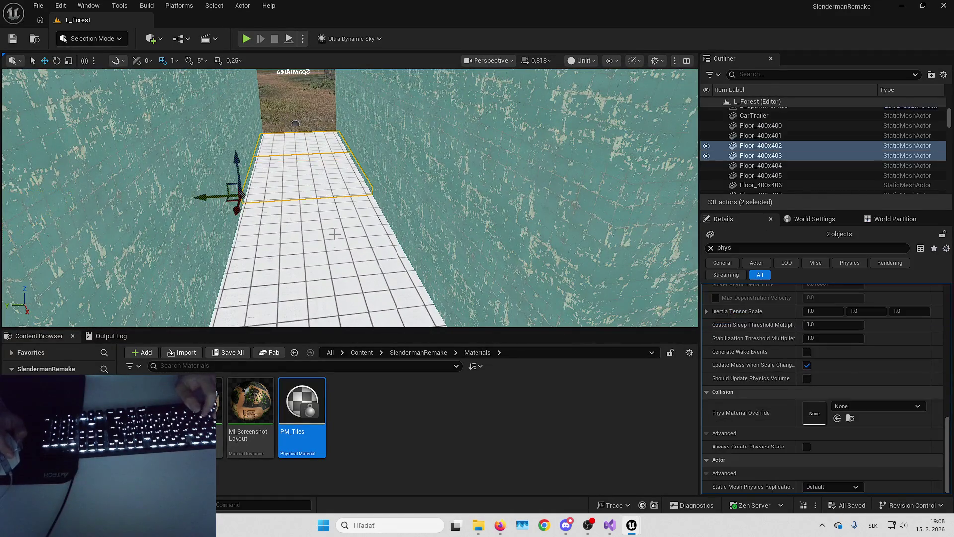
scroll(369, 290, "up", 5)
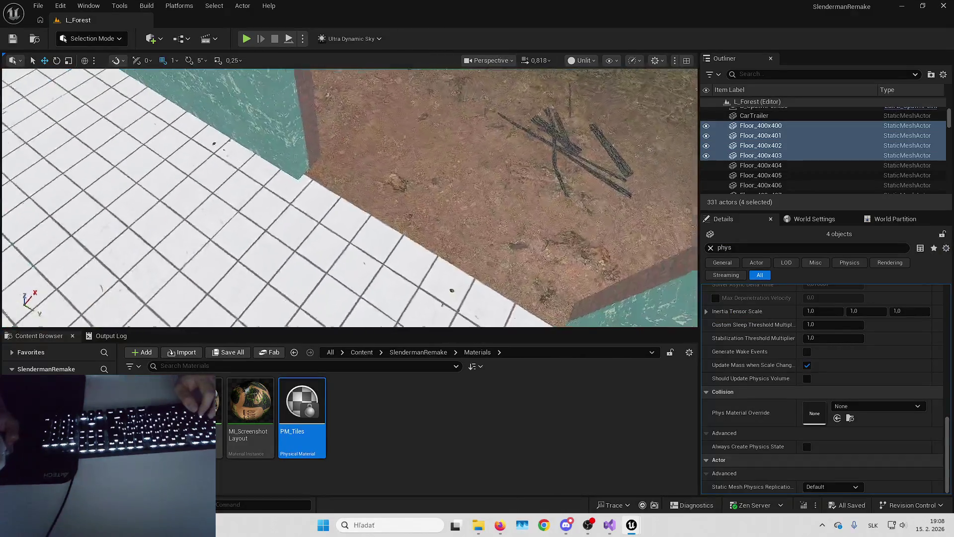
left_click(361, 272, "ctrl")
left_click_drag(371, 267, 356, 294)
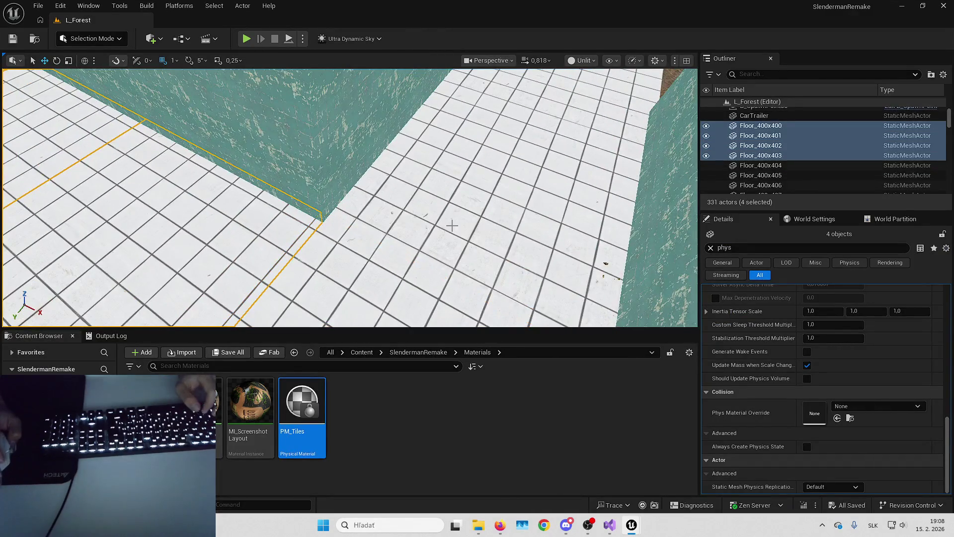
key("f")
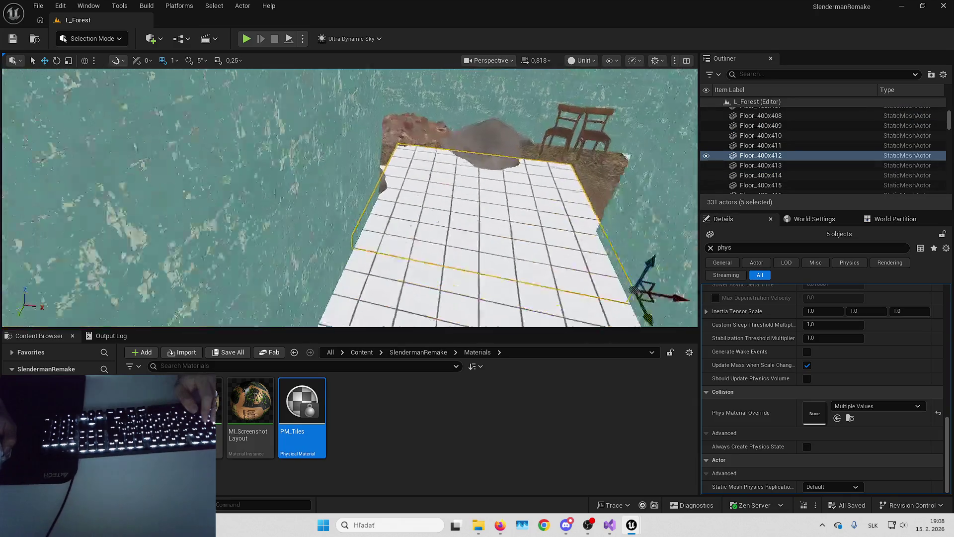
key("ctrl+z")
key("ctrl+z")
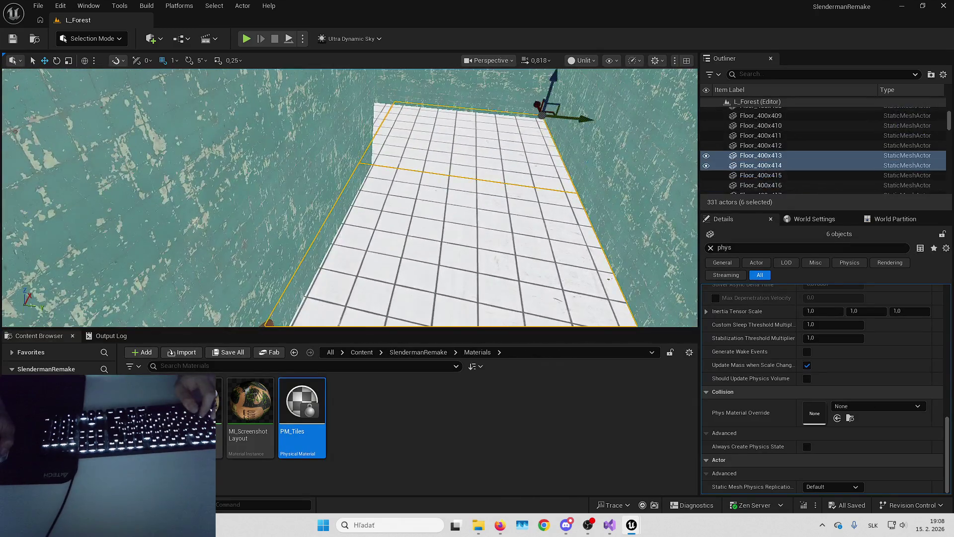
key("ctrl+z")
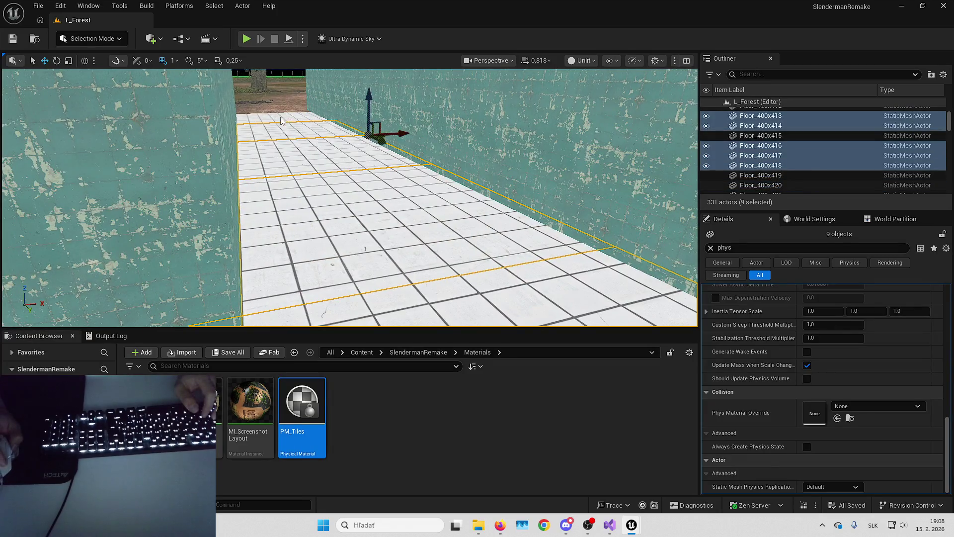
key("ctrl+z")
left_click_drag(348, 199, 344, 135)
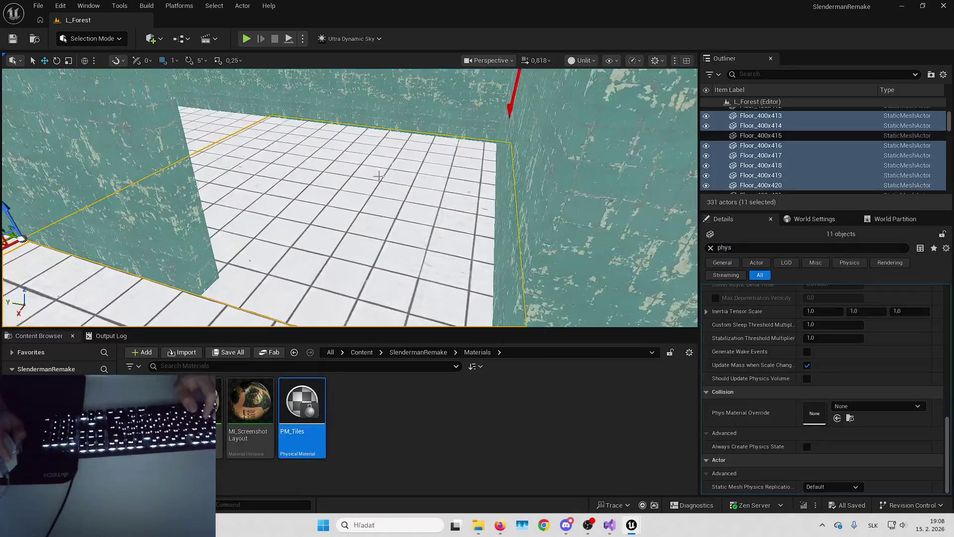
key("ctrl+z")
mouse_move(589, 252)
left_mouse_down()
mouse_move(571, 238)
mouse_move(527, 289)
left_mouse_up()
key("ctrl+z")
key("ctrl+z")
key("ctrl+z")
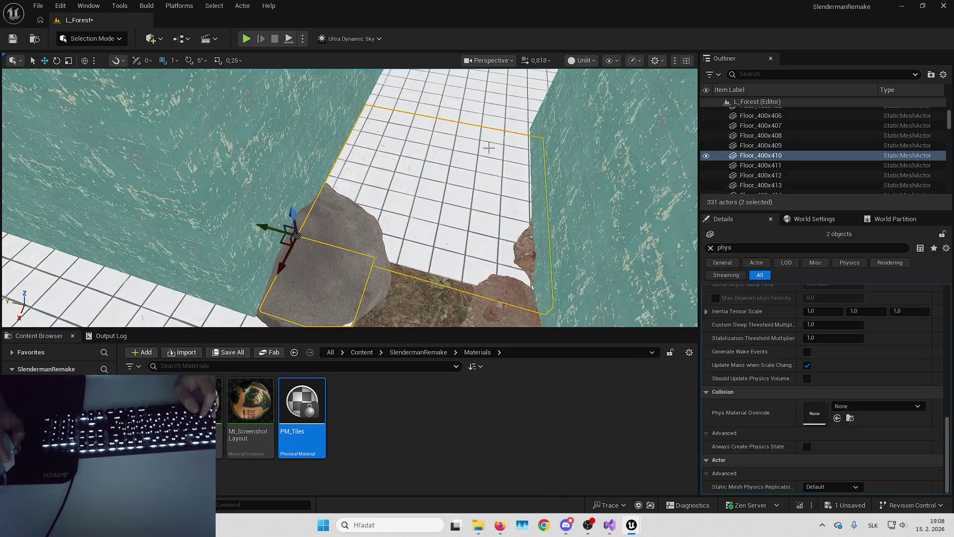
key("ctrl+z")
key("ctrl+z")
key("ctrl+z")
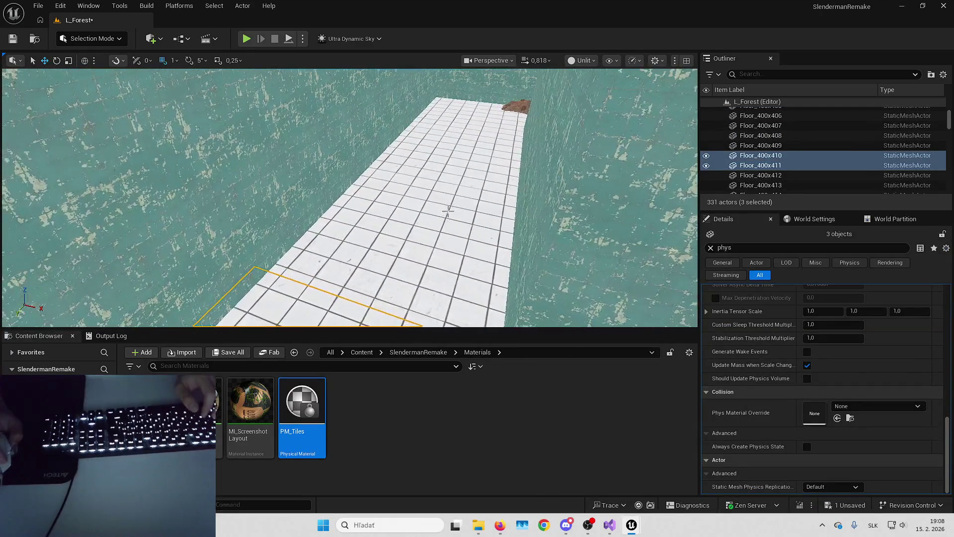
key("ctrl+z")
key("ctrl+z")
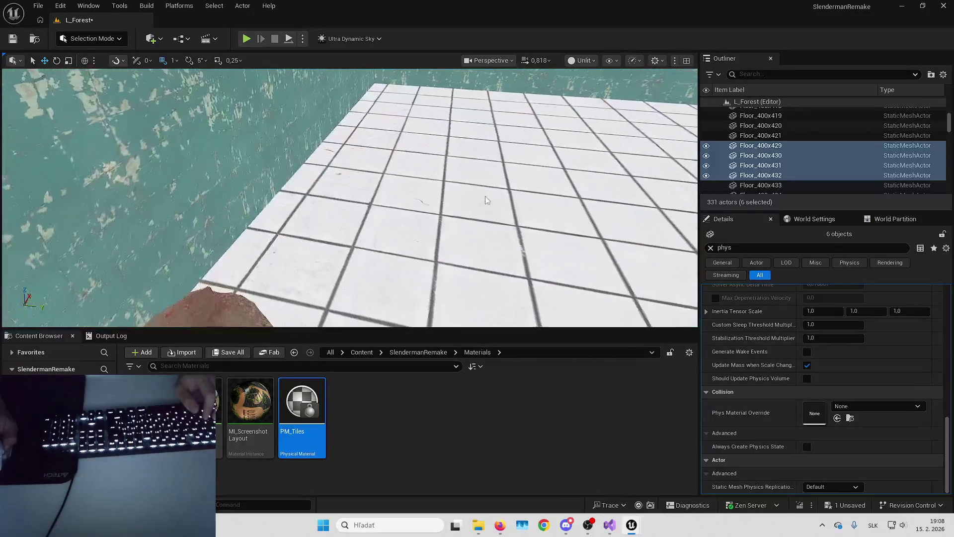
left_click(837, 418)
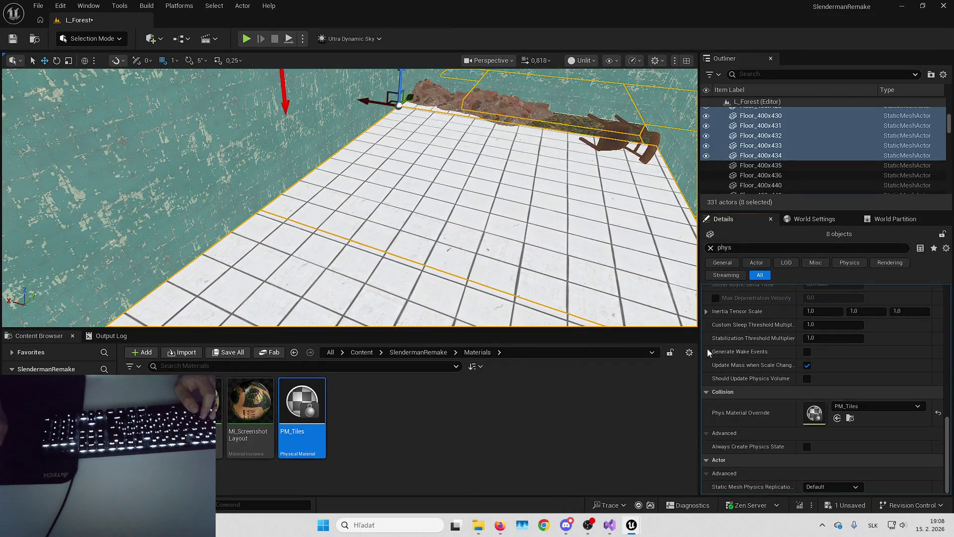
- Save the level, clear the selection, and start a playtest
key("ctrl+s")
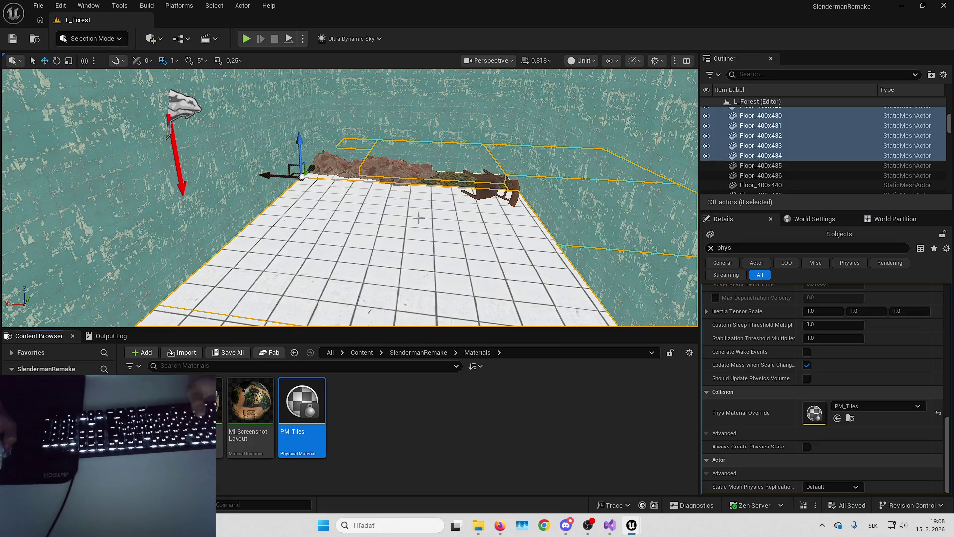
key("Escape")
key("s")
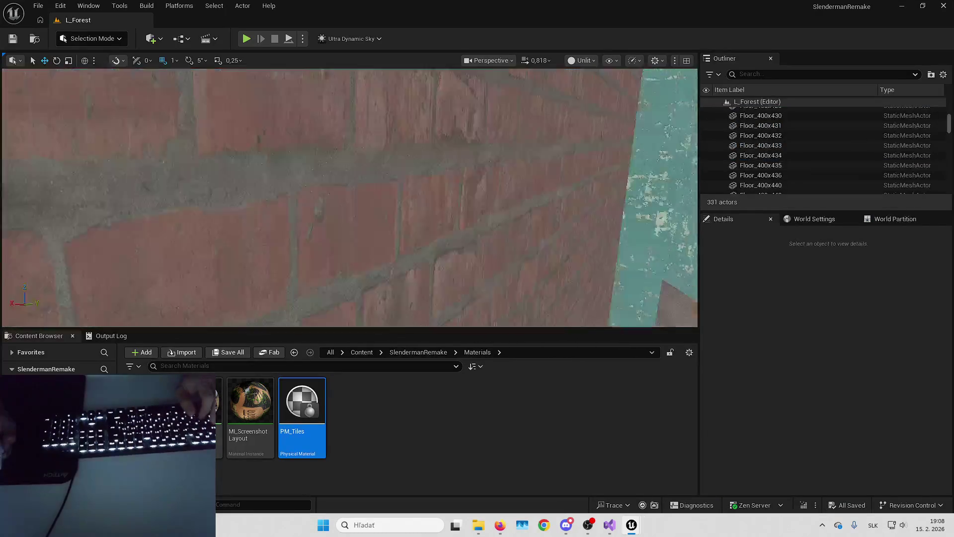
left_click(247, 40)
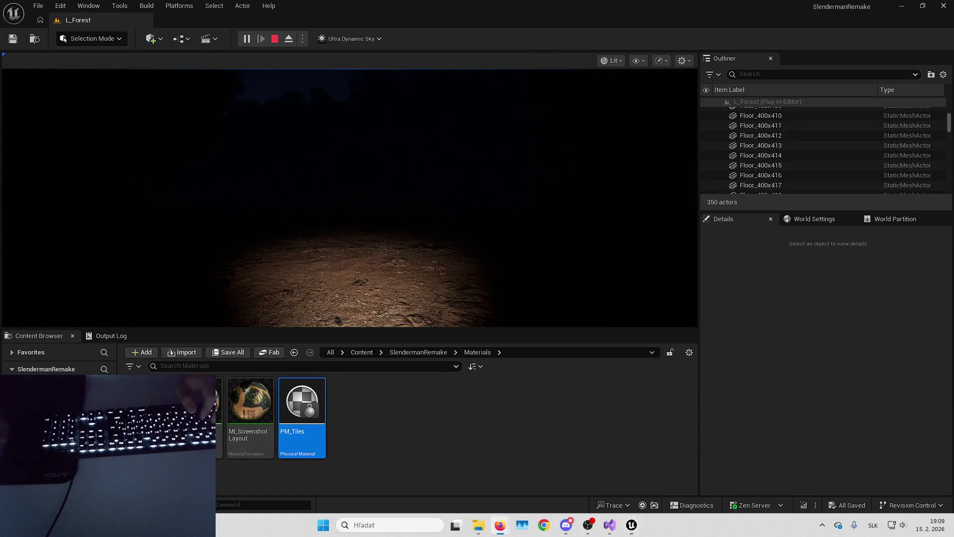
key("Escape")
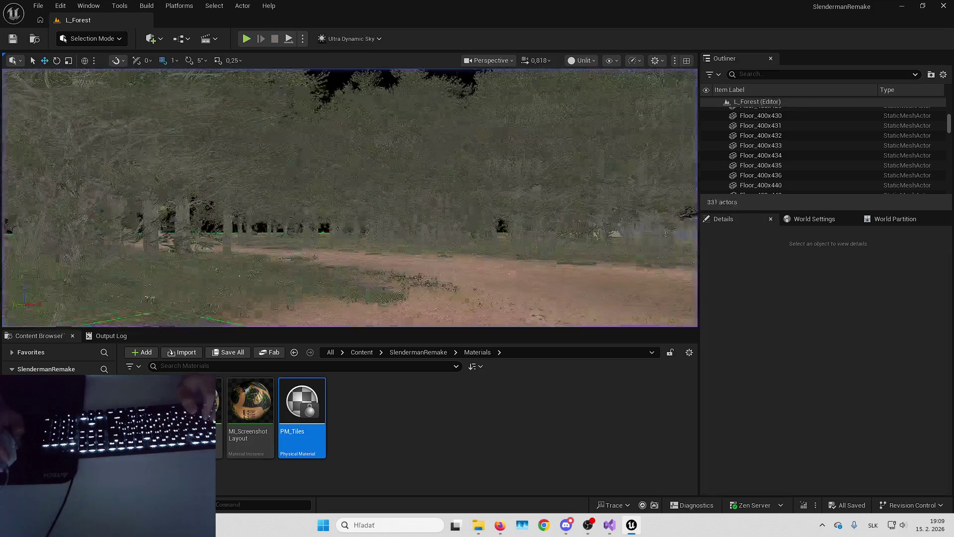
key("s")
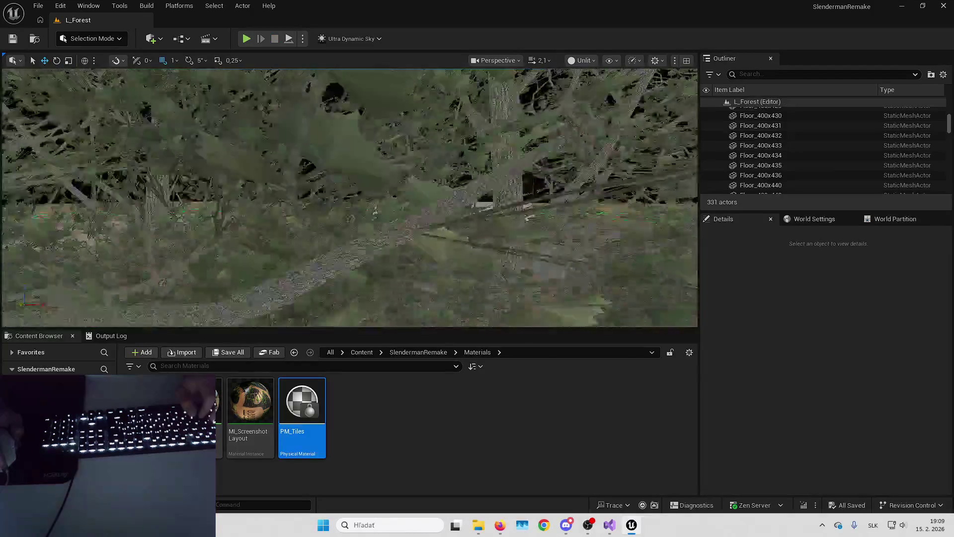
key("w")
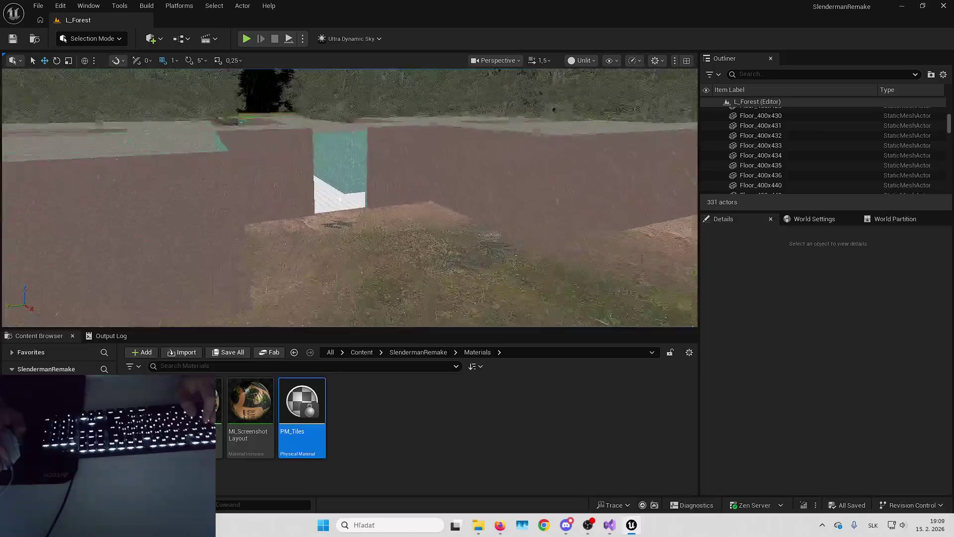
left_click(302, 38)
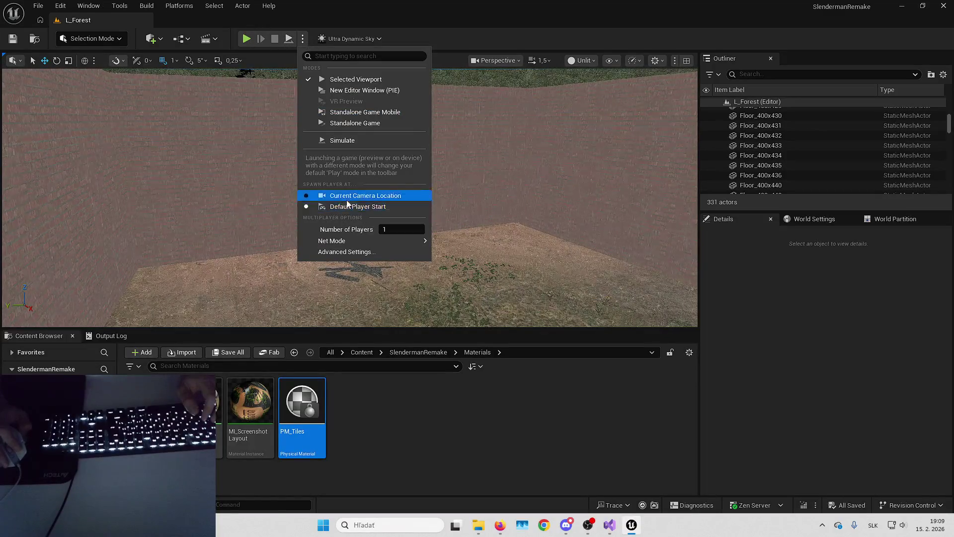
left_click(248, 40)
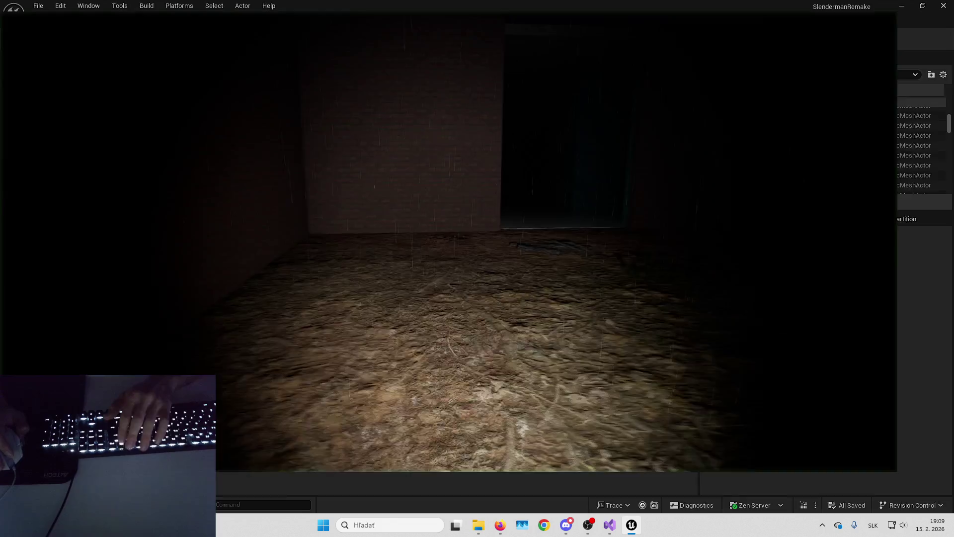
key("w")
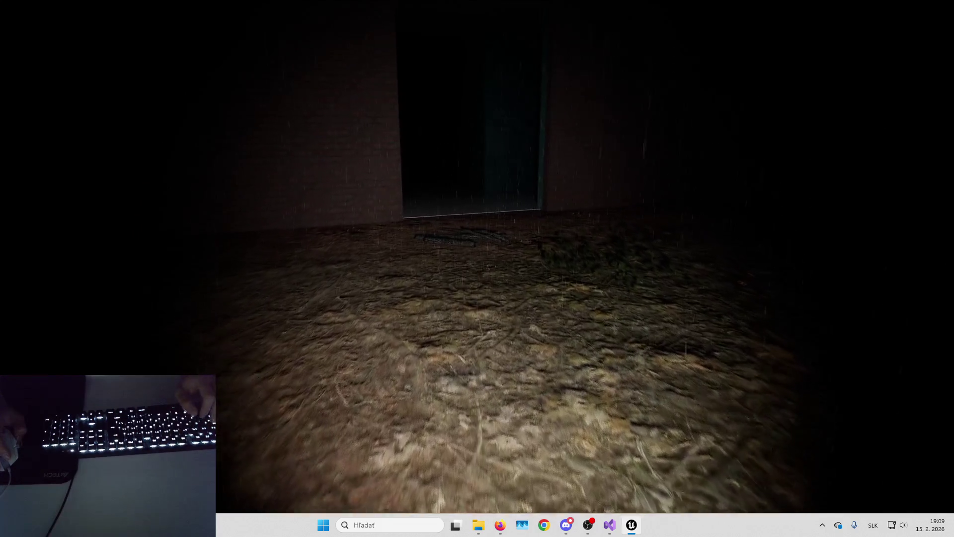
key("w")
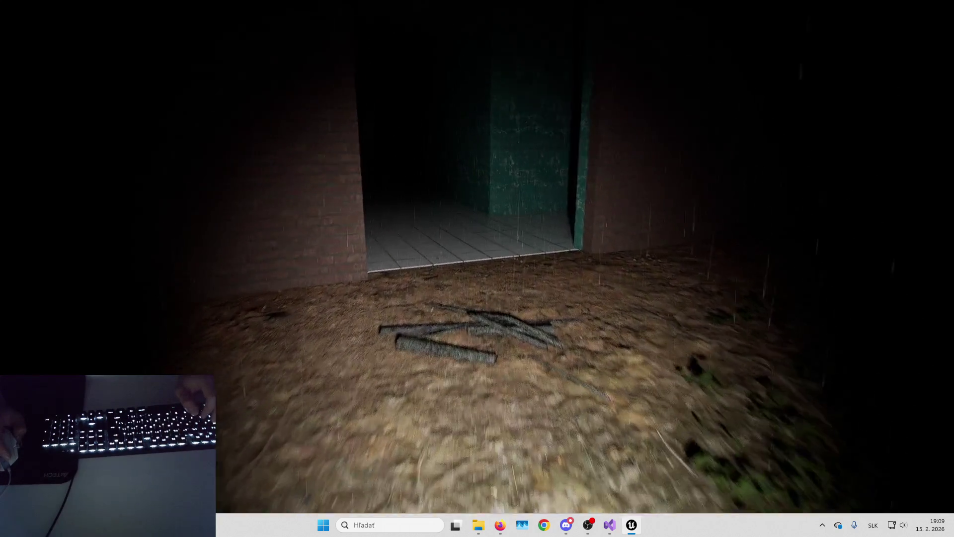
key("w")
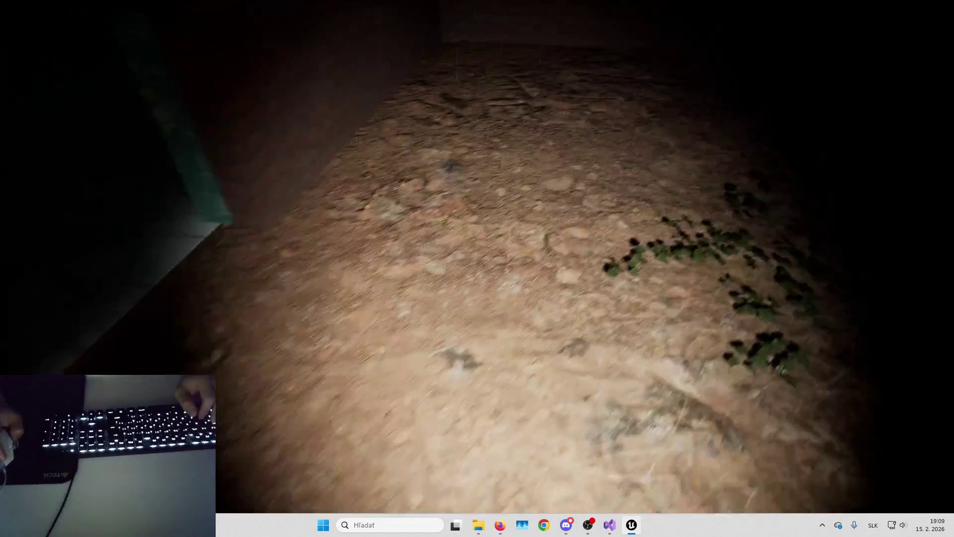
key("w")
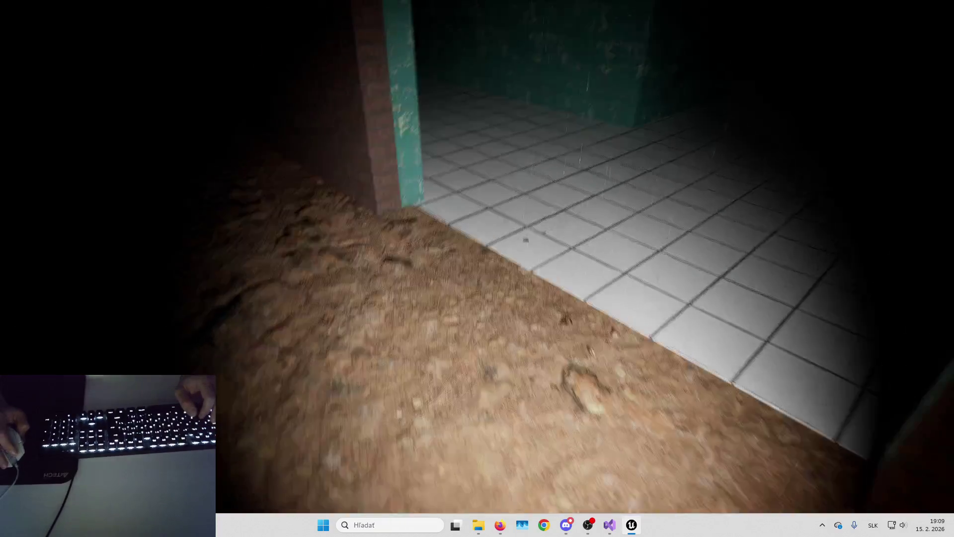
key("w")
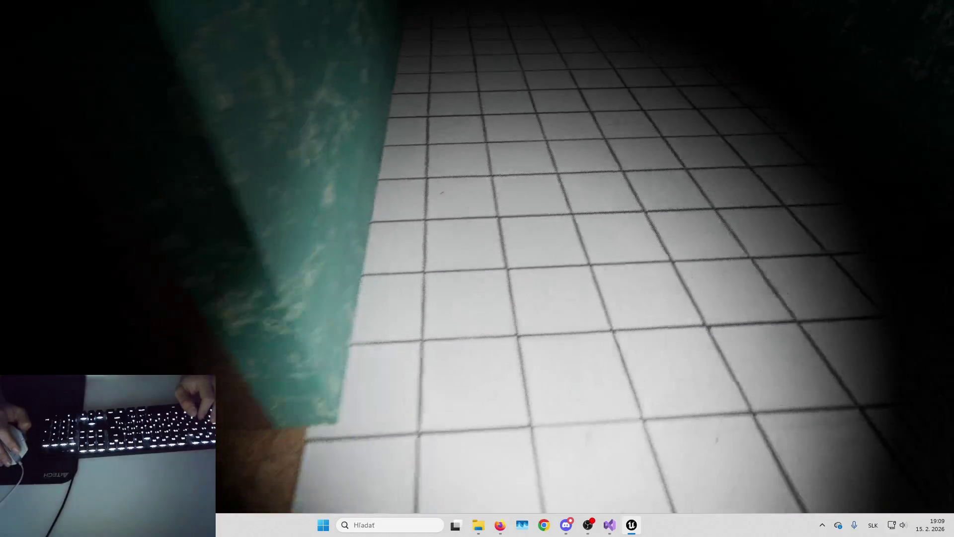
key("w")
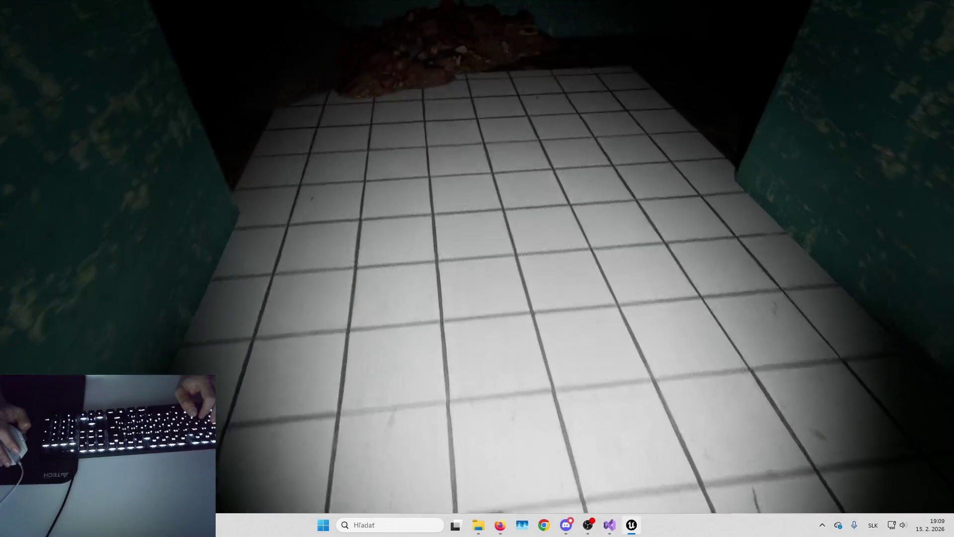
key("Escape")
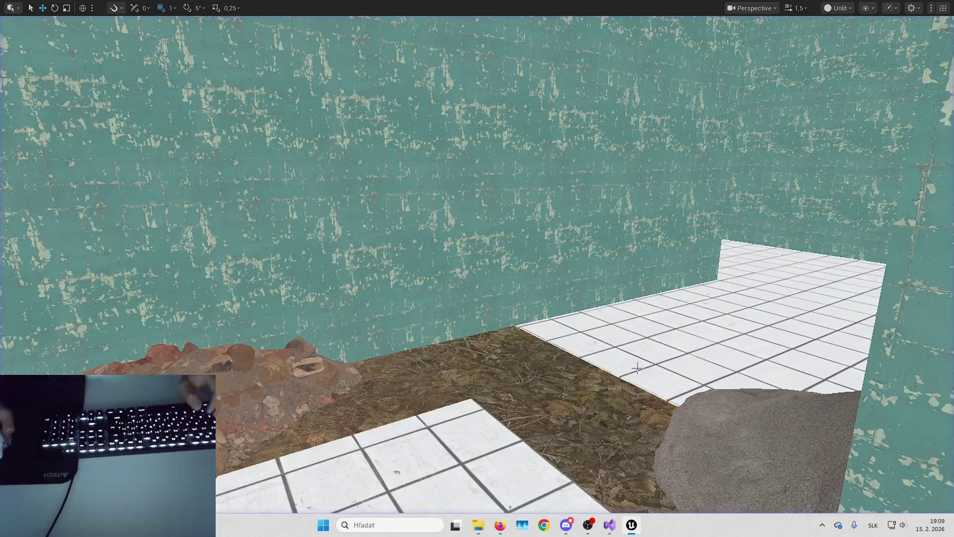
key("F11")
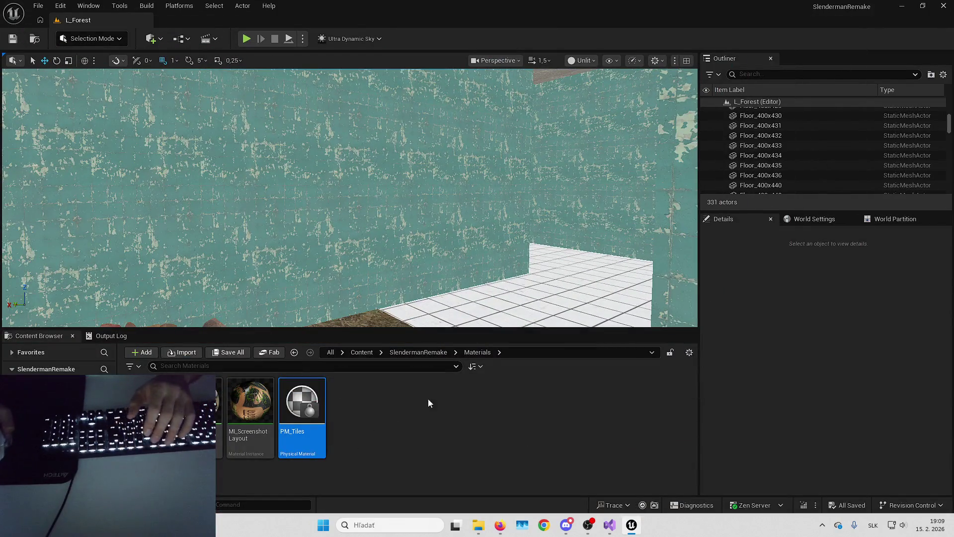
left_click(428, 357)
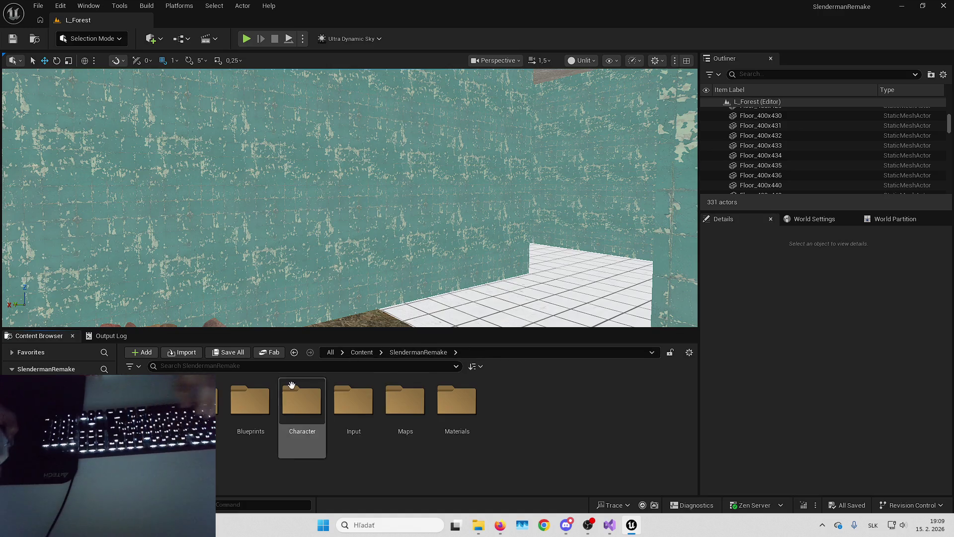
double_click(250, 403)
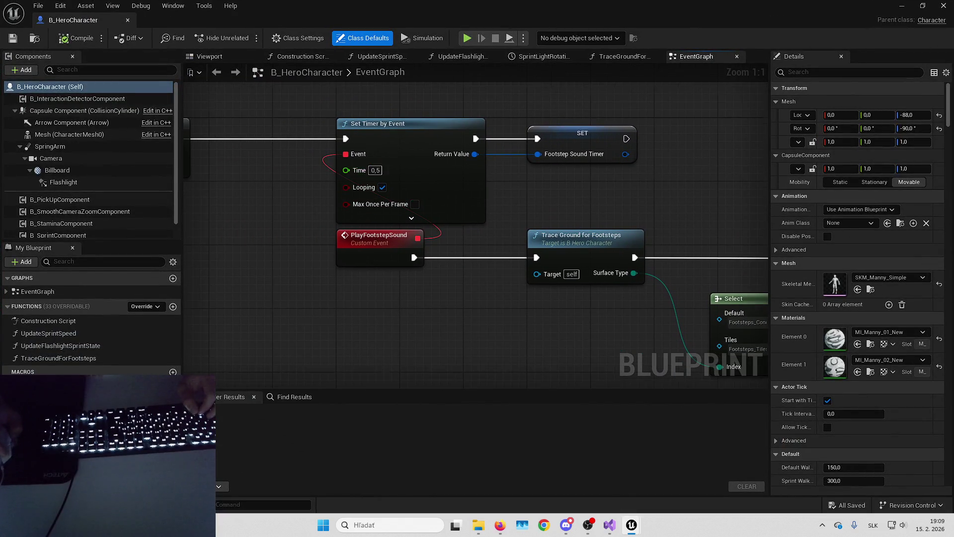
left_click_drag(287, 229, 514, 241)
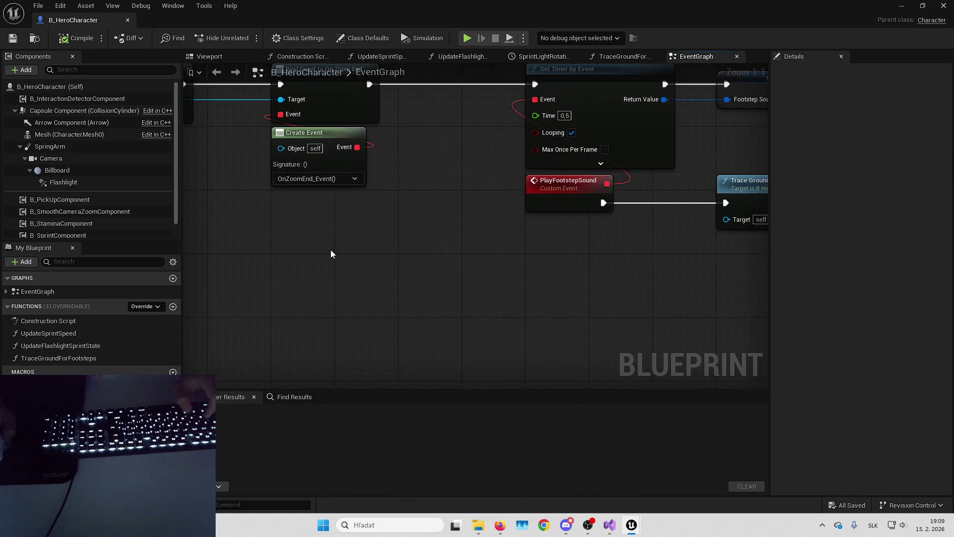
key("ctrl+v")
left_click_drag(372, 270, 413, 269)
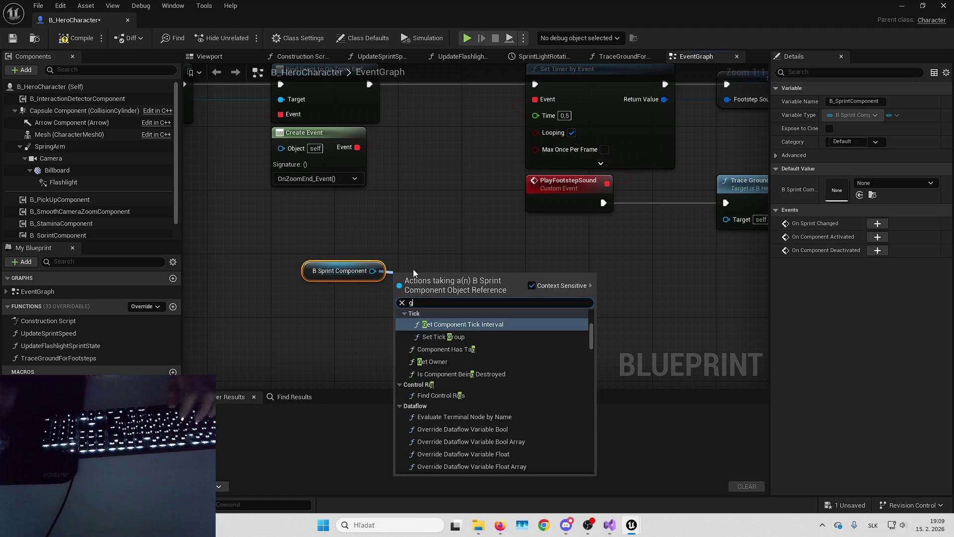
type("get is spr")
key("ctrl+a")
type("is spr")
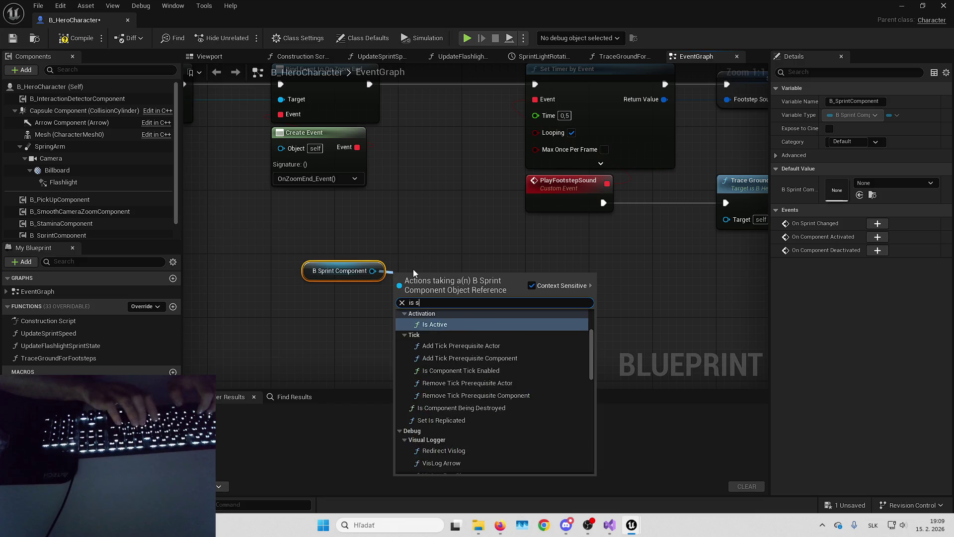
key("Return")
mouse_move(413, 269)
left_mouse_down()
mouse_move(352, 219)
mouse_move(327, 220)
left_mouse_up()
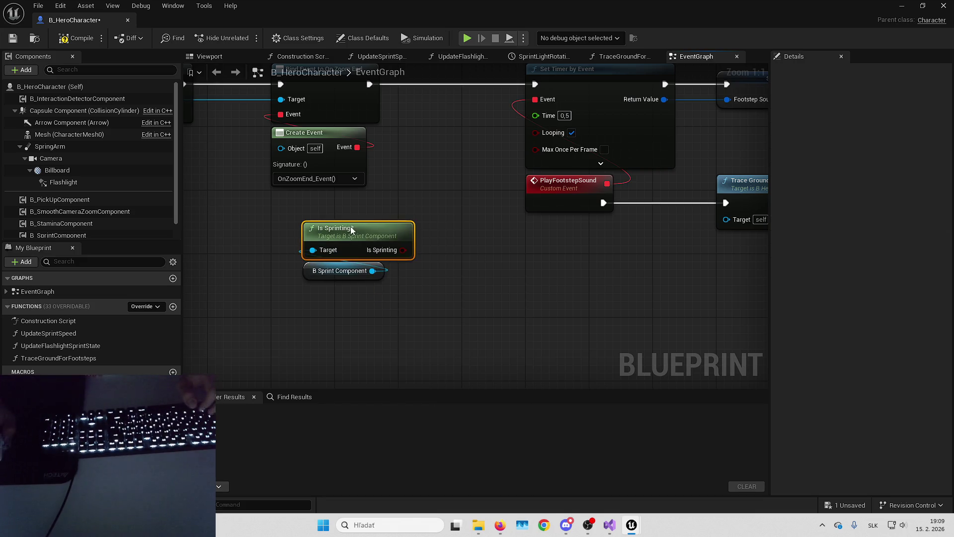
left_click(338, 271, "ctrl")
left_click(467, 262)
scroll(467, 263, "down", 3)
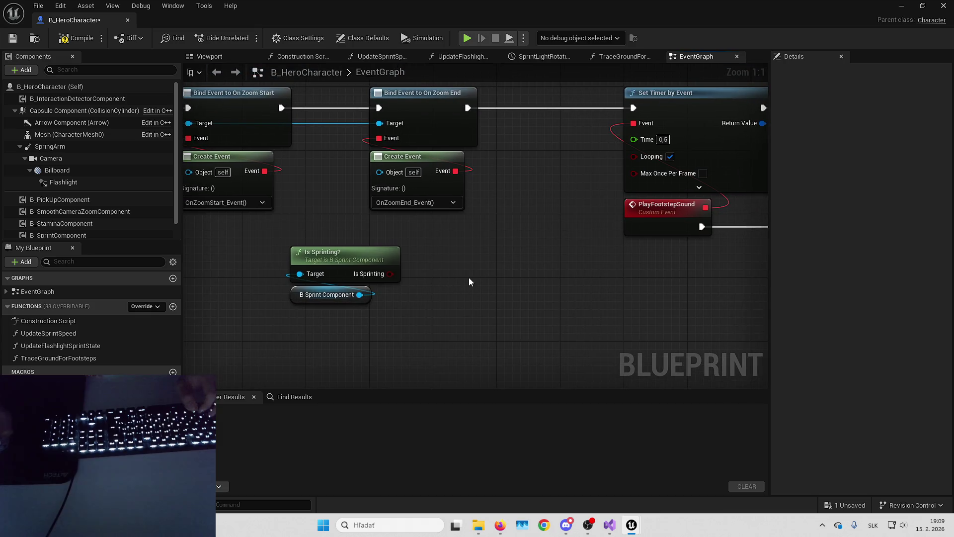
mouse_move(543, 263)
left_mouse_down()
mouse_move(616, 283)
mouse_move(539, 303)
left_mouse_up()
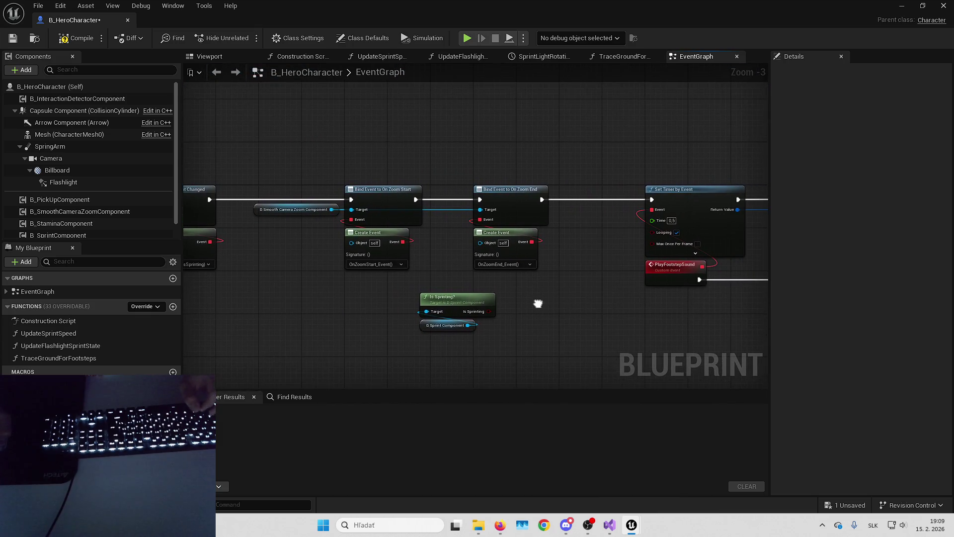
mouse_move(569, 270)
left_mouse_down()
mouse_move(489, 275)
mouse_move(490, 255)
mouse_move(458, 309)
mouse_move(322, 243)
left_mouse_up()
key("Delete")
double_click(321, 243)
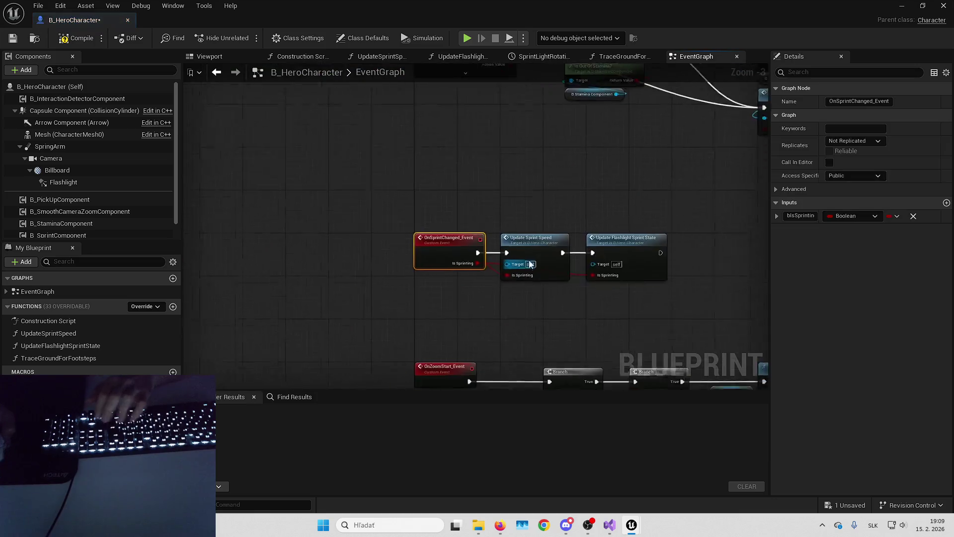
- Add a RefreshFootstepTimer custom event wired into Set Timer by Event
scroll(419, 263, "down", 3)
scroll(396, 305, "up", 2)
right_click(426, 194)
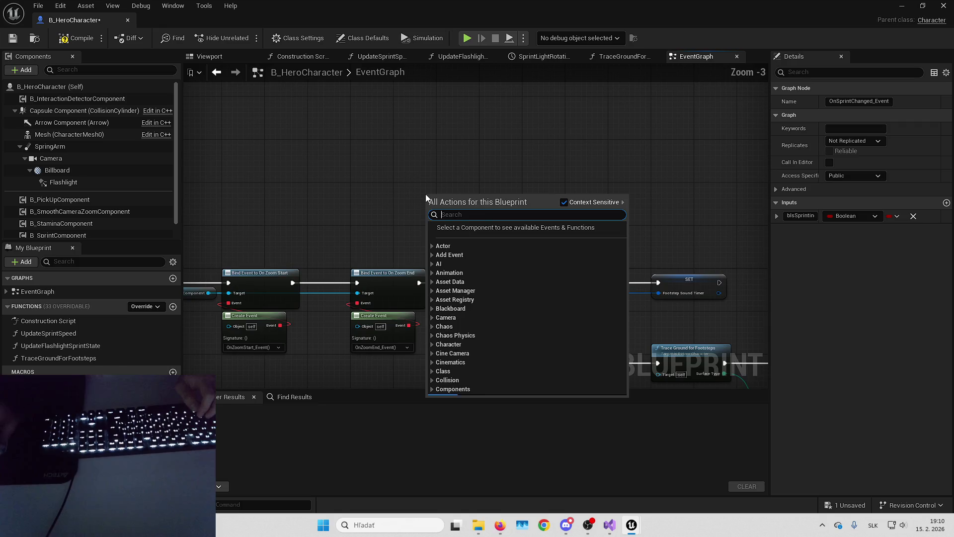
type("add custom")
key("Return")
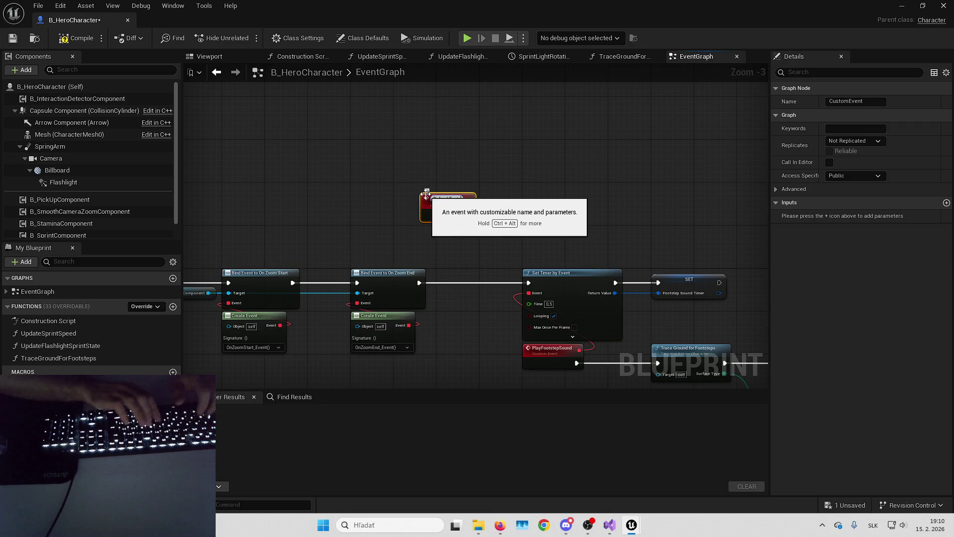
key("Return")
mouse_move(480, 213)
left_mouse_down()
mouse_move(496, 252)
mouse_move(532, 288)
mouse_move(551, 162)
mouse_move(579, 206)
left_mouse_up()
- Place a Refresh Footstep Timer call near the Update Sprint Speed nodes, then delete it
left_click_drag(517, 254, 489, 354)
mouse_move(521, 302)
left_mouse_down()
mouse_move(503, 271)
mouse_move(541, 226)
left_mouse_up()
scroll(533, 205, "down", 2)
scroll(522, 206, "up", 3)
scroll(522, 206, "down", 3)
scroll(497, 197, "up", 3)
left_click_drag(466, 146, 428, 85)
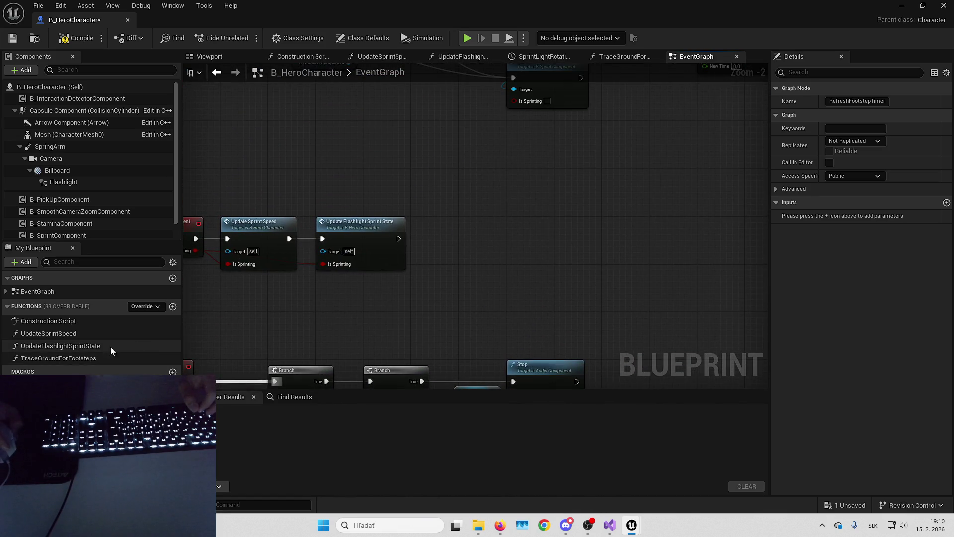
right_click(466, 235)
type("refresh")
key("Return")
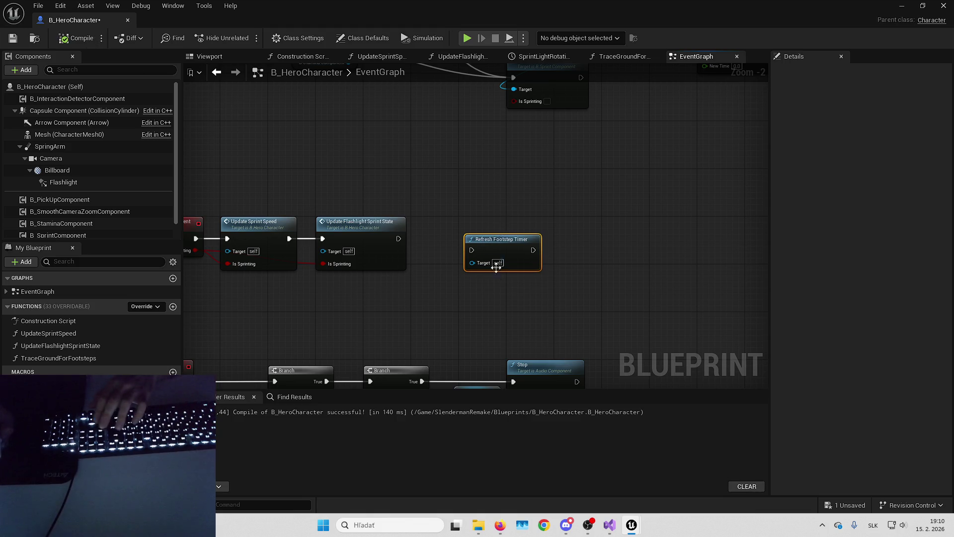
key("Delete")
- Position the Refresh Footstep Timer call in line after Update Flashlight Sprint State
right_click(466, 239)
type("refres")
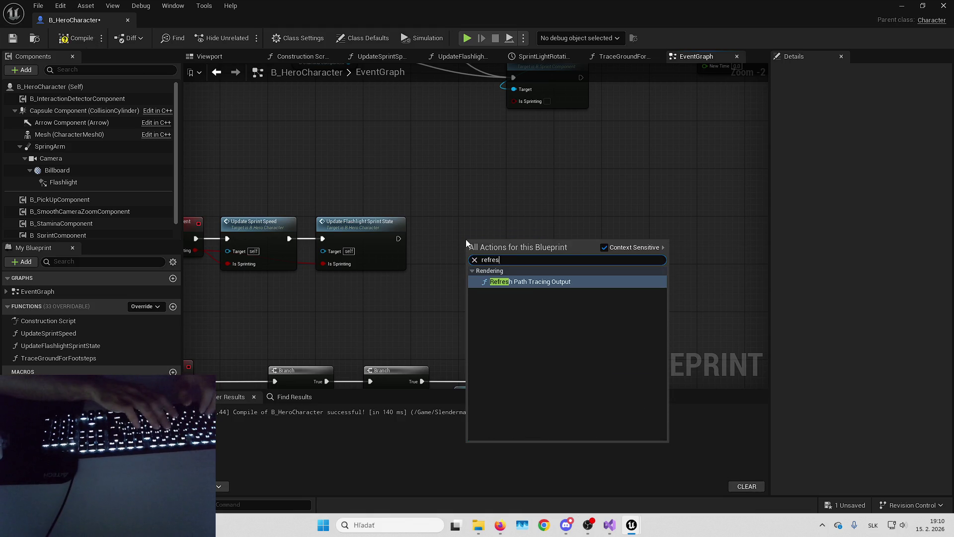
key("Escape")
scroll(469, 205, "down", 4)
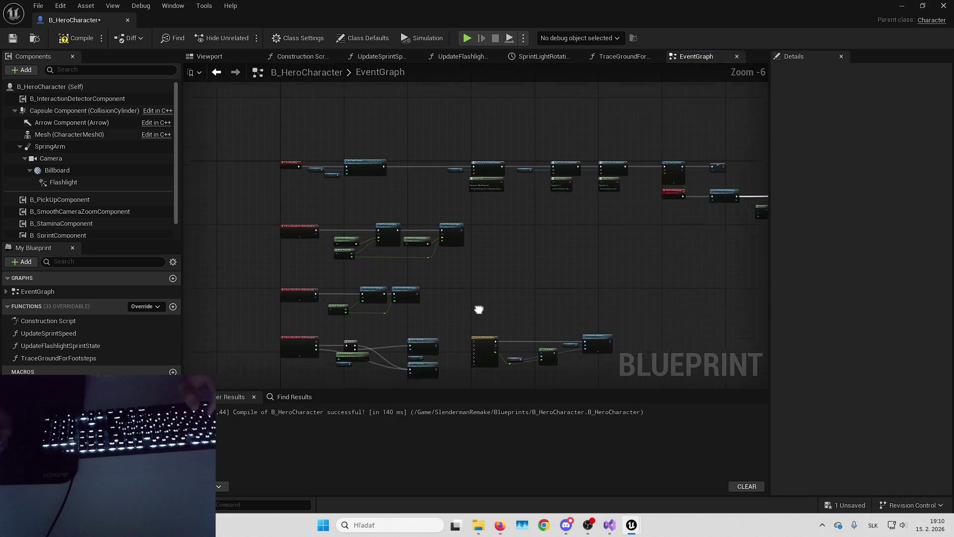
left_click_drag(478, 309, 432, 356)
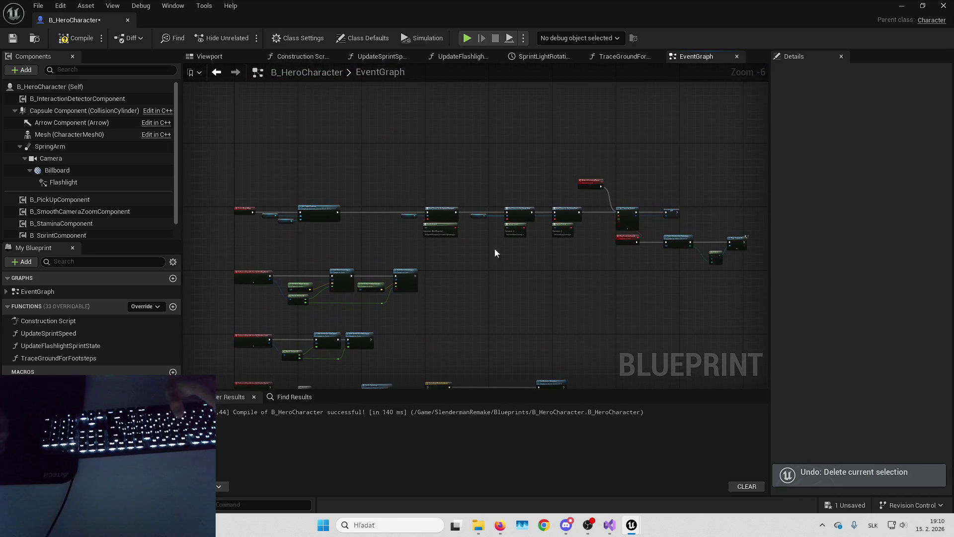
scroll(414, 192, "up", 5)
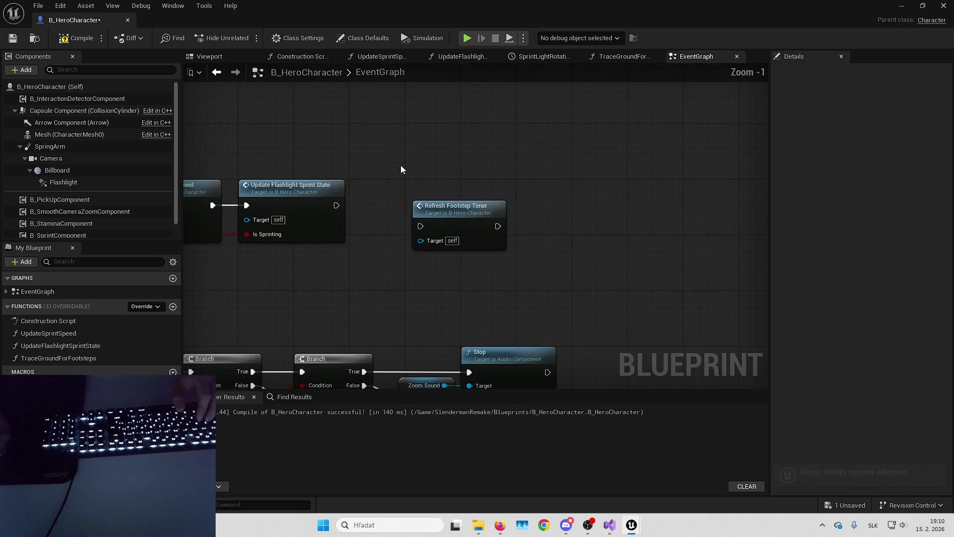
mouse_move(481, 231)
left_mouse_down()
mouse_move(467, 209)
mouse_move(449, 263)
left_mouse_up()
left_click(528, 355)
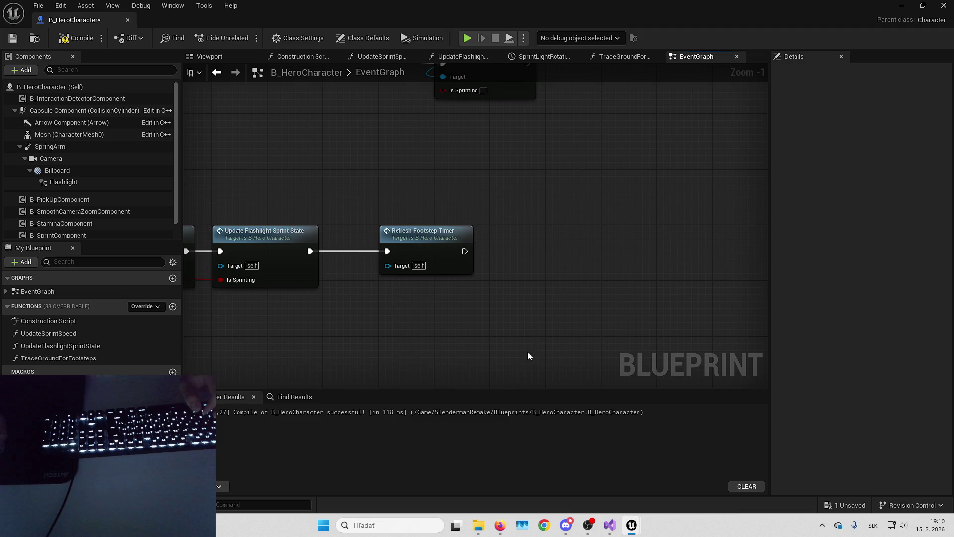
- Save the blueprint and remove the stray camera zoom component getter
left_click(844, 506)
left_click(558, 372)
mouse_move(639, 188)
left_mouse_down()
mouse_move(571, 316)
mouse_move(363, 337)
mouse_move(479, 251)
left_mouse_up()
right_click(424, 320)
mouse_move(424, 320)
left_mouse_down()
mouse_move(394, 315)
mouse_move(492, 283)
left_mouse_up()
left_click(251, 126)
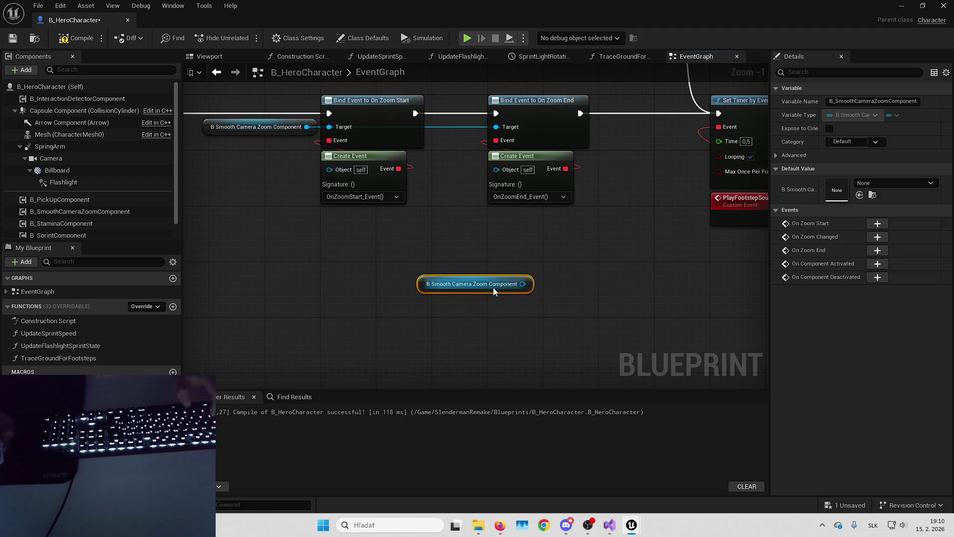
key("ctrl+z")
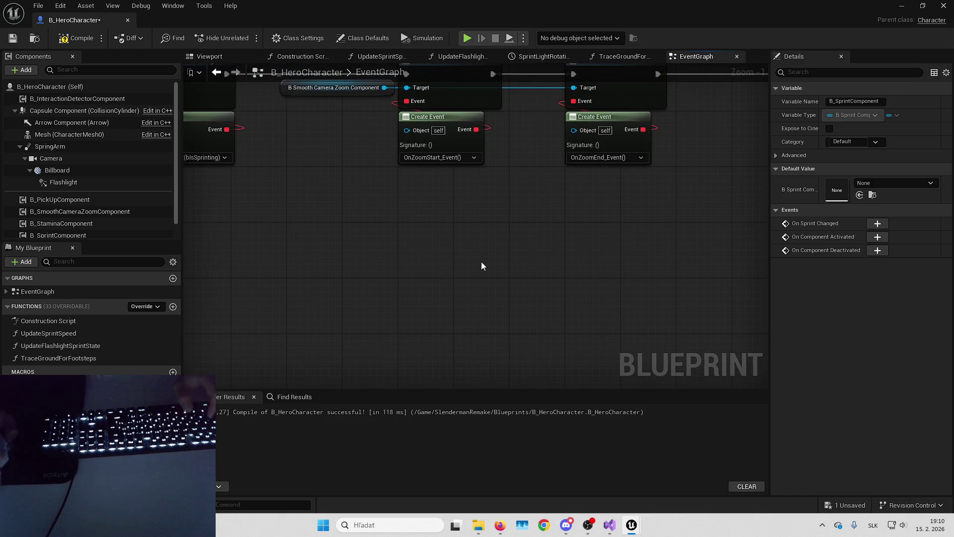
- Feed Set Timer's Time from a Select on Is Sprinting?: 0,5 normally, 0,25 when sprinting
key("ctrl+v")
mouse_move(552, 272)
left_mouse_down()
mouse_move(560, 262)
mouse_move(527, 239)
mouse_move(492, 232)
left_mouse_up()
type("is sprint")
key("Return")
left_click_drag(581, 255, 642, 237)
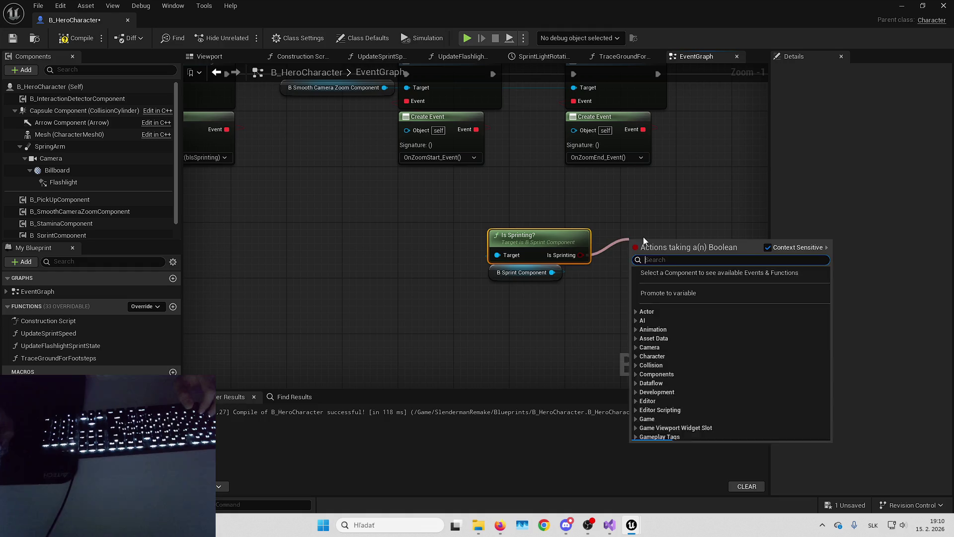
type("select")
key("Return")
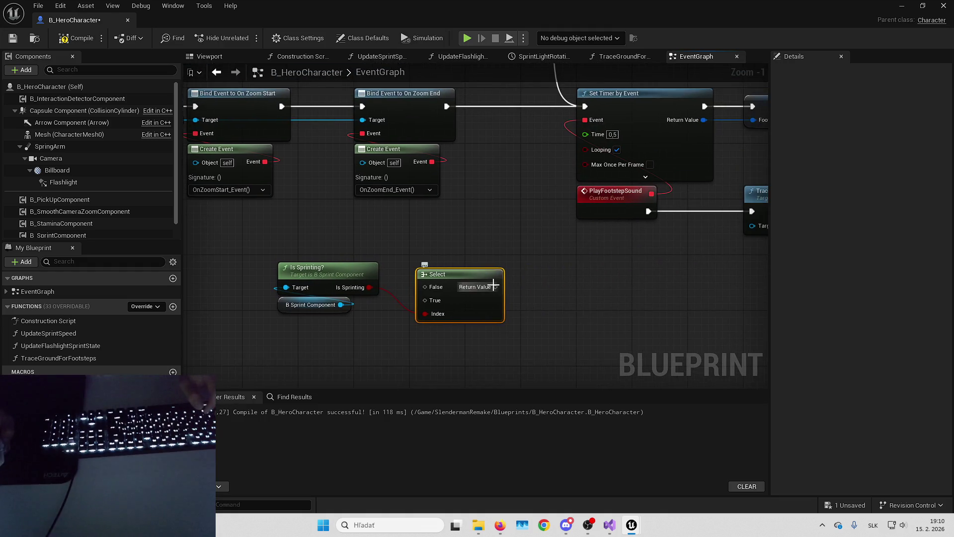
left_click_drag(602, 137, 602, 137)
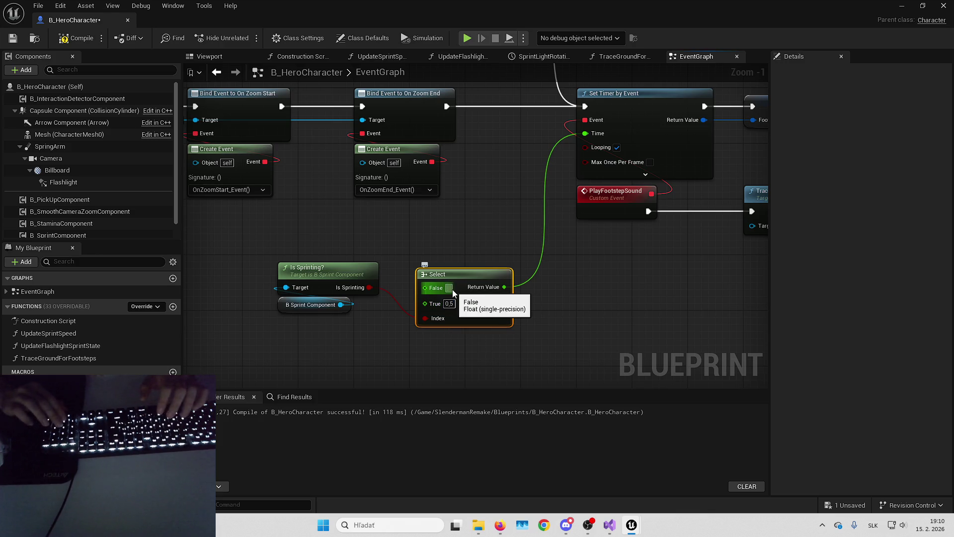
type("0,5")
key("Tab")
left_click_drag(463, 295, 484, 279)
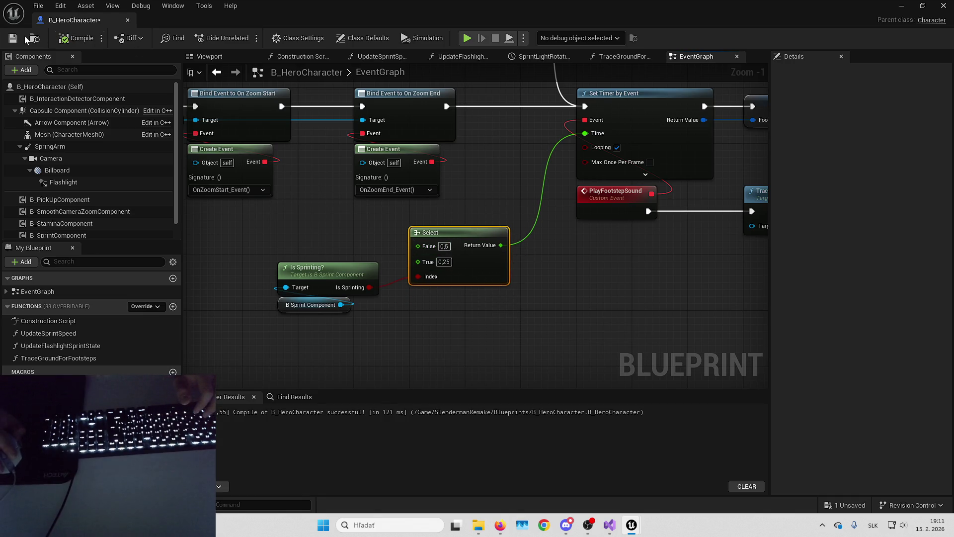
left_click(943, 5)
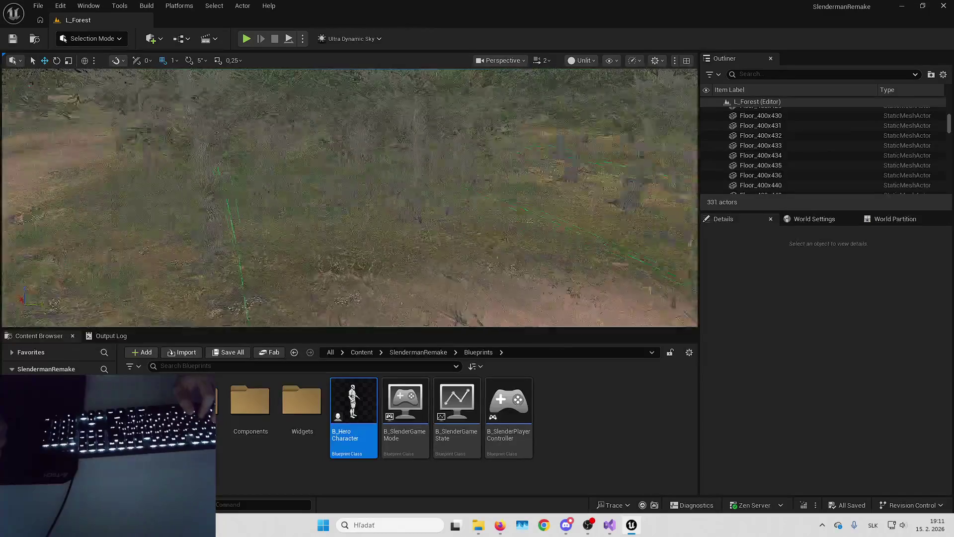
- Set play to spawn at the default Player Start, playtest full-screen, then stop
left_click(303, 38)
mouse_move(402, 243)
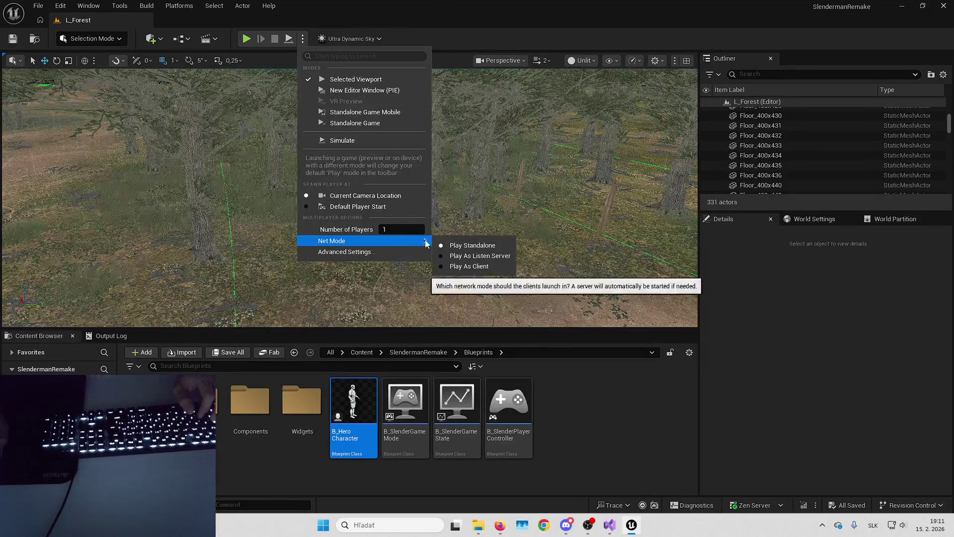
left_click(357, 206)
scroll(512, 229, "down", 5)
key("alt+p")
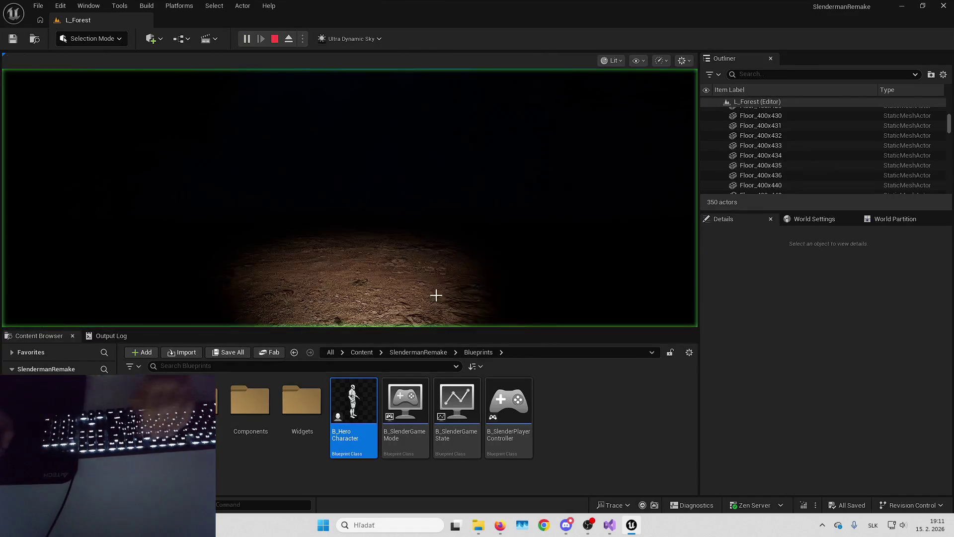
key("F11")
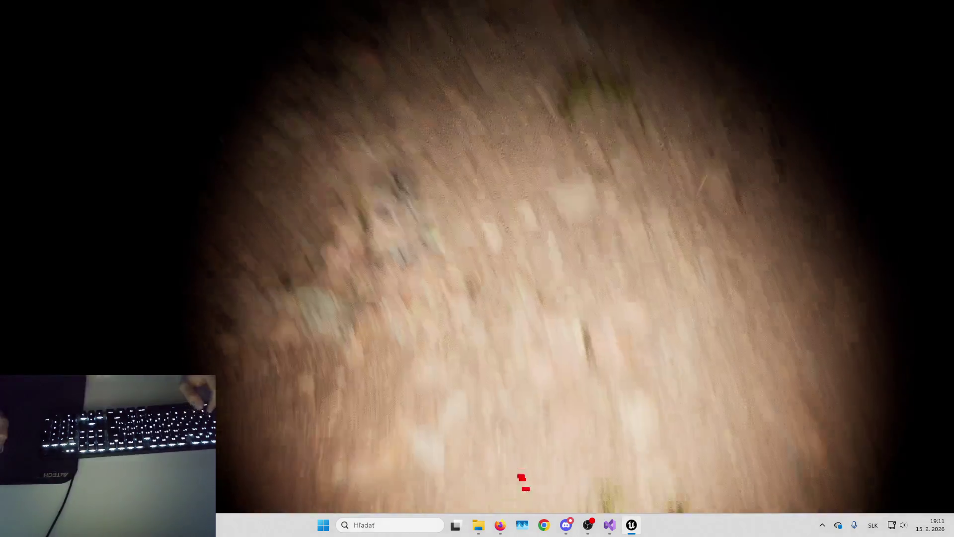
key("Escape")
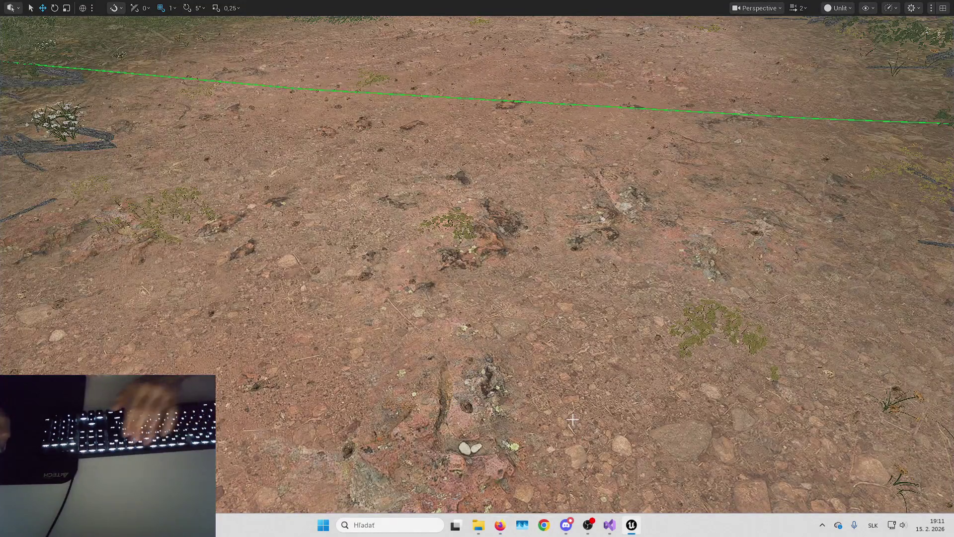
right_click(584, 90)
key("F11")
- Turn off debug drawing in TraceGroundForFootsteps, save B_HeroCharacter, and run a quick playtest
double_click(362, 407)
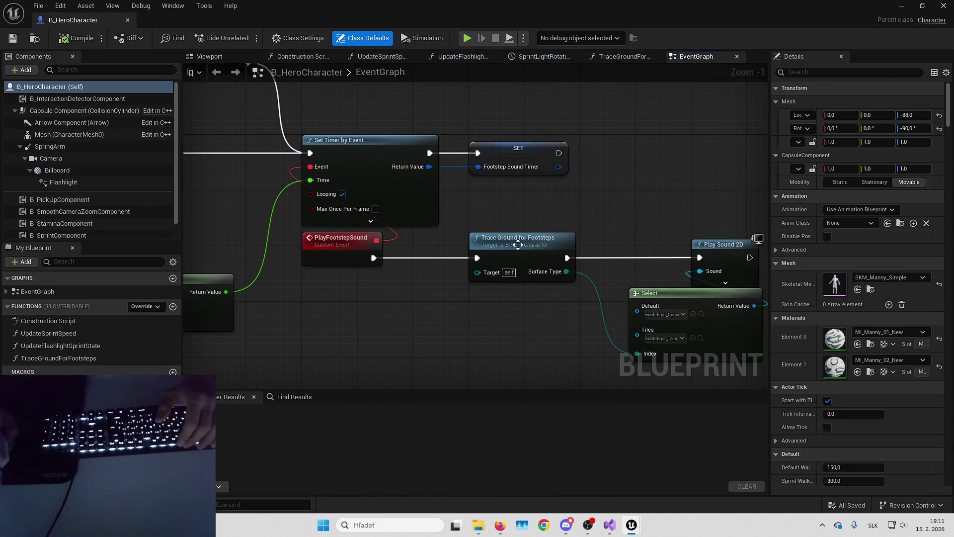
double_click(518, 244)
left_click(361, 238)
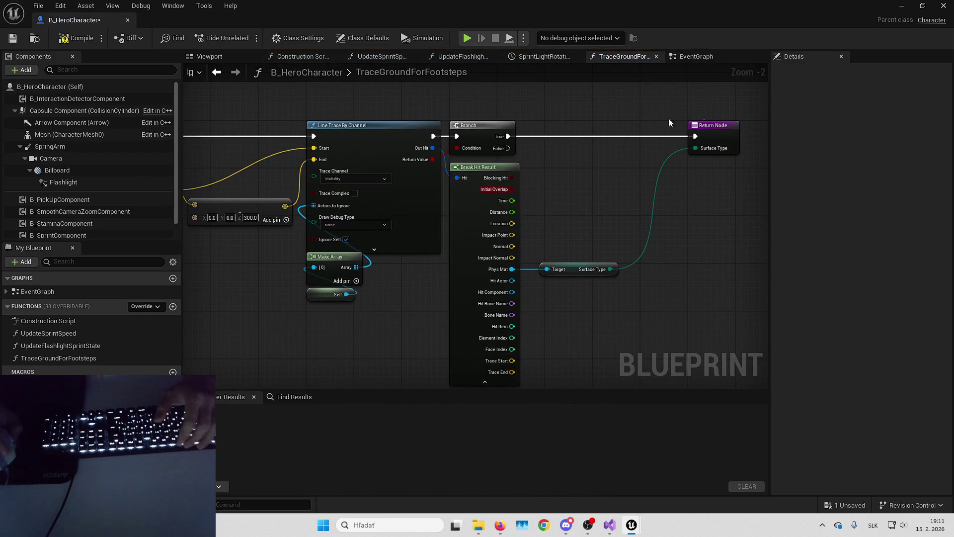
key("ctrl+s")
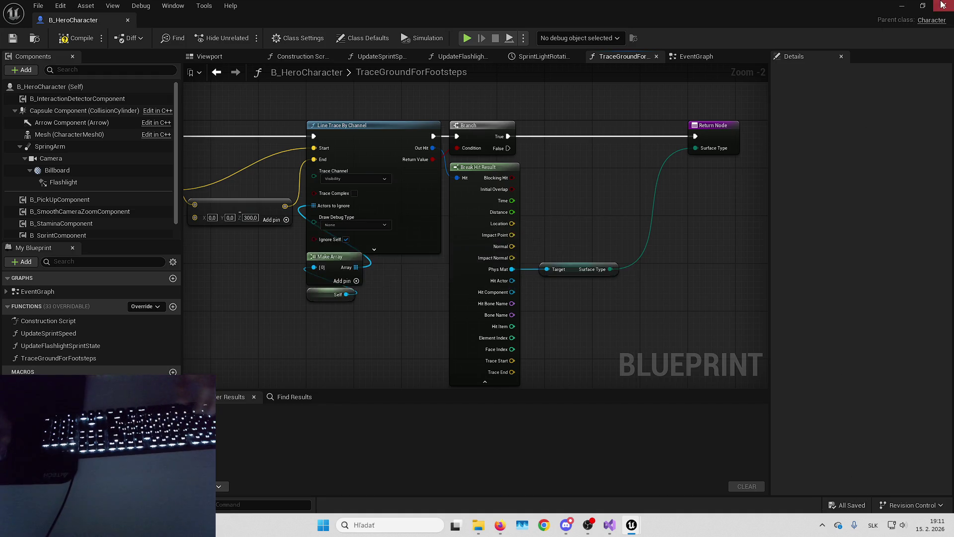
key("alt+Tab")
key("alt+p")
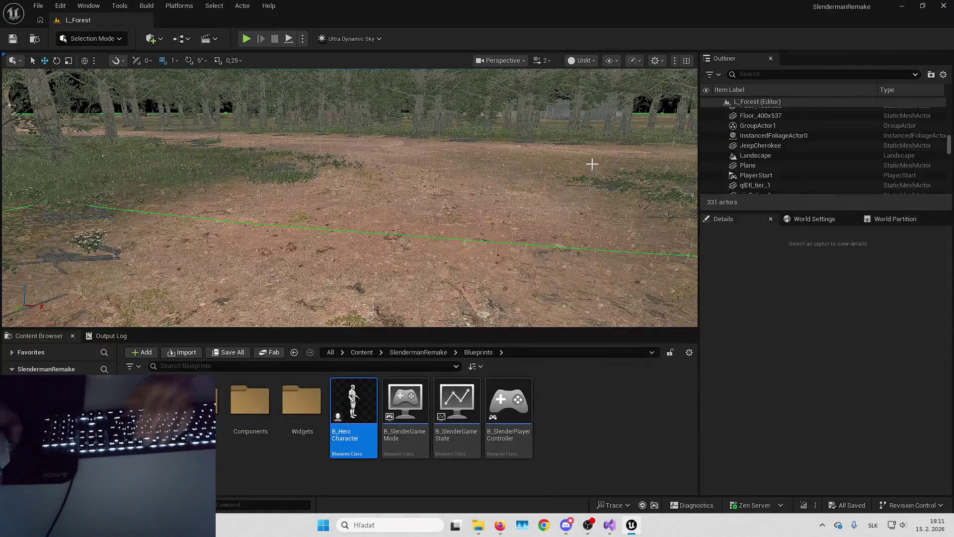
key("Escape")
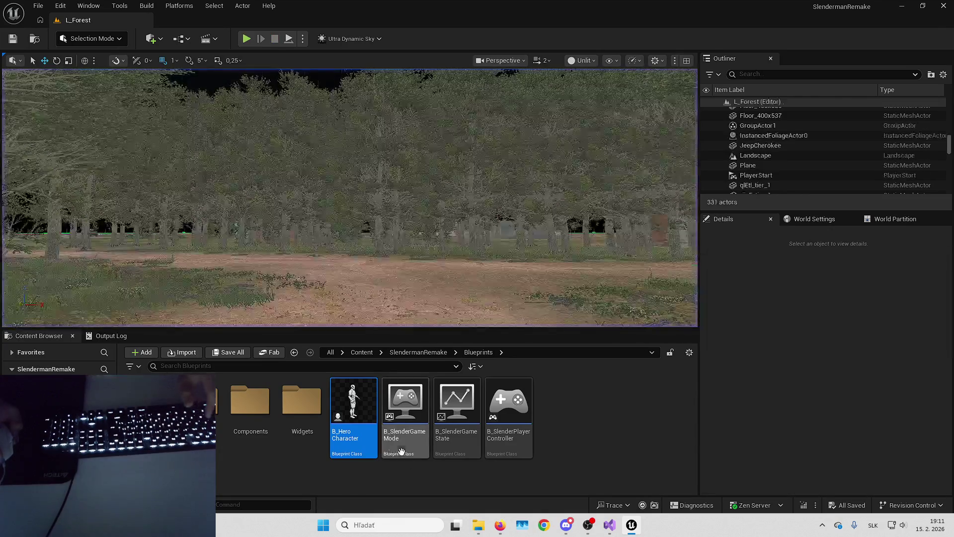
- Open the Footsteps_Tiles sound cue from SlendermanRemake > Audio > Player
double_click(368, 423)
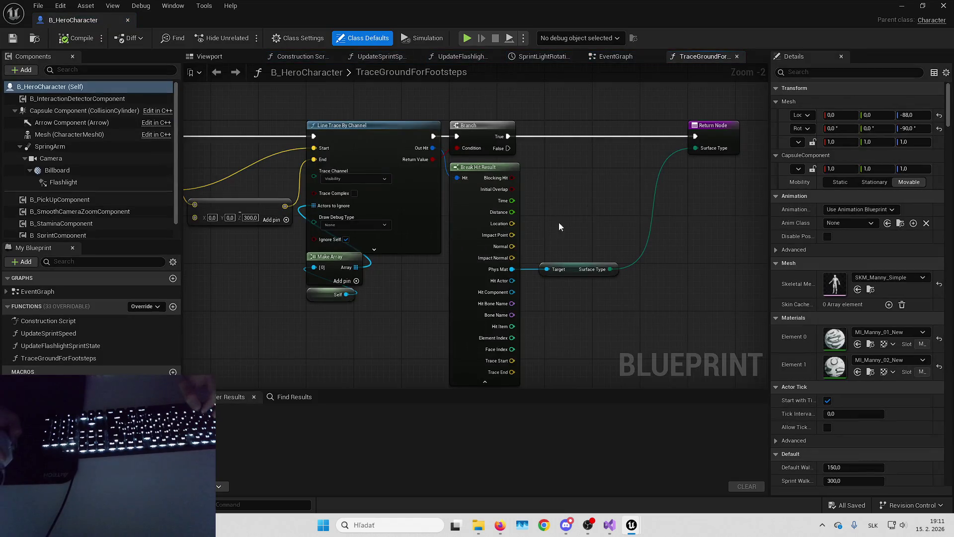
left_click_drag(686, 25, 497, 4)
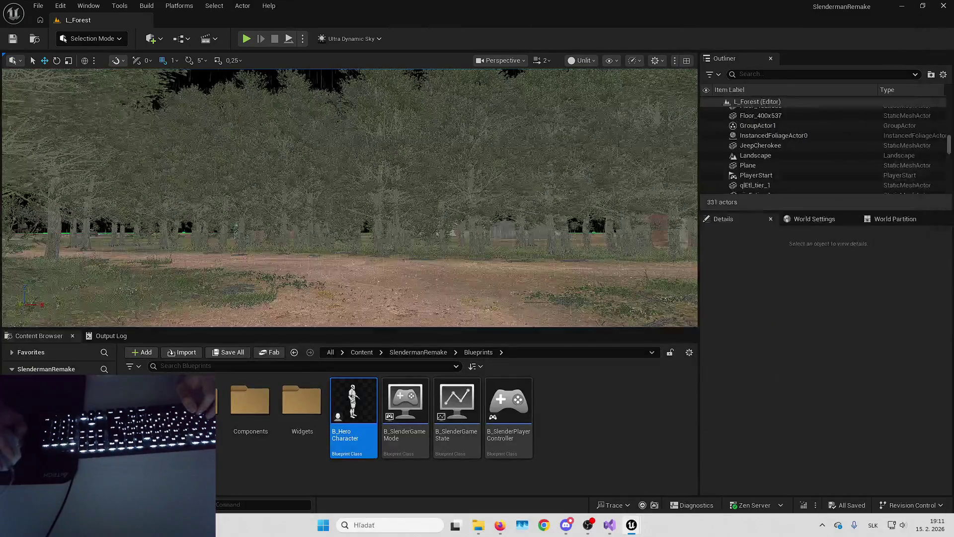
left_click(419, 352)
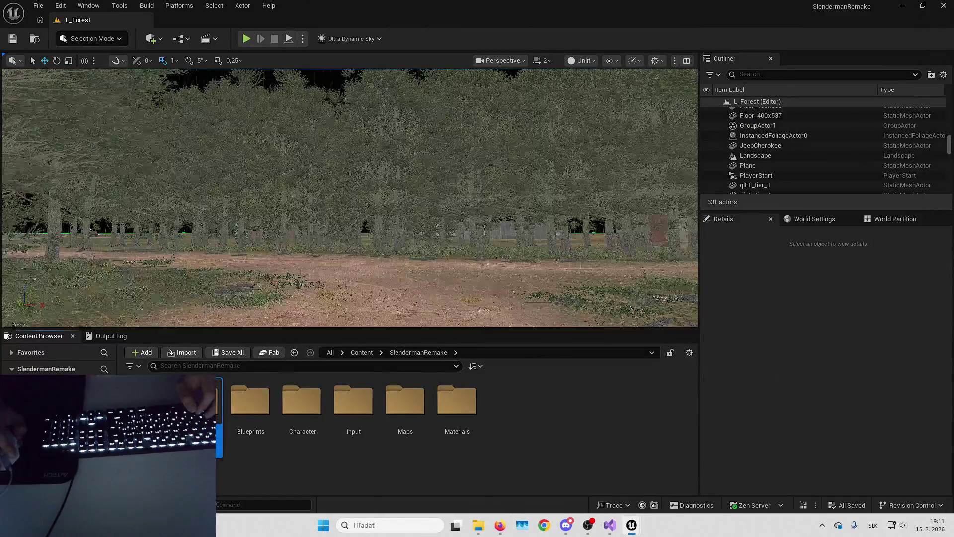
double_click(199, 403)
left_click(308, 405)
left_click(250, 402)
double_click(250, 403)
left_click(268, 424)
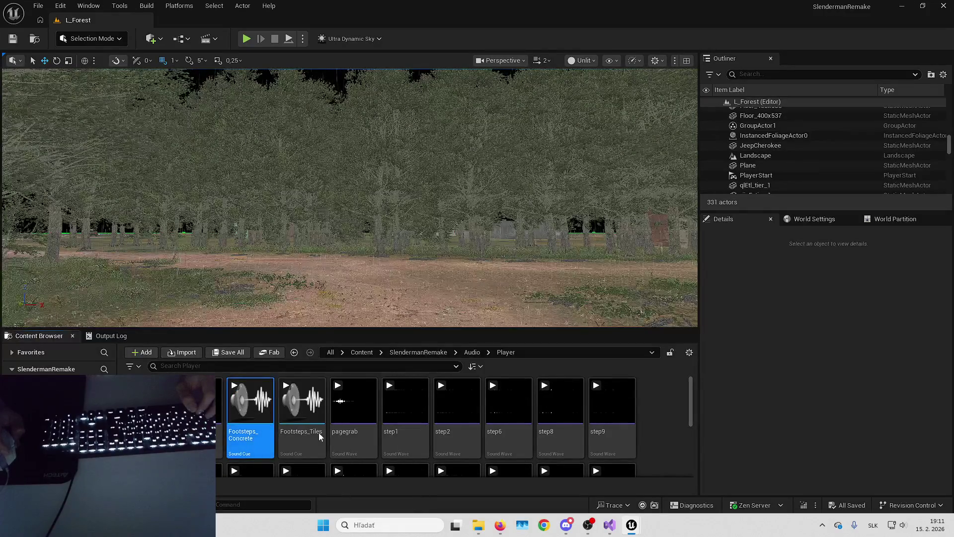
left_click(313, 428)
double_click(313, 428)
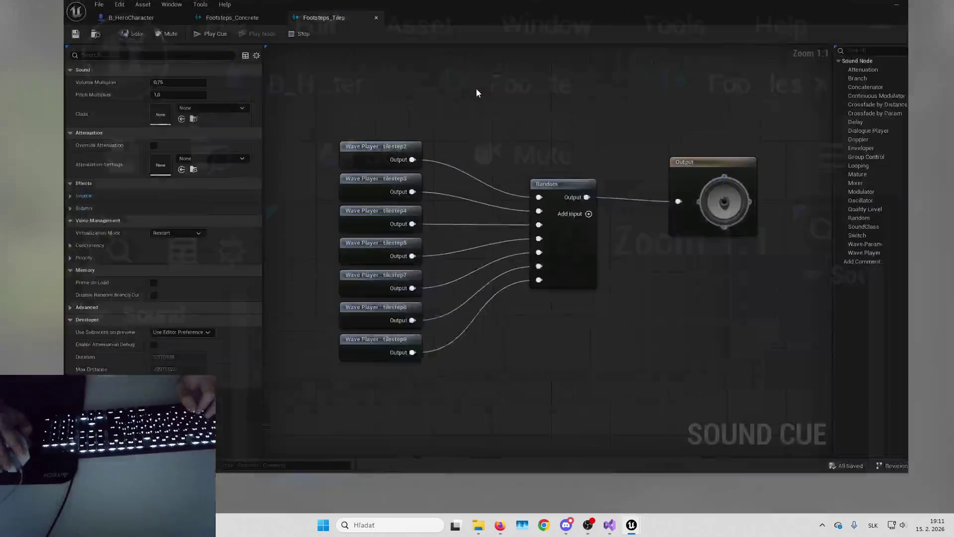
- Raise the Footsteps_Tiles and Footsteps_Concrete sound cues' Volume Multiplier to 1,25
left_click(99, 90)
type("1,25")
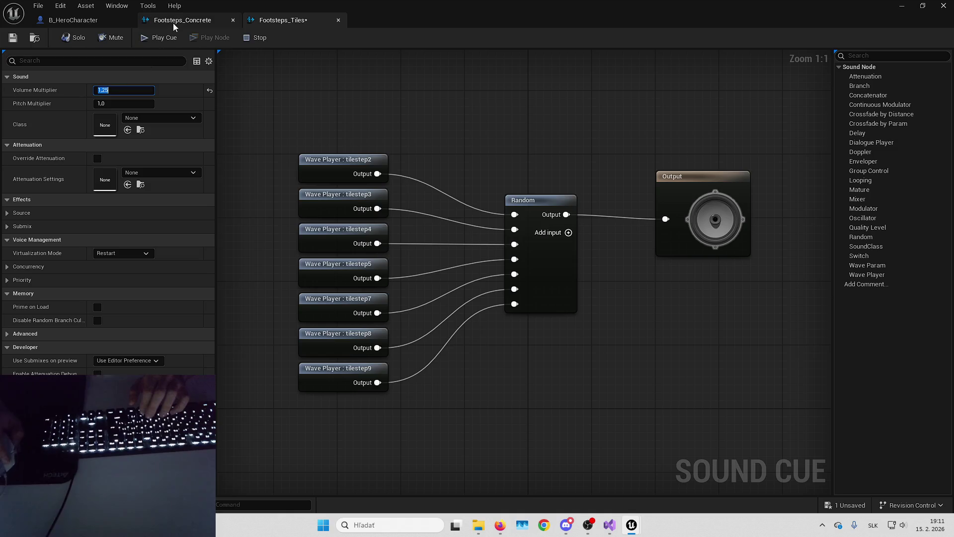
left_click(173, 23)
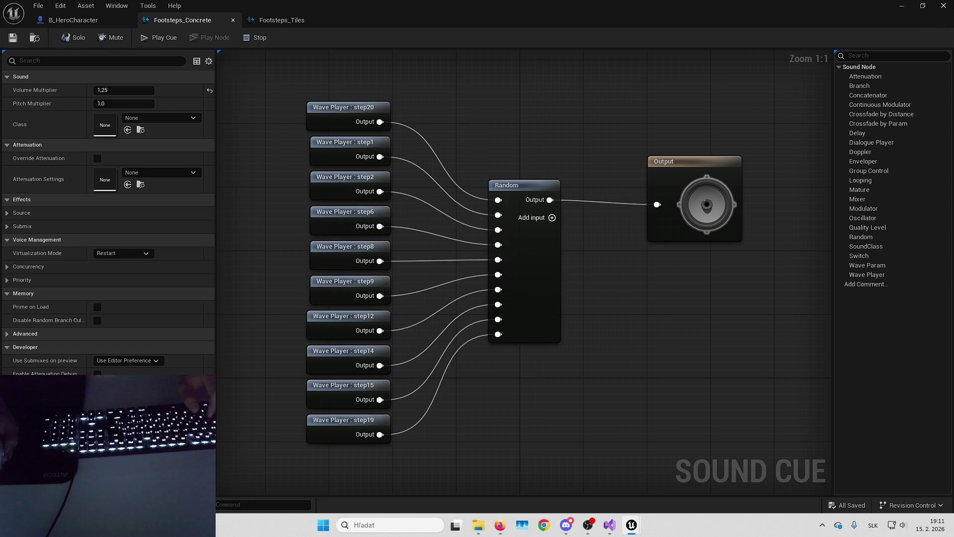
left_click(943, 6)
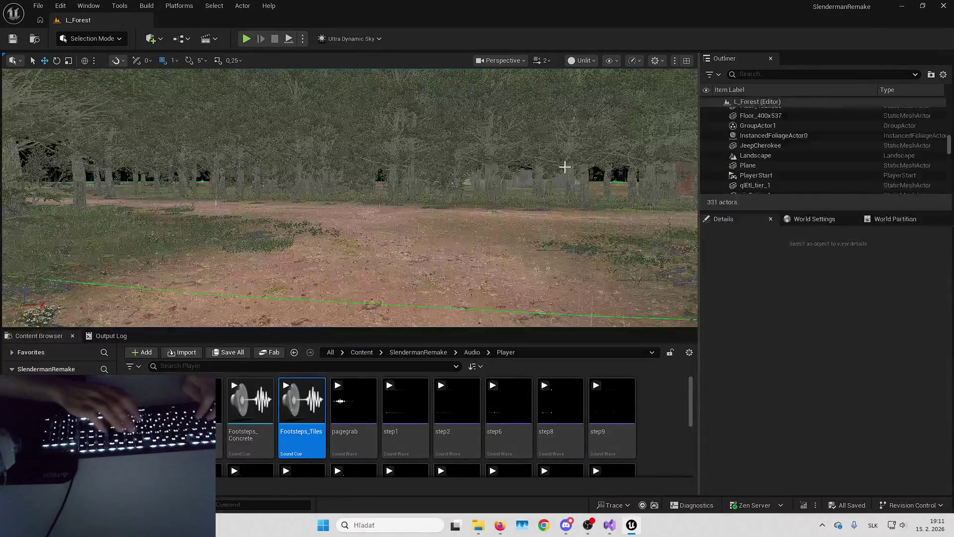
- Playtest the level full screen, then return to the normal editor layout
key("alt+p")
key("F11")
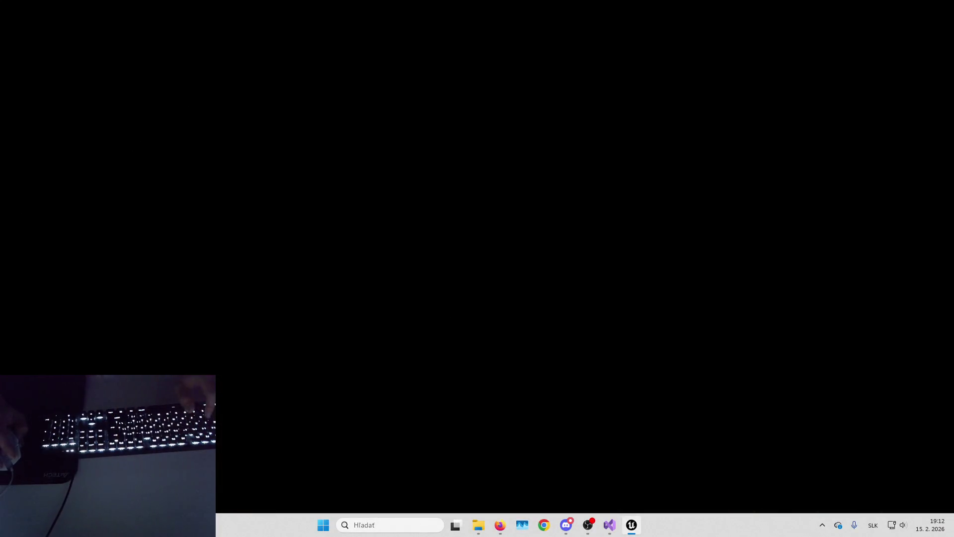
key("Escape")
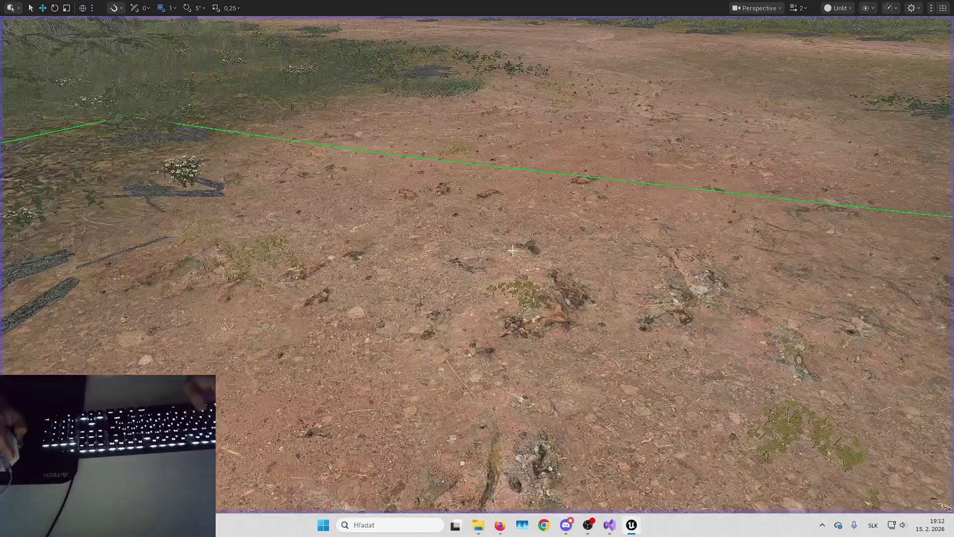
left_click(609, 525)
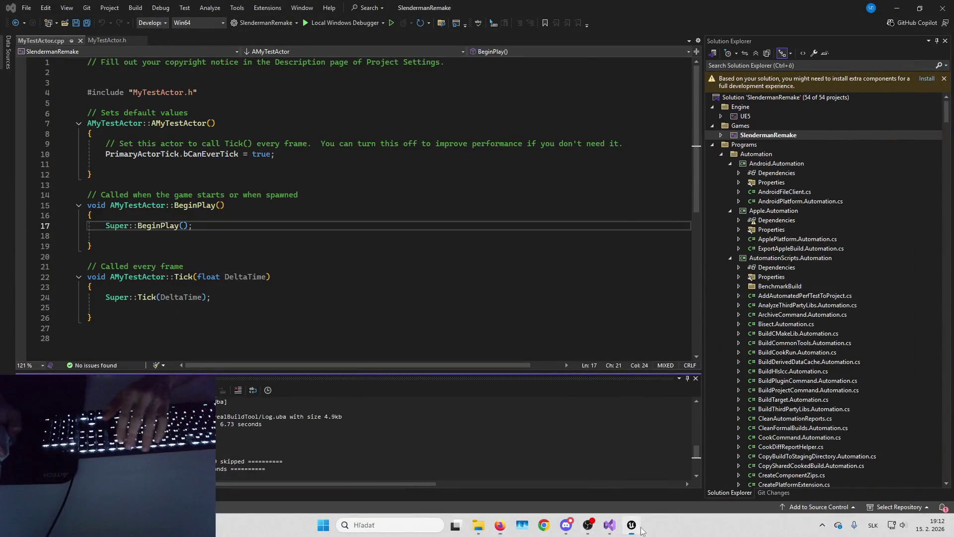
left_click(635, 527)
key("F11")
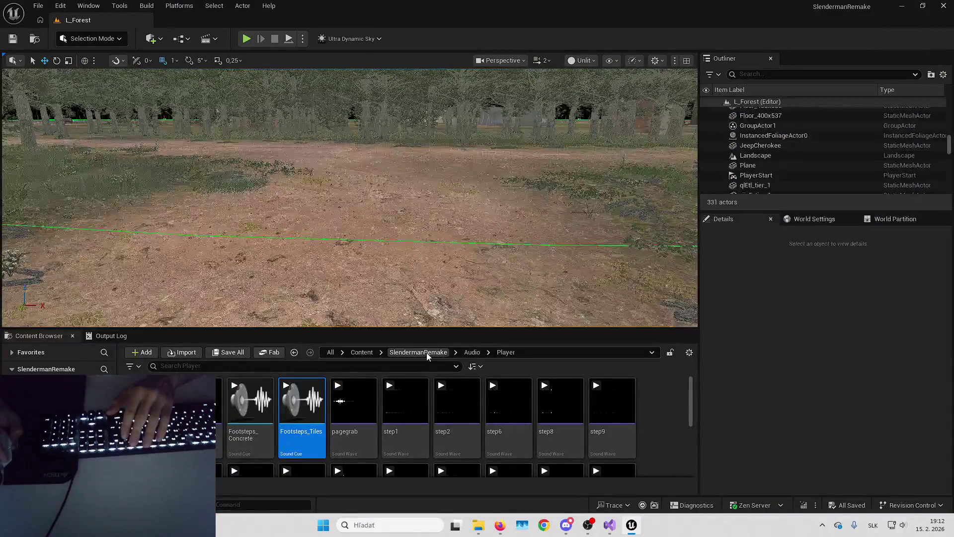
- Open B_HeroCharacter from the SlendermanRemake Blueprints folder
left_click(426, 353)
double_click(250, 400)
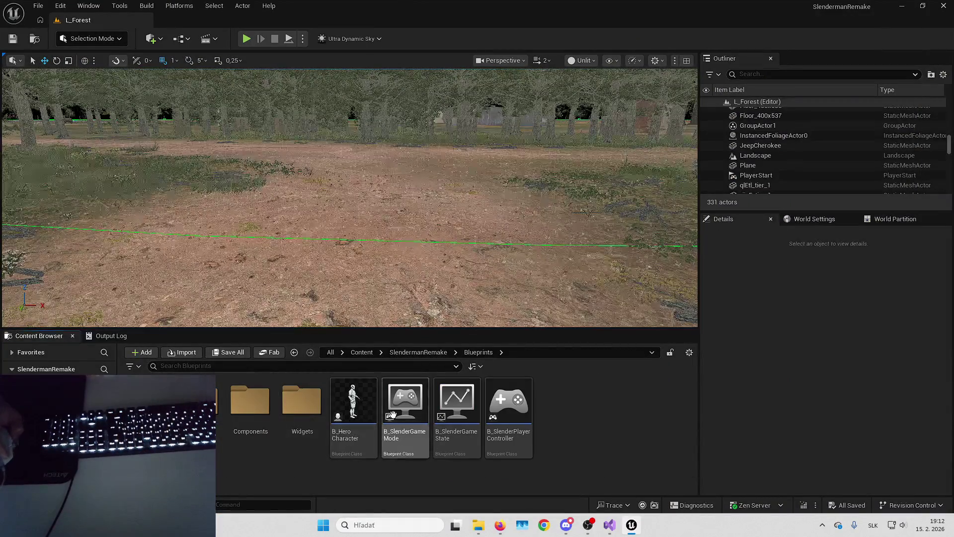
double_click(358, 411)
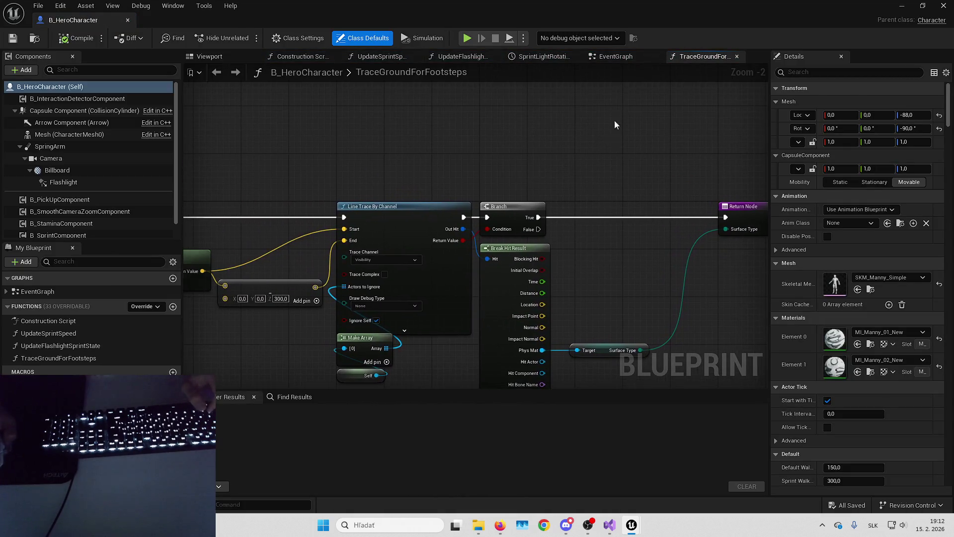
- In the EventGraph, shift the footstep sound nodes right and add a Get Velocity node
left_click(619, 58)
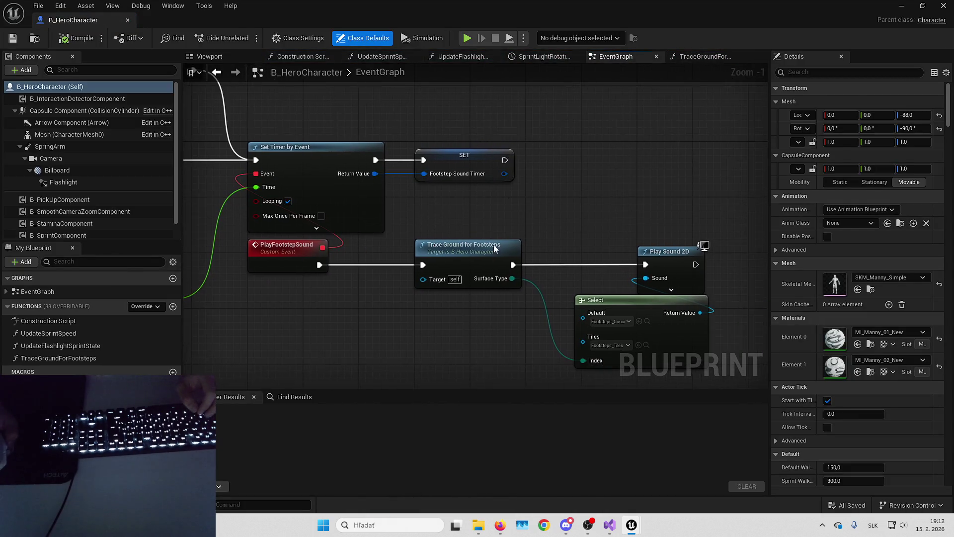
left_click(348, 215)
left_click_drag(348, 214, 624, 215)
right_click(340, 287)
type("get vel")
key("Return")
mouse_move(434, 320)
left_mouse_down()
mouse_move(346, 309)
mouse_move(414, 281)
left_mouse_up()
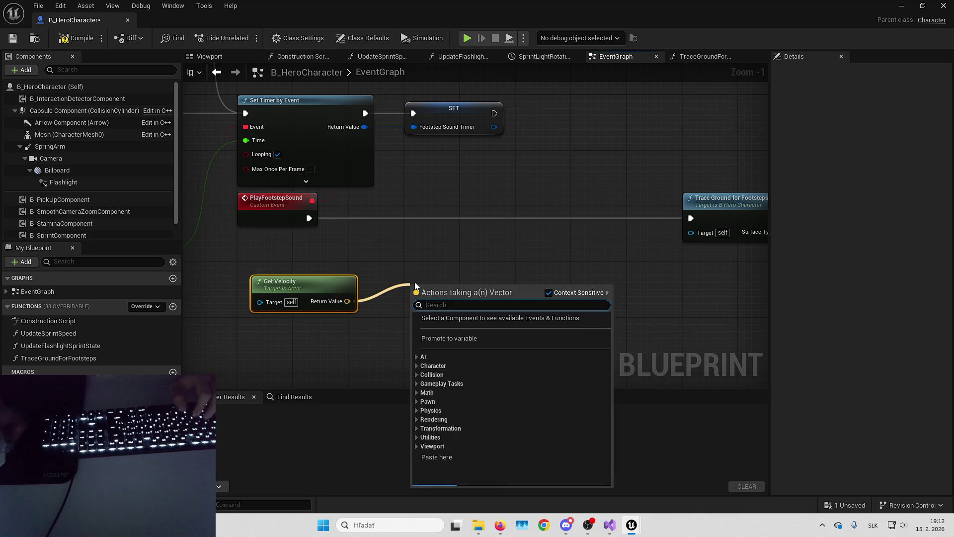
type("vector length xy")
key("Return")
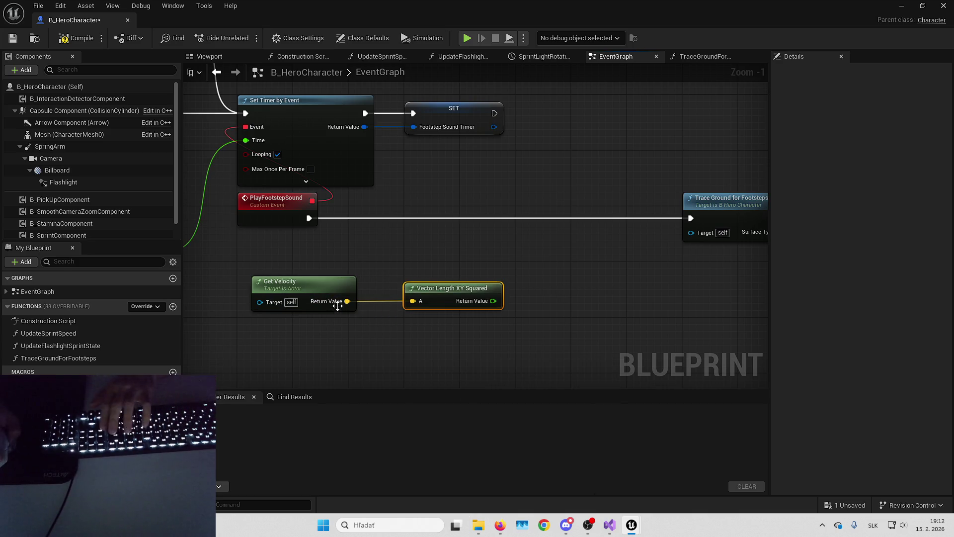
key("Delete")
- Feed velocity's Vector Length into a greater-than check driving a Branch before PlayFootstepSound
left_click_drag(347, 301, 402, 296)
type("vector length")
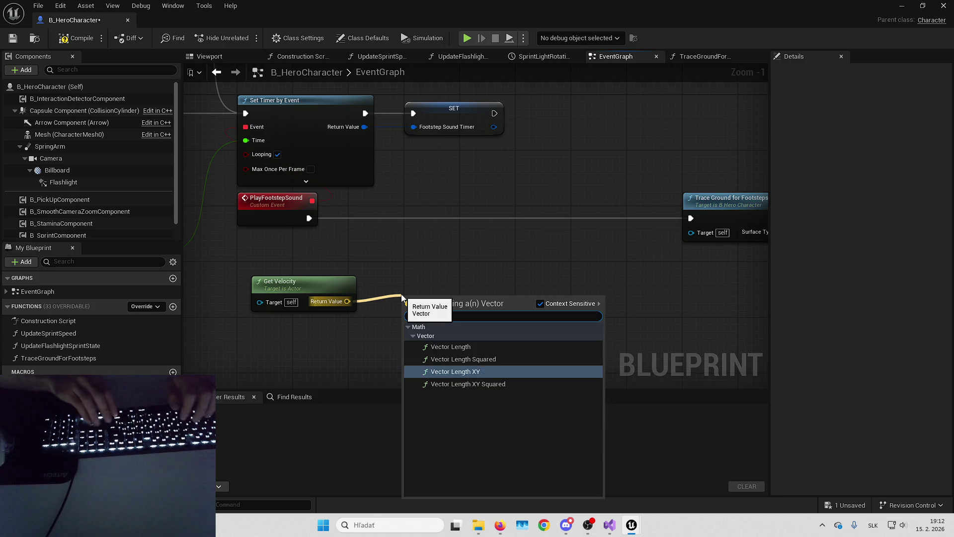
key("Return")
left_click_drag(499, 296, 530, 284)
type(">")
key("Return")
left_click_drag(590, 292, 578, 242)
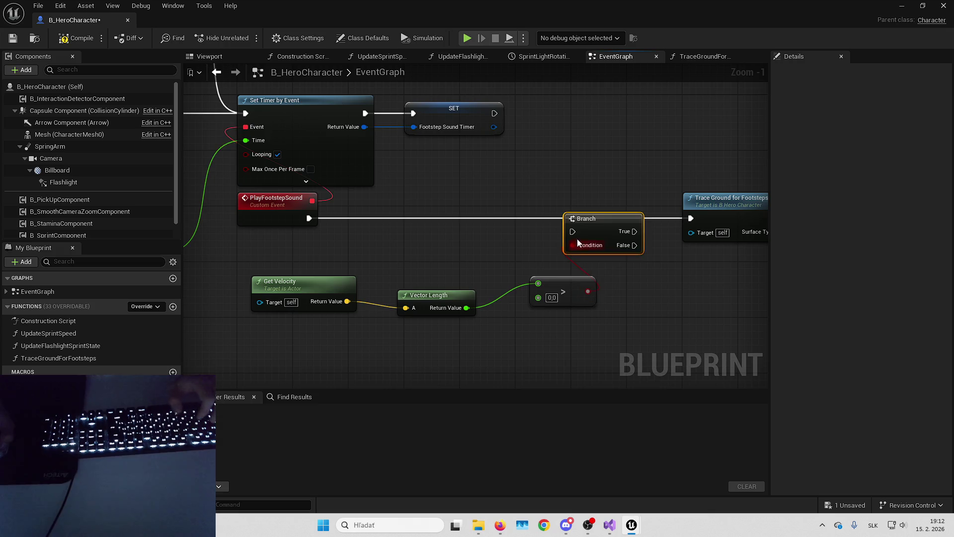
left_click_drag(563, 210, 556, 211)
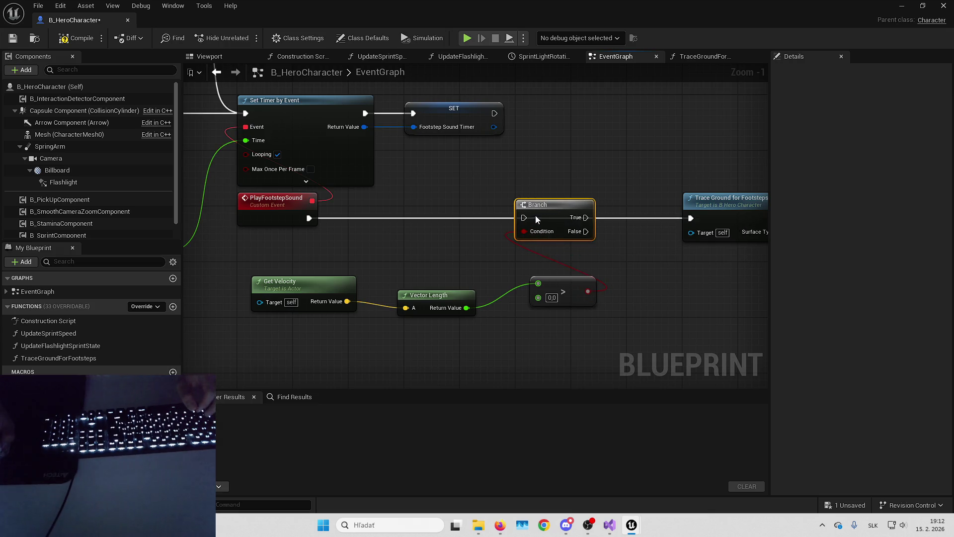
left_click_drag(310, 220, 309, 219)
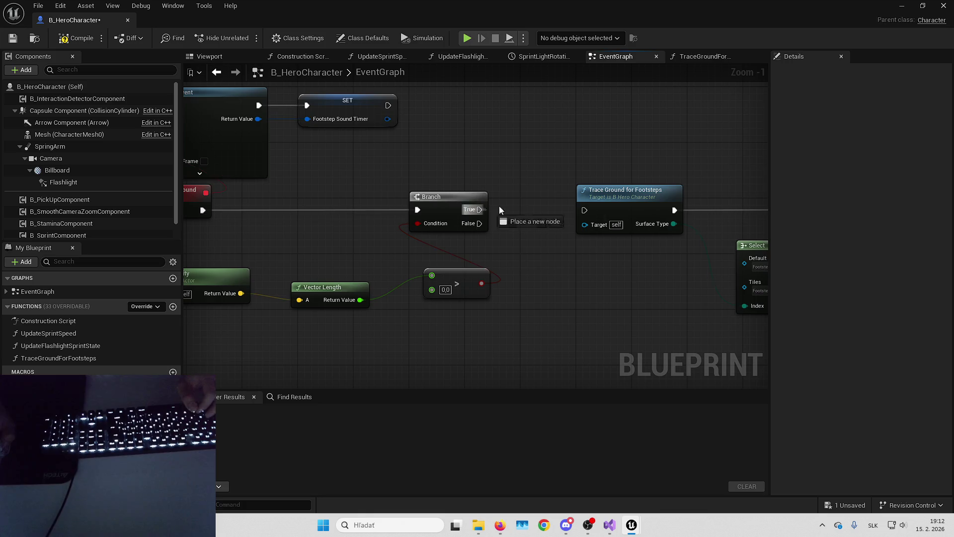
- Rearrange the footstep nodes, expand Play Sound 2D, and add a Select driven by Is Sprinting
left_click_drag(436, 241, 371, 243)
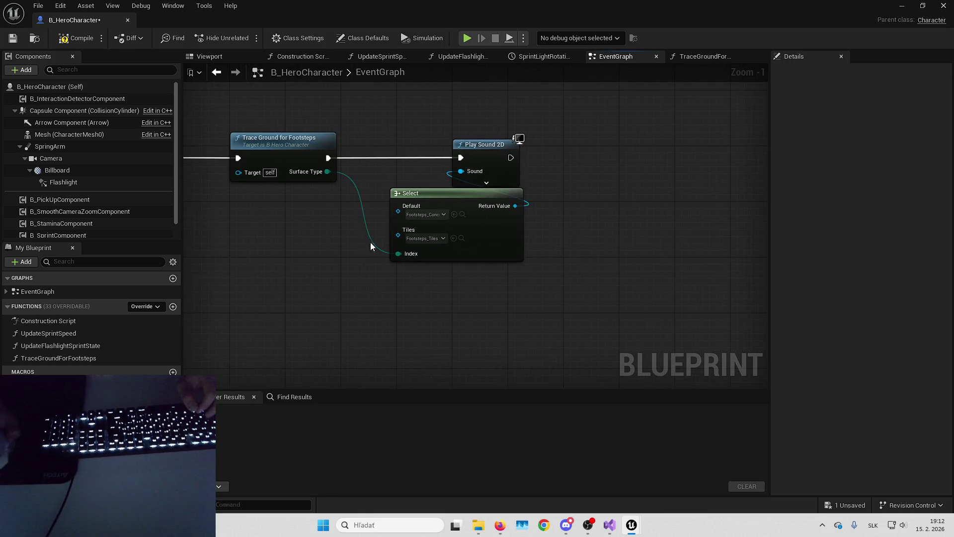
left_click_drag(506, 240, 420, 242)
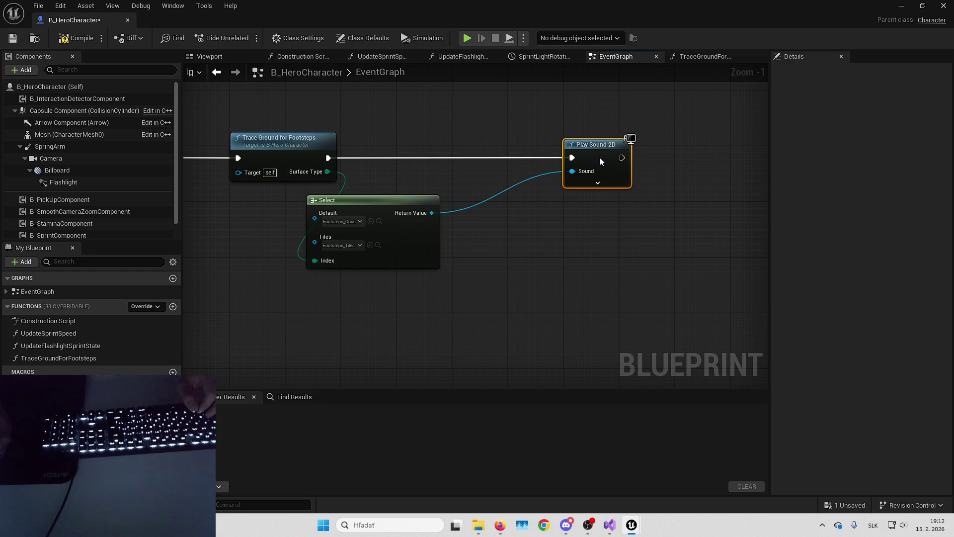
left_click_drag(314, 218, 435, 201)
left_click(598, 182)
scroll(520, 276, "down", 3)
mouse_move(652, 258)
left_mouse_down()
mouse_move(456, 224)
mouse_move(567, 220)
left_mouse_up()
scroll(615, 197, "up", 3)
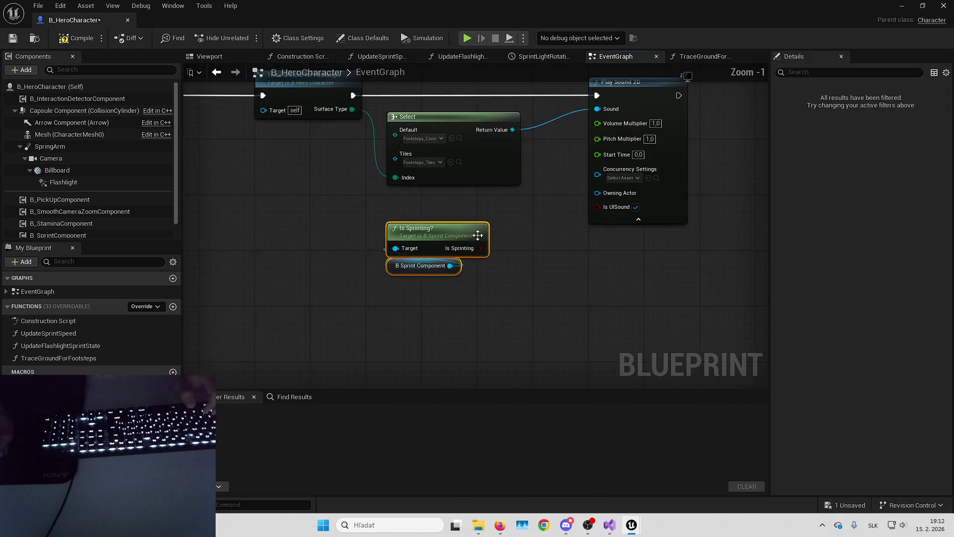
left_click_drag(494, 244, 508, 240)
type("select")
key("Return")
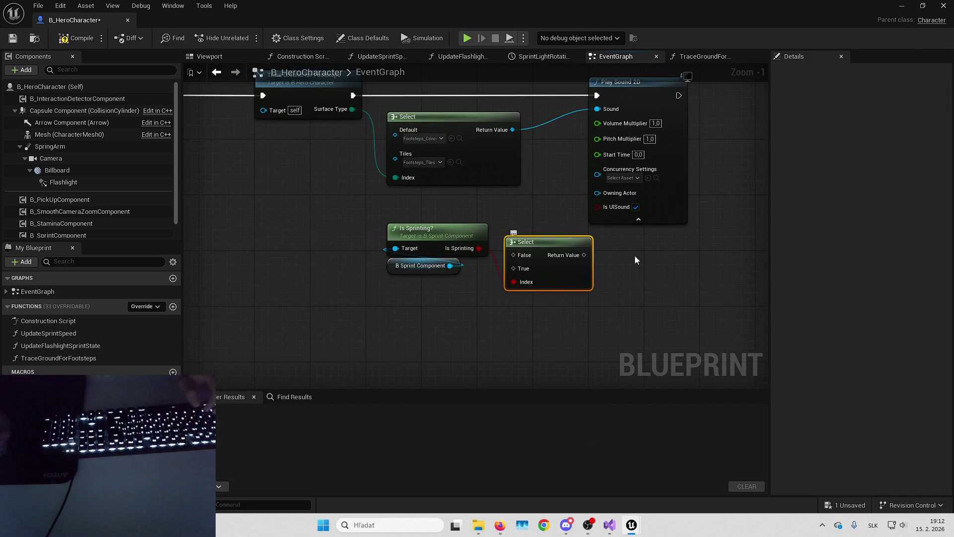
- Wire the Select into the footstep Volume Multiplier: 1,5 when sprinting, 1,25 when walking
left_click_drag(605, 129, 601, 145)
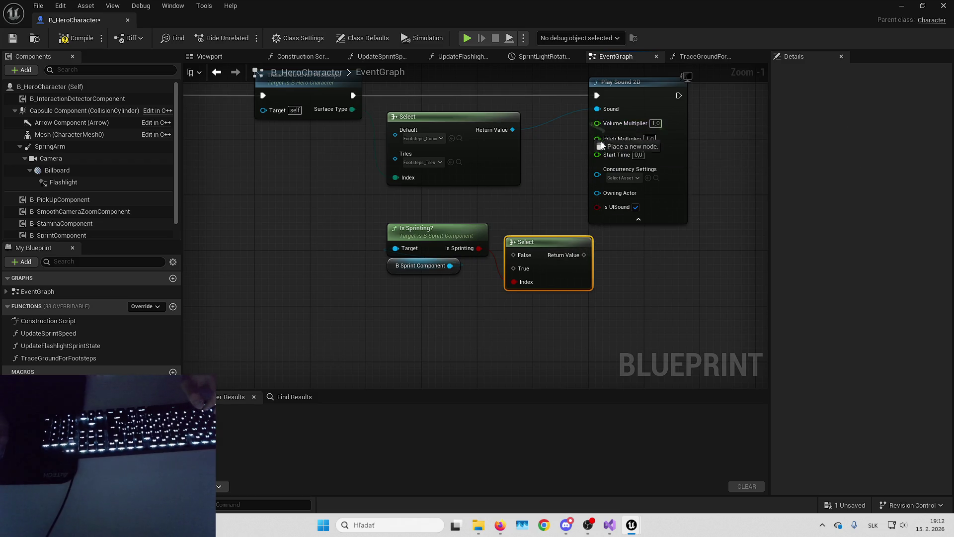
left_click_drag(583, 257, 583, 257)
mouse_move(571, 248)
left_mouse_down()
mouse_move(566, 258)
mouse_move(549, 241)
left_mouse_up()
left_click_drag(477, 219, 422, 276)
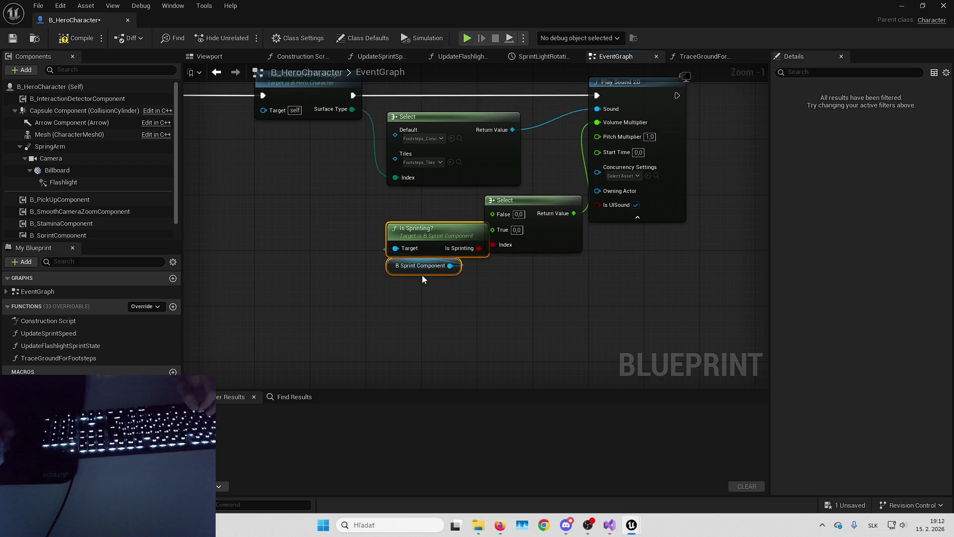
left_click_drag(532, 236, 525, 236)
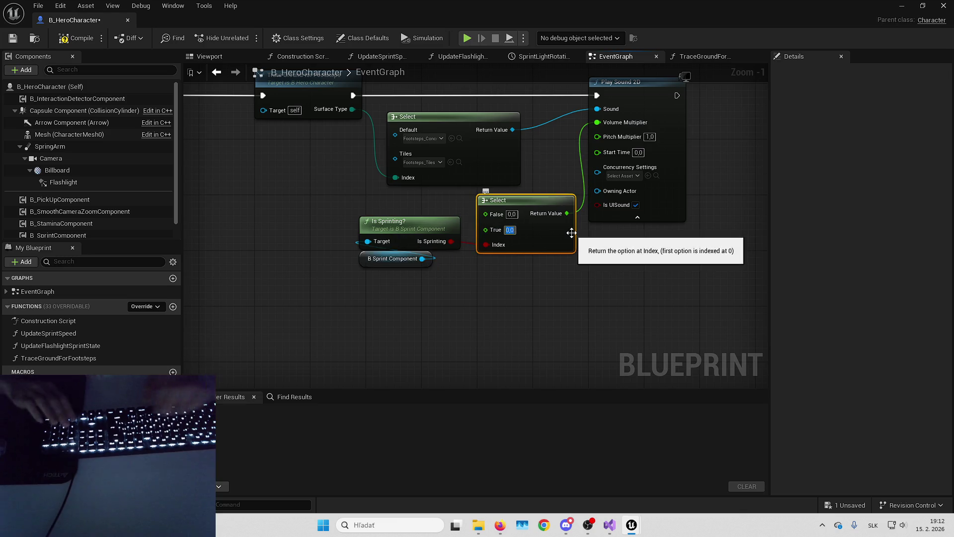
type("1,5")
key("Return")
type("1.25")
key("Return")
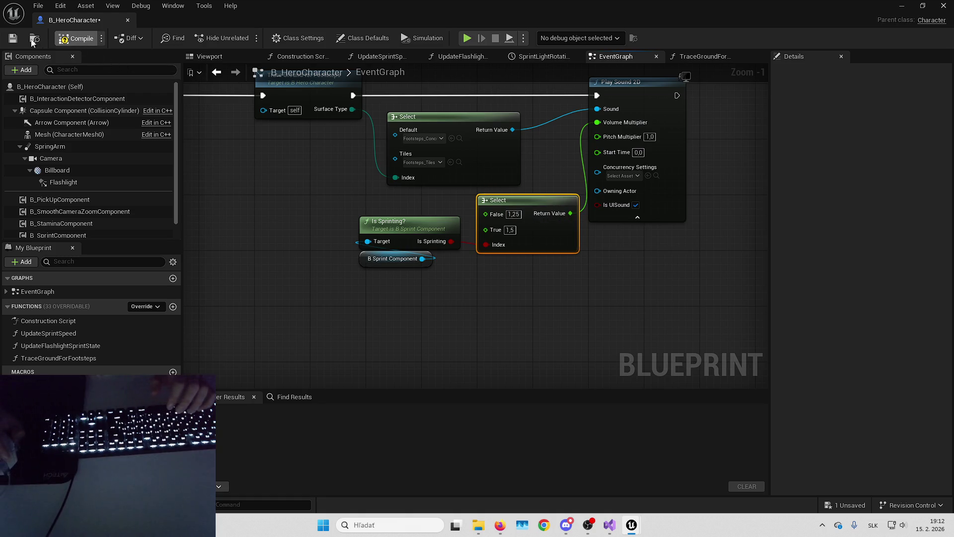
left_click(898, 6)
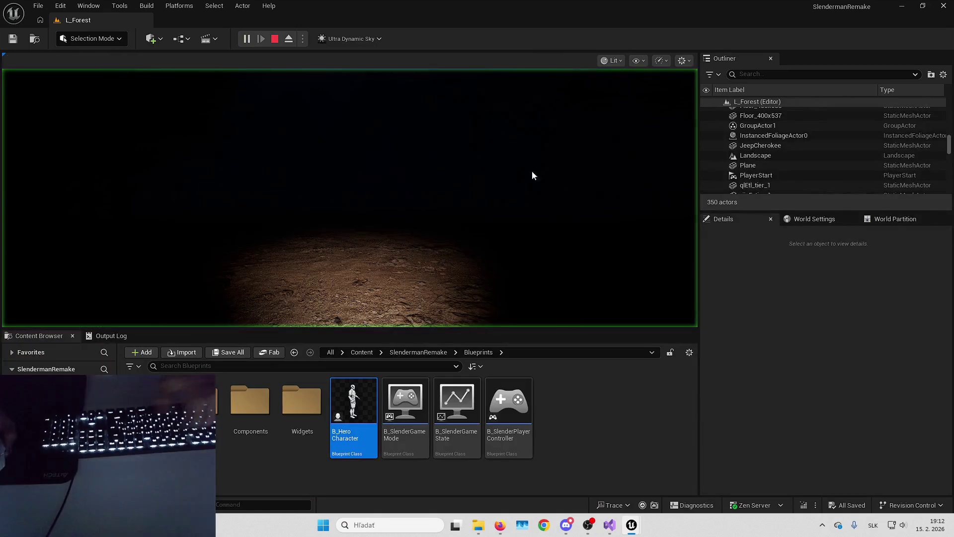
- Playtest full screen, walking the night forest path up to the tree with a pinned page
left_click(532, 175)
key("F11")
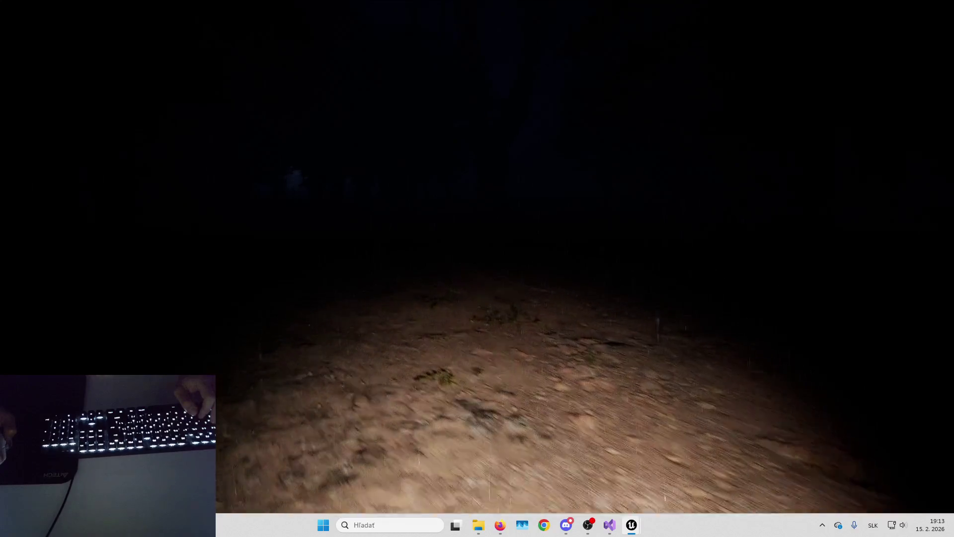
key("w")
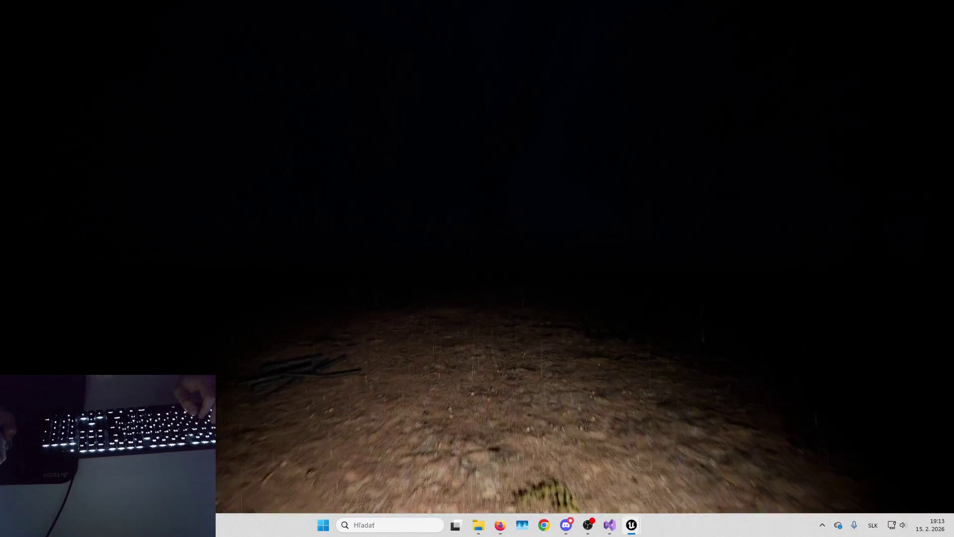
key("w")
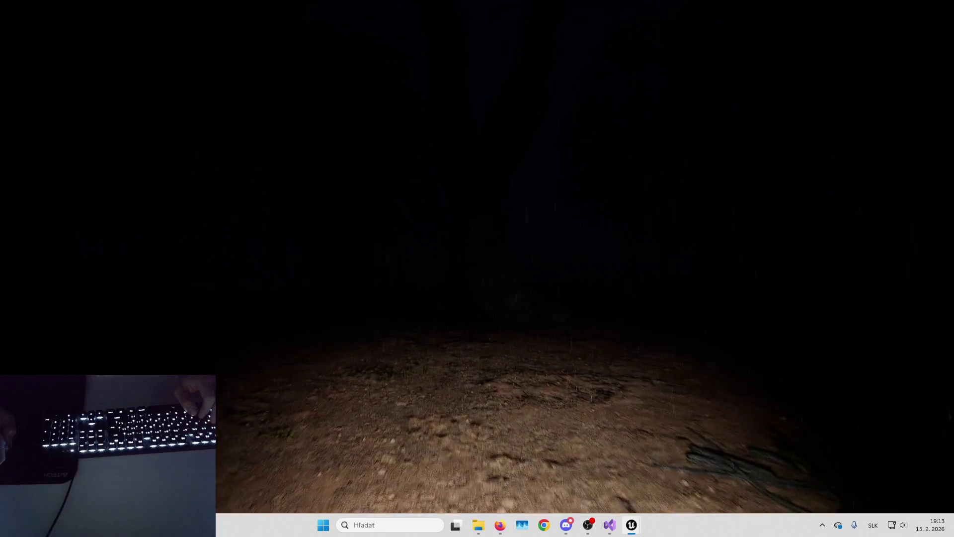
key("w")
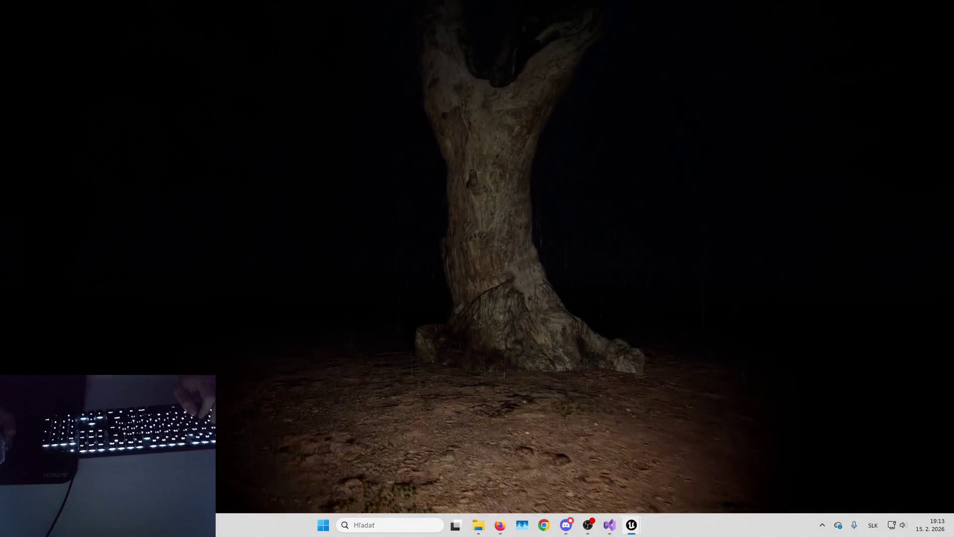
key("w")
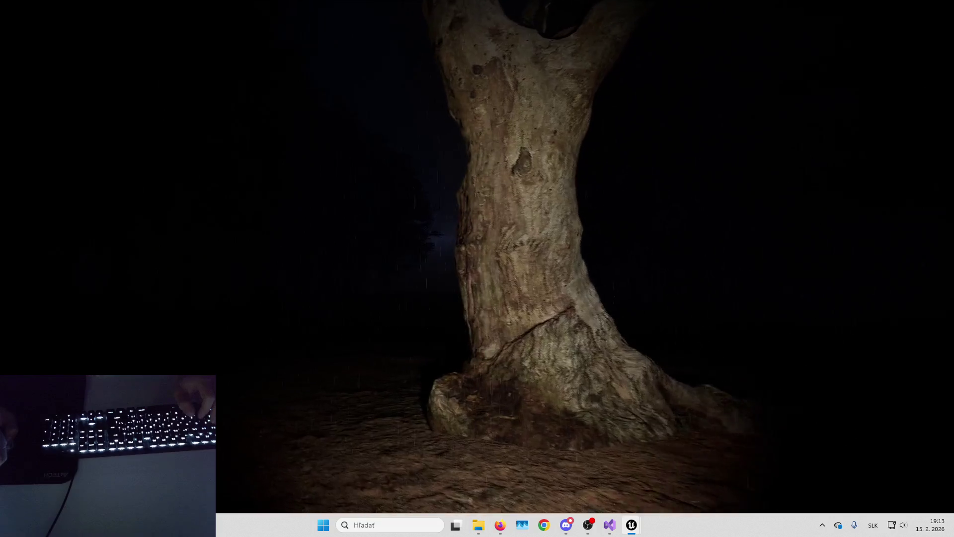
key("w")
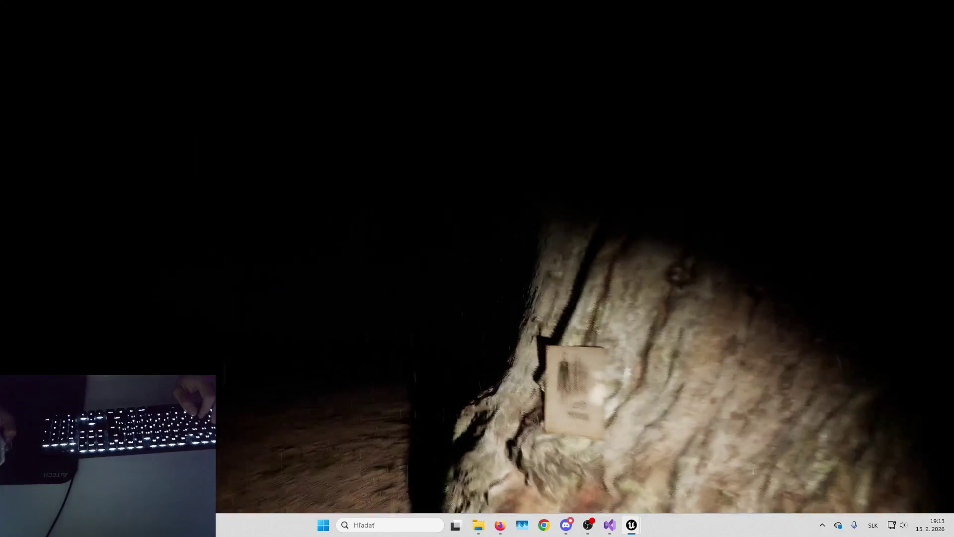
key("Escape")
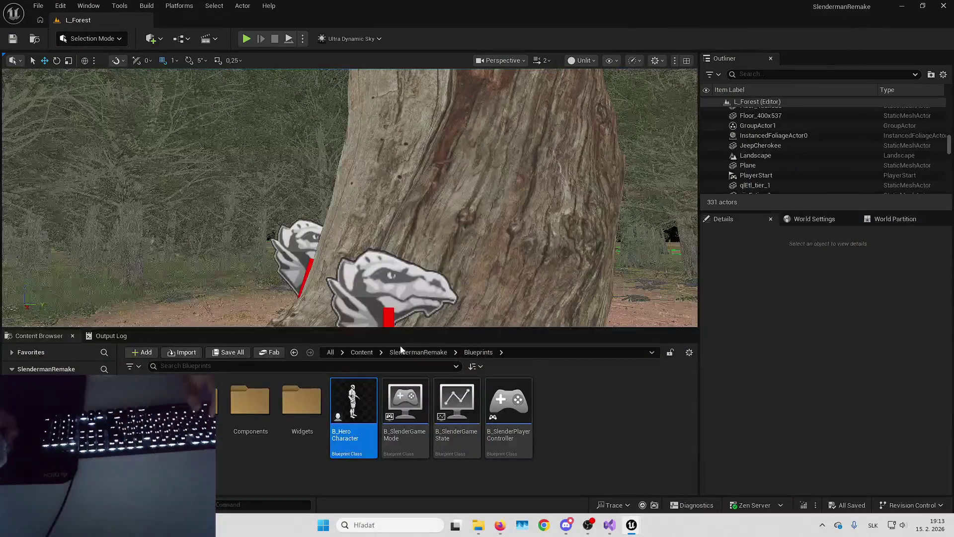
- Browse from Content into the UltraDynamicSky Blueprints folder
left_click(362, 351)
scroll(405, 441, "down", 2)
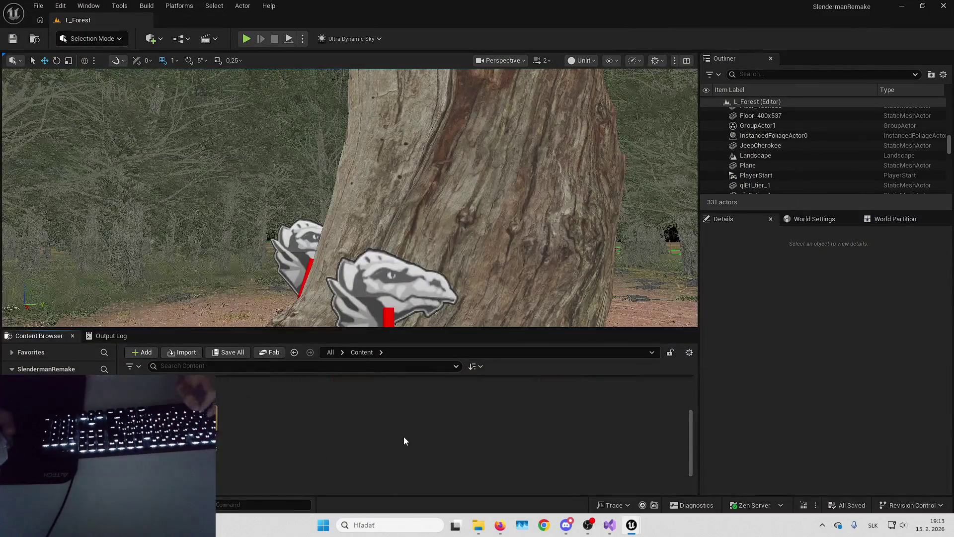
double_click(149, 437)
double_click(198, 400)
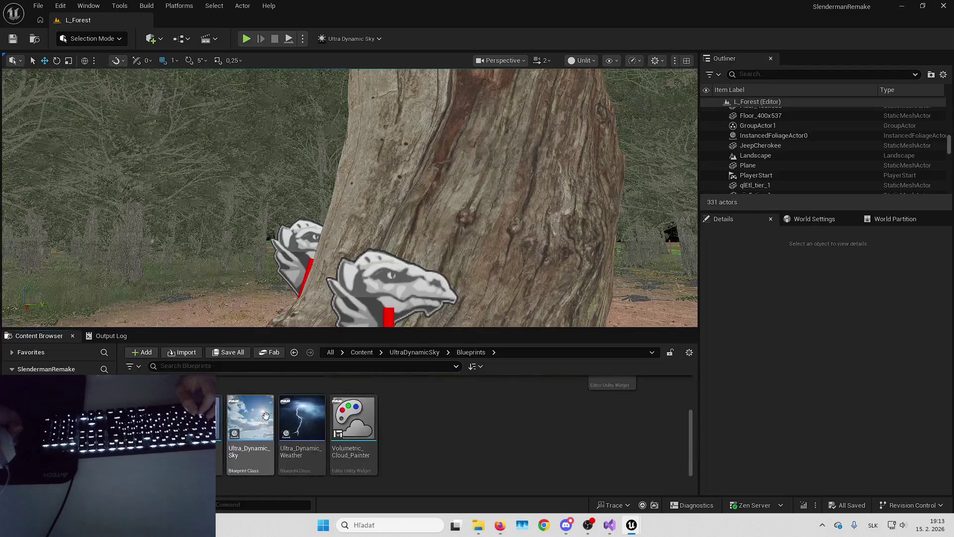
- Inspect Ultra_Dynamic_Weather's references in the Reference Viewer, then peek into the Sound subfolder
key("alt+shift+r")
scroll(351, 345, "up", 5)
mouse_move(535, 105)
left_mouse_down()
mouse_move(504, 100)
mouse_move(461, 48)
mouse_move(404, 117)
mouse_move(460, 145)
left_mouse_up()
key("alt+F4")
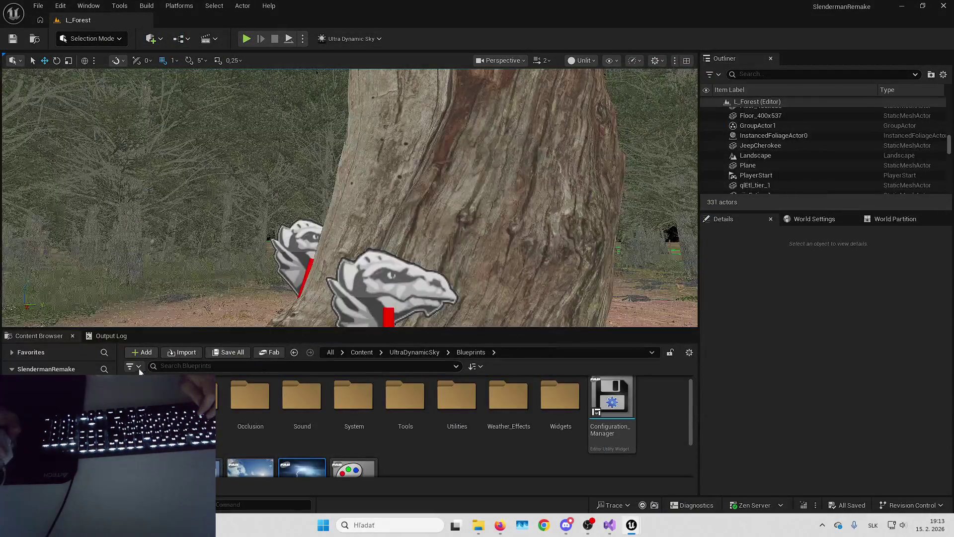
double_click(319, 430)
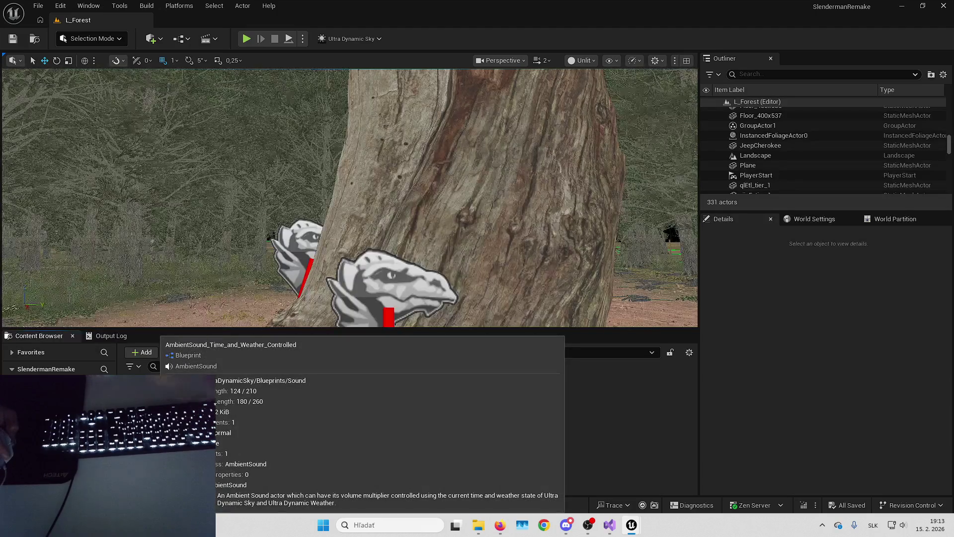
key("alt+Left")
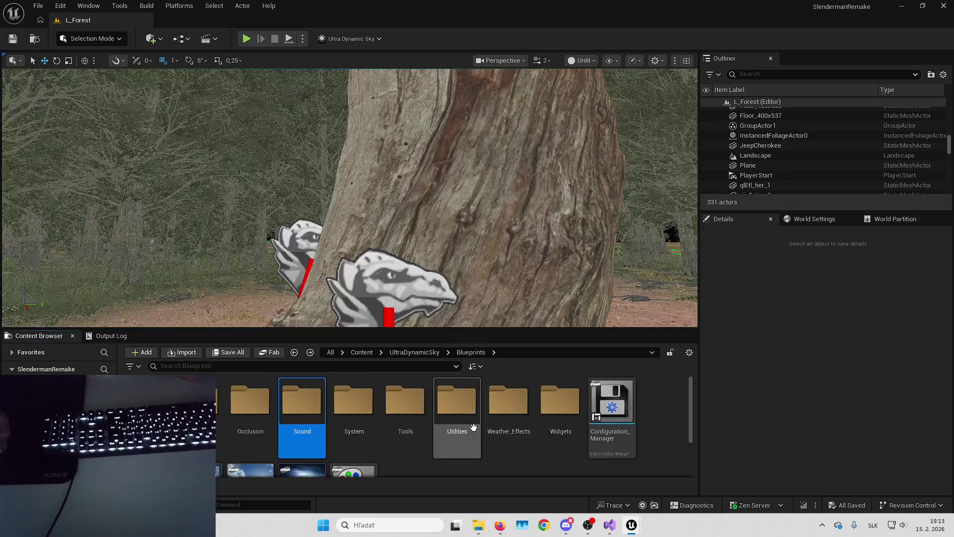
- In the Sound folder, set UDS_Weather's Volume to 0,5, then launch Play
double_click(405, 403)
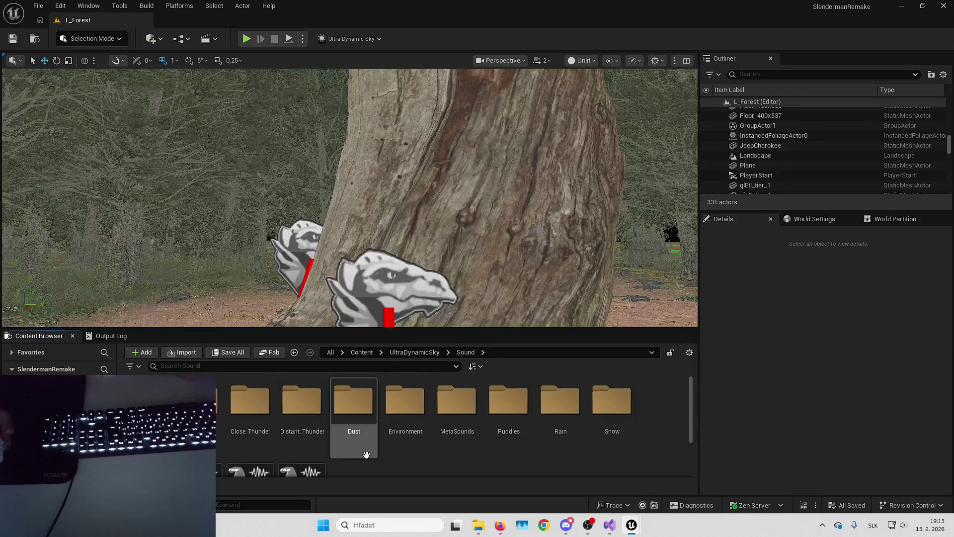
scroll(430, 449, "down", 3)
double_click(302, 437)
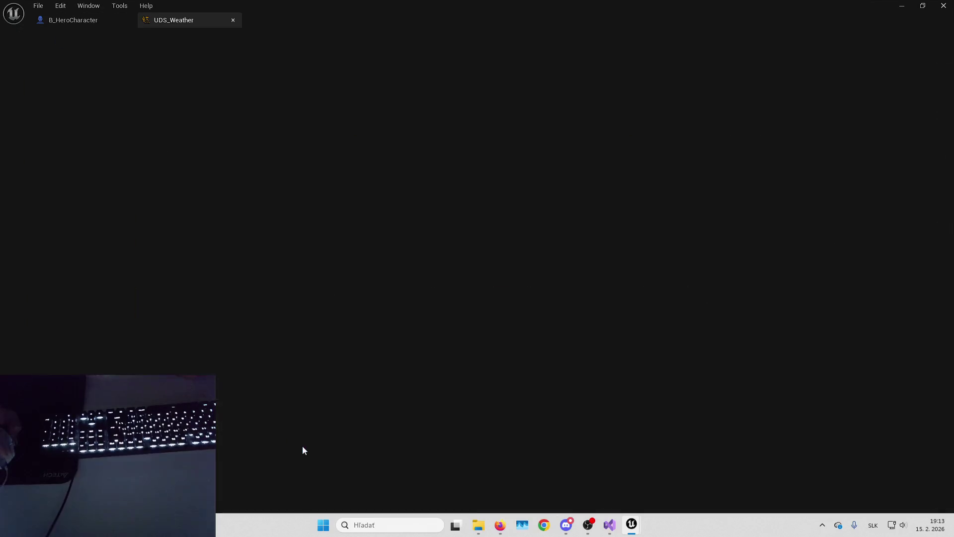
left_click(107, 101)
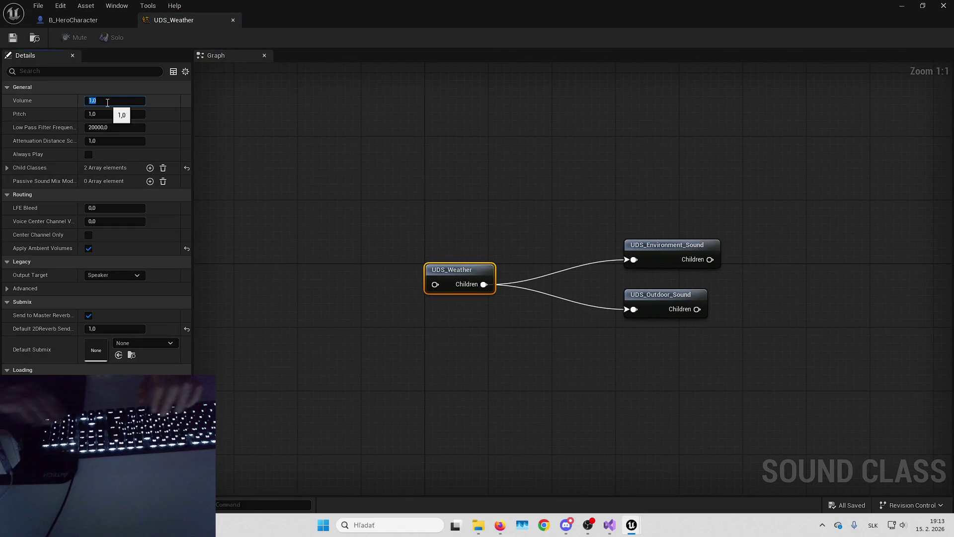
key("Return")
key("alt+Tab")
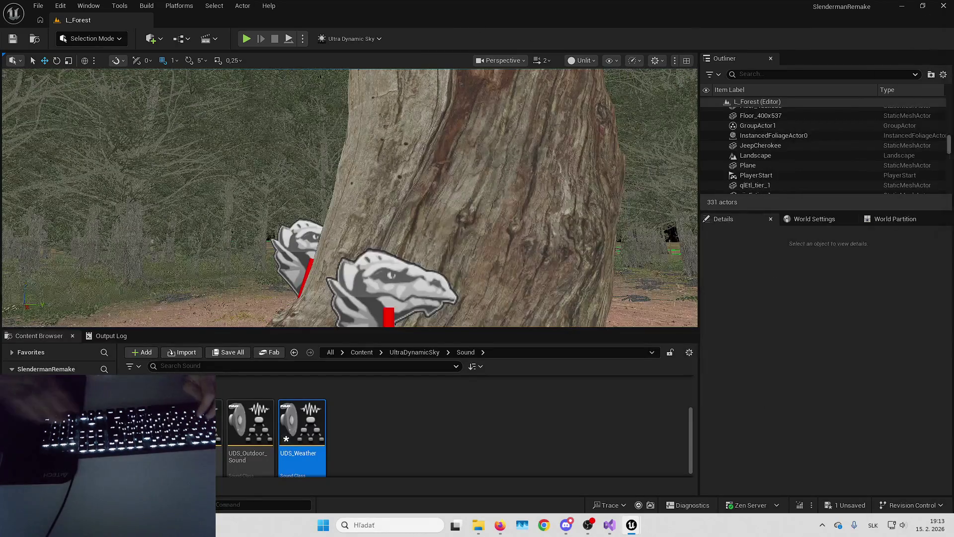
key("alt+p")
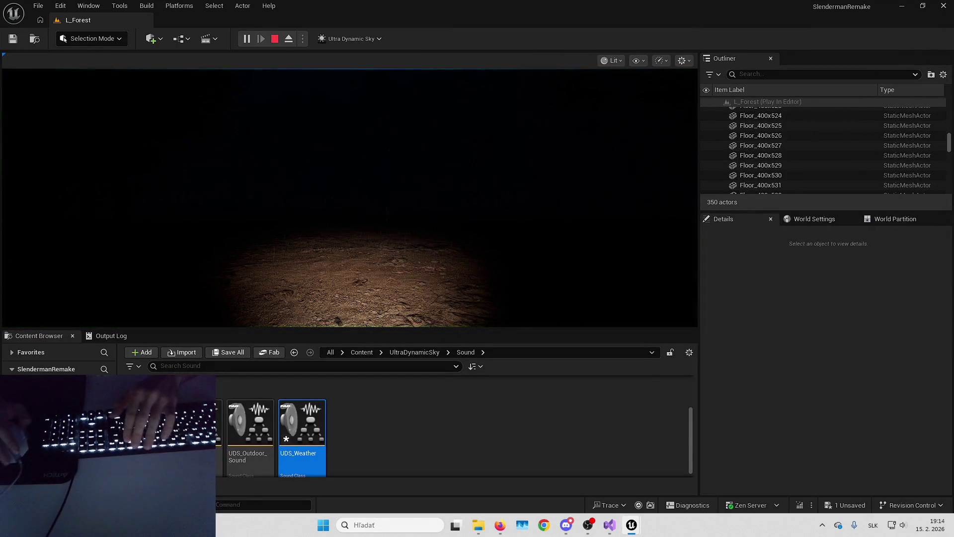
- Play full screen with the flashlight off, take the tree page for Pages 1/8, then stop
key("F11")
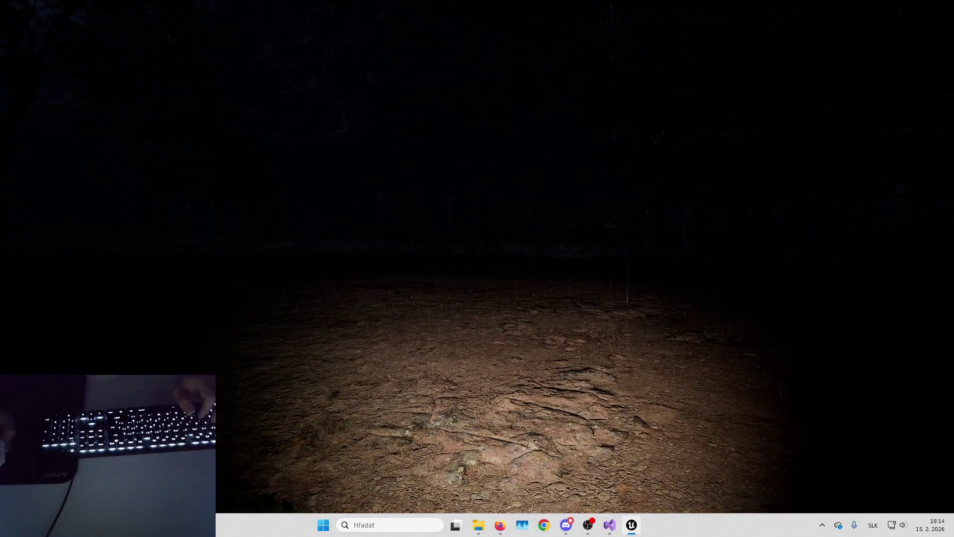
key("f")
key("f")
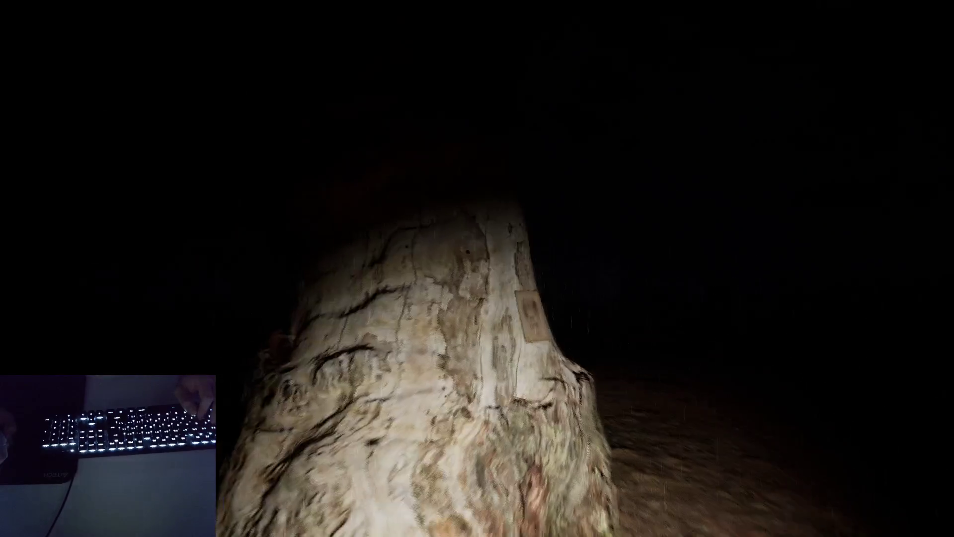
key("e")
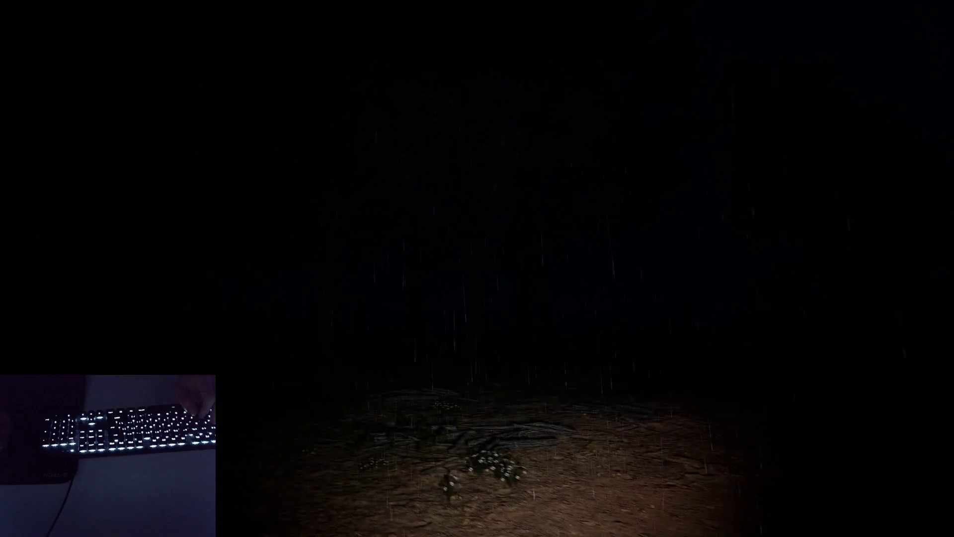
key("Escape")
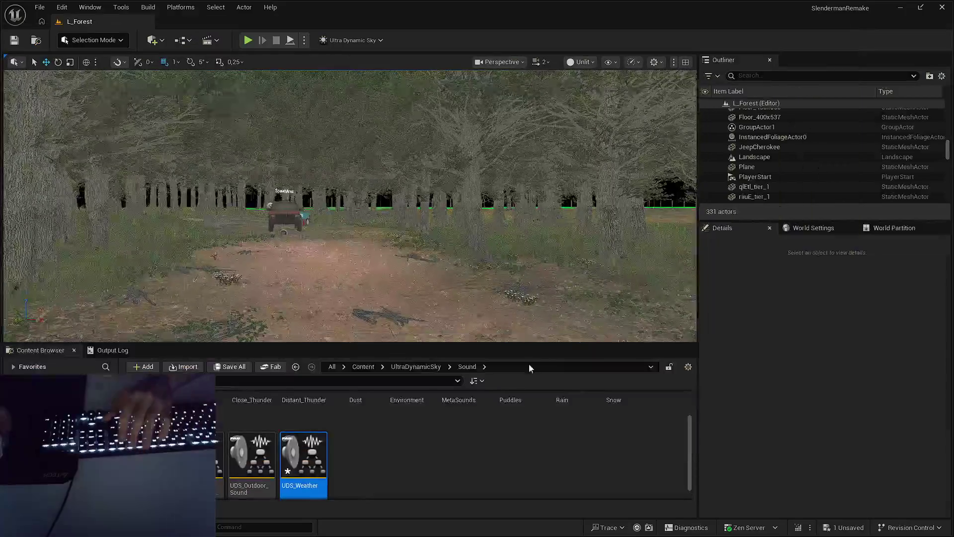
- Navigate back to SlendermanRemake/Blueprints and open B_HeroCharacter
left_click(364, 366)
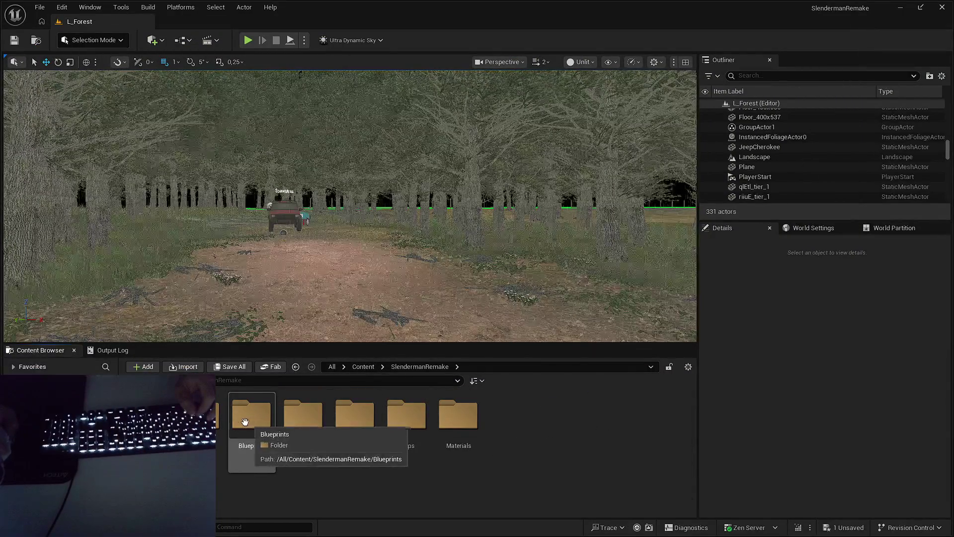
key("alt+Left")
scroll(337, 450, "down", 2)
key("alt+Left")
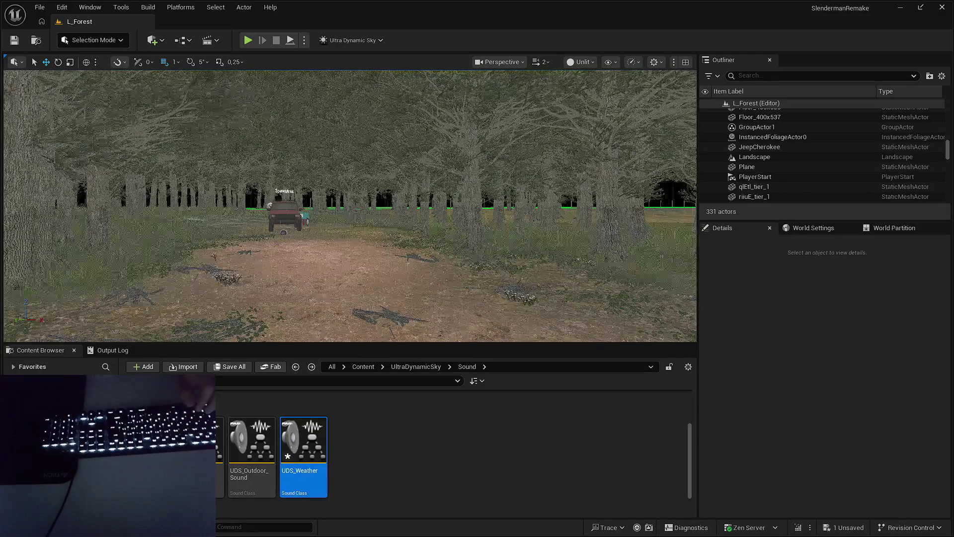
key("alt+Left")
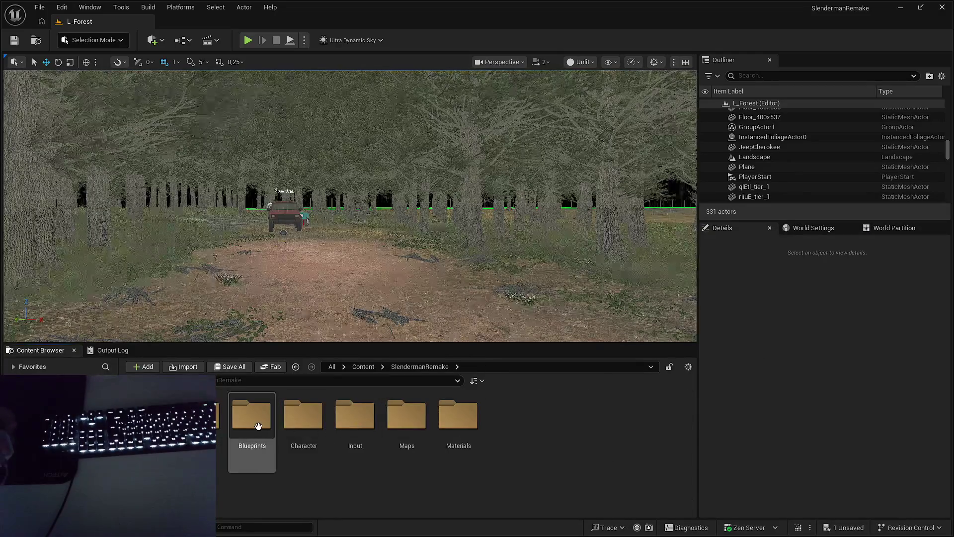
double_click(254, 423)
left_click(357, 425)
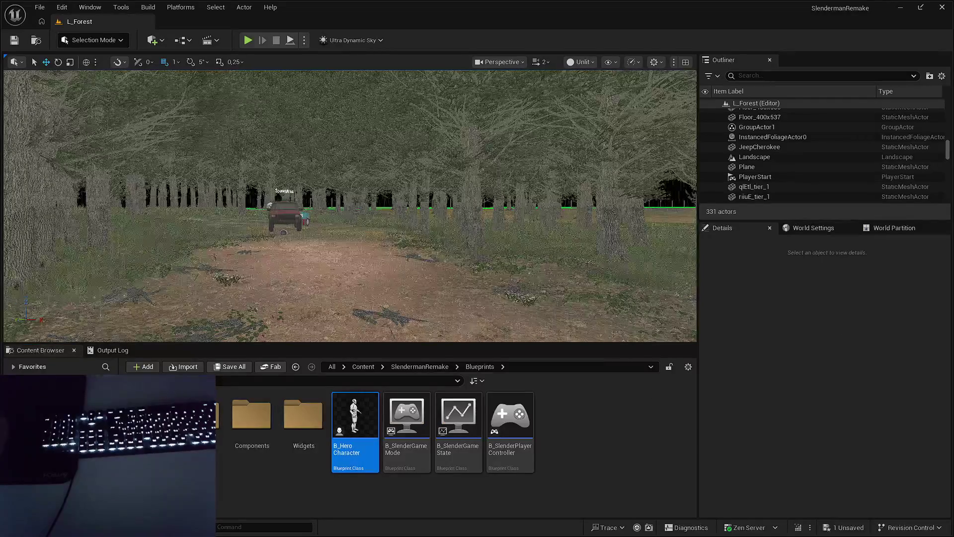
key("Return")
- Set the Flashlight component's Attenuation Radius to 2500,0 and save the blueprint
left_click(87, 182)
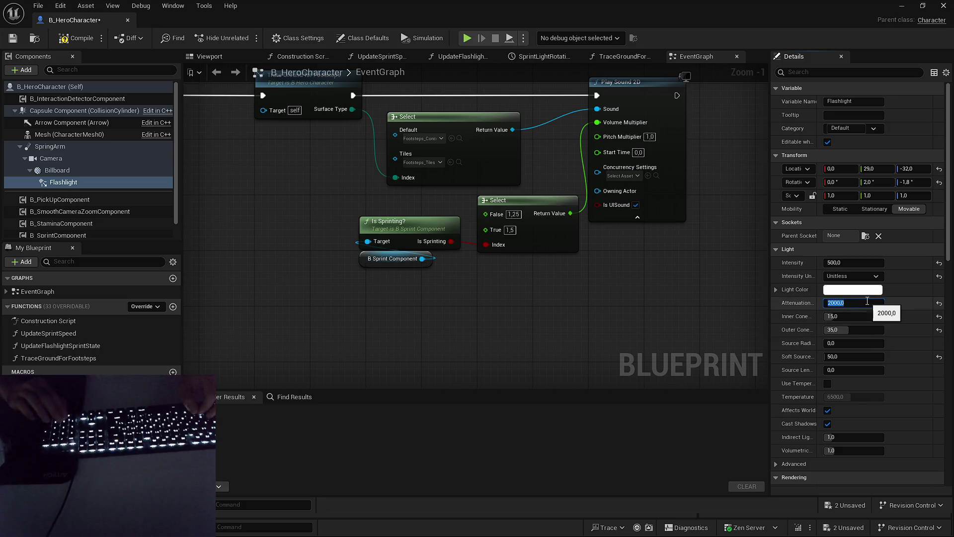
key("Return")
left_click(846, 505)
left_click(902, 9)
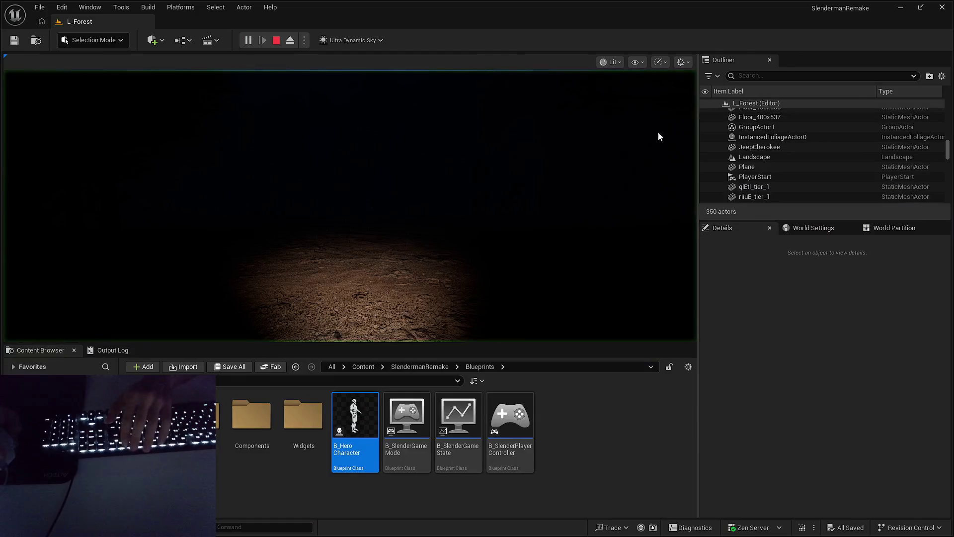
left_click(579, 154)
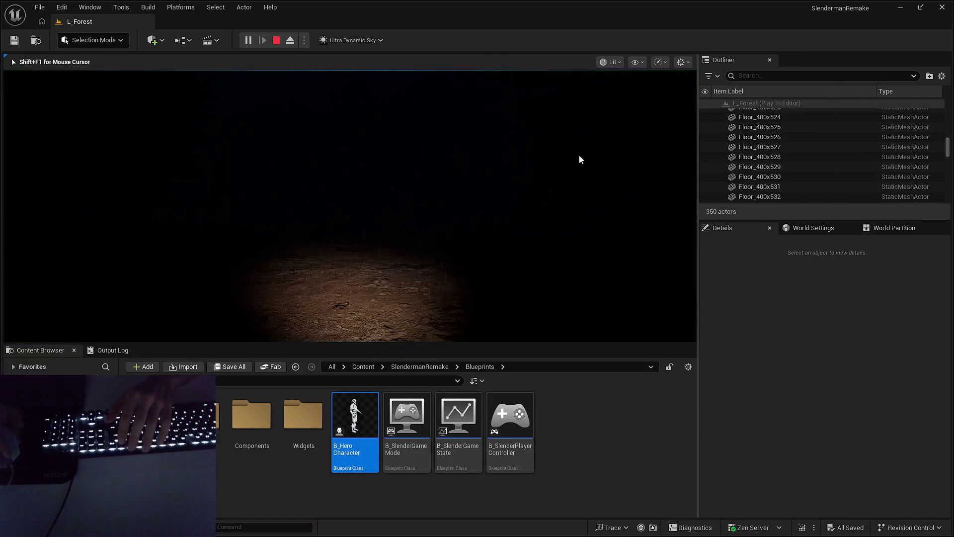
- Walk the dark rainy forest path full screen to check the stronger flashlight, then stop
key("F11")
key("w")
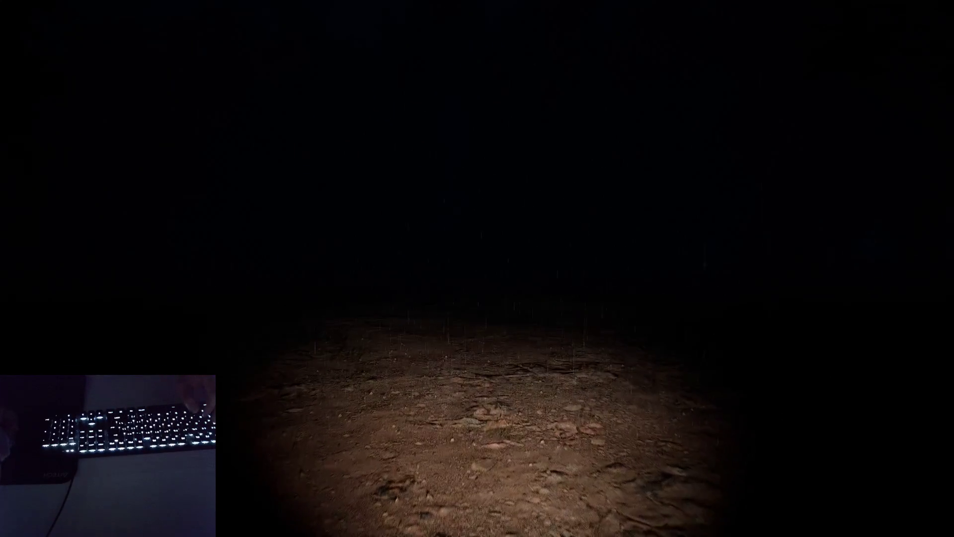
key("w")
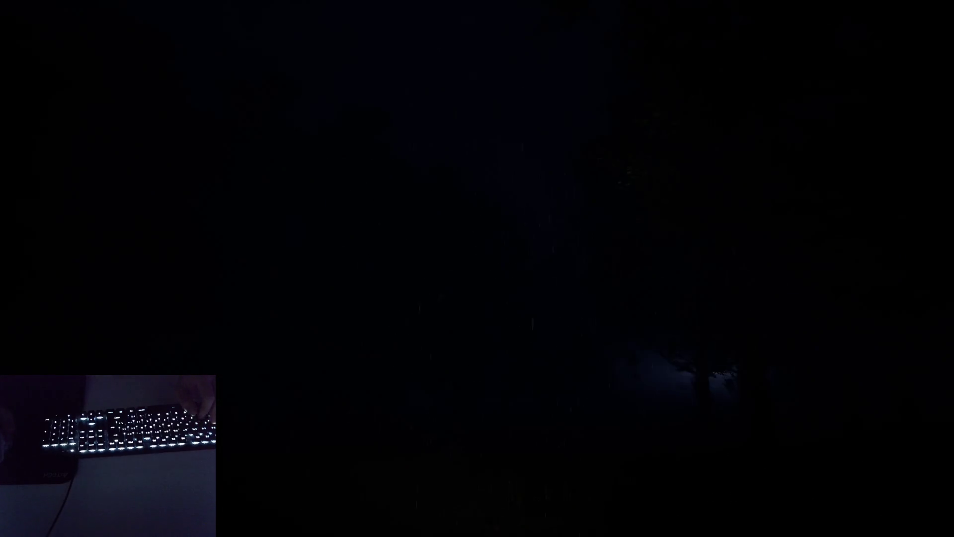
key("w")
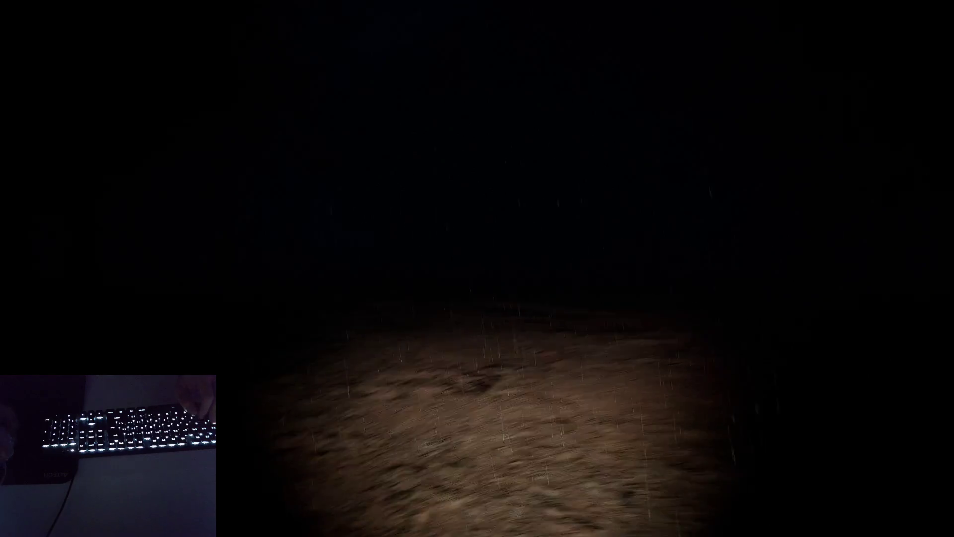
key("w")
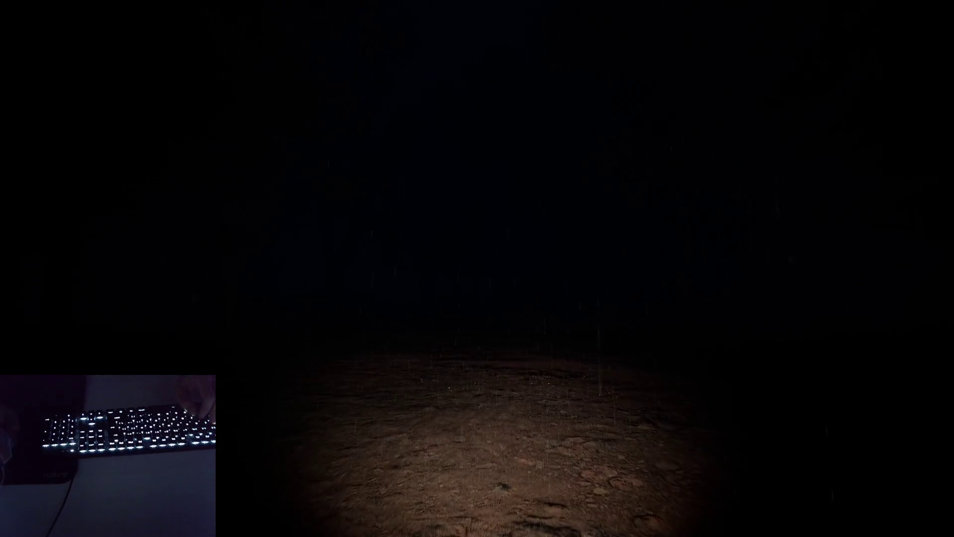
key("w")
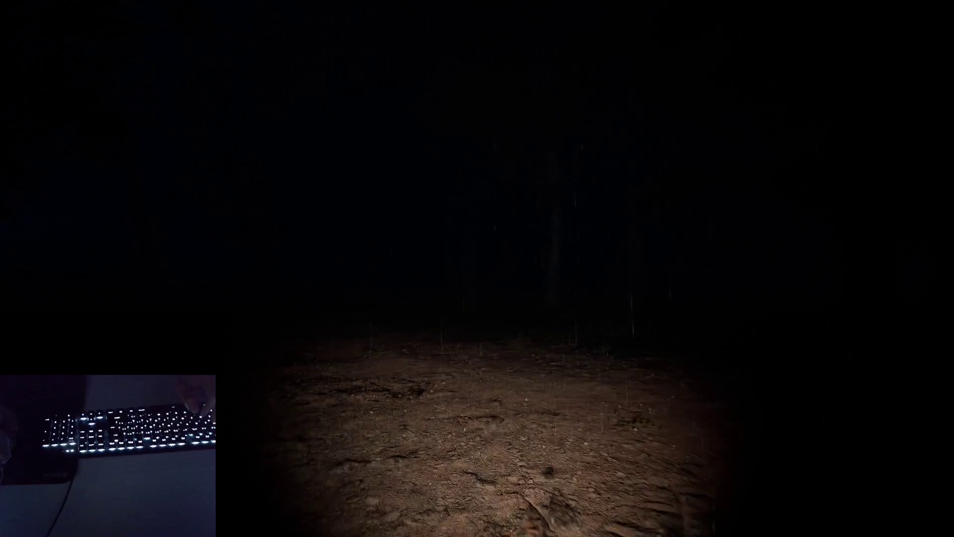
key("w")
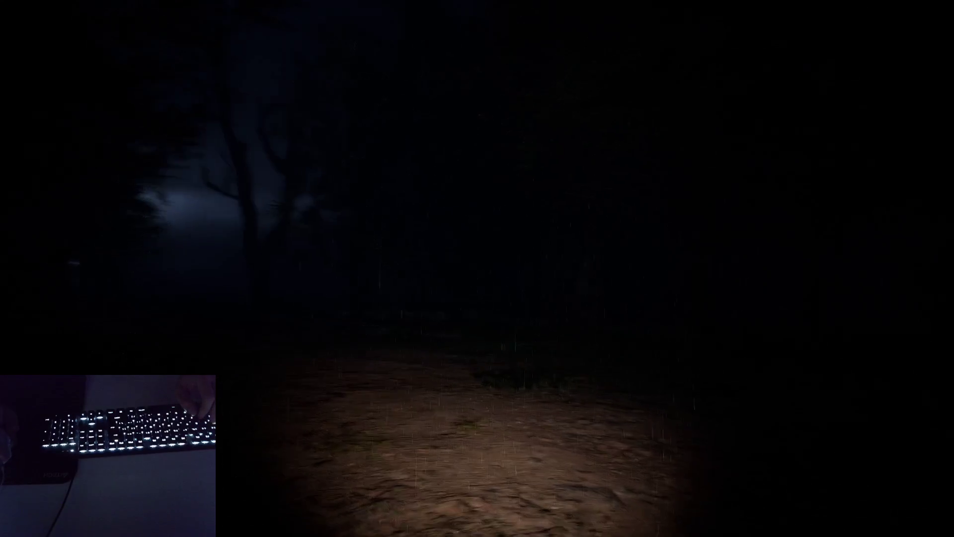
key("w")
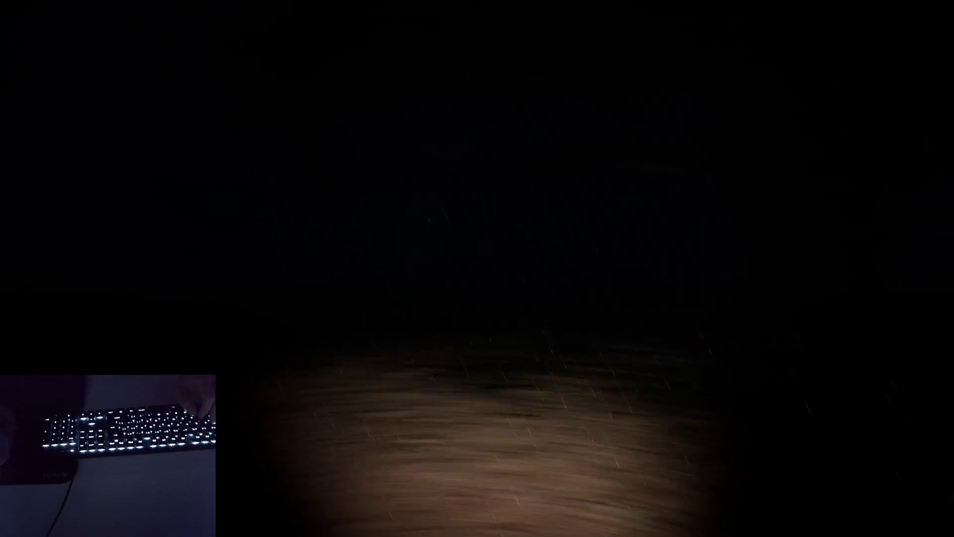
key("w")
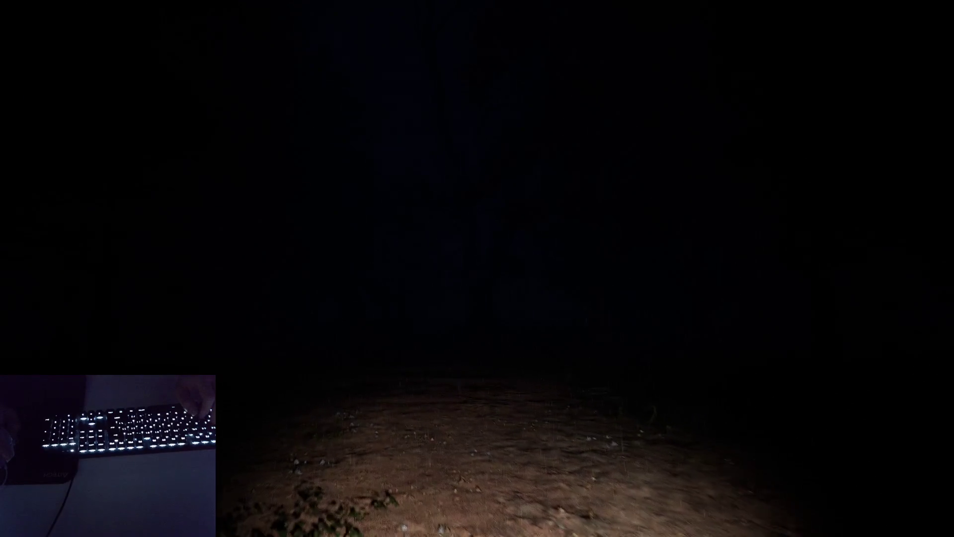
key("Escape")
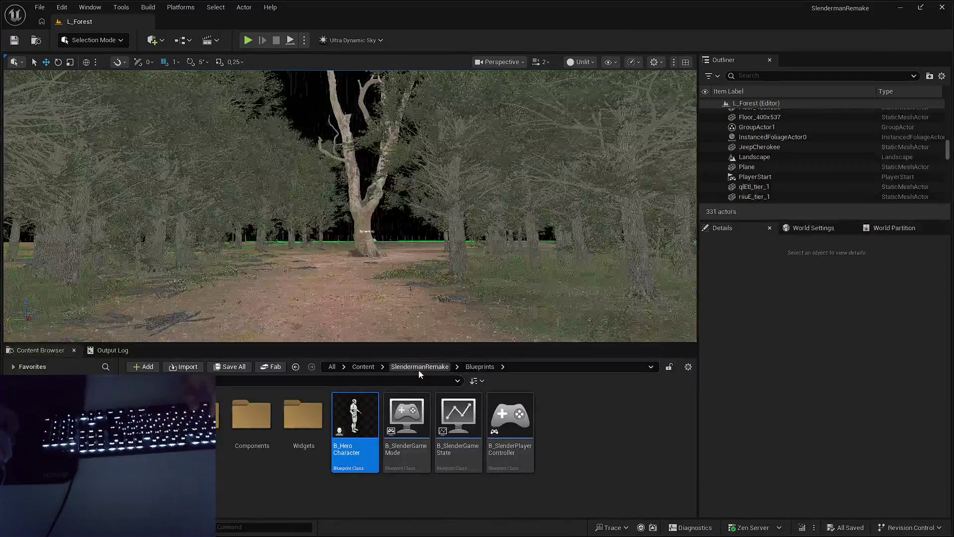
- Trace the foliage actor's S_Maple_Large mesh to FT_Maple_Large and set Cull Distance Max to 8000
left_click(507, 325)
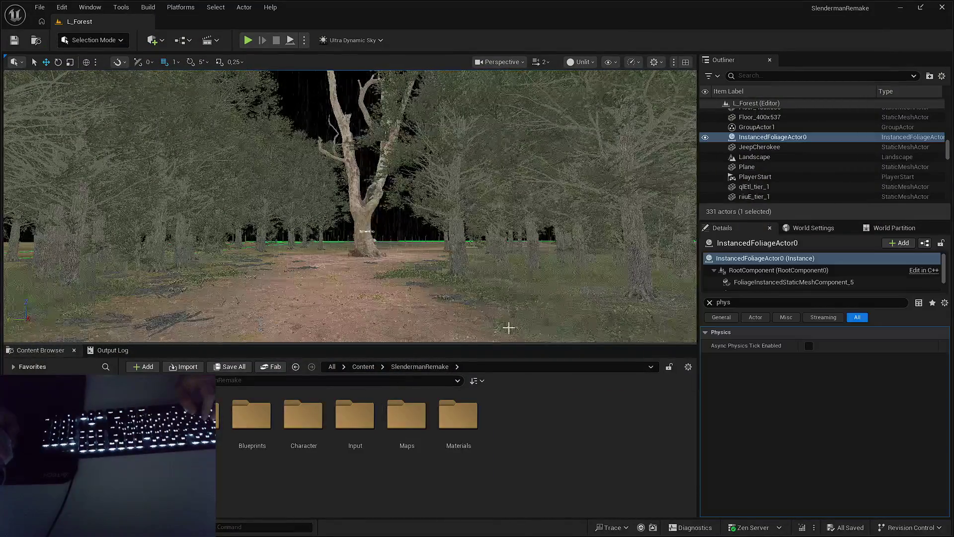
left_click(709, 302)
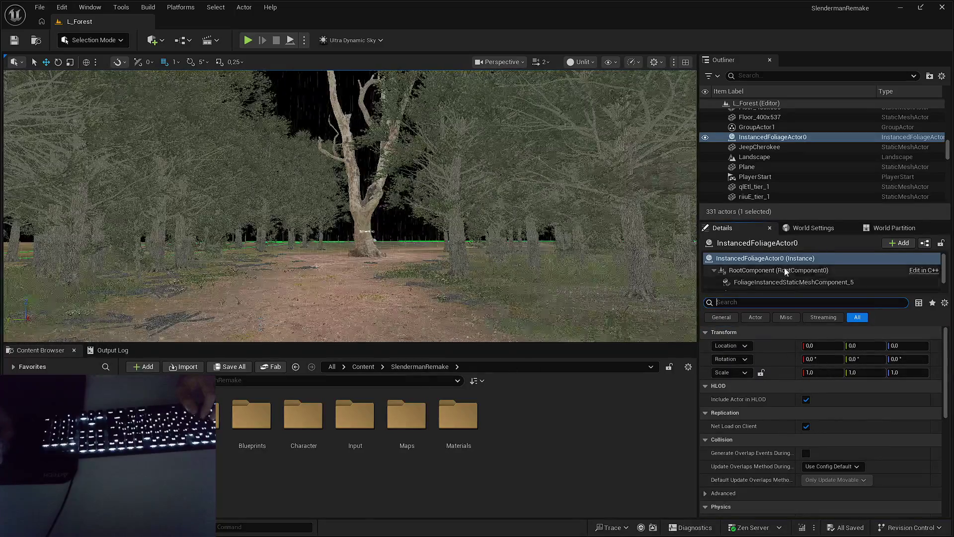
left_click(787, 281)
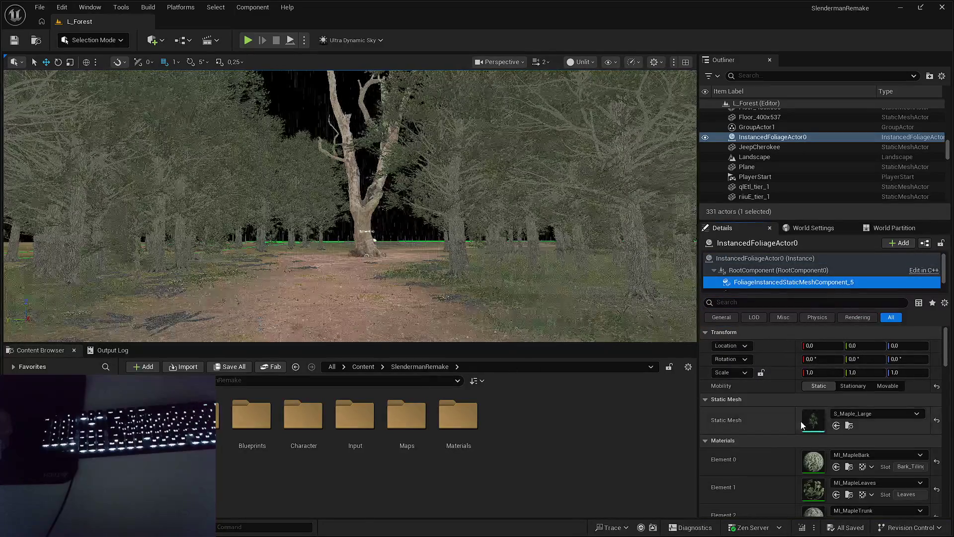
left_click(849, 426)
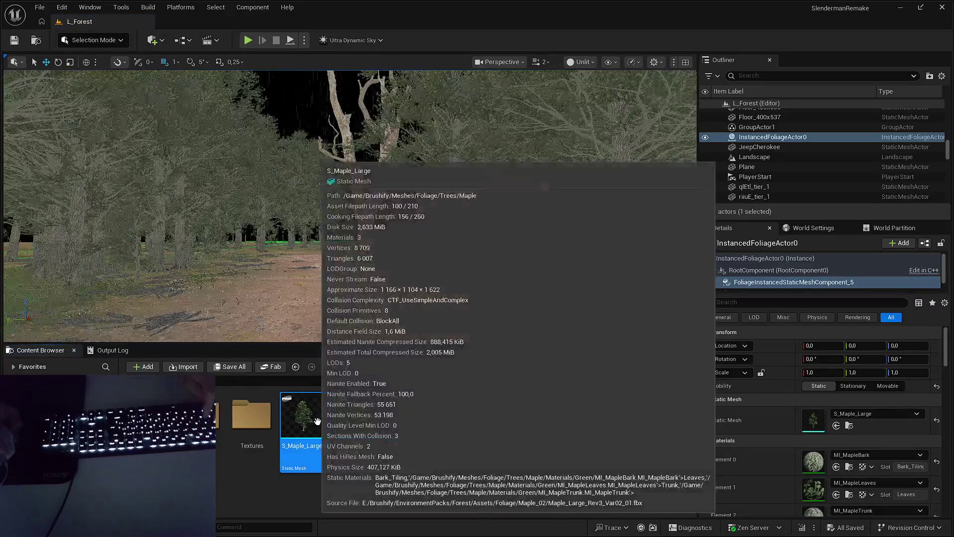
key("alt+shift+r")
scroll(241, 263, "up", 4)
double_click(417, 293)
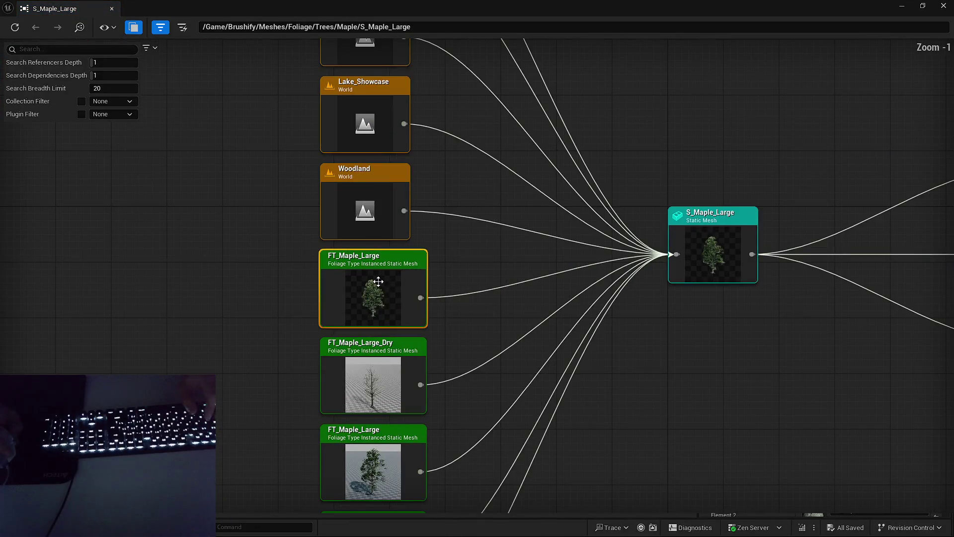
scroll(535, 314, "down", 4)
type("8000")
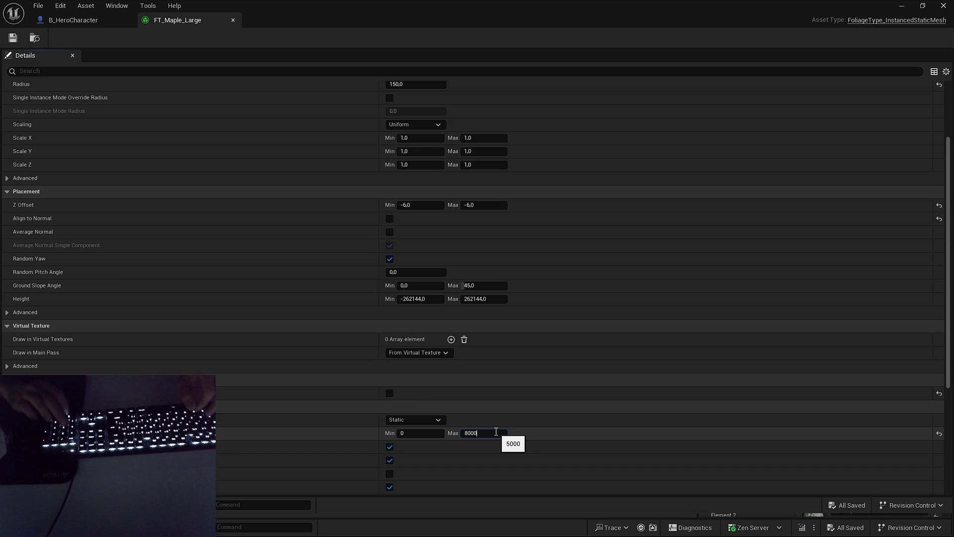
key("Return")
key("alt+Tab")
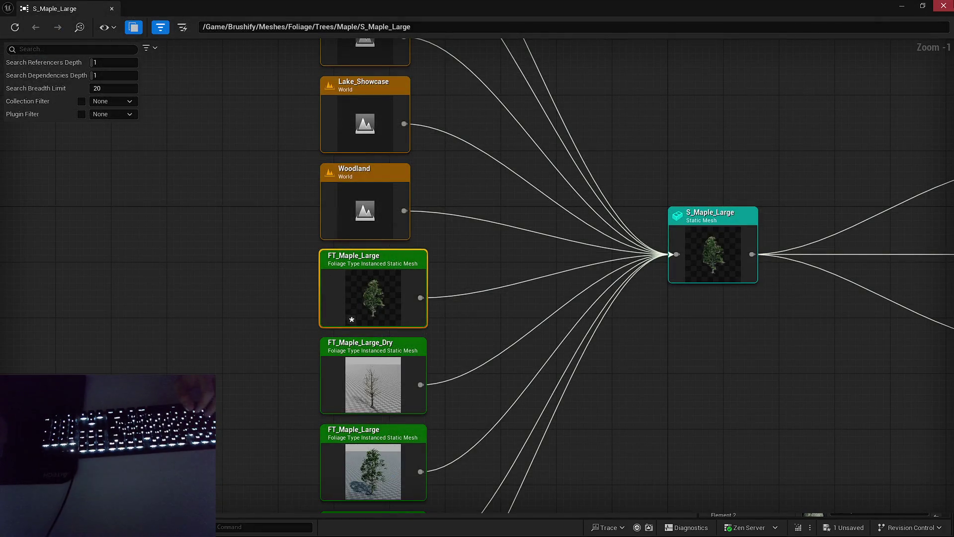
key("alt+Tab")
- Reopen FT_Maple_Large, raise Cull Distance Max to 12000, save, and close its windows
key("w")
scroll(560, 210, "down", 1)
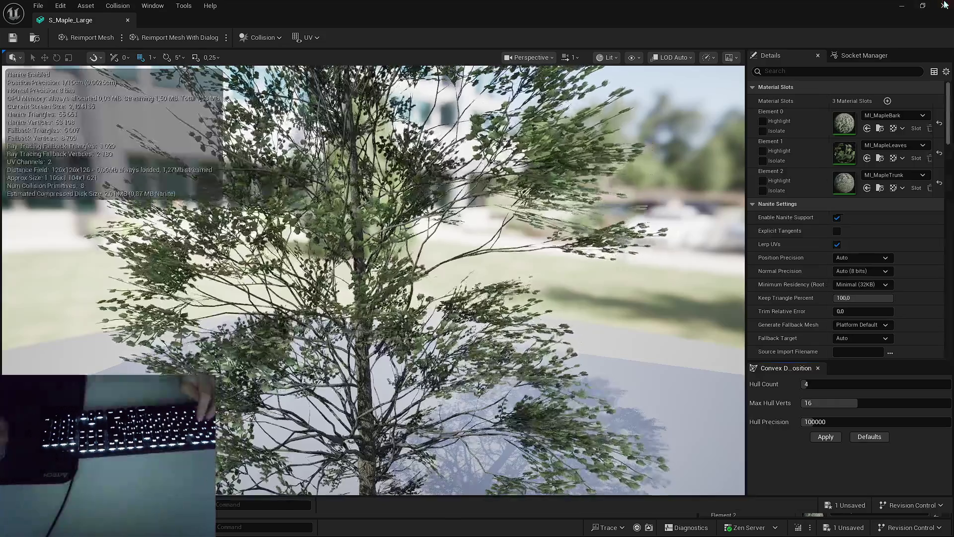
left_click(944, 4)
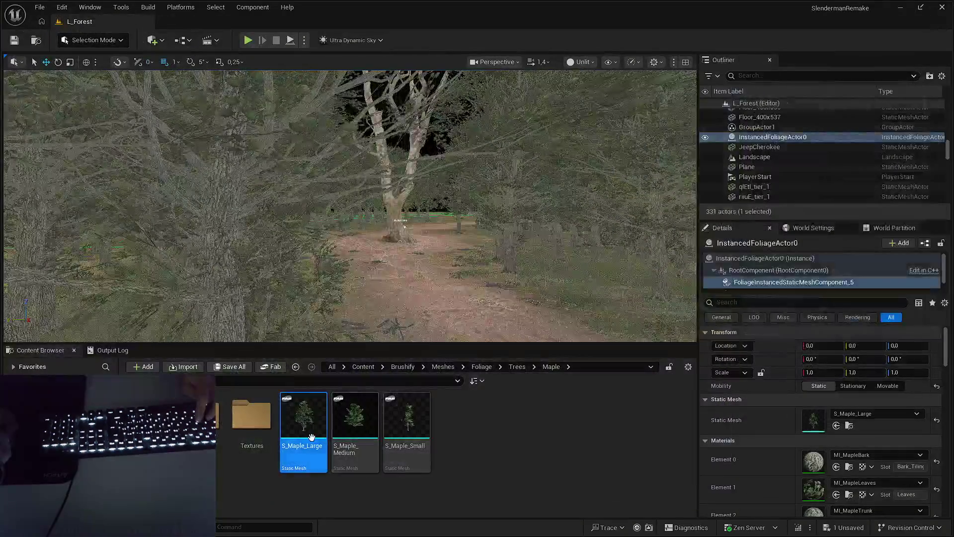
key("alt+shift+r")
scroll(385, 296, "down", 6)
double_click(338, 298)
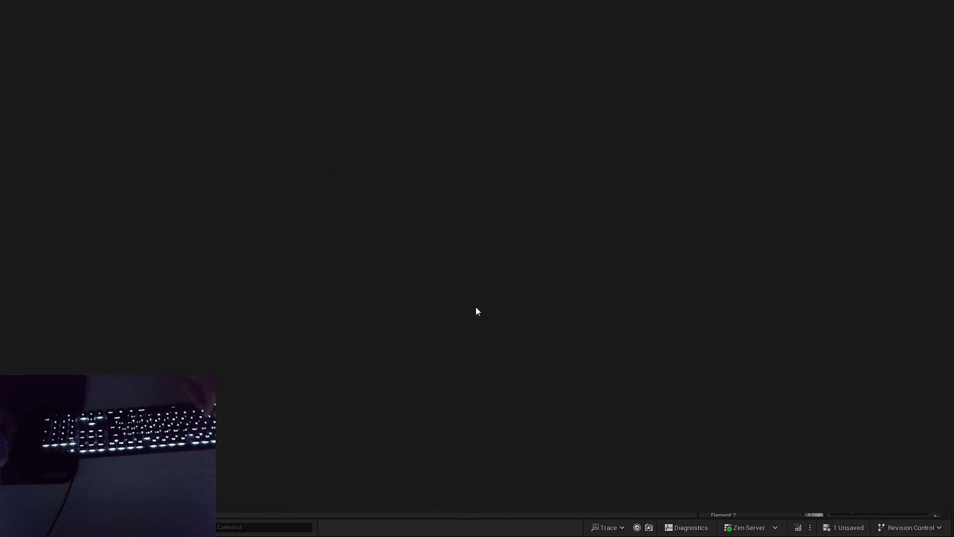
scroll(476, 350, "down", 4)
left_click(491, 338)
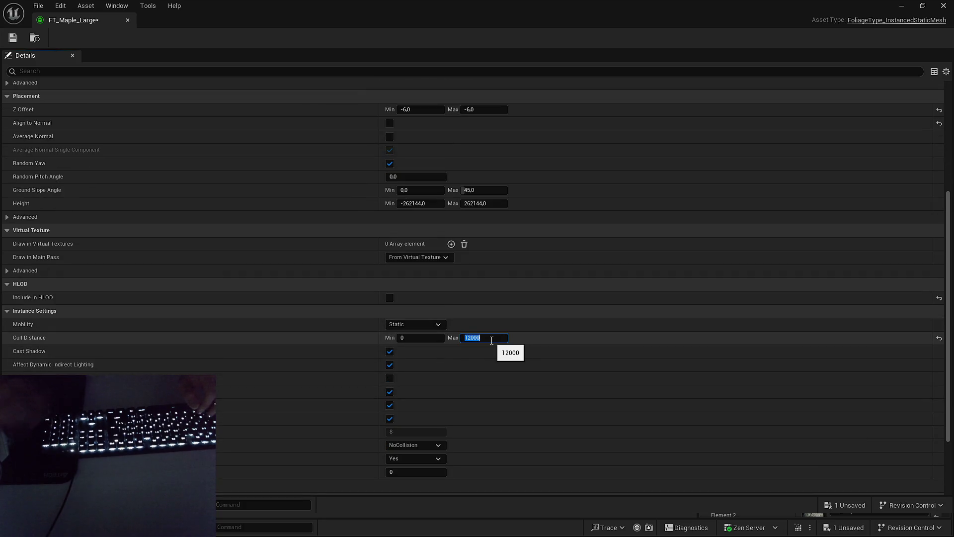
left_click(844, 505)
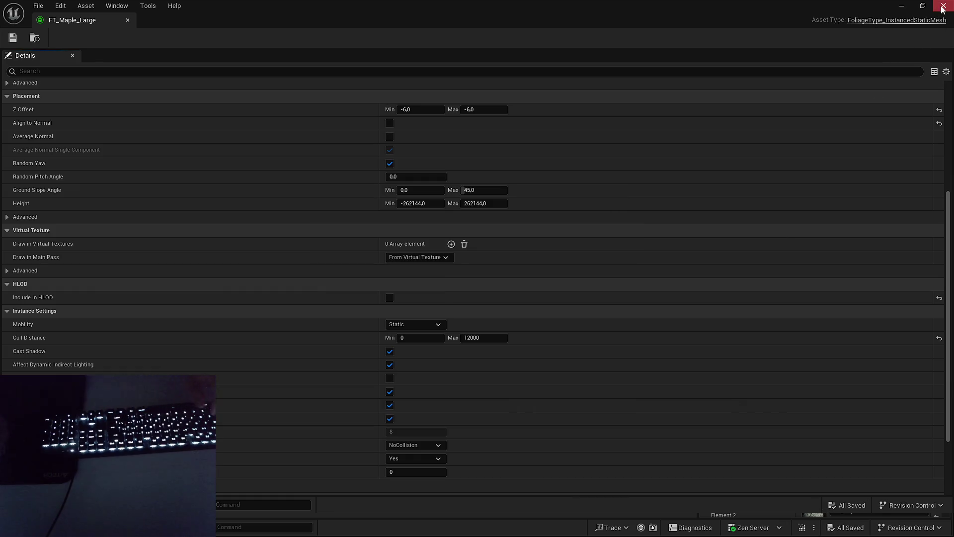
left_click(942, 6)
left_click(942, 6)
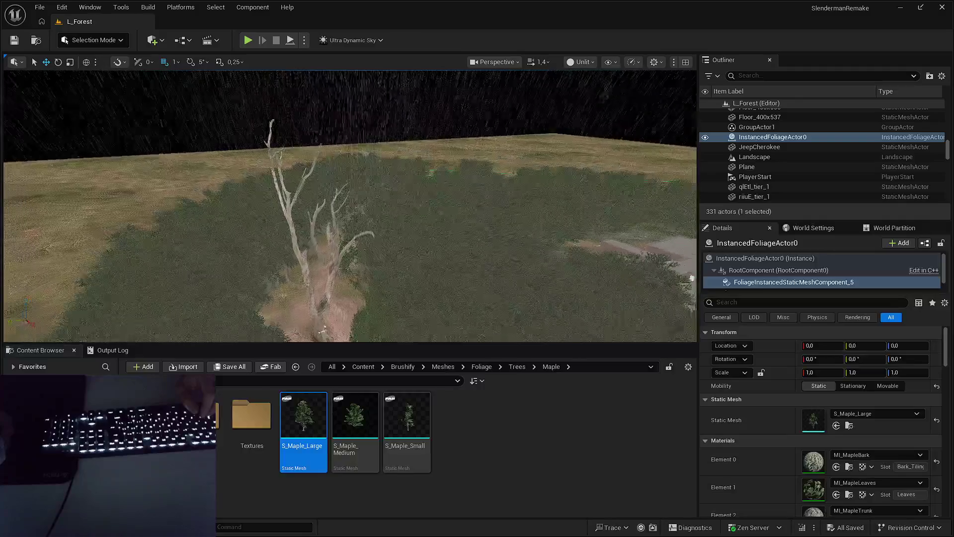
- Frame the viewport on the foliage actor and lower the camera to the dirt ground
key("f")
scroll(639, 183, "up", 5)
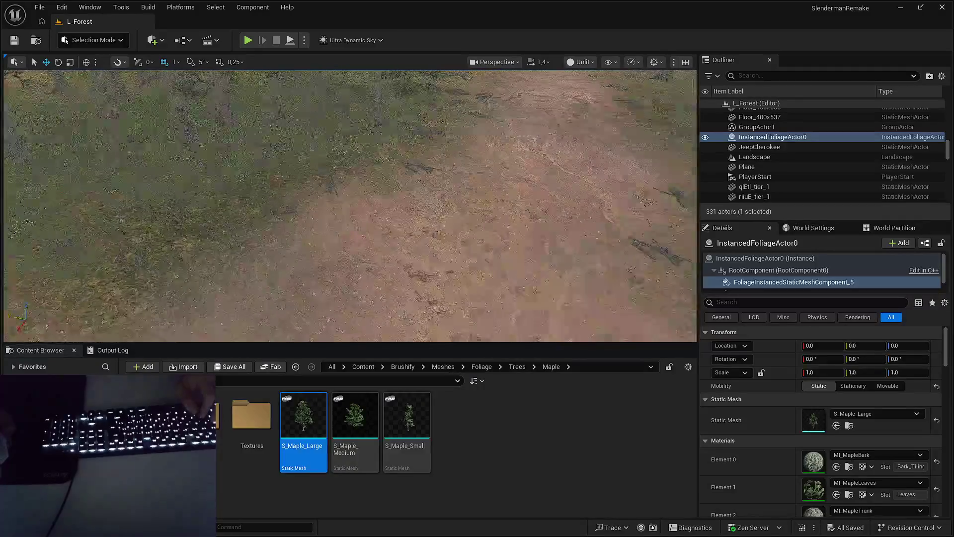
key("Escape")
- Playtest full screen, walking the rainy night path toward the trees, then stop
key("alt+p")
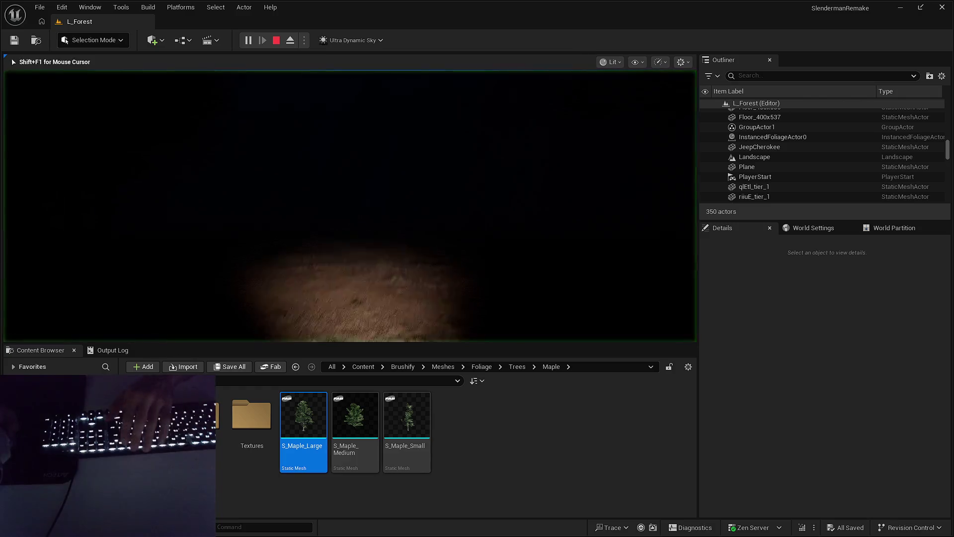
key("F11")
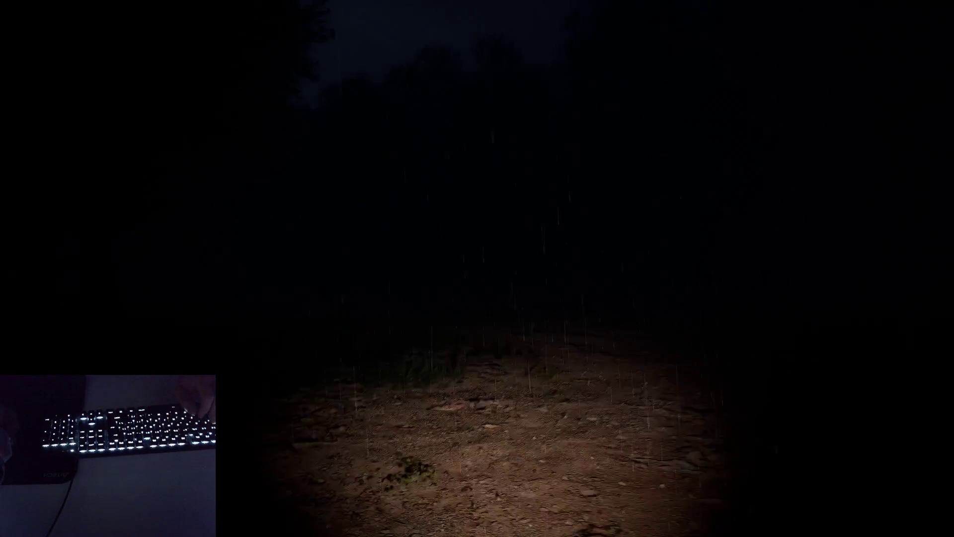
key("w")
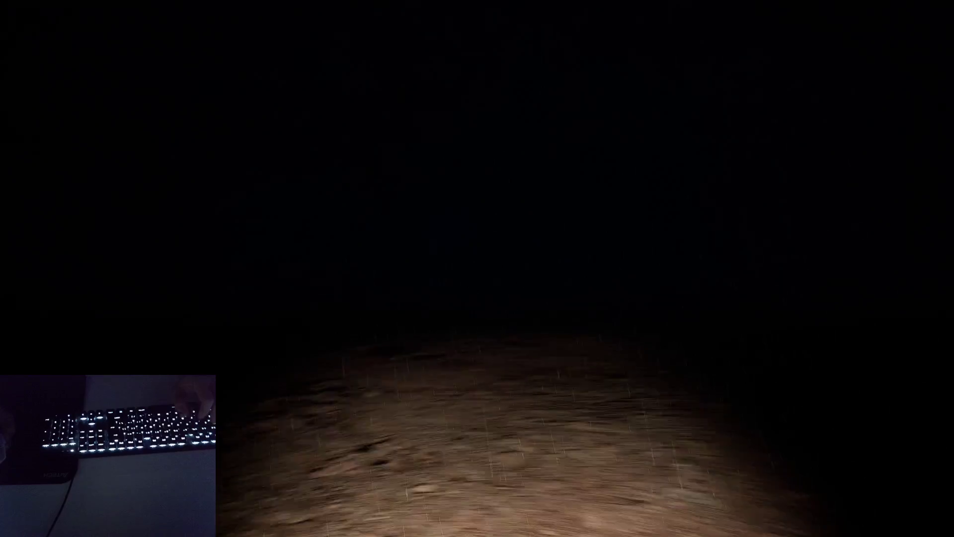
key("w")
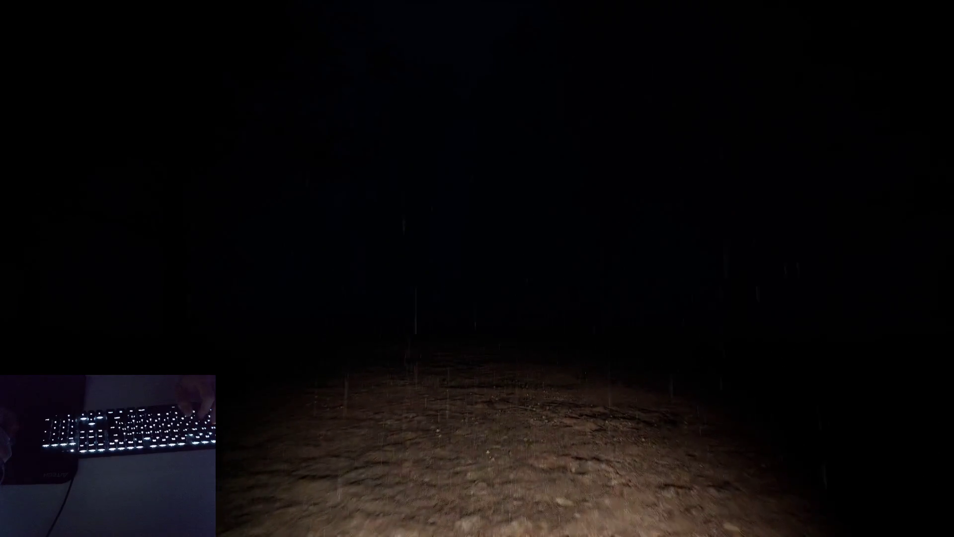
key("w")
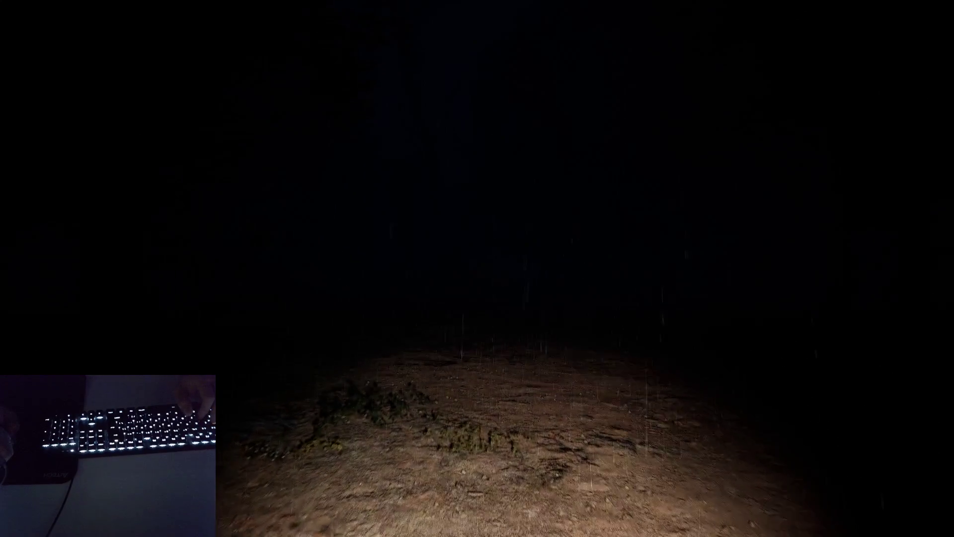
key("w")
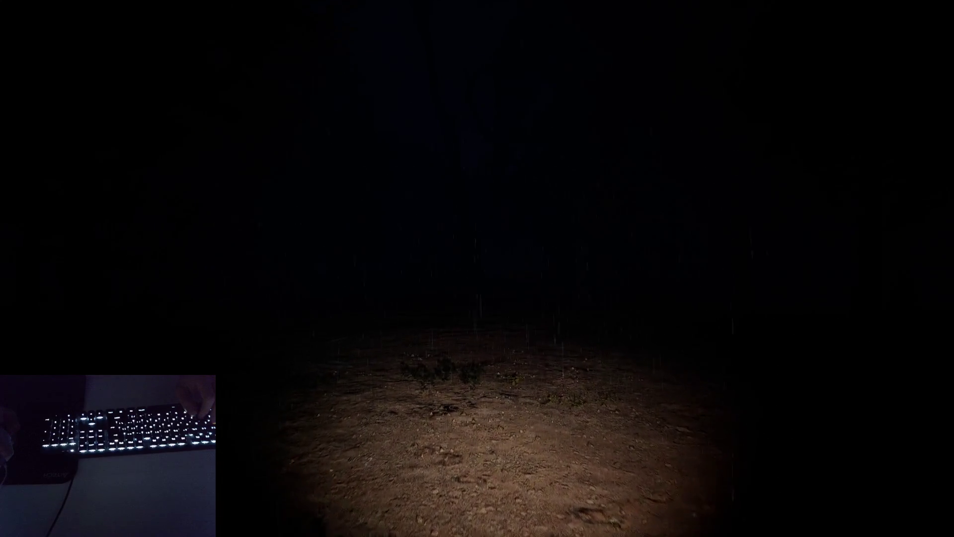
key("w")
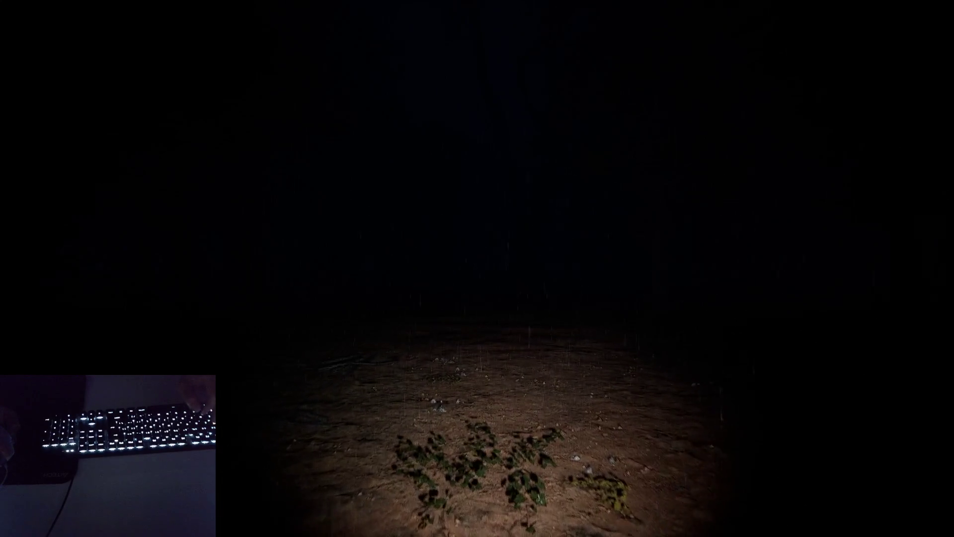
key("Escape")
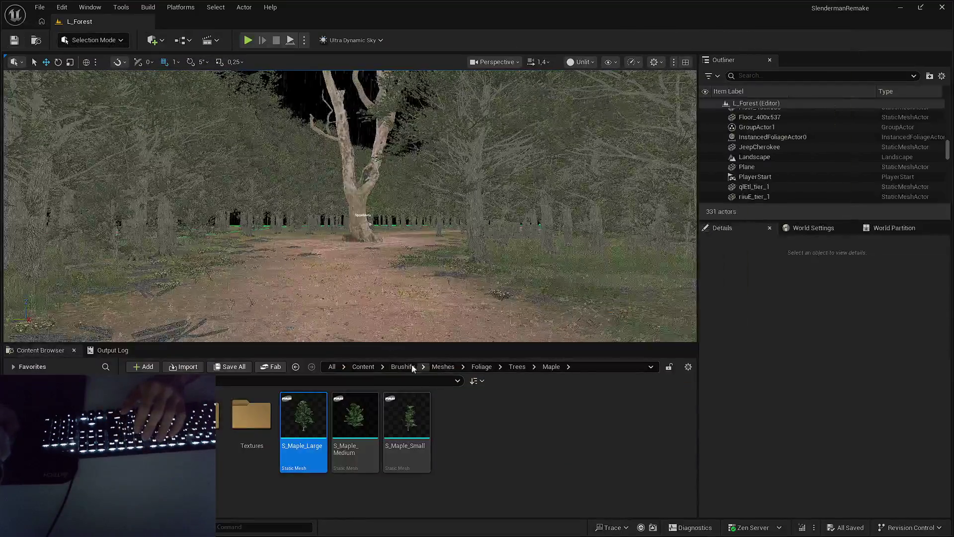
- Open the B_HeroCharacter blueprint from Content/SlendermanRemake/Blueprints
left_click(363, 366)
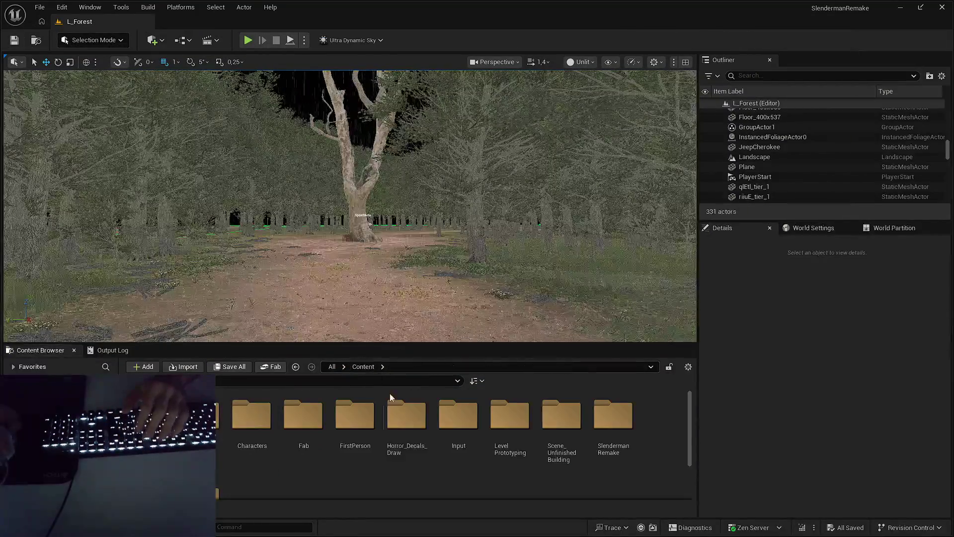
double_click(613, 415)
double_click(251, 417)
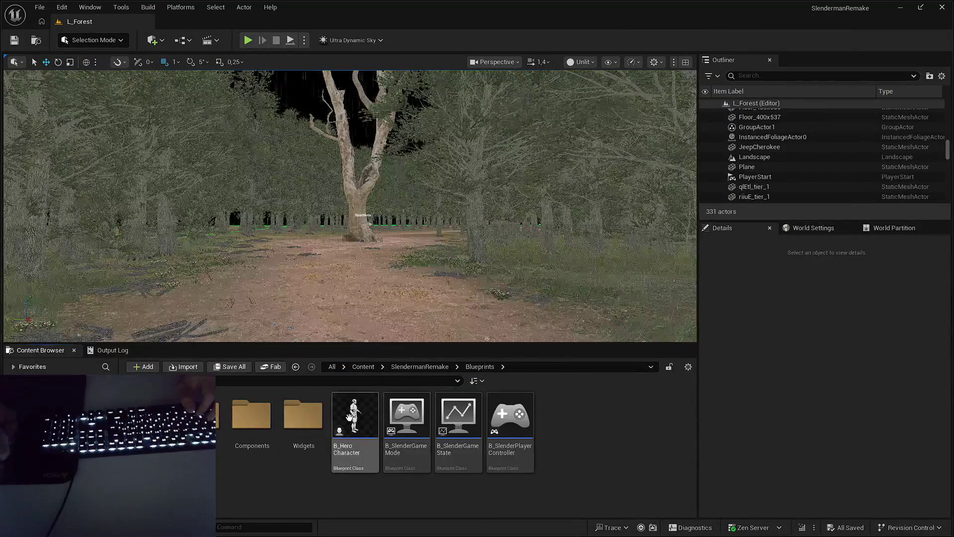
double_click(355, 417)
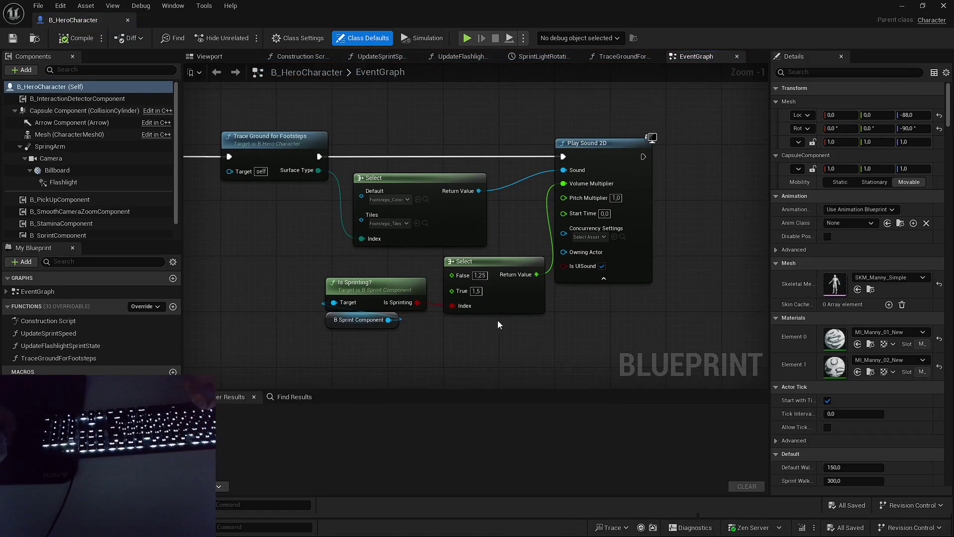
- Tidy the event graph's Is Sprinting, Select and Get Velocity nodes to reach the footstep timer
mouse_move(593, 327)
left_mouse_down()
mouse_move(487, 307)
mouse_move(488, 321)
left_mouse_up()
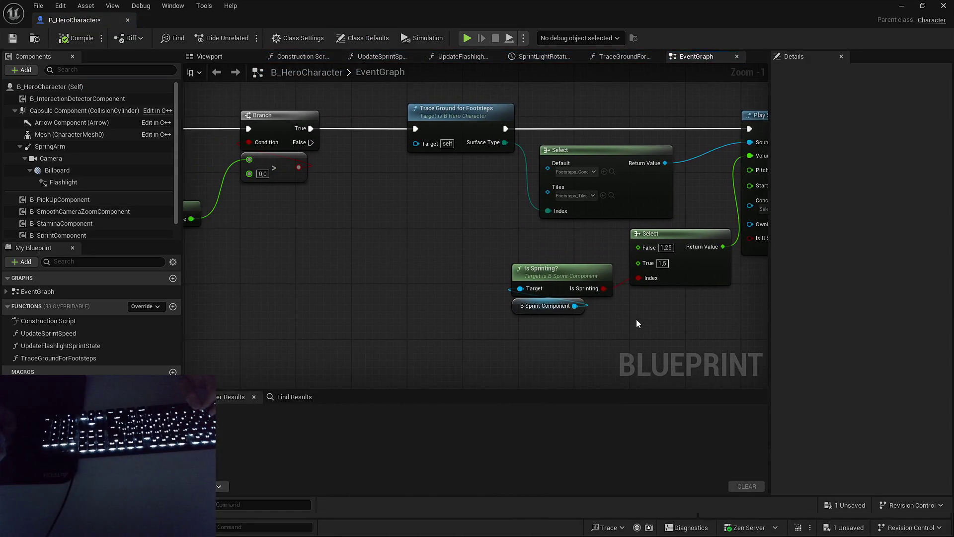
left_click_drag(695, 282, 685, 279)
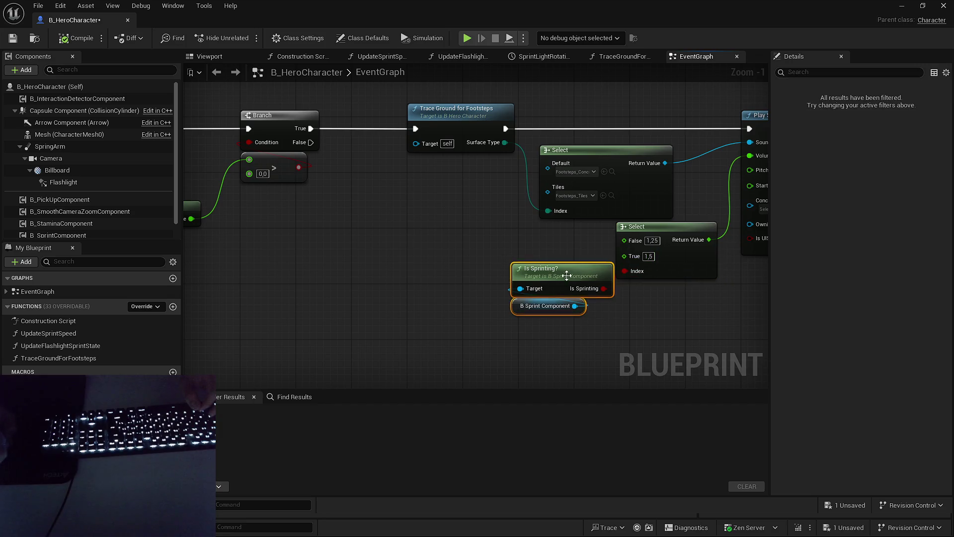
left_click_drag(547, 271, 641, 284)
left_click(452, 234)
left_click_drag(337, 199, 498, 278)
left_click_drag(302, 255, 488, 236)
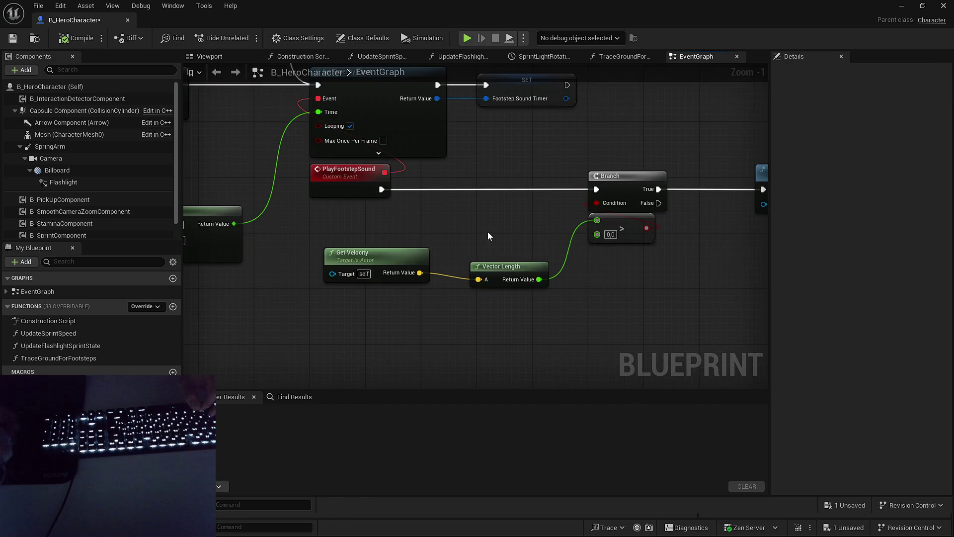
left_click_drag(391, 259, 495, 308)
left_click_drag(221, 232, 419, 247)
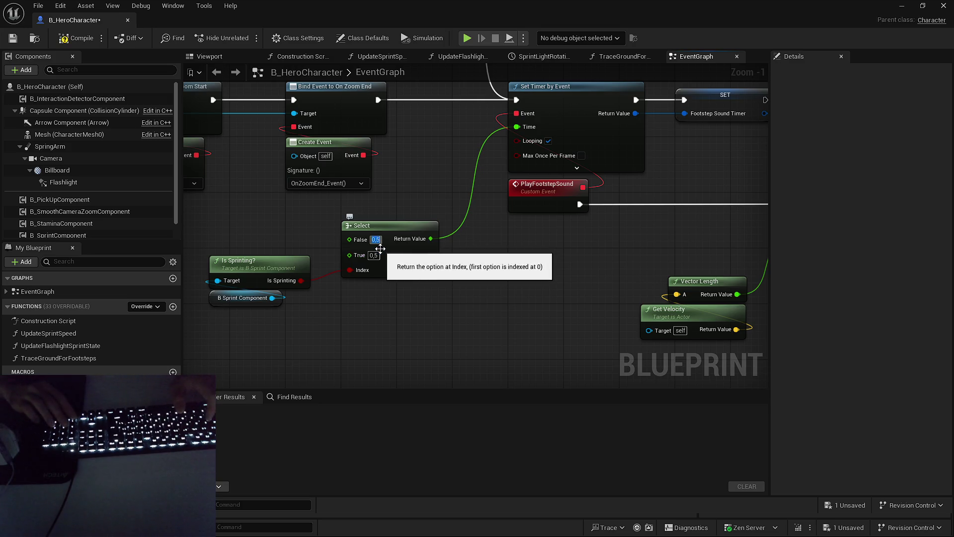
- Set the Select node's False value to 0,8, compile, and return to the level editor
key("BackSpace")
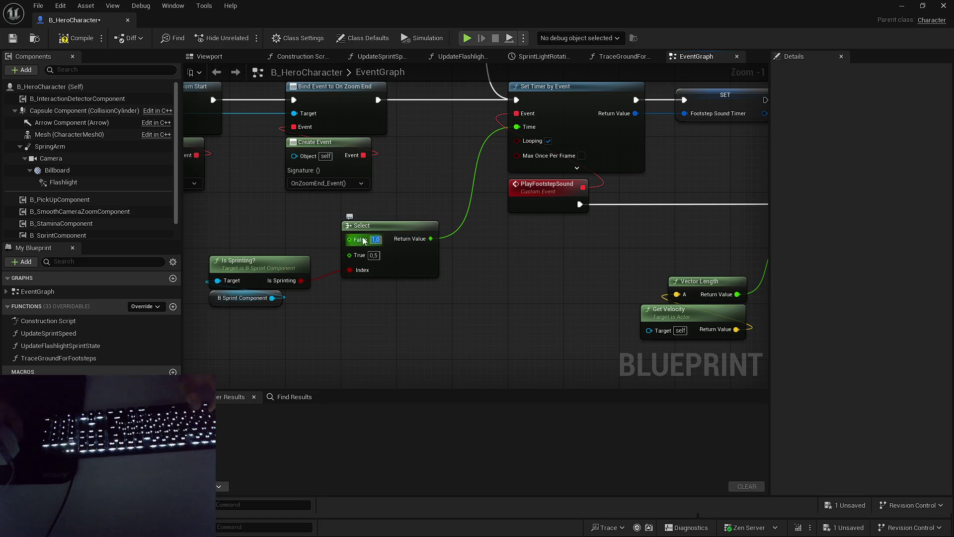
type("0,8")
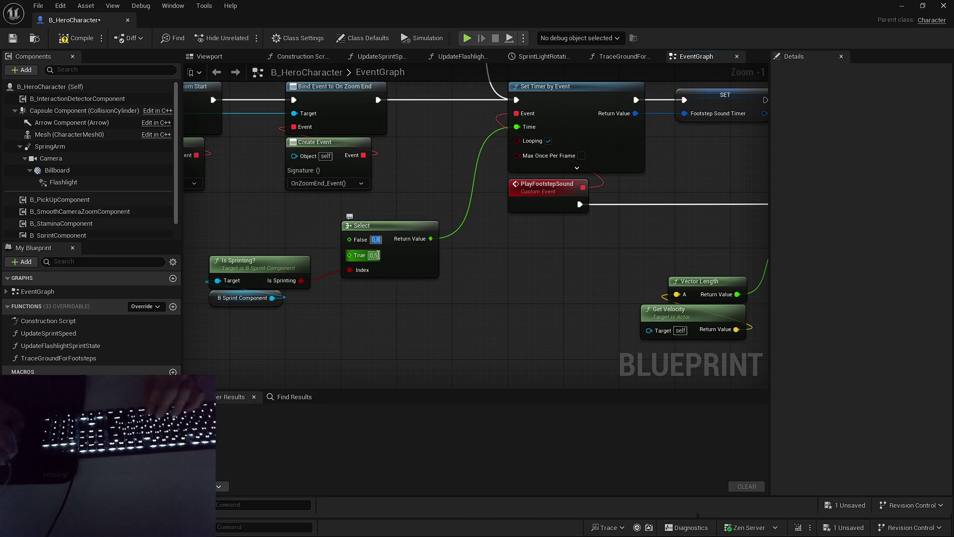
left_click(74, 38)
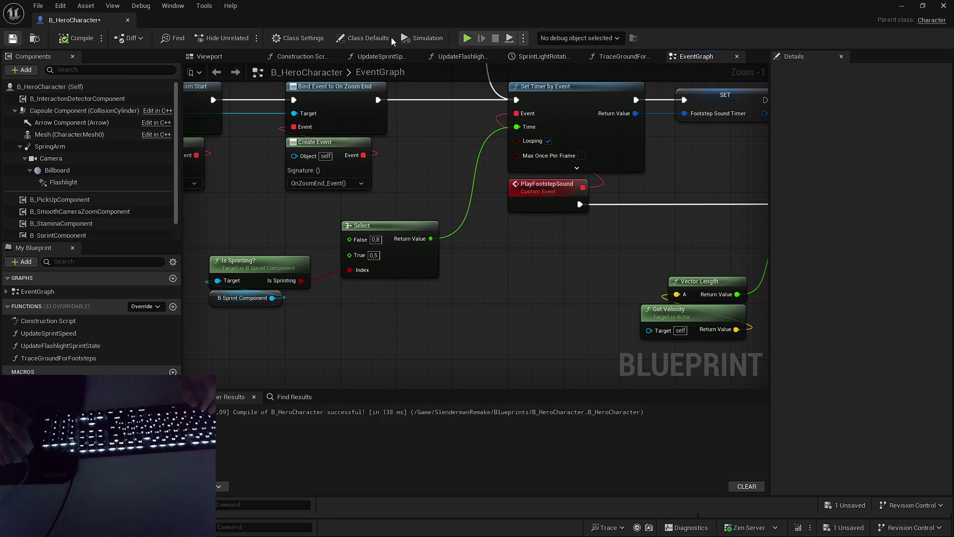
left_click(902, 6)
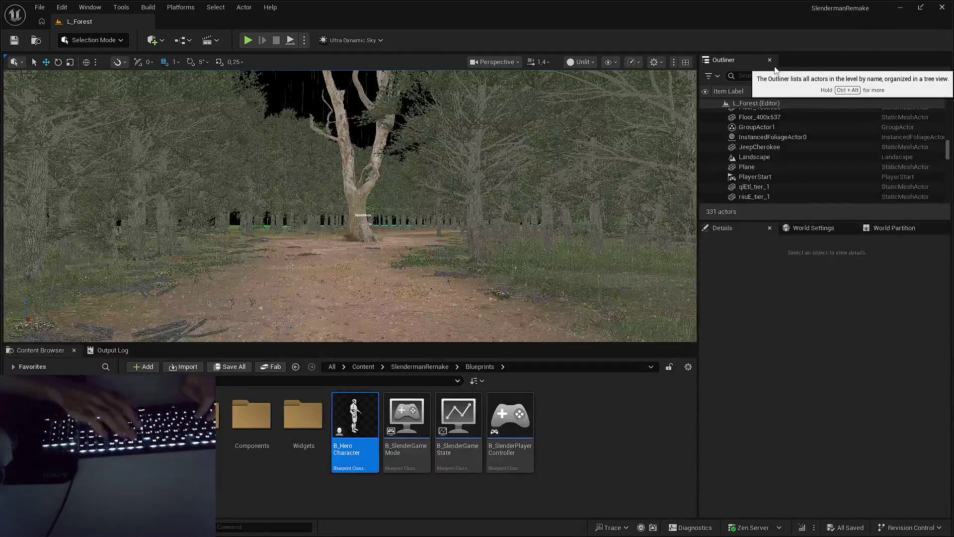
- Play fullscreen, switch on the flashlight and walk forward along the dirt path
key("F11")
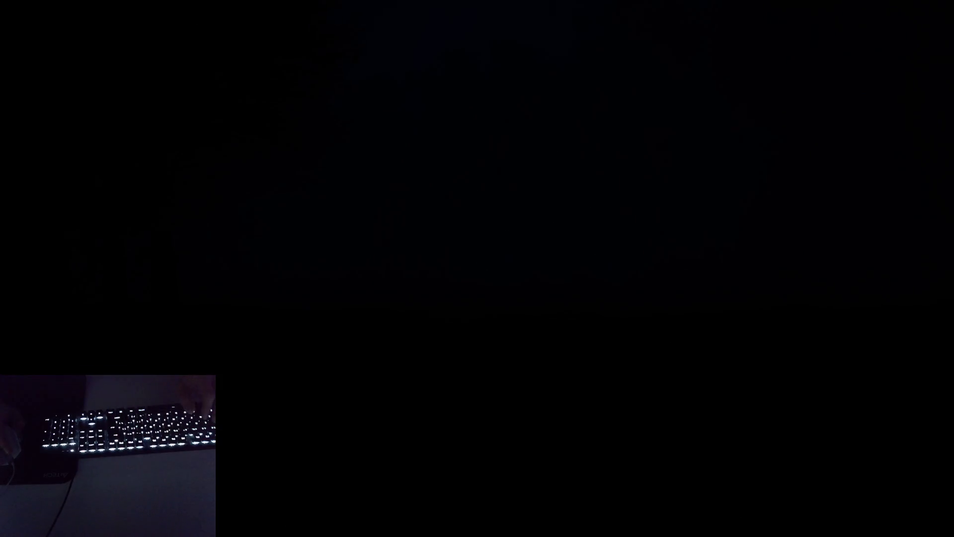
key("f")
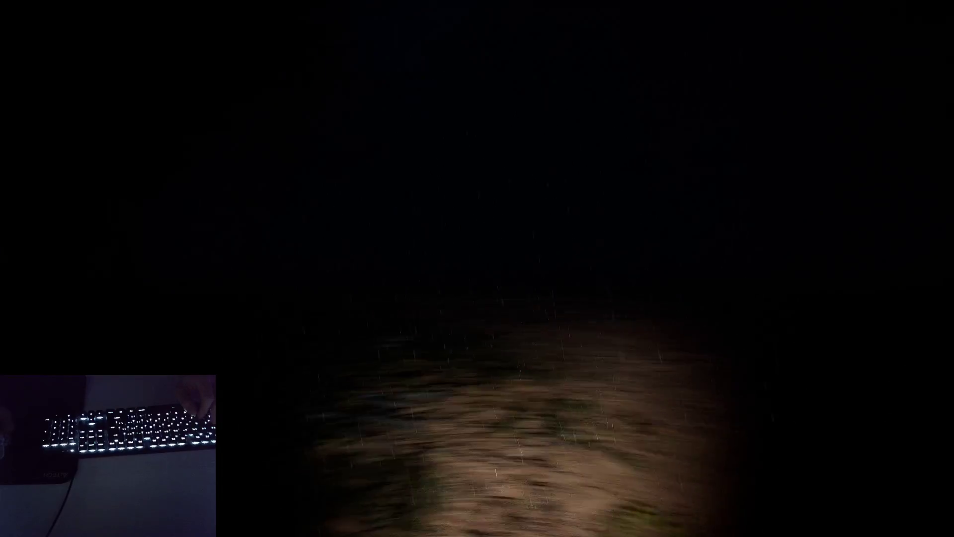
key("w")
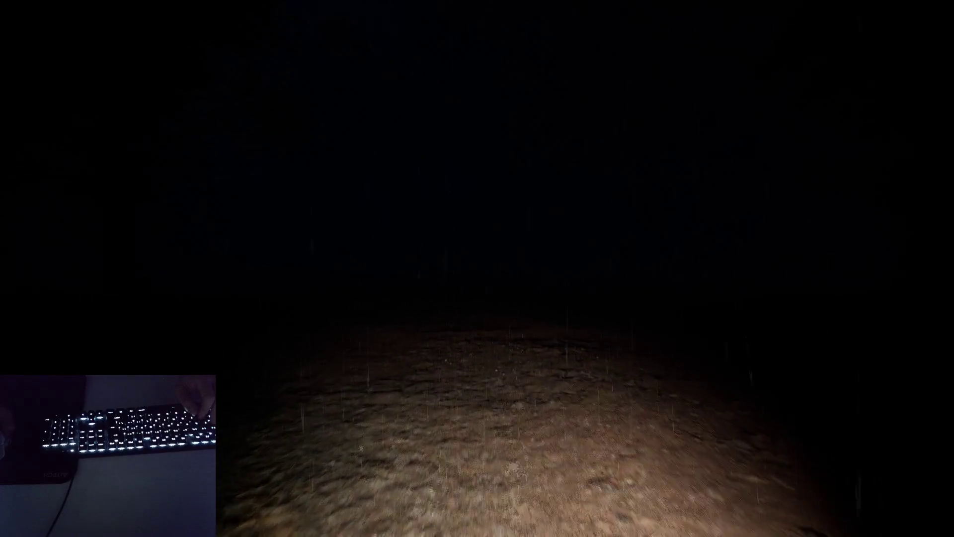
key("w")
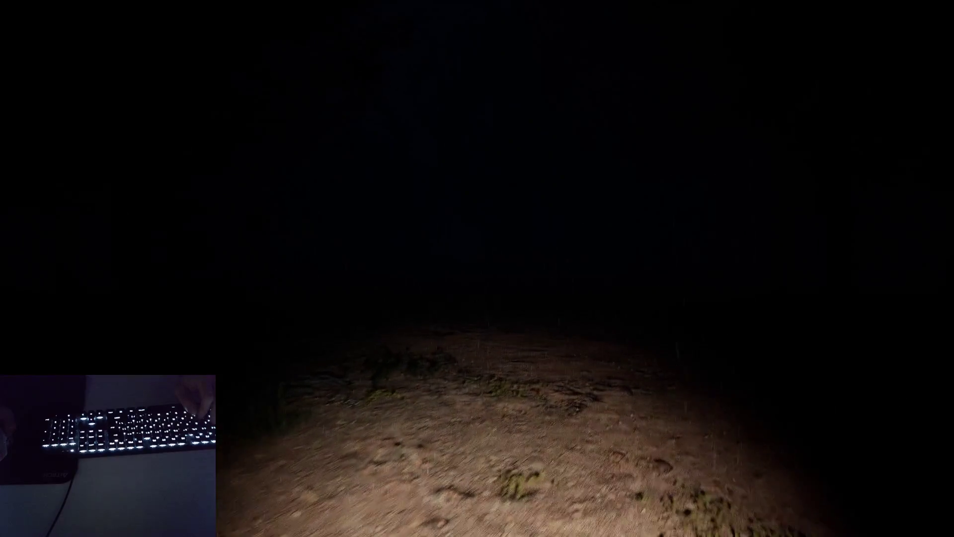
key("w")
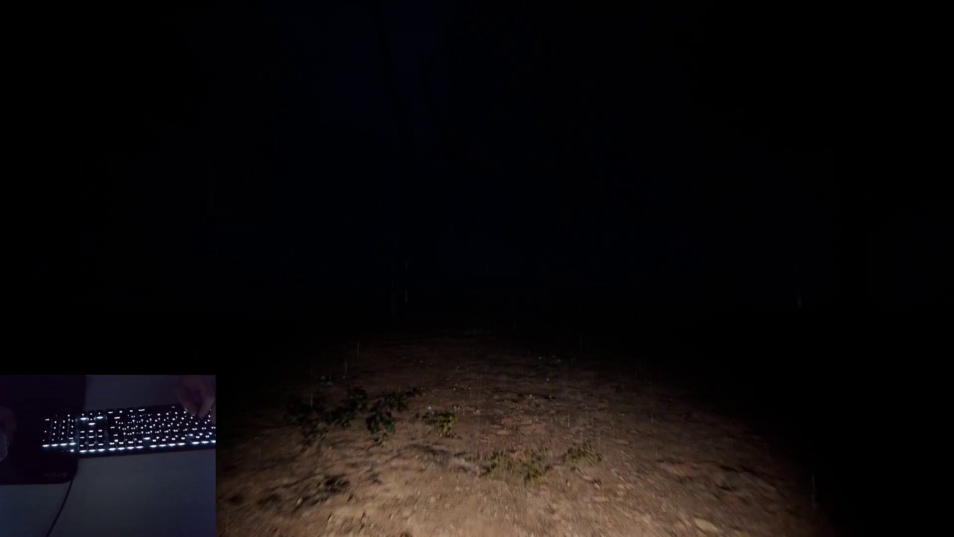
key("w")
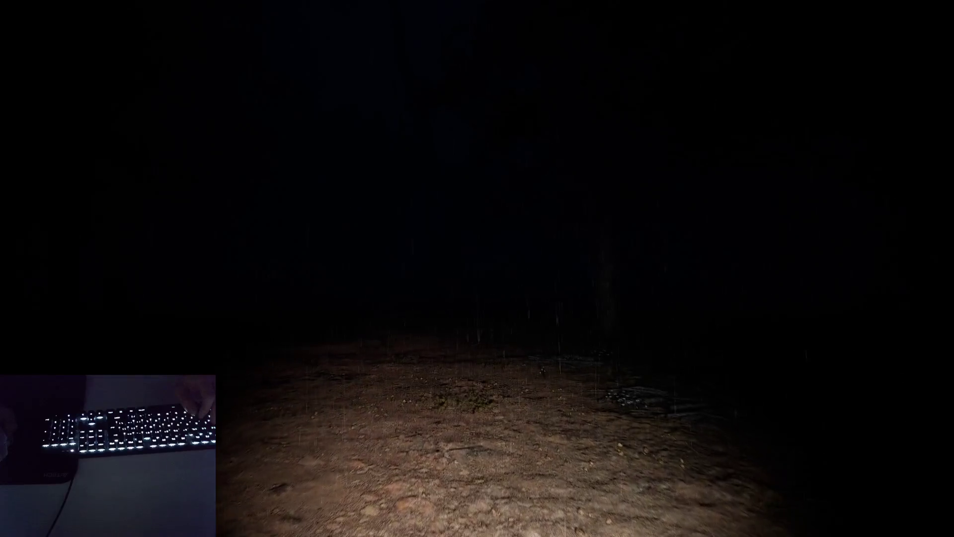
key("w")
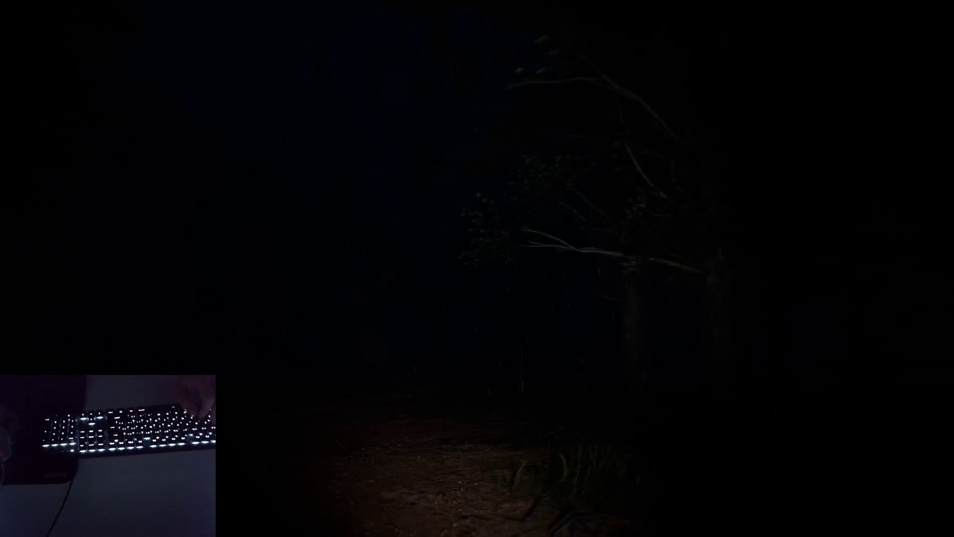
- Keep walking through the forest up to the tree trunk near the red car
key("w")
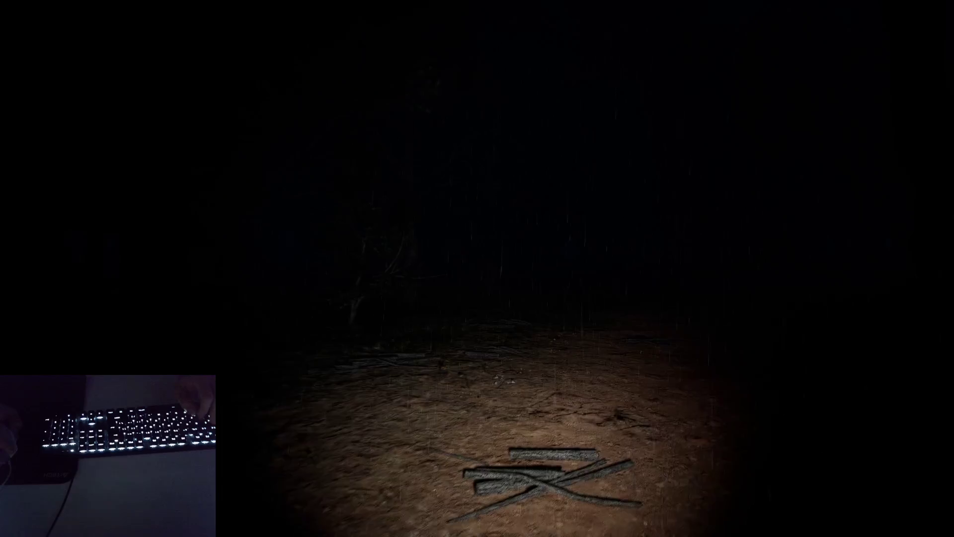
key("w")
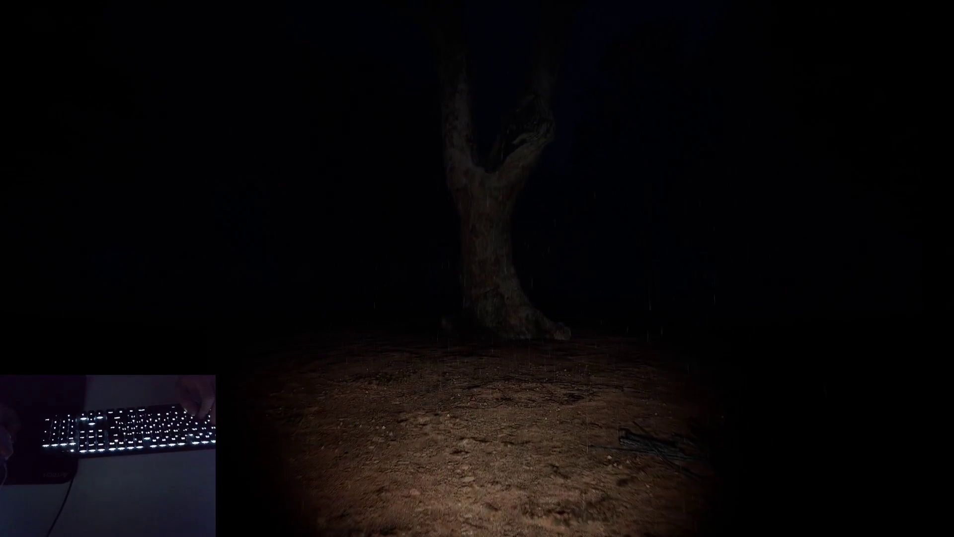
key("w")
key("w")
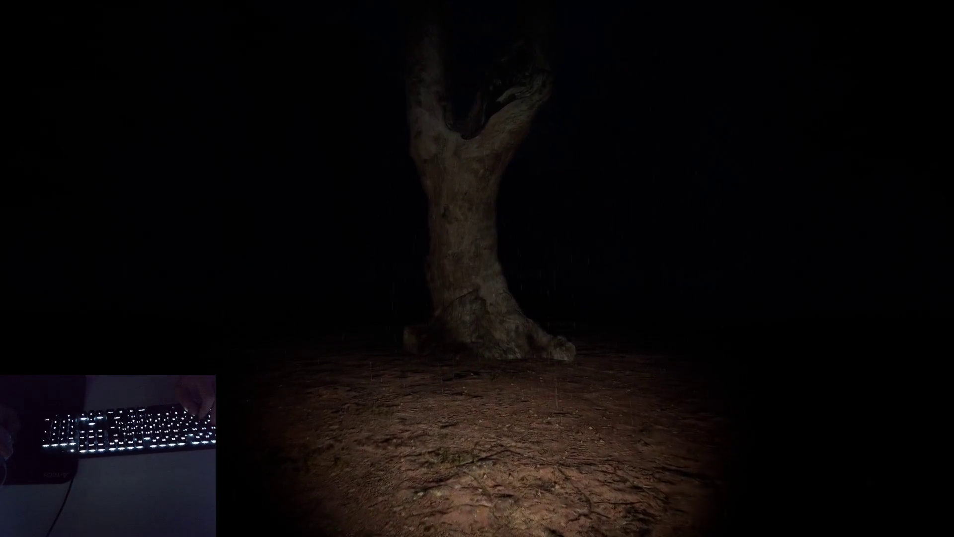
key("s")
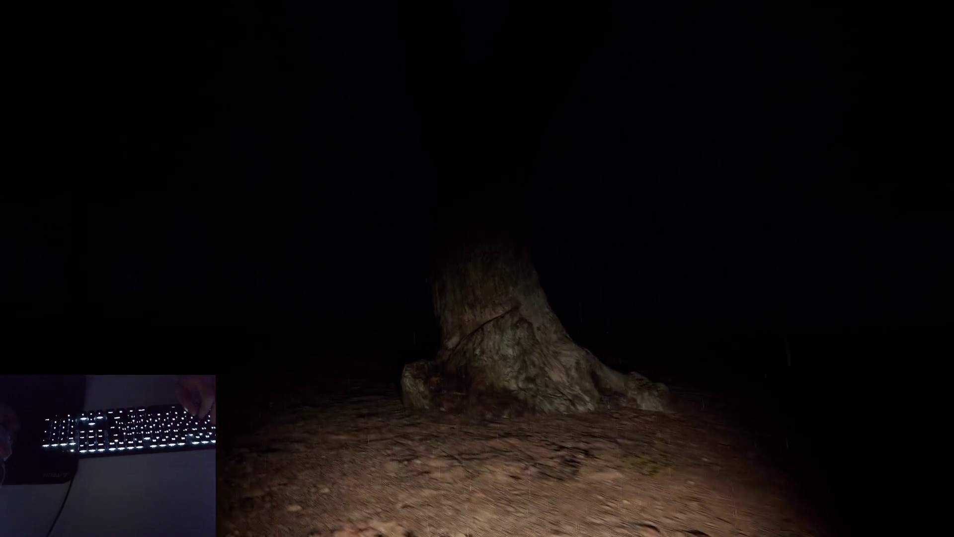
key("w")
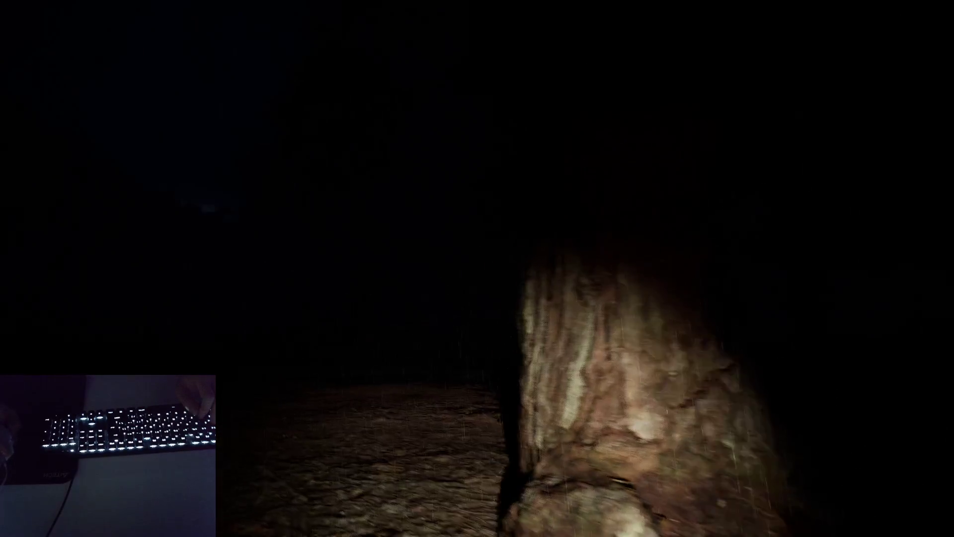
key("w")
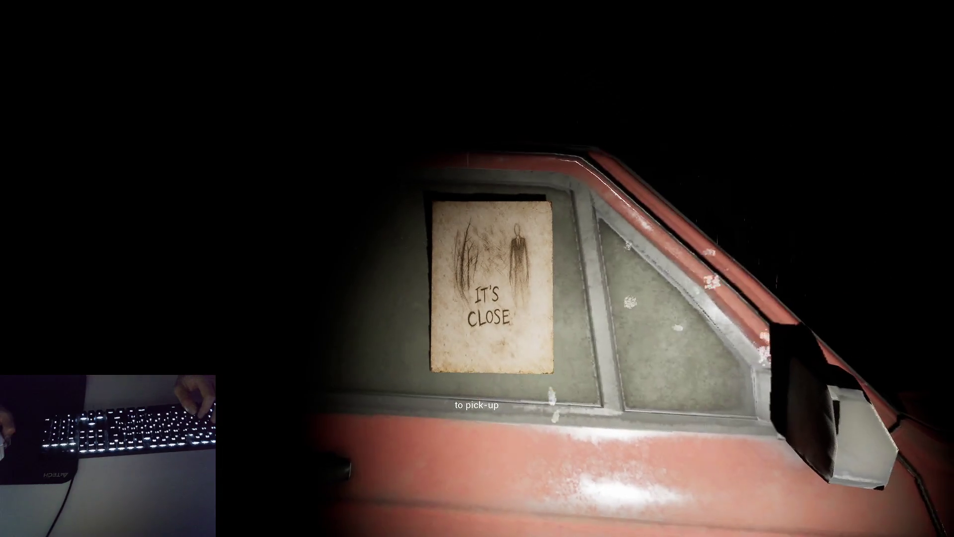
- Pick up the IT'S CLOSE page from the car window, making the count 1/8
left_click(477, 268)
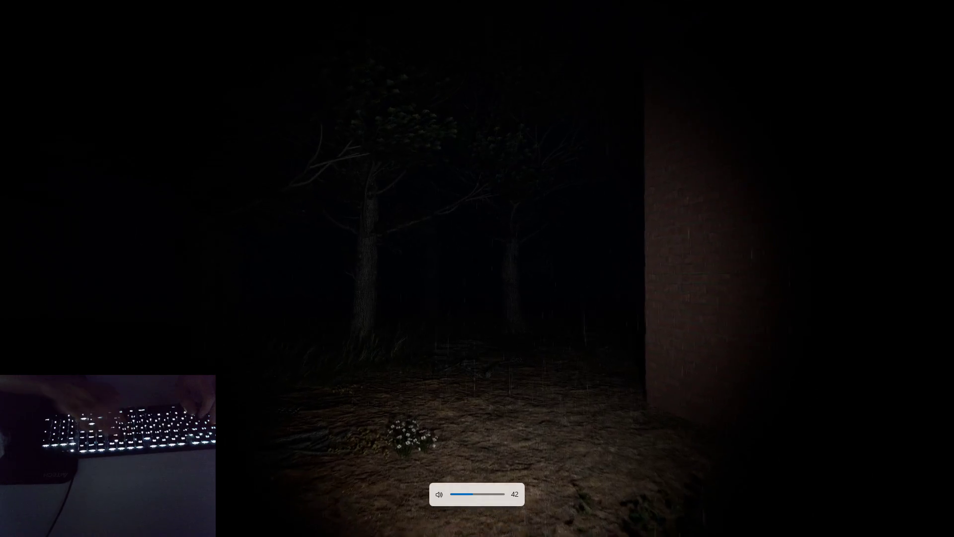
- Walk along the brick walls and enter the tiled building through the green doorway
key("w")
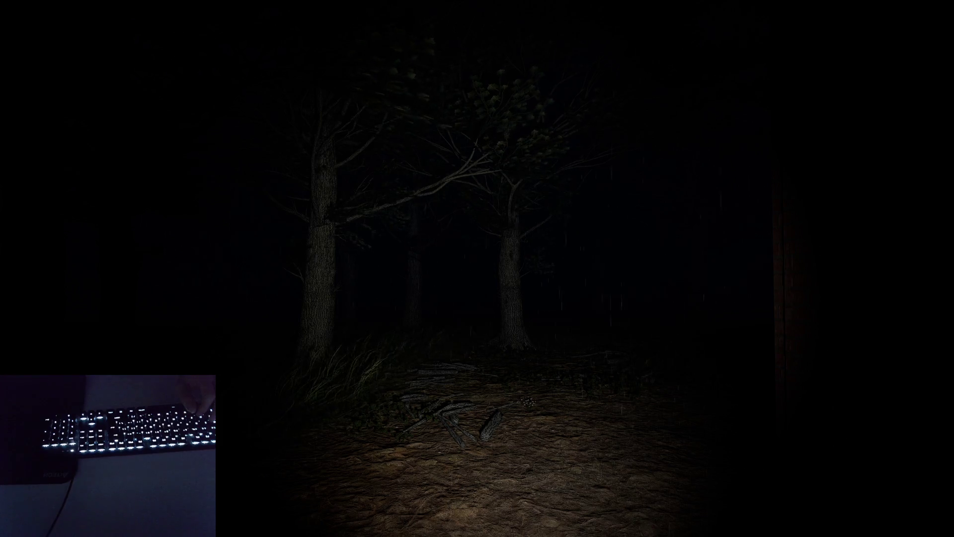
key("w")
key("w")
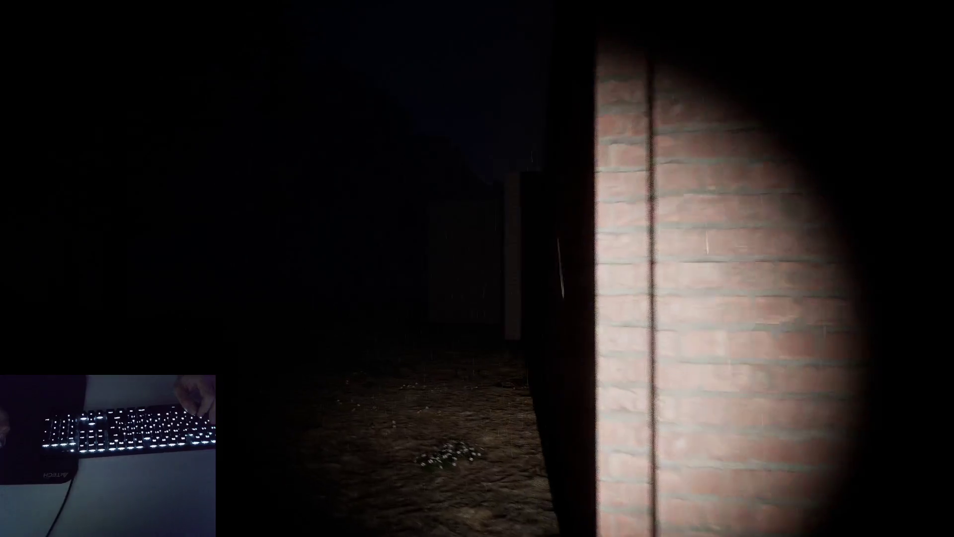
key("w")
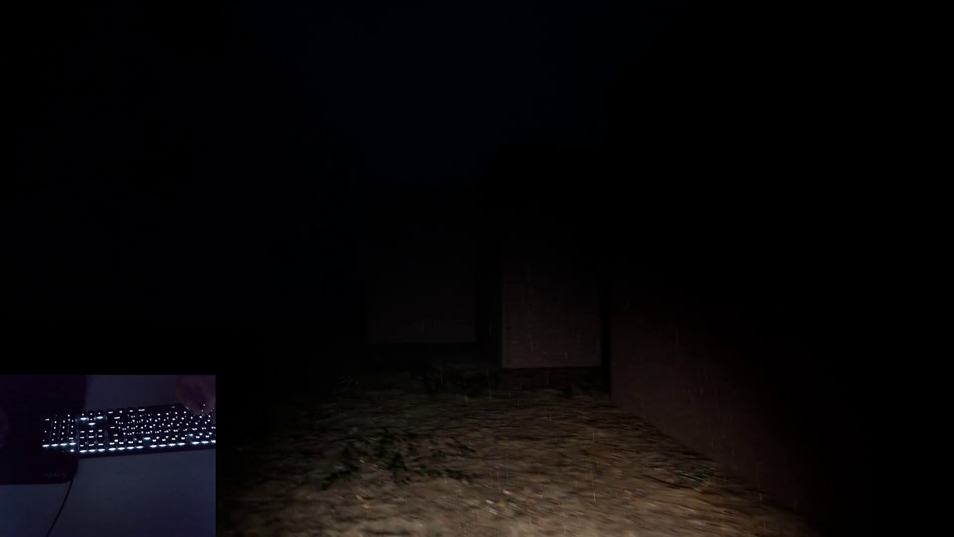
key("w")
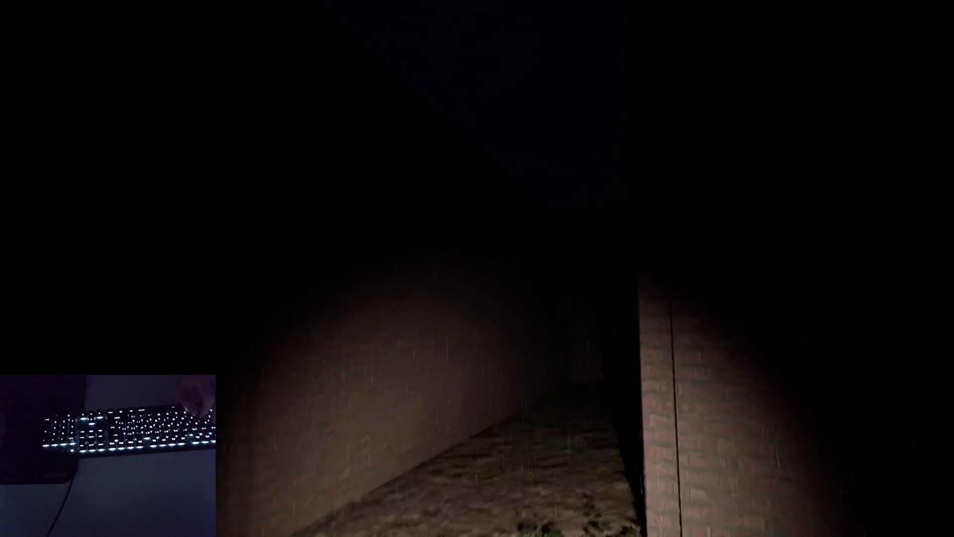
key("w")
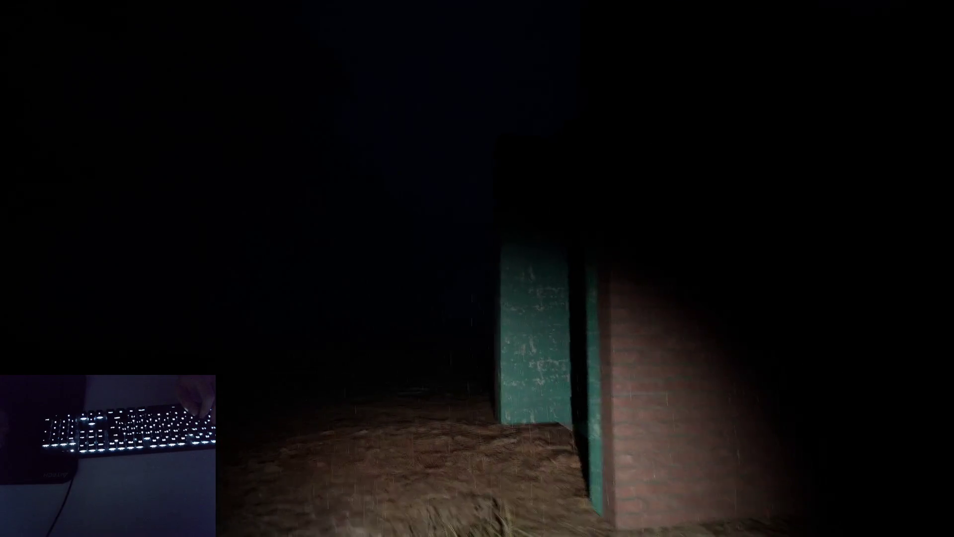
key("w")
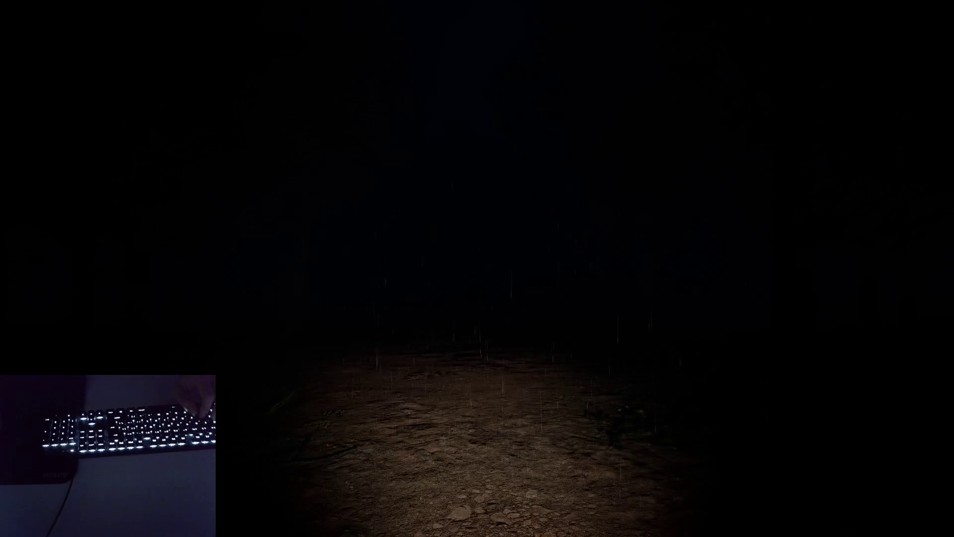
key("w")
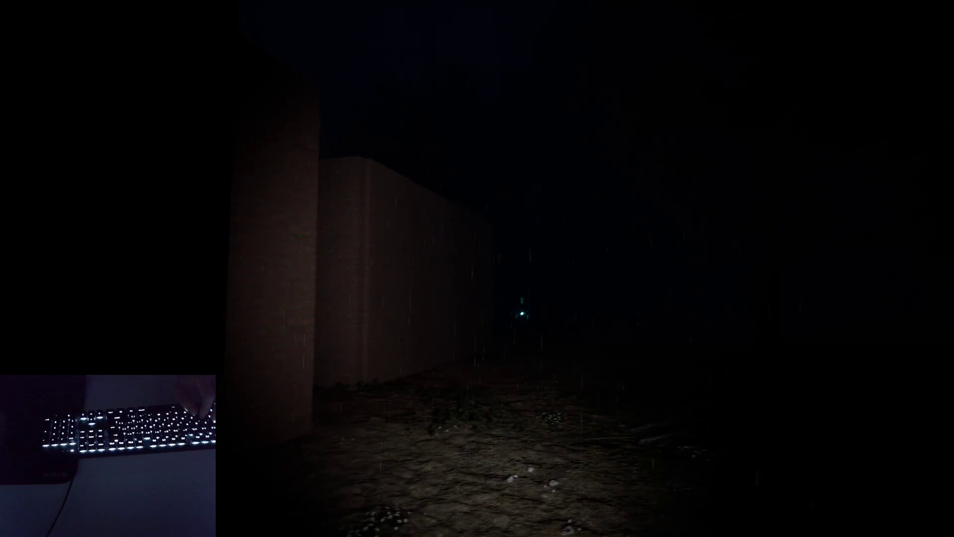
key("w")
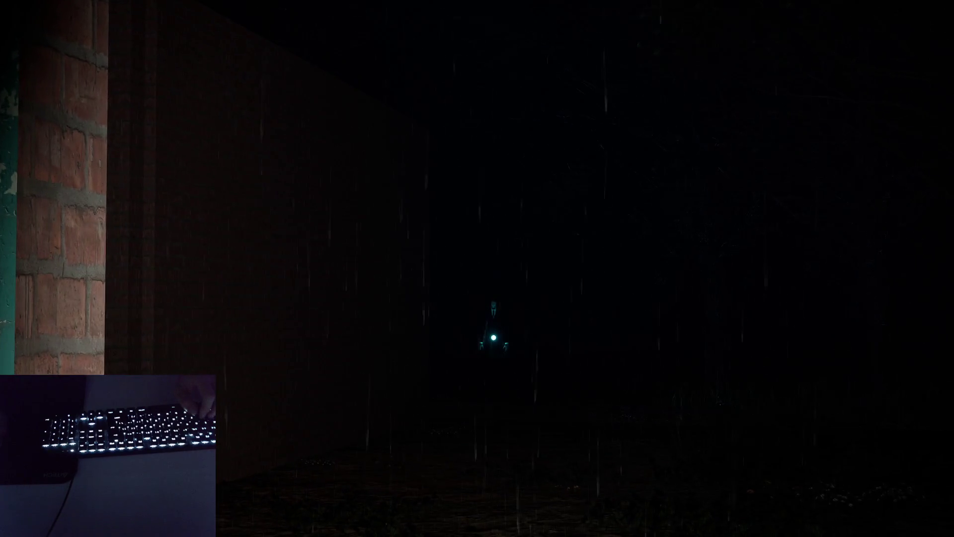
key("w")
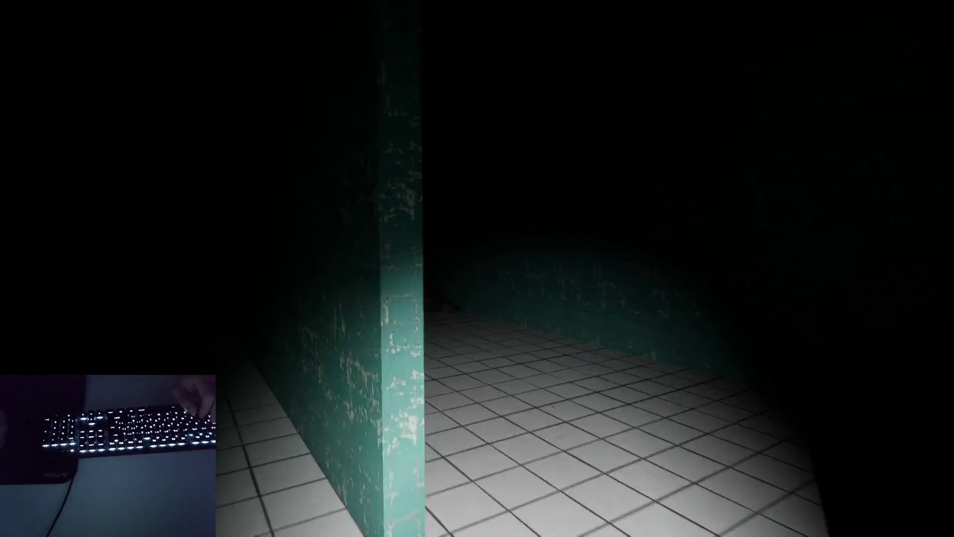
- Follow the tiled corridors to the dead end and collect the wall page for Pages 2/8
key("w")
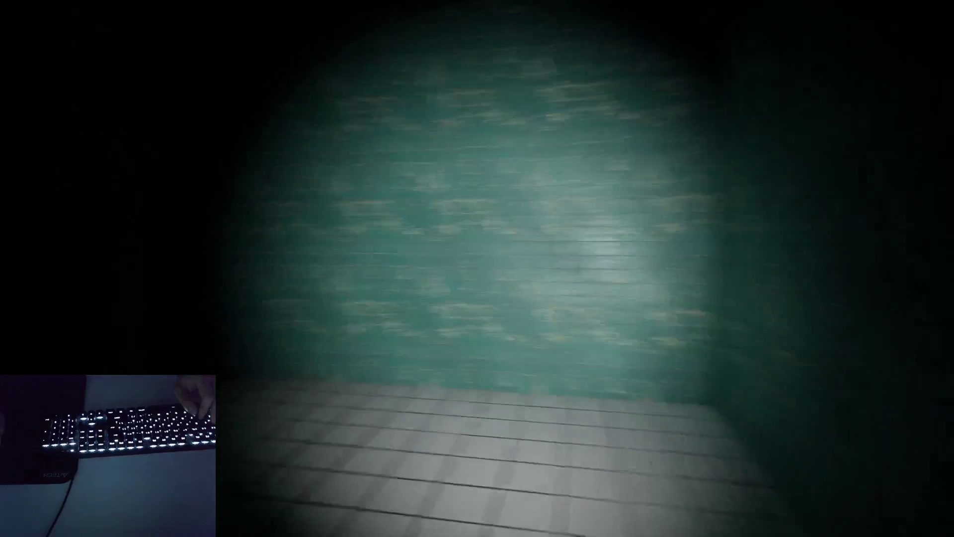
key("w")
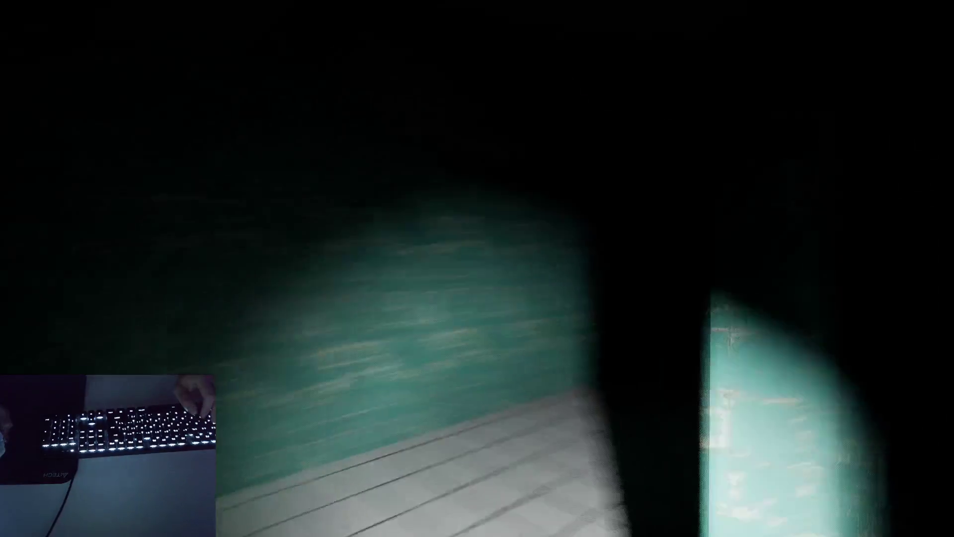
key("w")
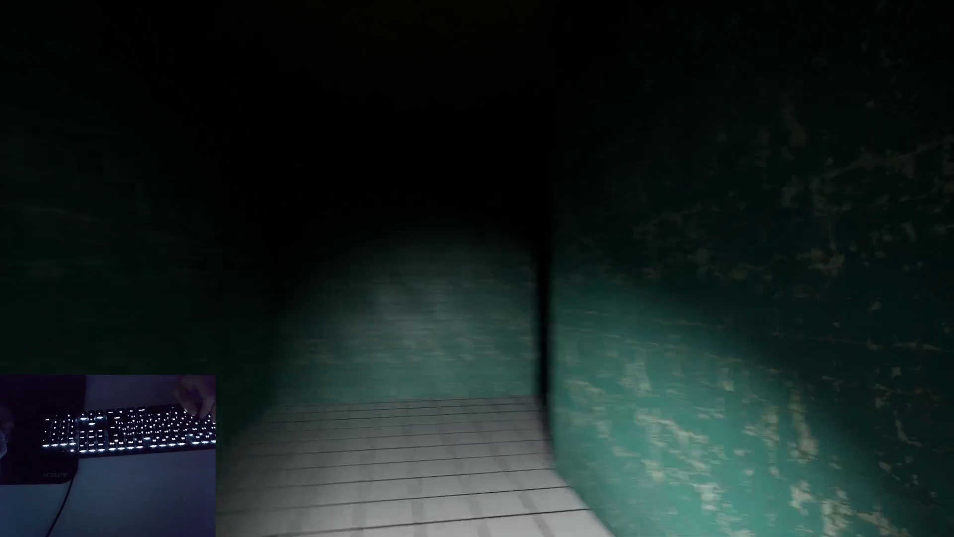
key("w")
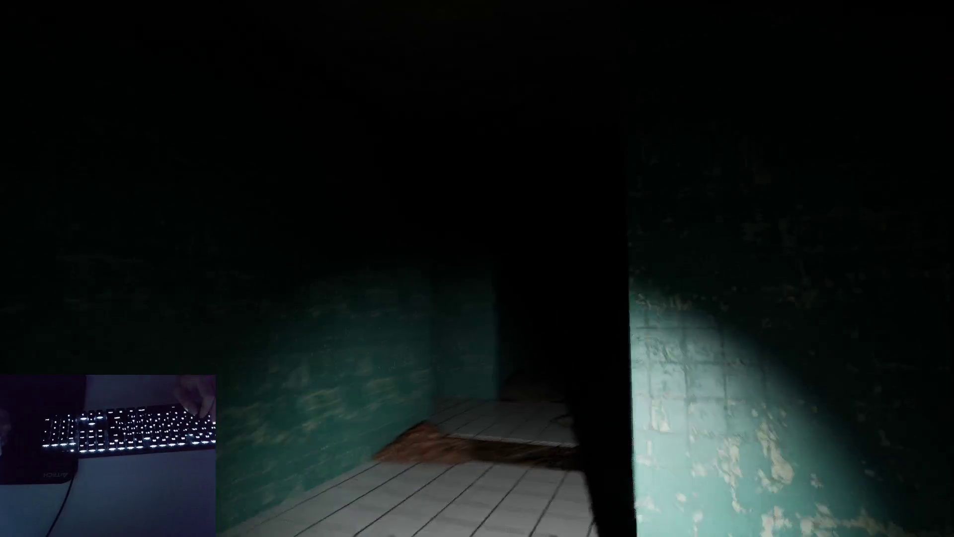
key("w")
key("w")
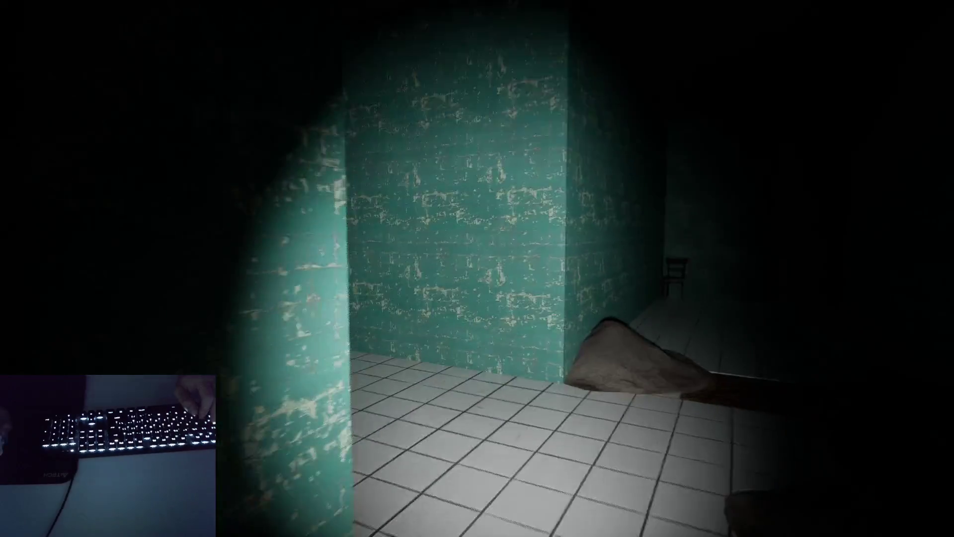
key("w")
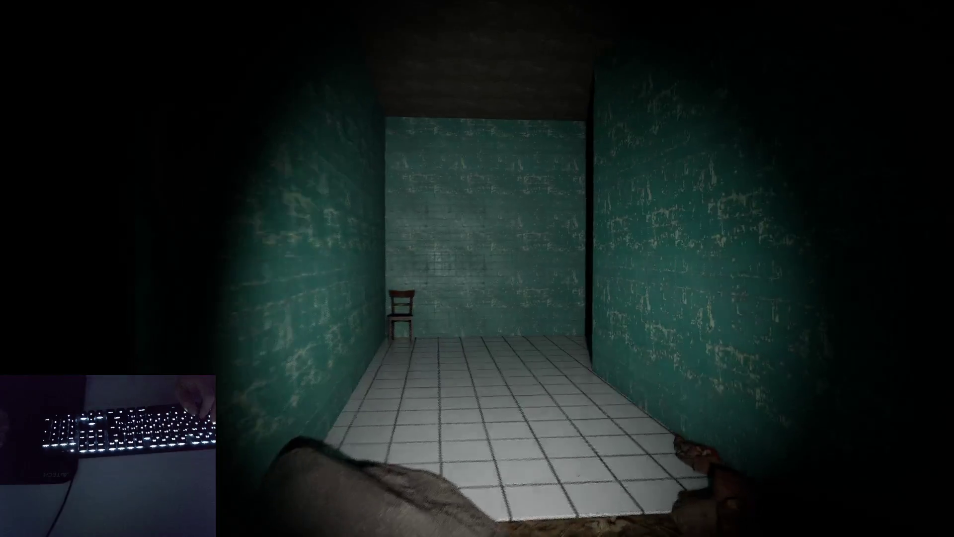
key("w")
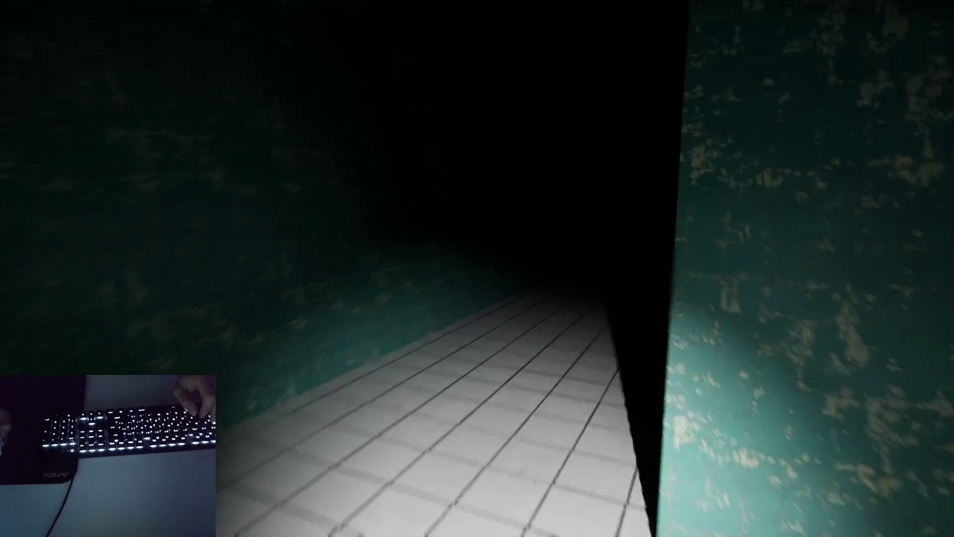
key("w")
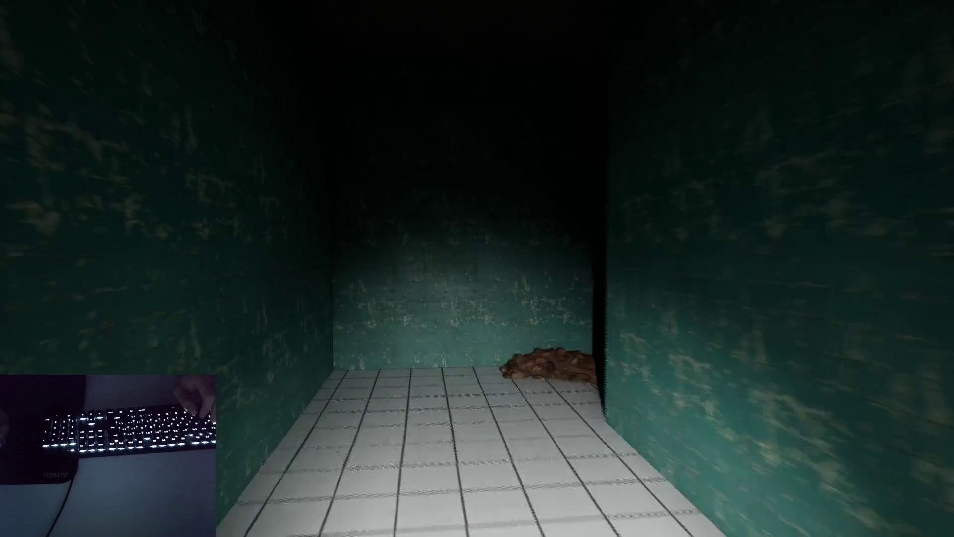
key("w")
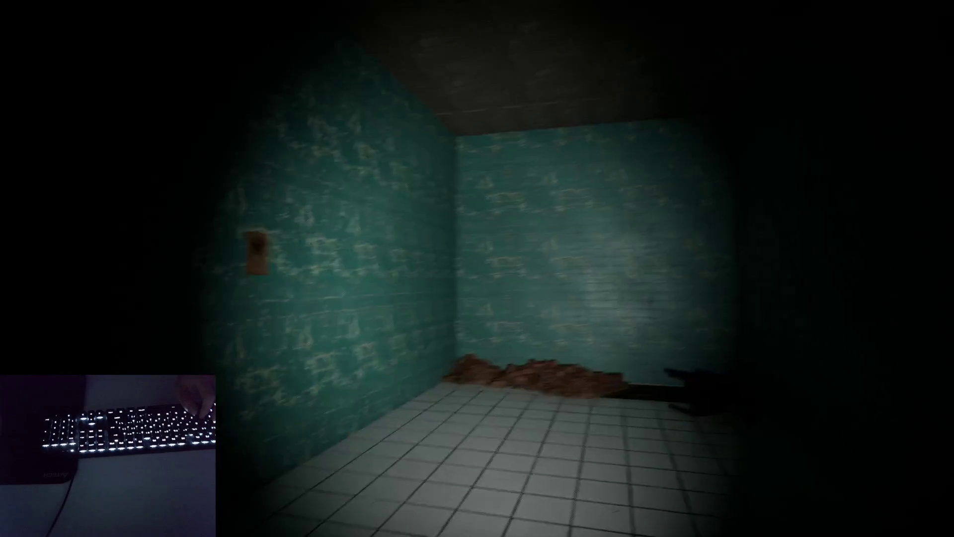
key("w")
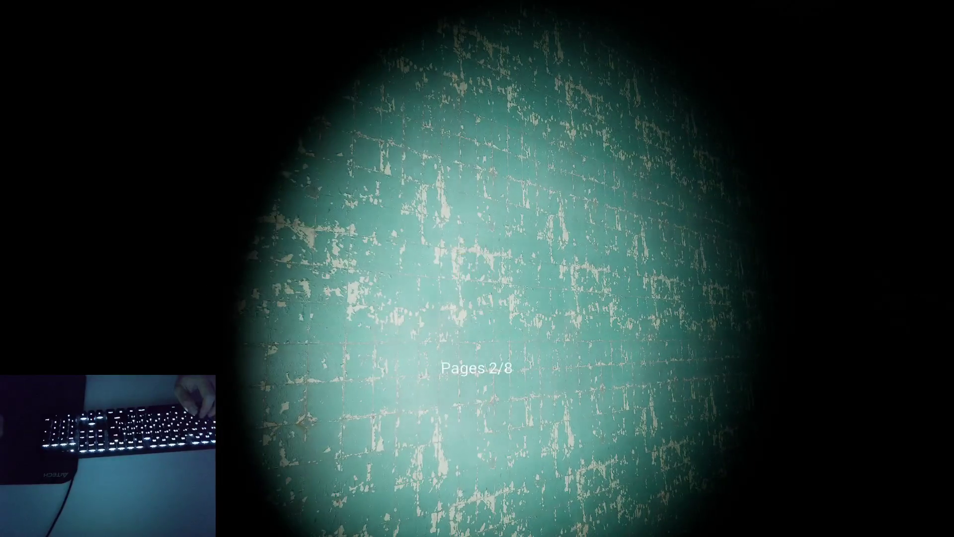
- Walk back through the corridors past the chair and debris room out to the dark forest
key("w")
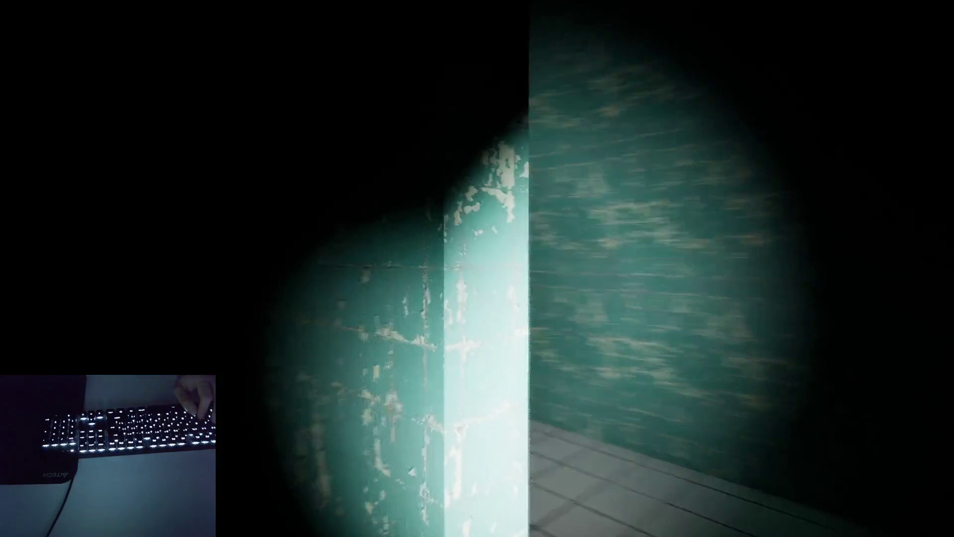
key("w")
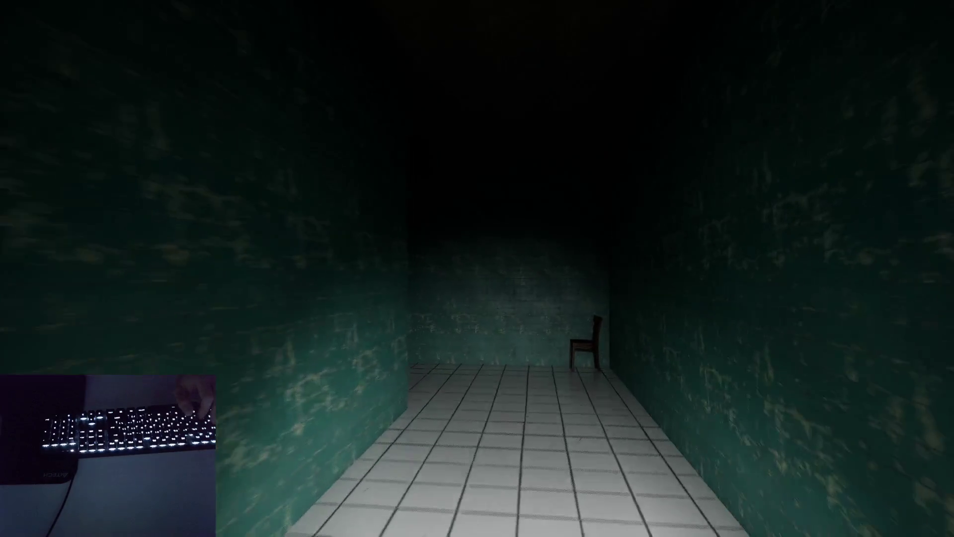
key("w")
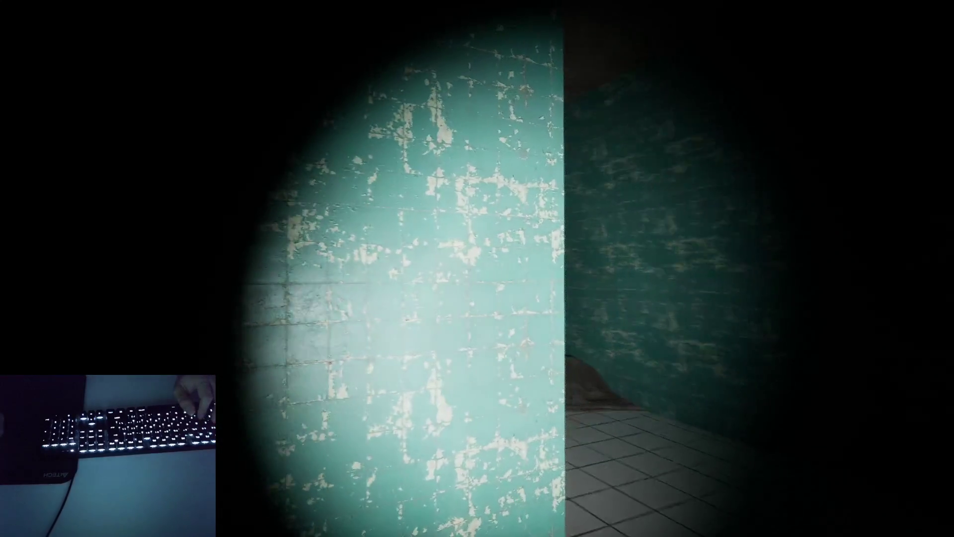
key("w")
key("w")
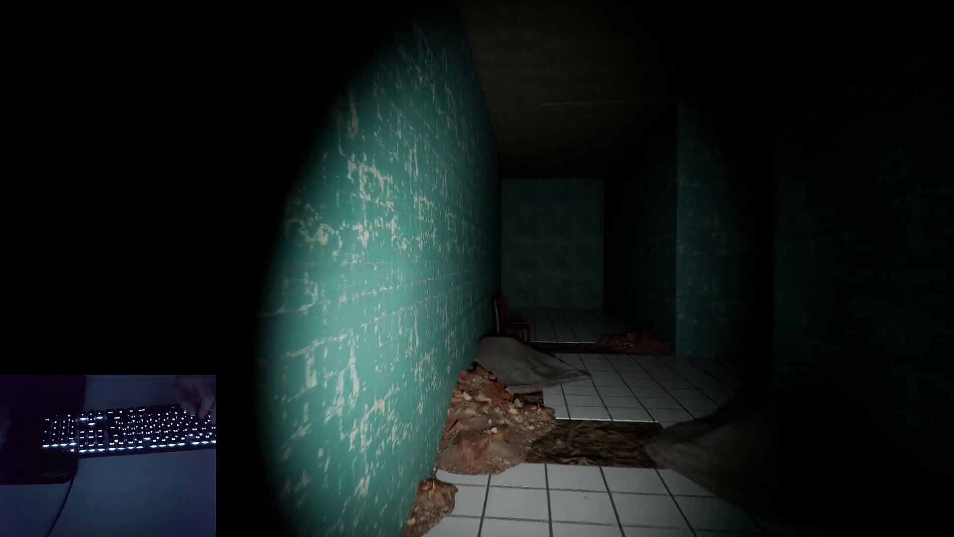
key("w")
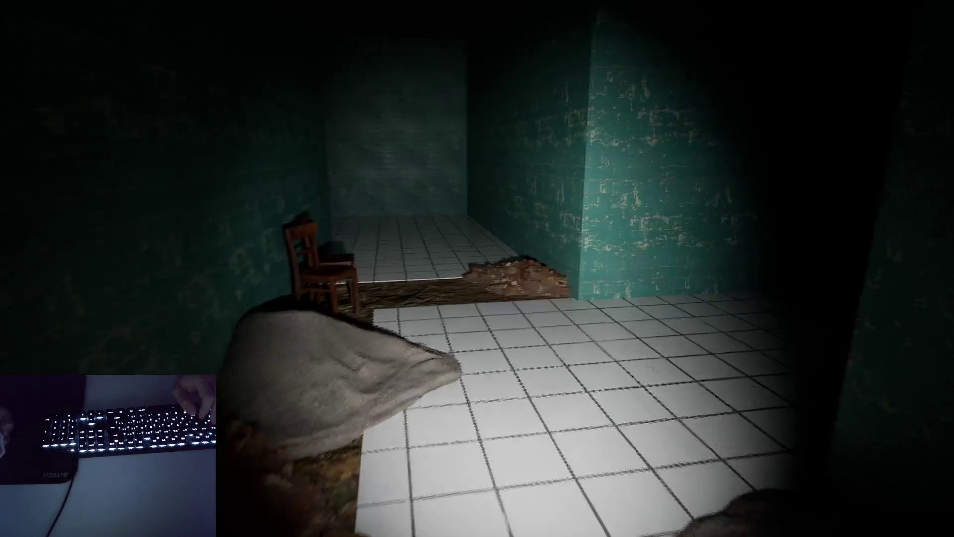
key("w")
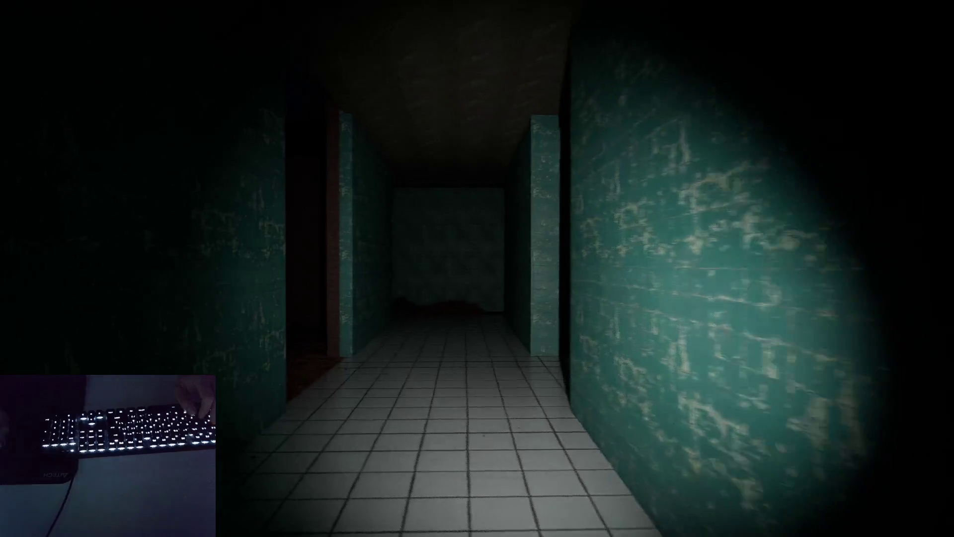
key("w")
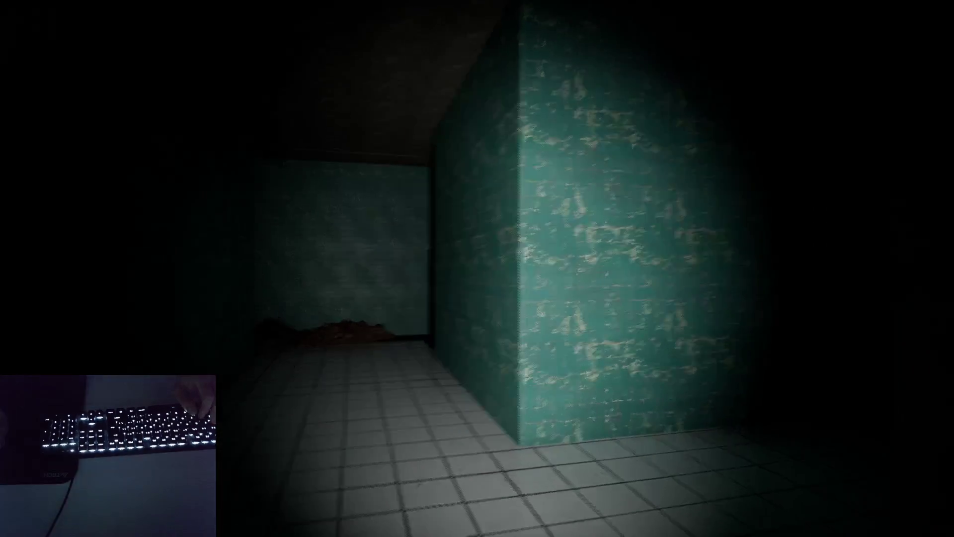
key("w")
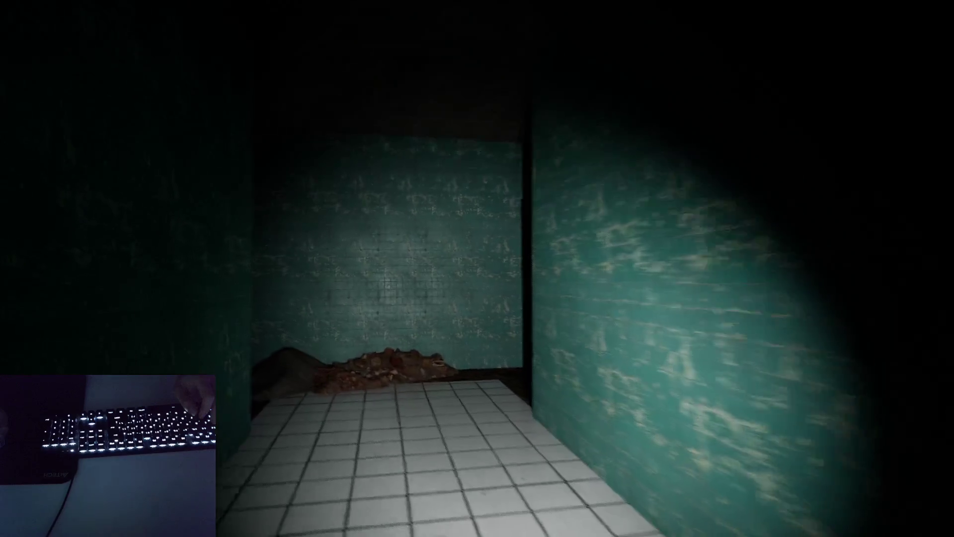
key("w")
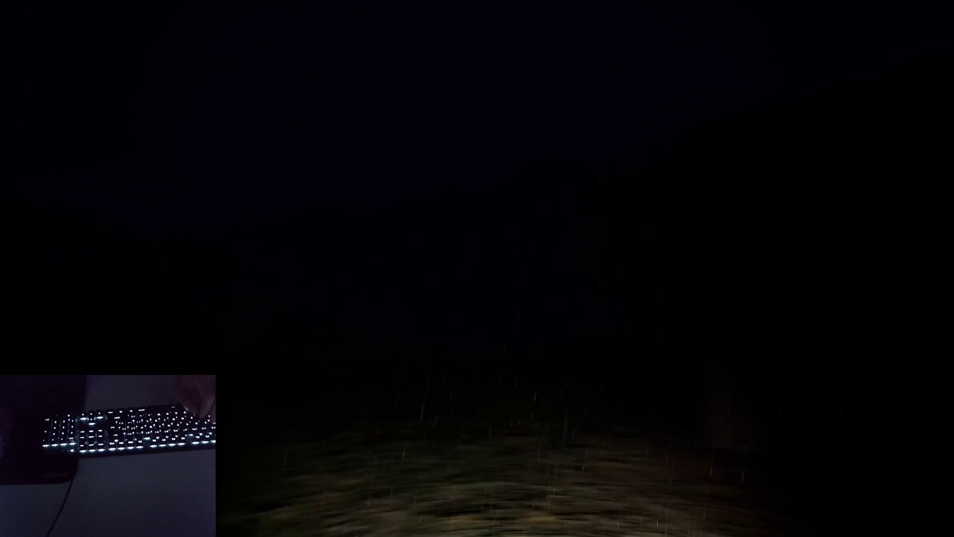
- Walk into the concrete pipe yard and move along the pipe rows searching for pages
key("w")
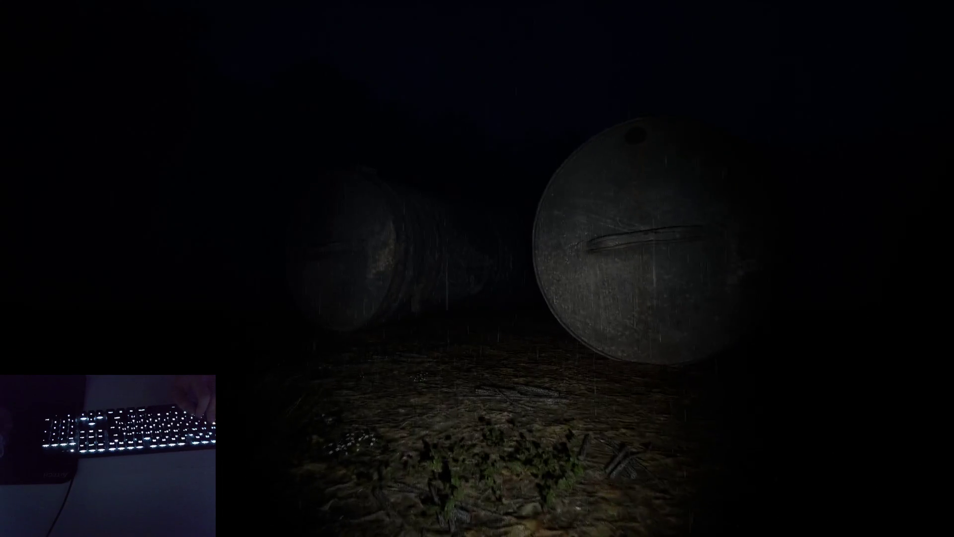
key("w")
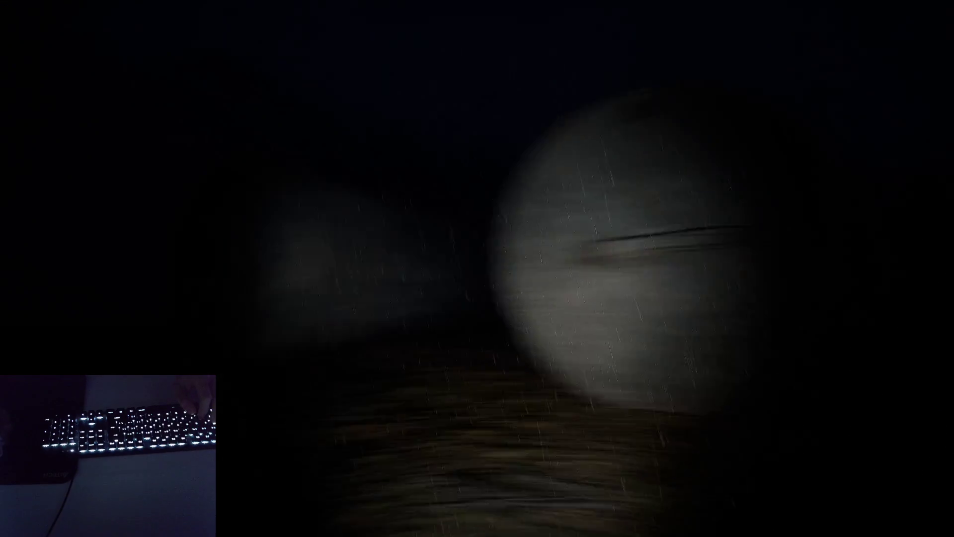
key("w")
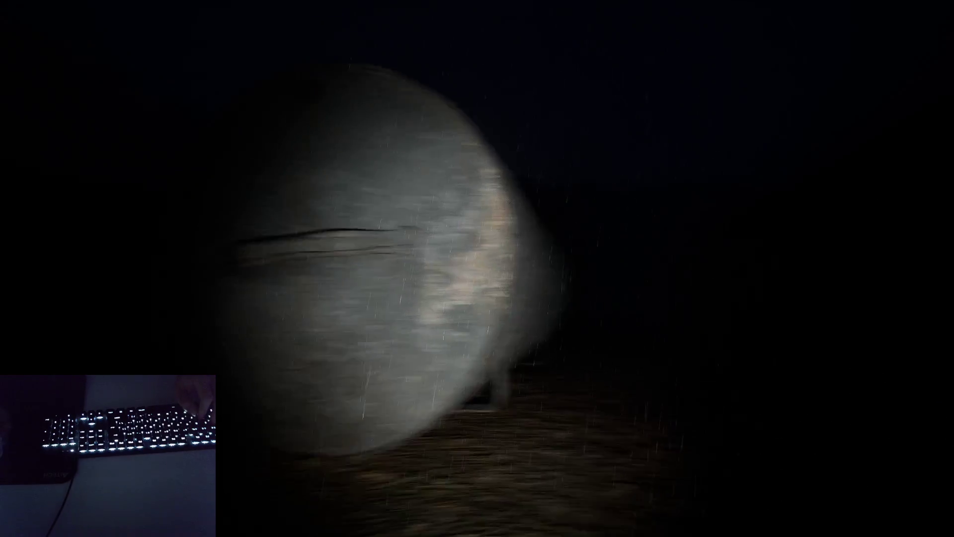
key("w")
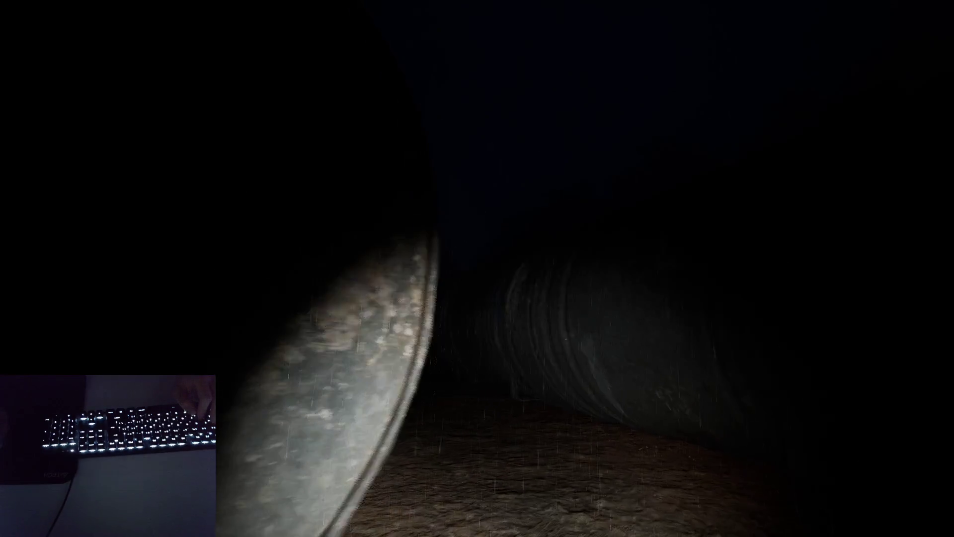
key("w")
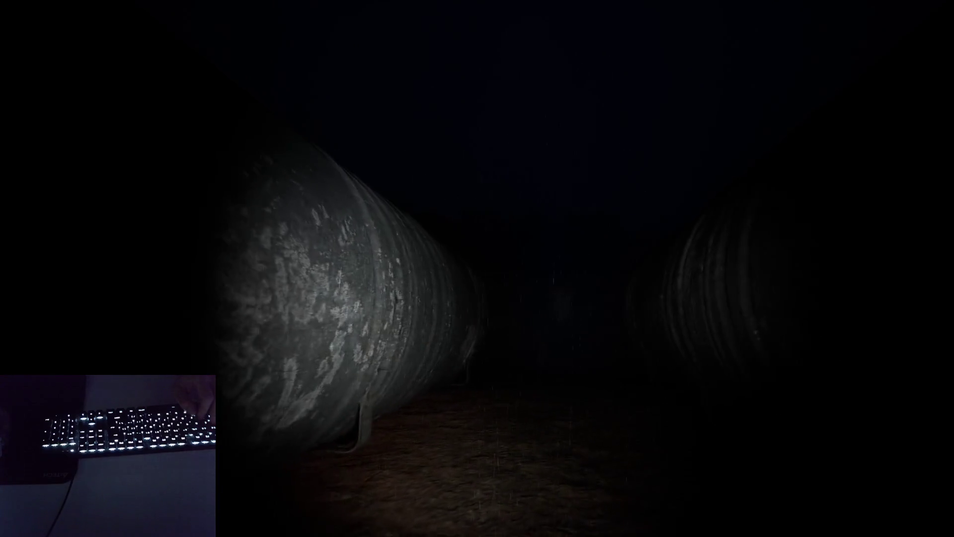
key("w")
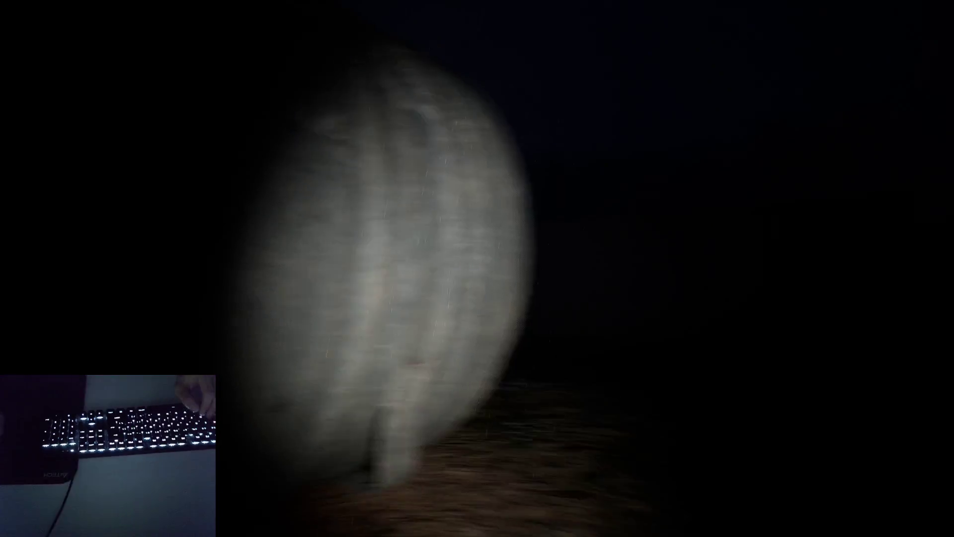
key("w")
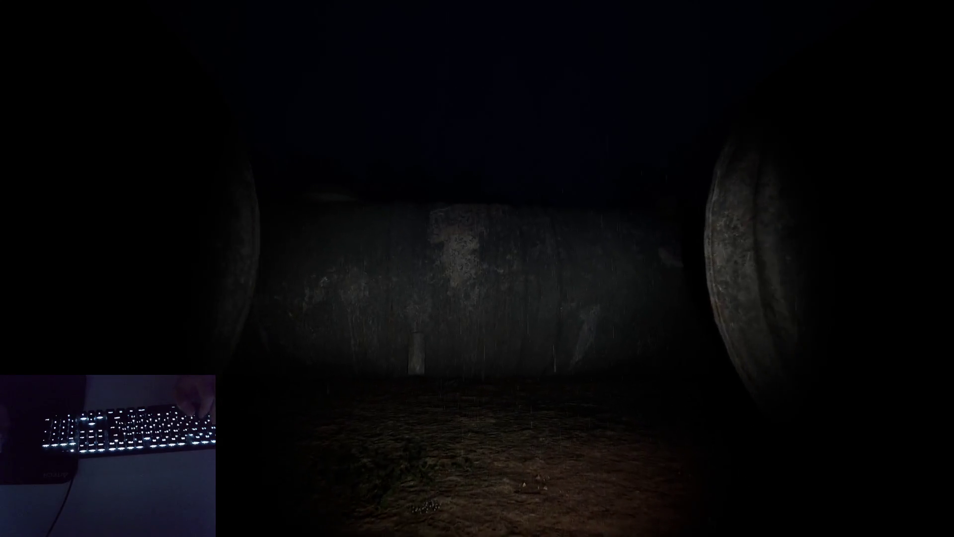
- Approach the page on the pipe and pick it up, bringing the counter to Pages 3/8
key("w")
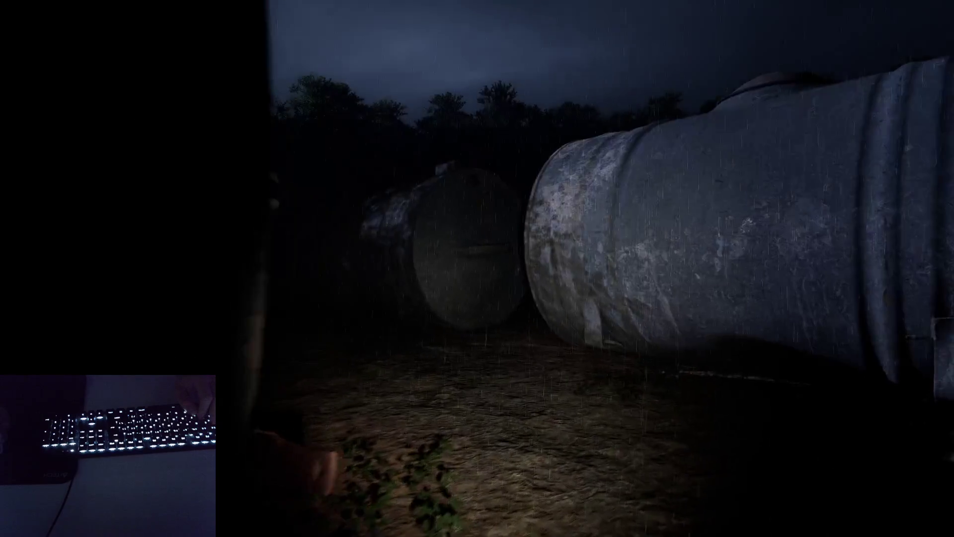
key("w")
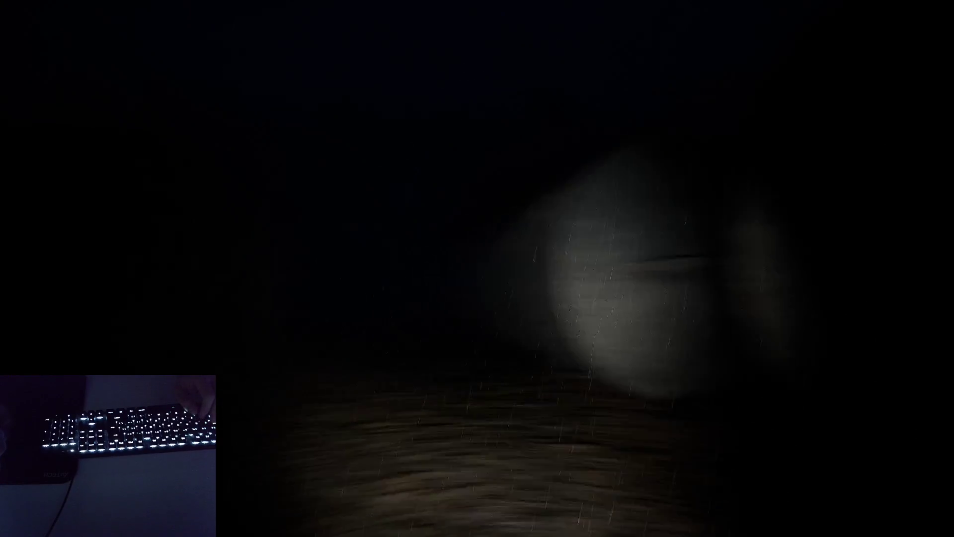
key("w")
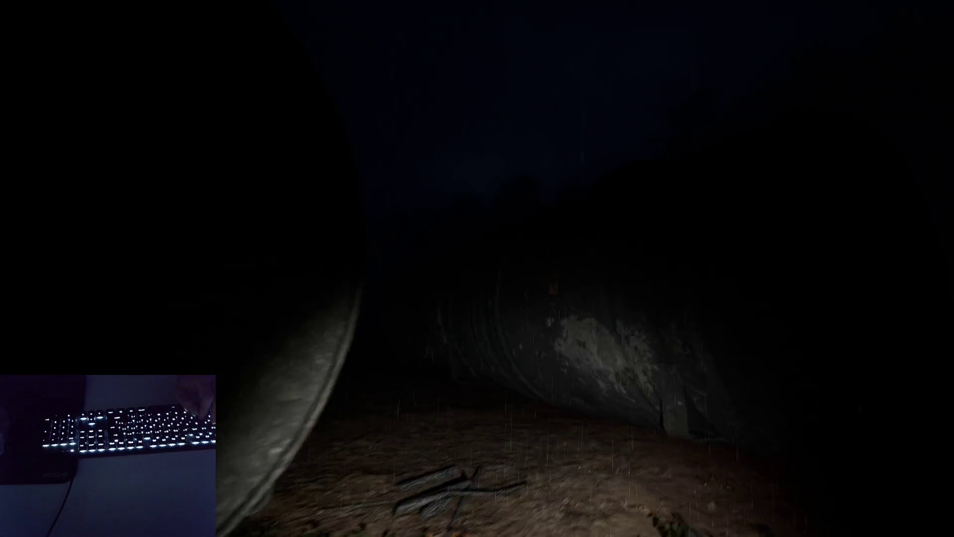
key("w")
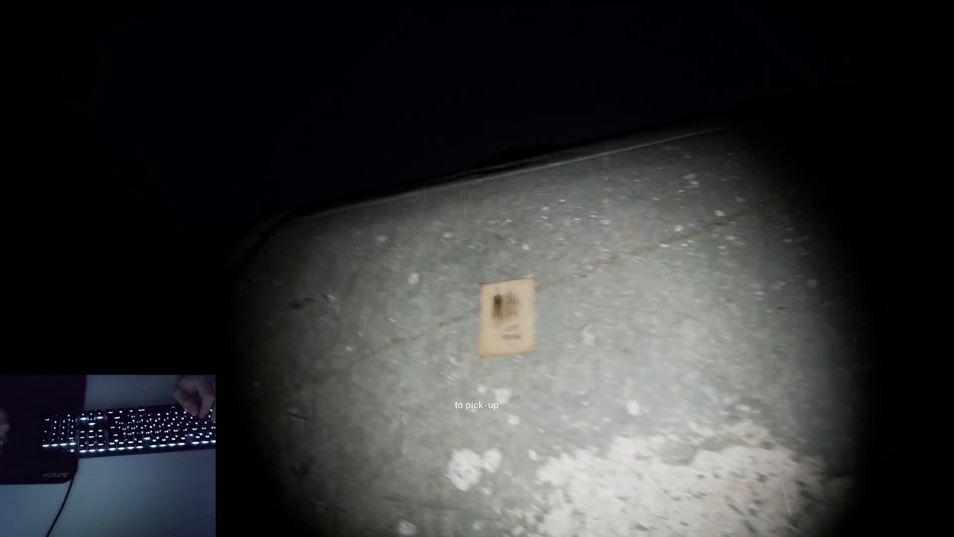
left_click(476, 268)
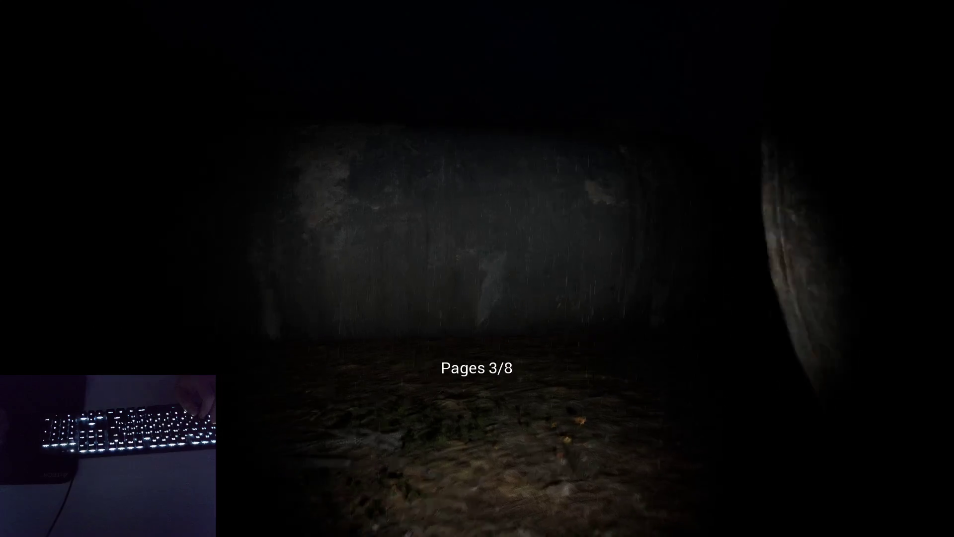
key("w")
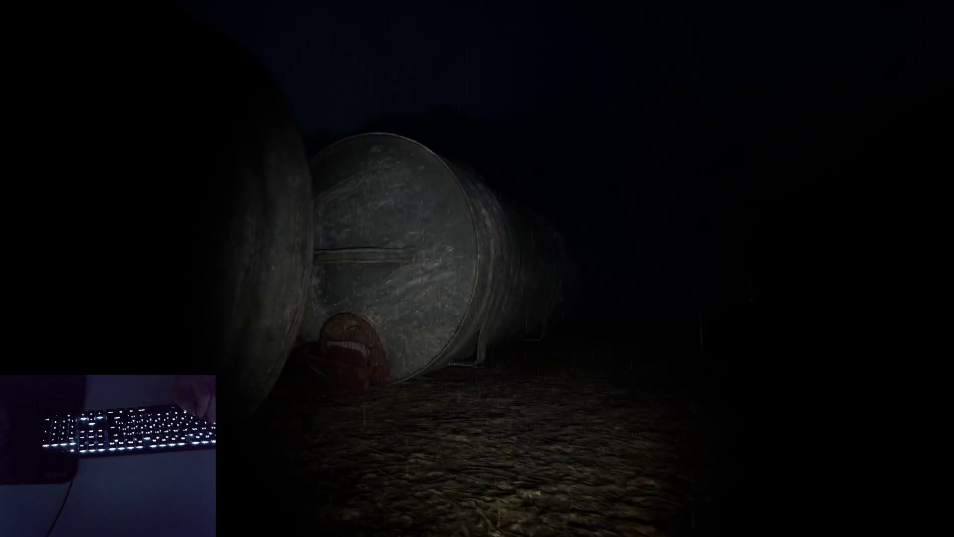
- Walk out between the pipes into the dark field past the rusted barrel, facing the forest path
key("w")
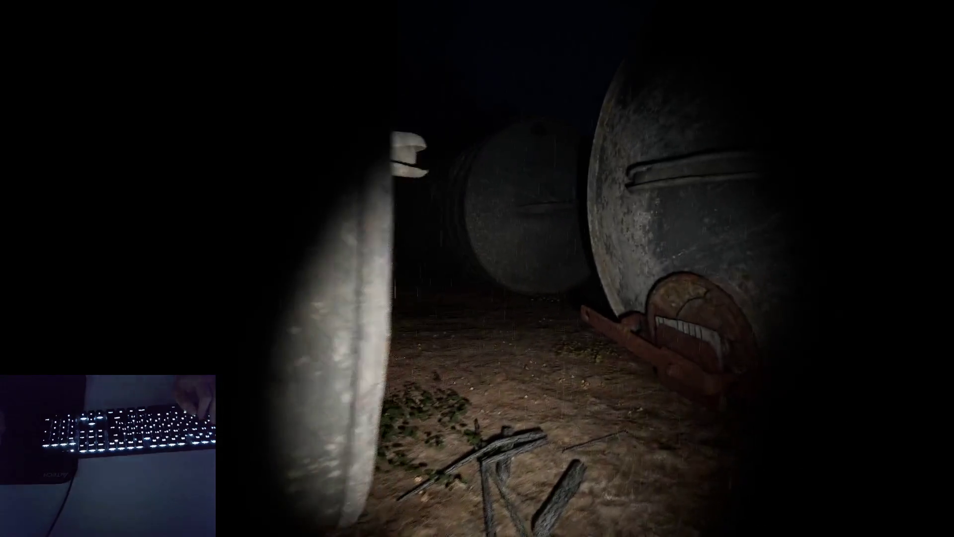
key("w")
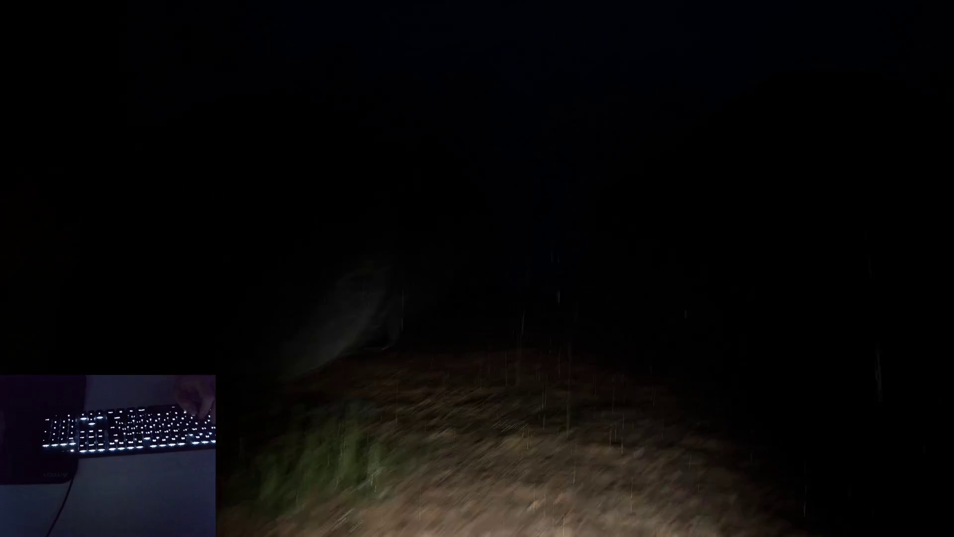
key("w")
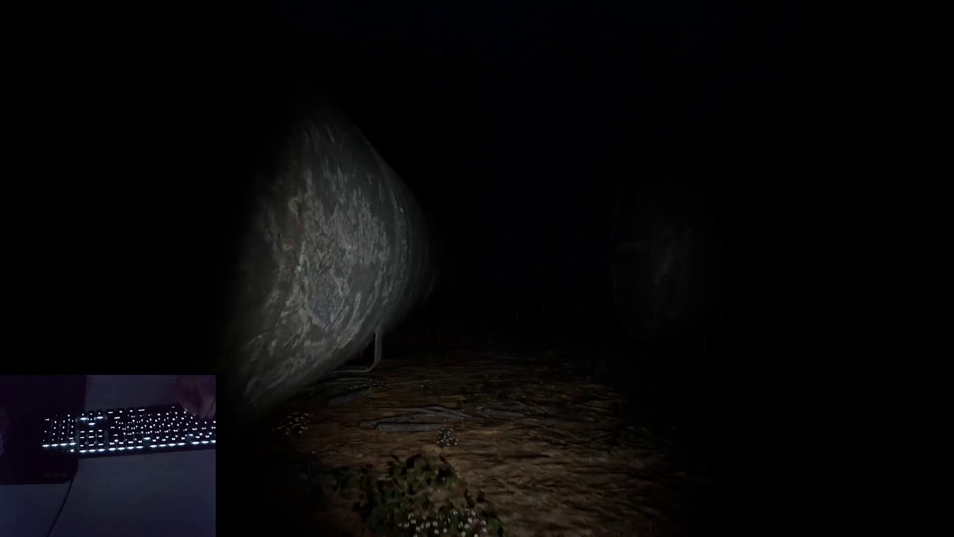
key("w")
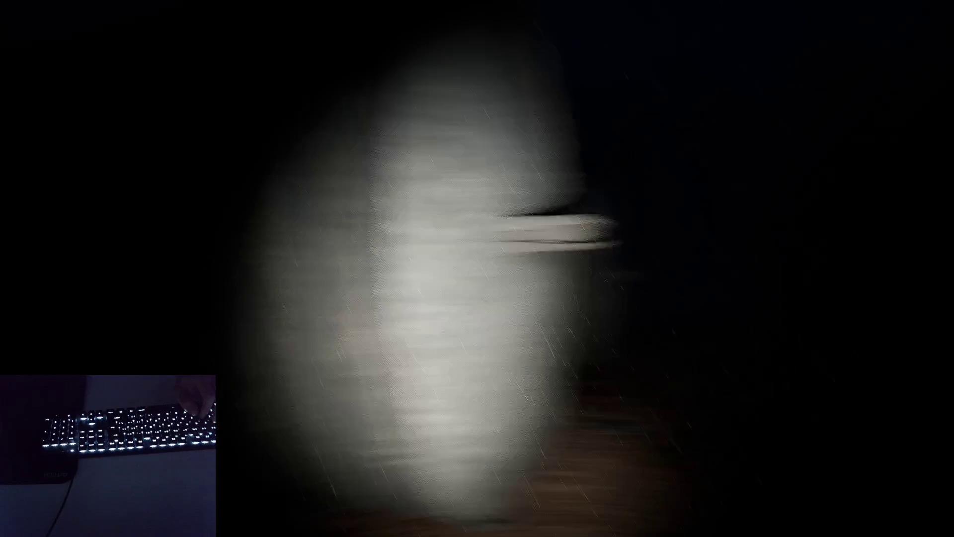
key("w")
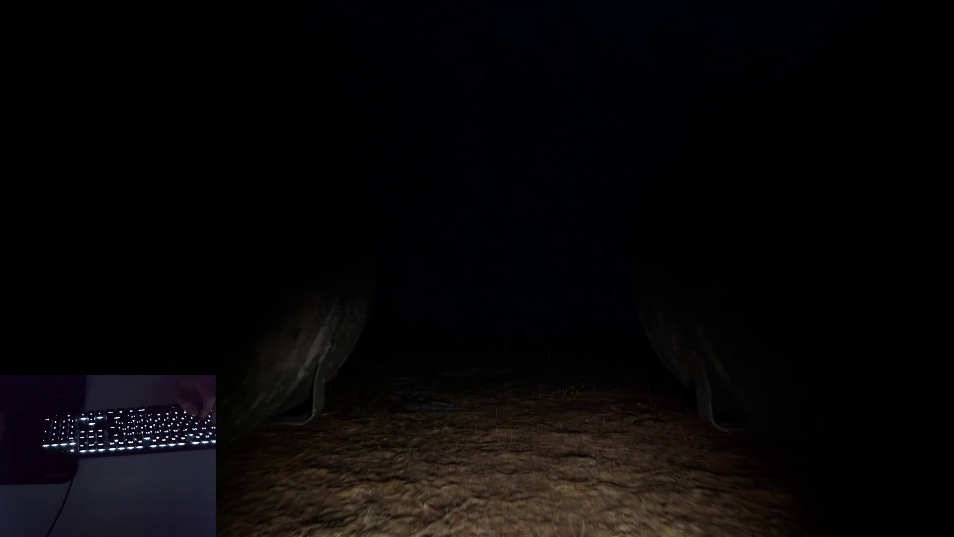
key("w")
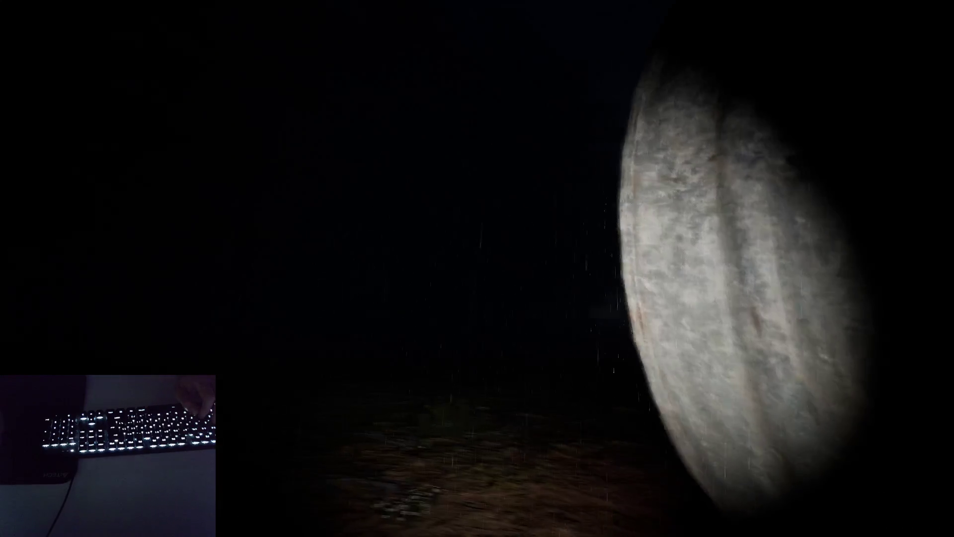
key("w")
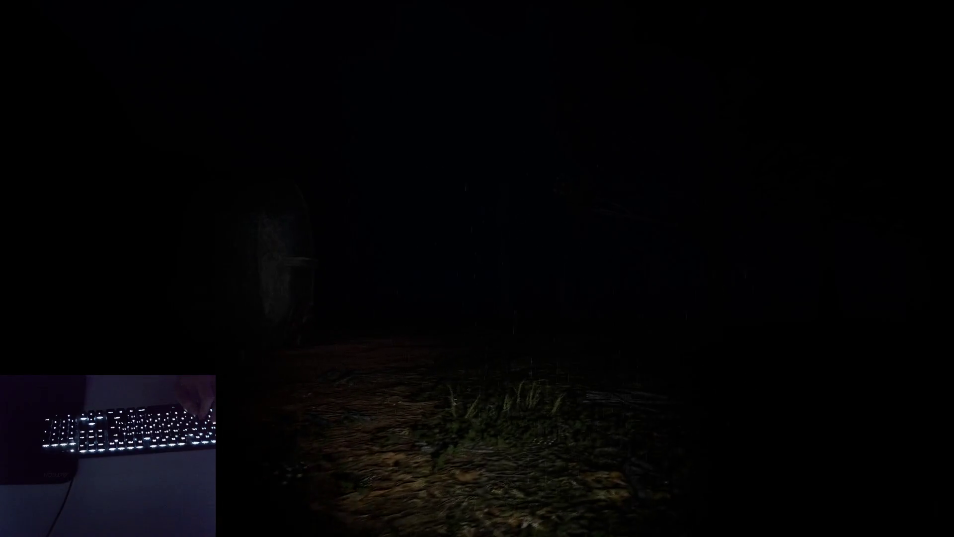
- Move through the barrels where Slenderman appears, then turn and run along the forest path
key("w")
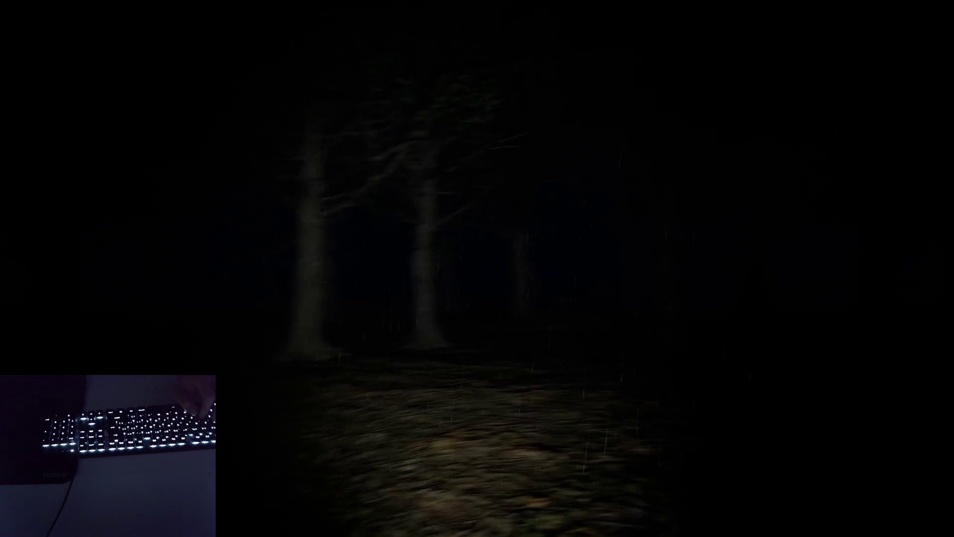
key("w")
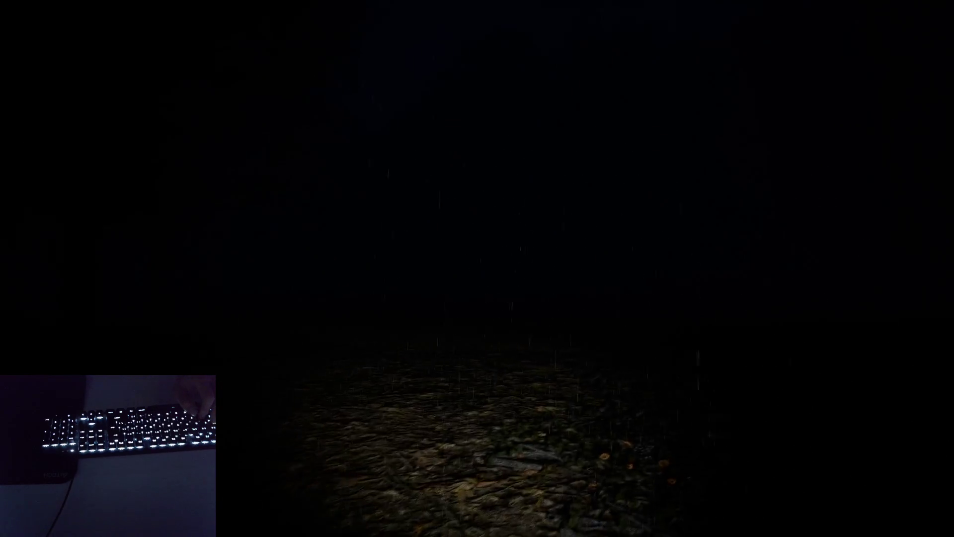
key("w")
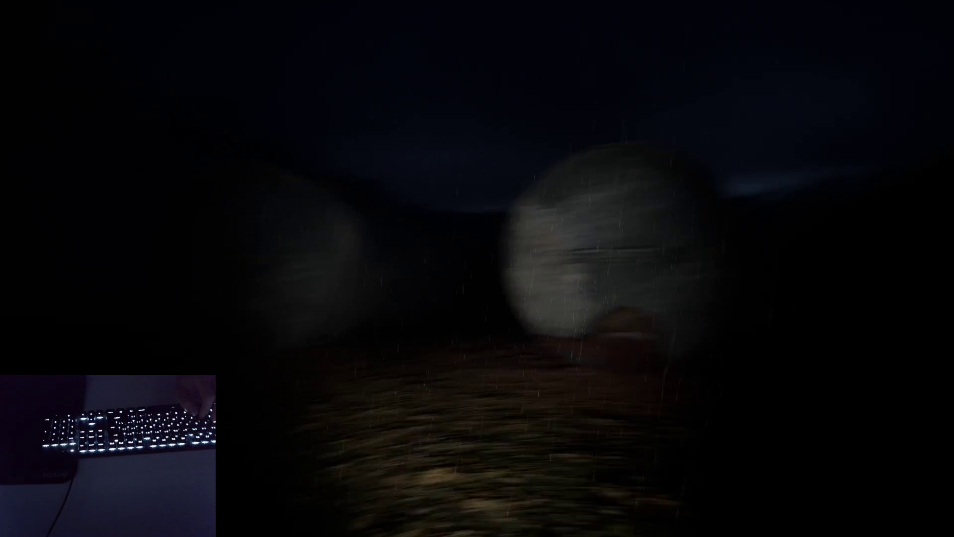
key("w")
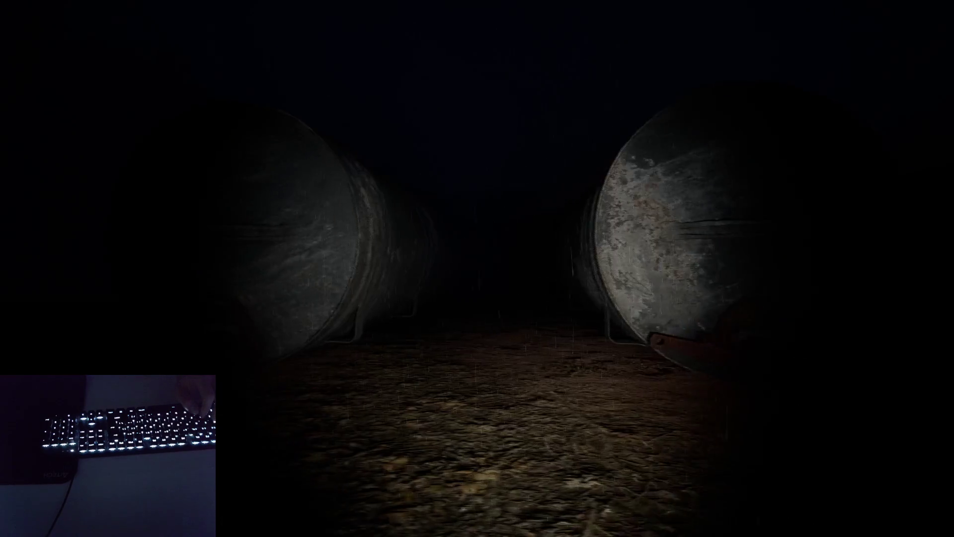
key("w")
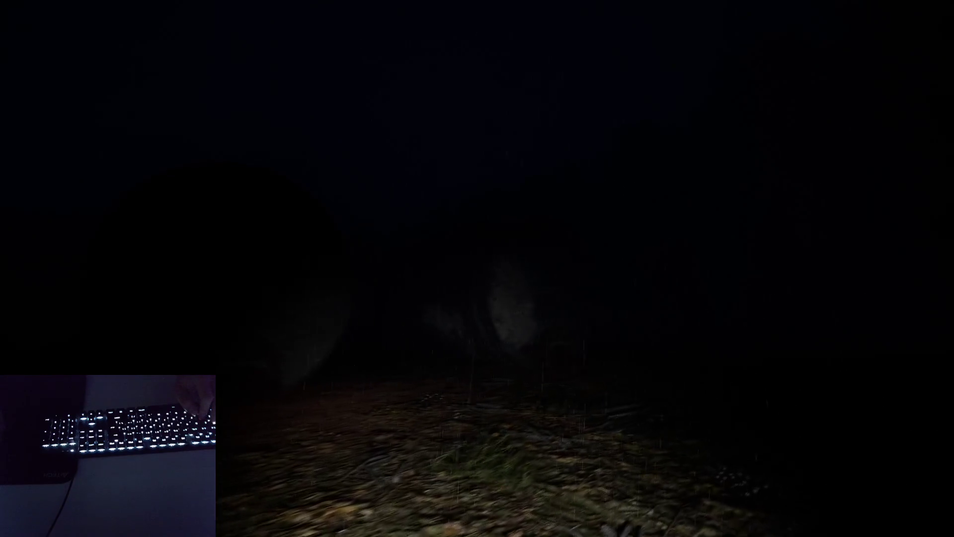
key("w")
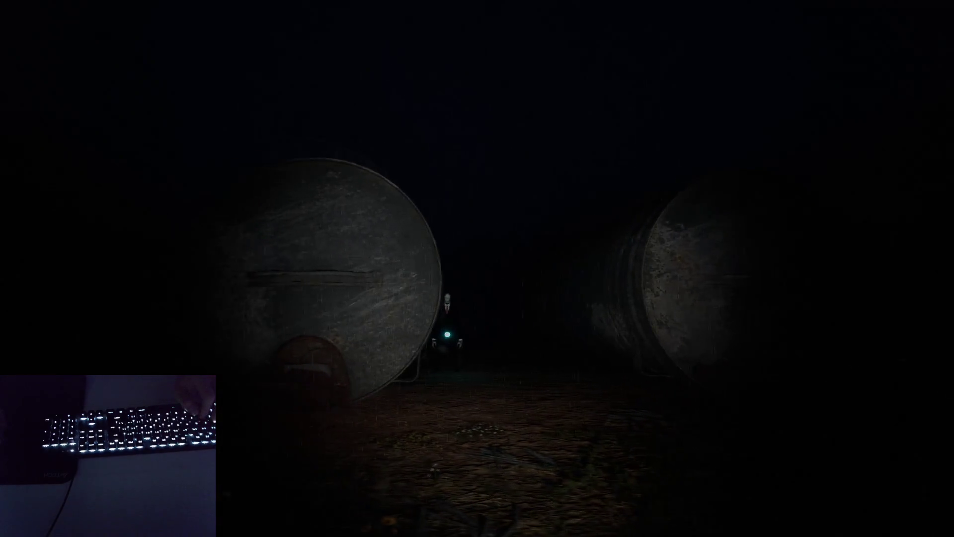
key("w")
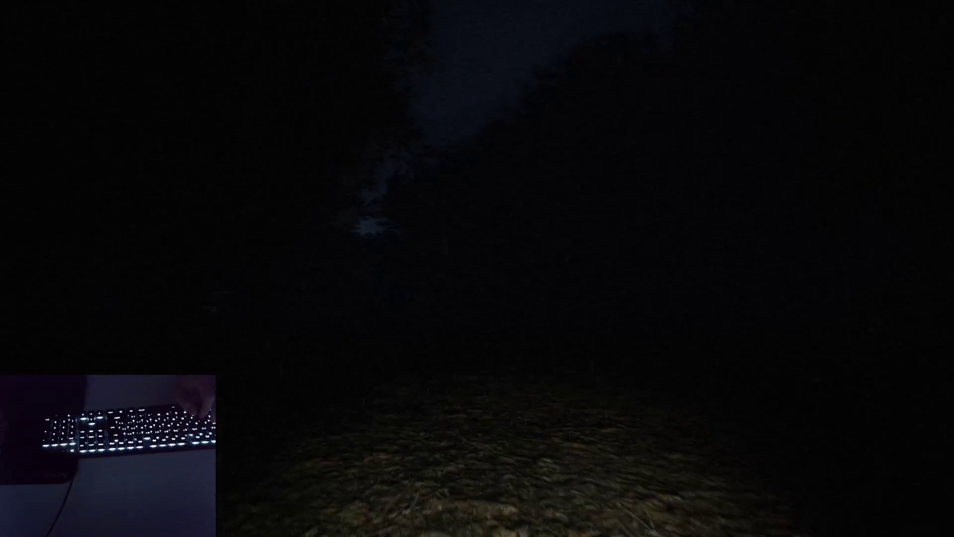
key("w")
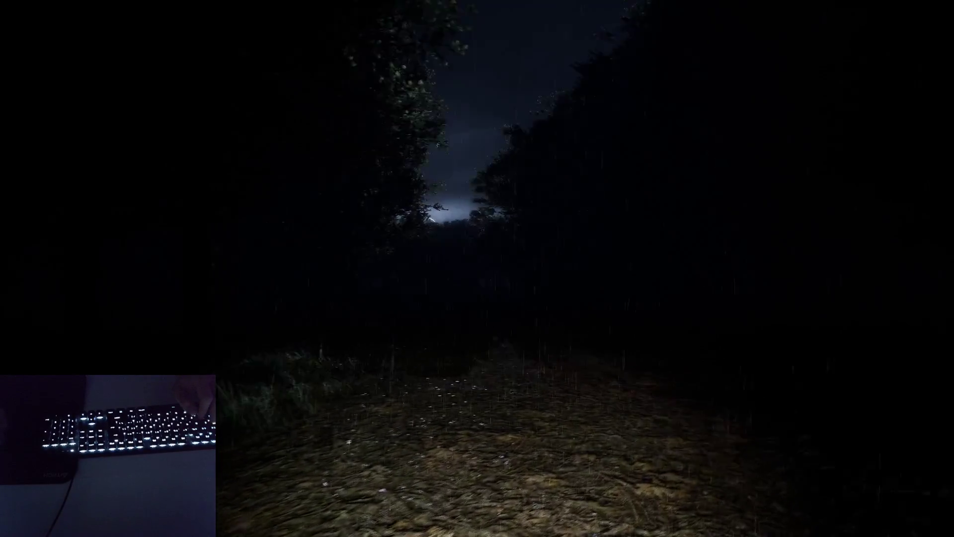